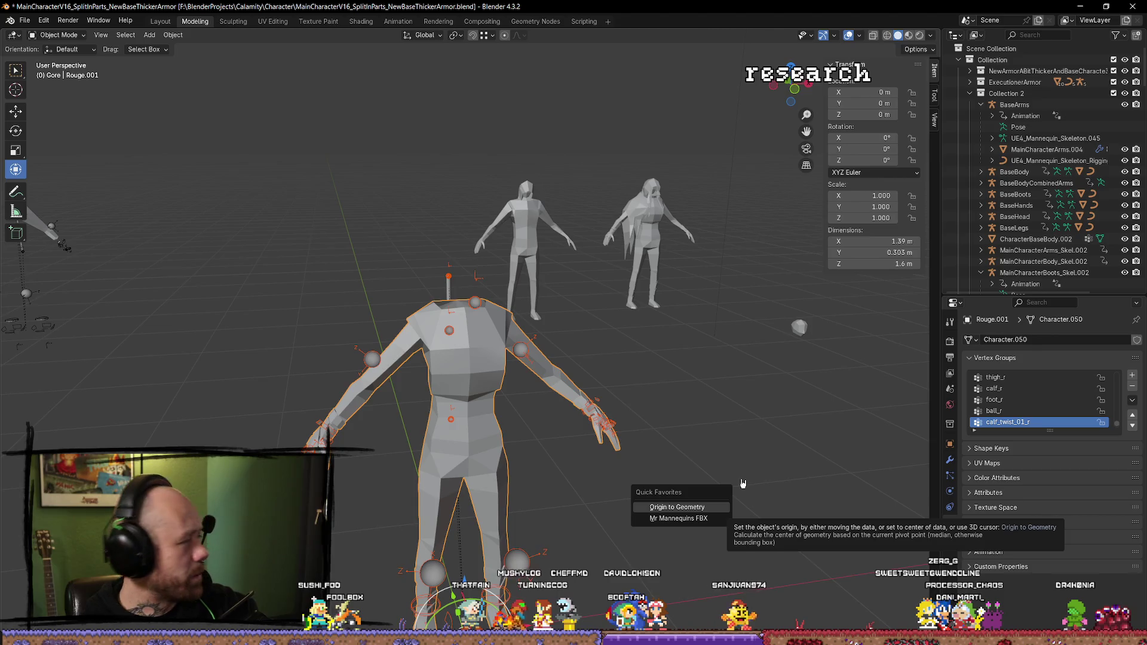
Step: Set the Mr Mannequins FBX mesh export folder to the project's Content\MyStuff\Character directory
click(685, 518)
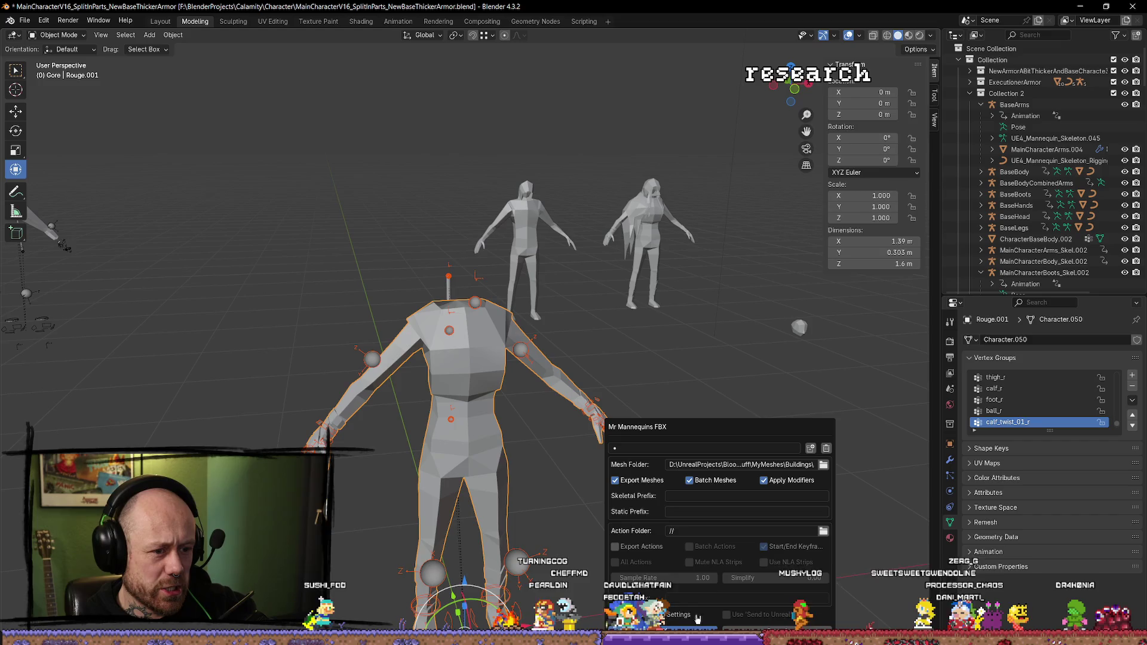
click(823, 465)
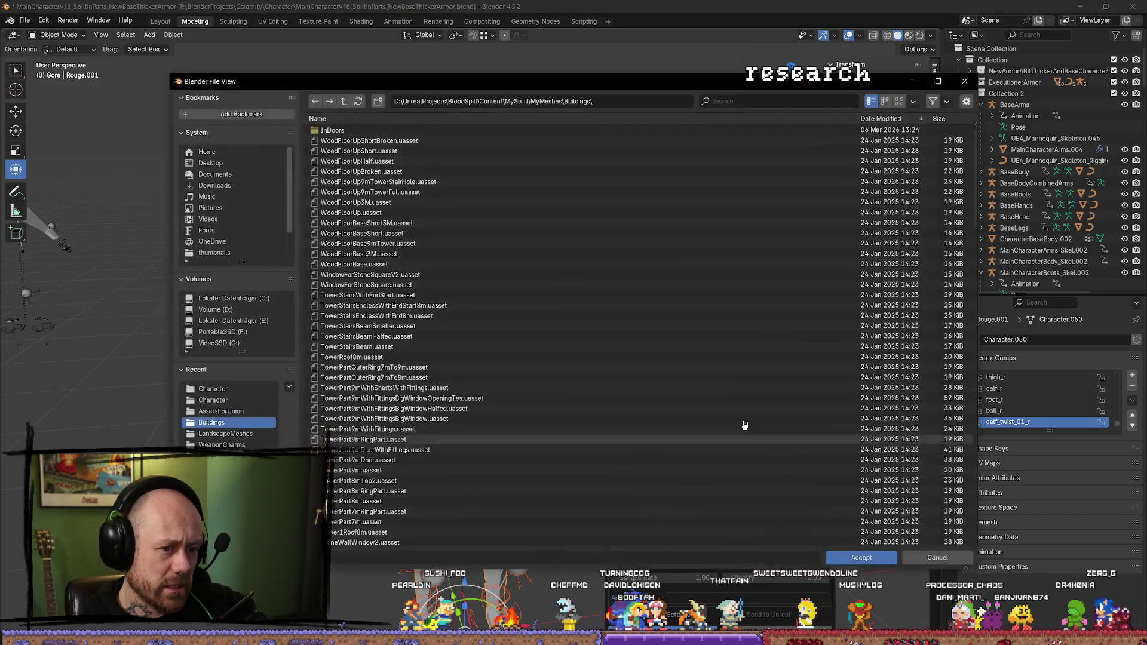
click(345, 102)
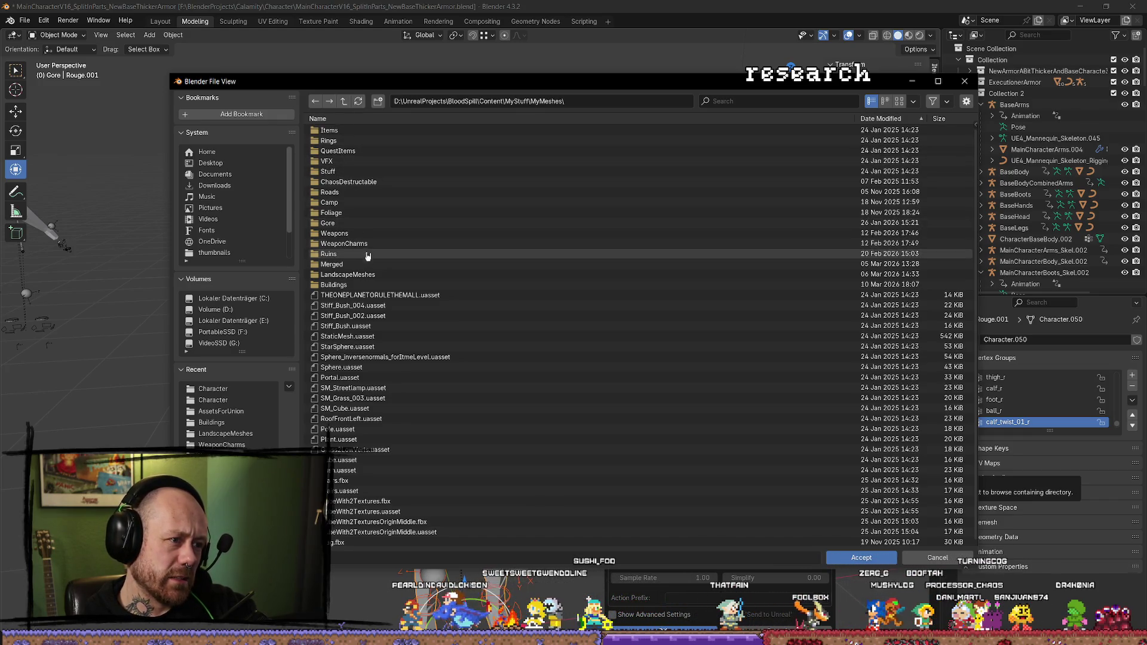
click(344, 102)
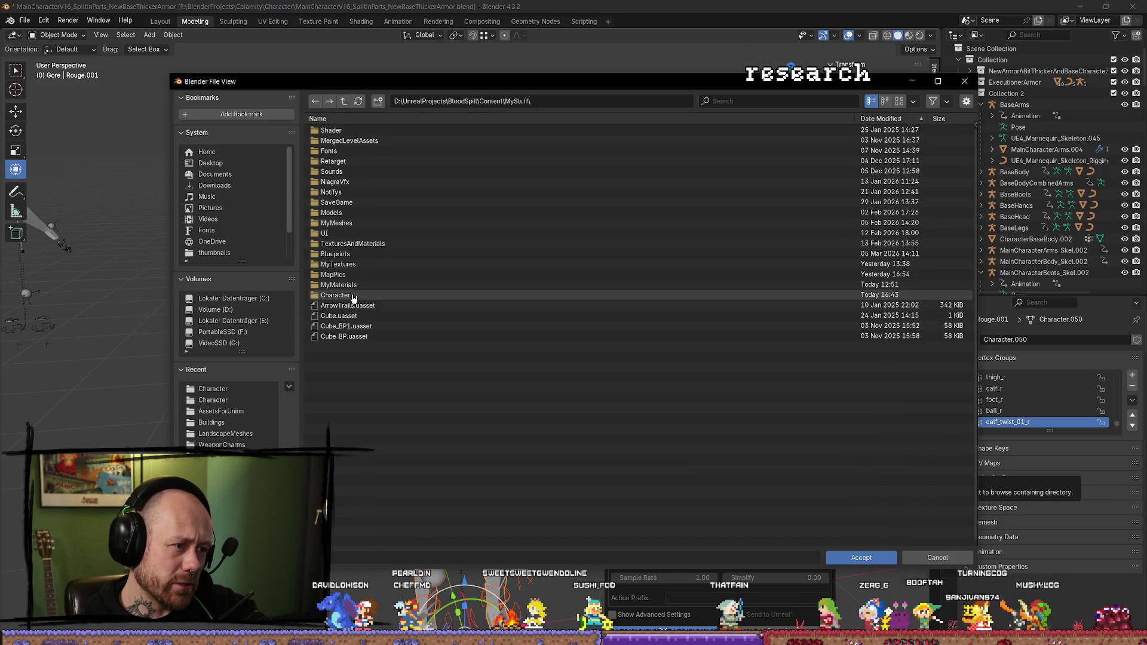
double_click(333, 296)
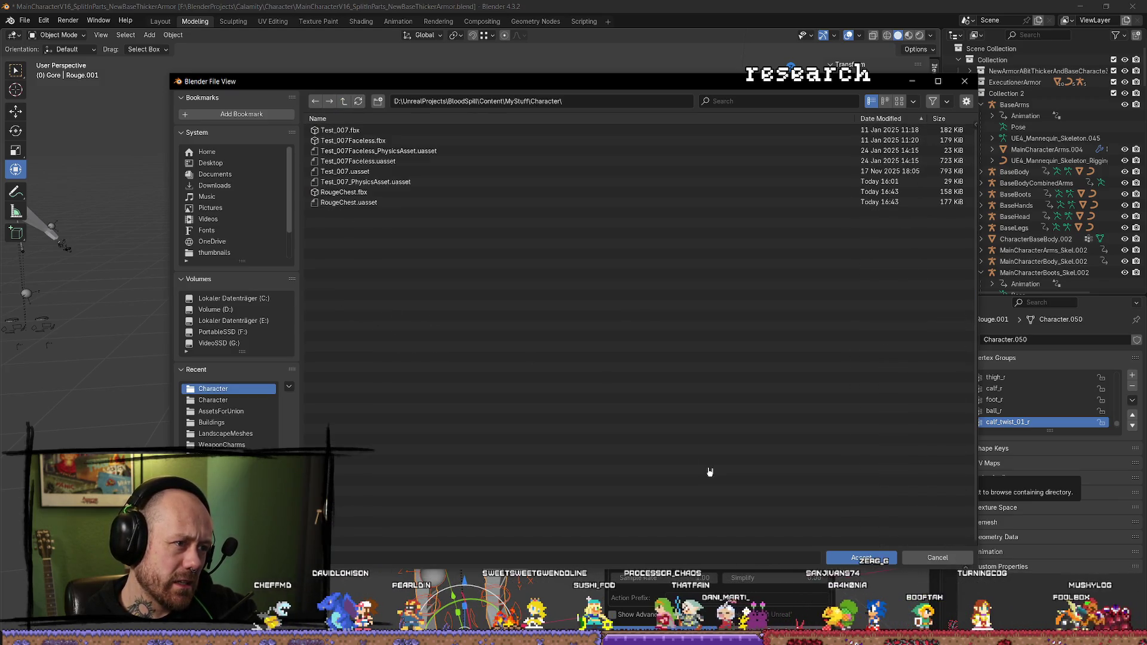
click(861, 558)
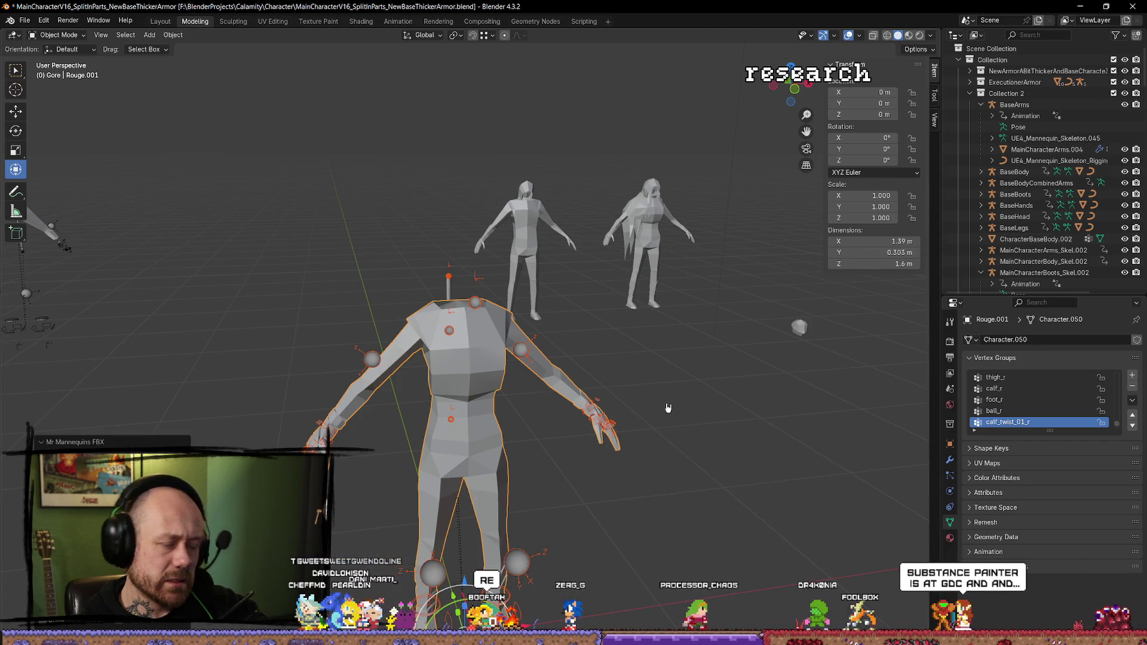
drag(671, 402, 650, 412)
key(Tab)
click(500, 314)
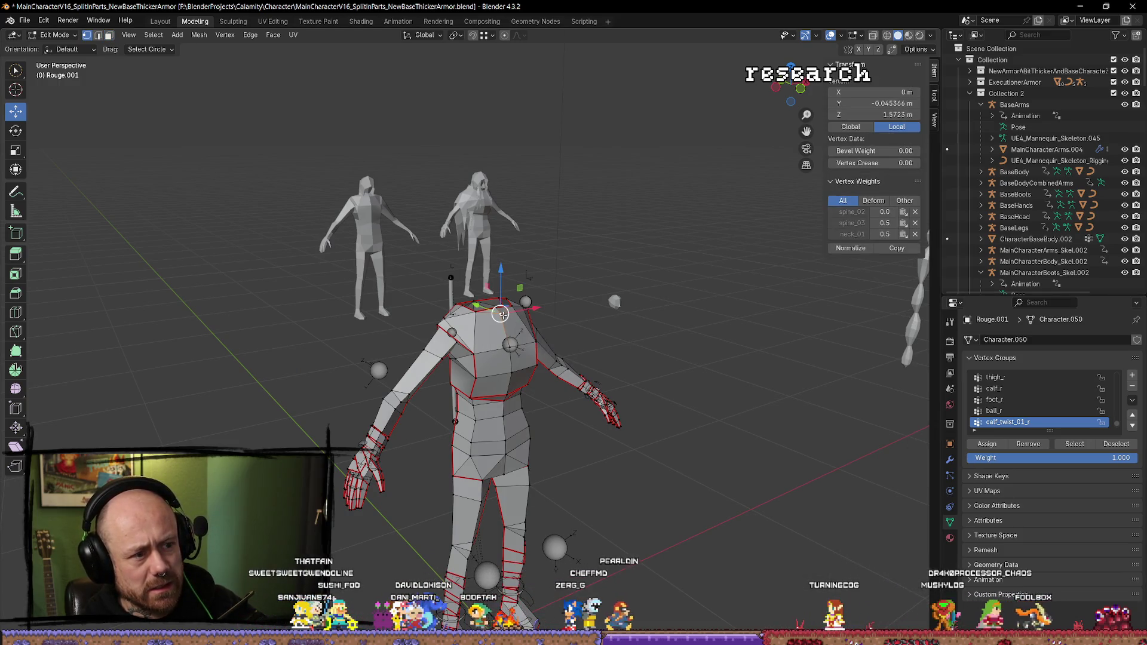
click(478, 331)
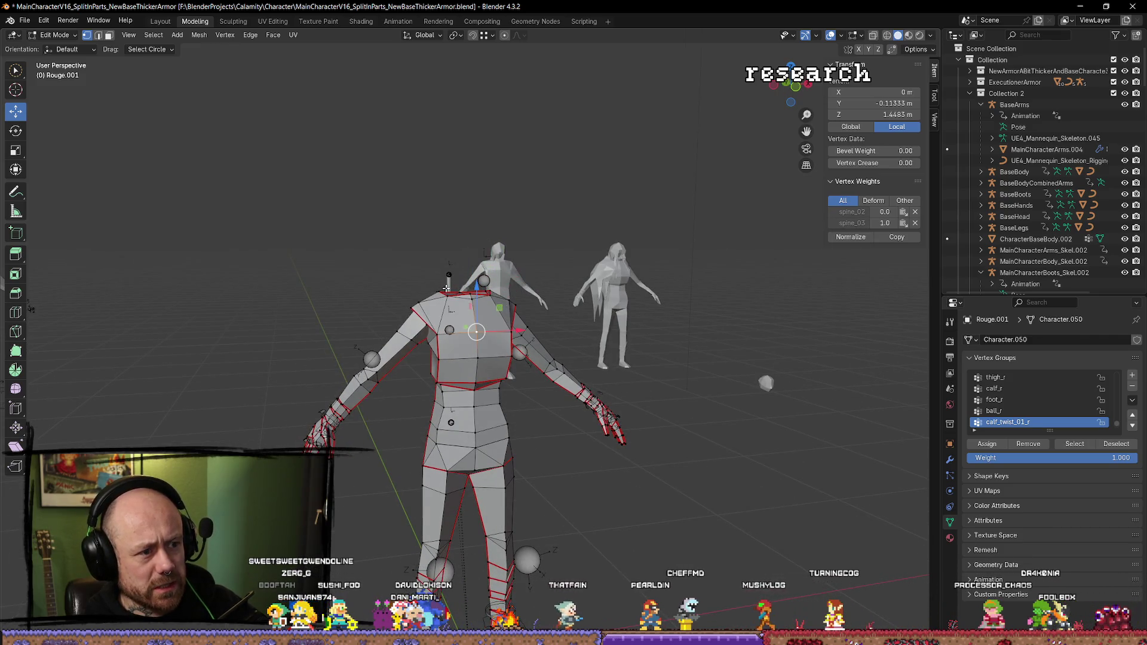
drag(443, 288, 469, 327)
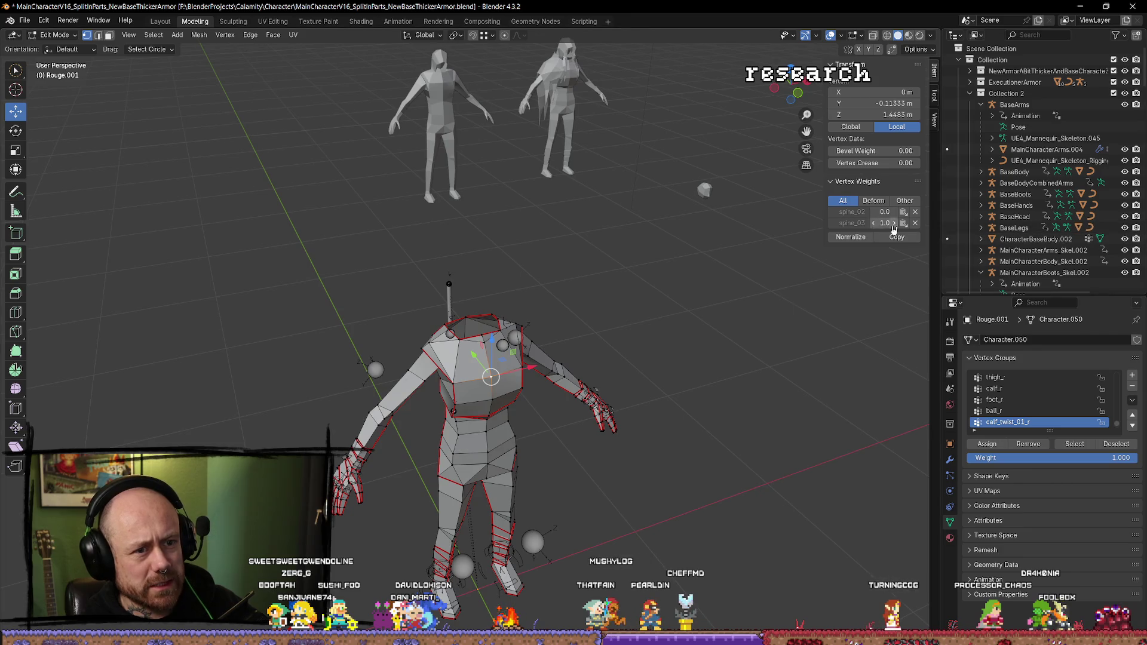
drag(832, 282, 465, 341)
click(469, 358)
mouse_move(657, 311)
mouse_down()
mouse_move(663, 339)
mouse_move(722, 403)
mouse_move(187, 280)
mouse_up()
click(722, 403)
key(Tab)
Step: In Unreal, accept the changed armor FBX and import it as Rouge_001 on SK_Mannequin_Skeleton
key(alt+Tab)
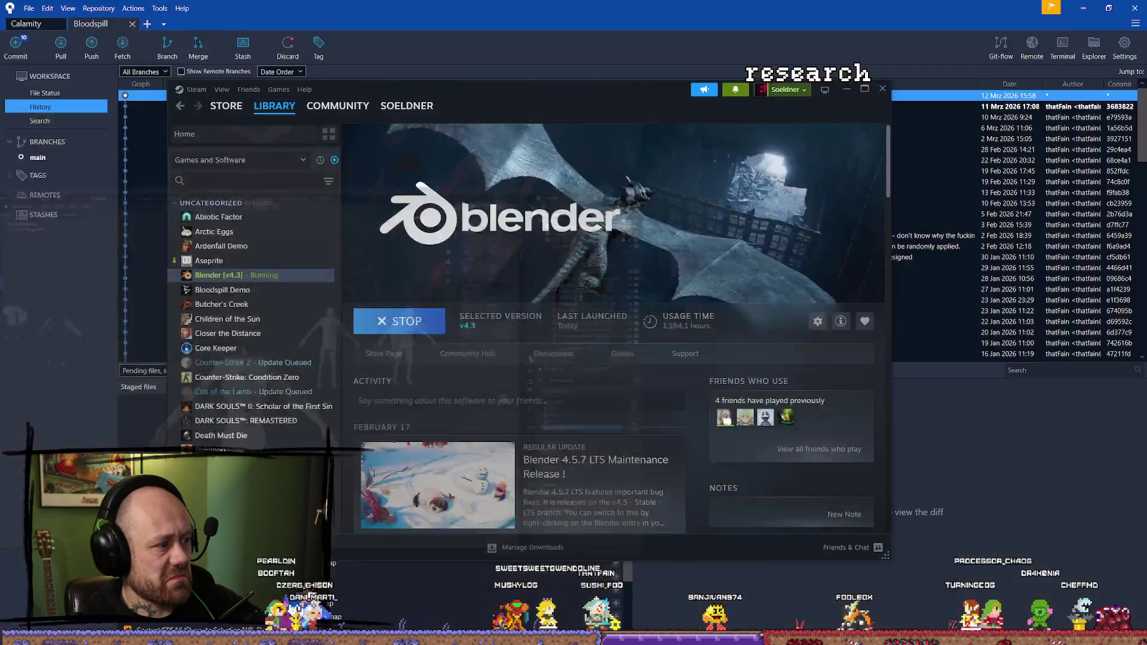
key(alt+Tab)
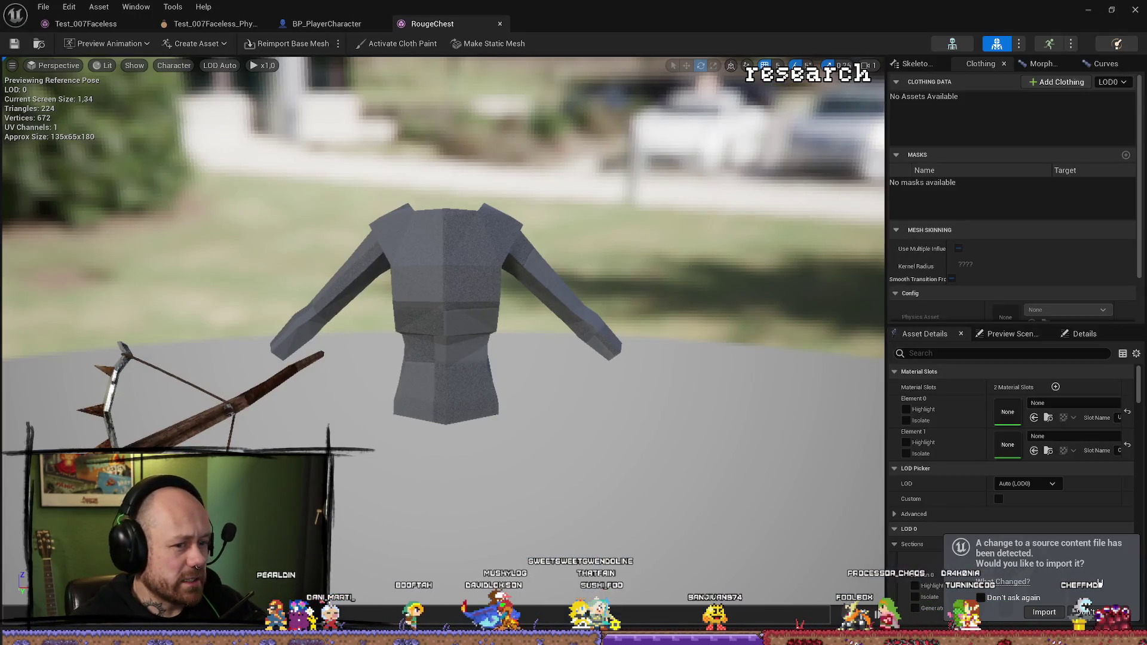
click(1038, 611)
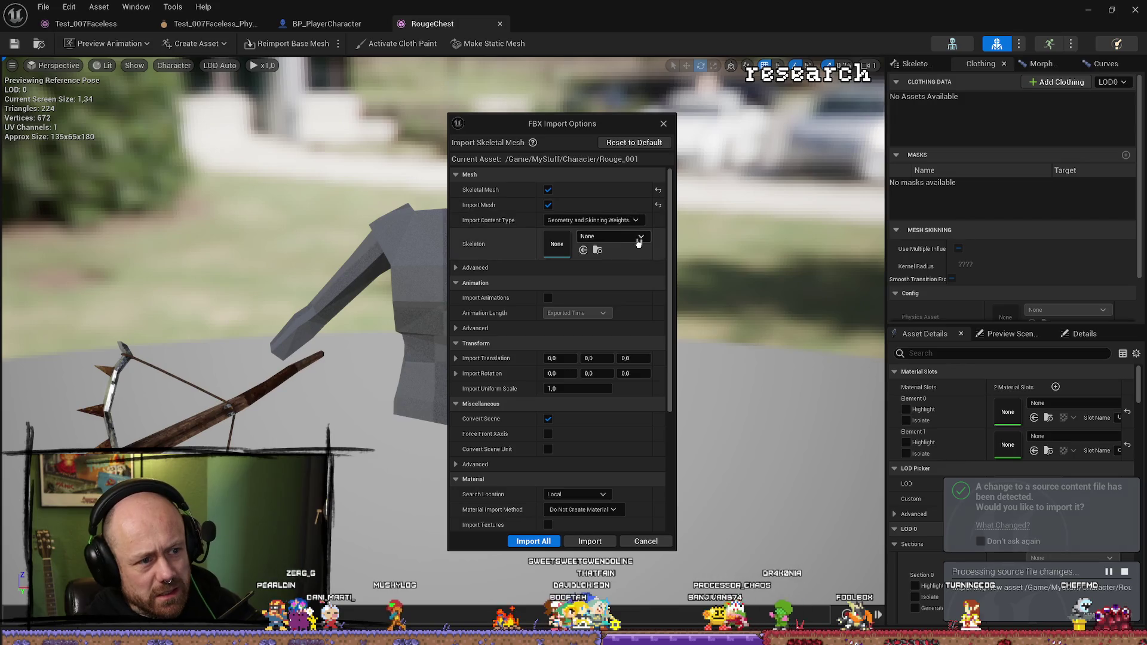
click(641, 238)
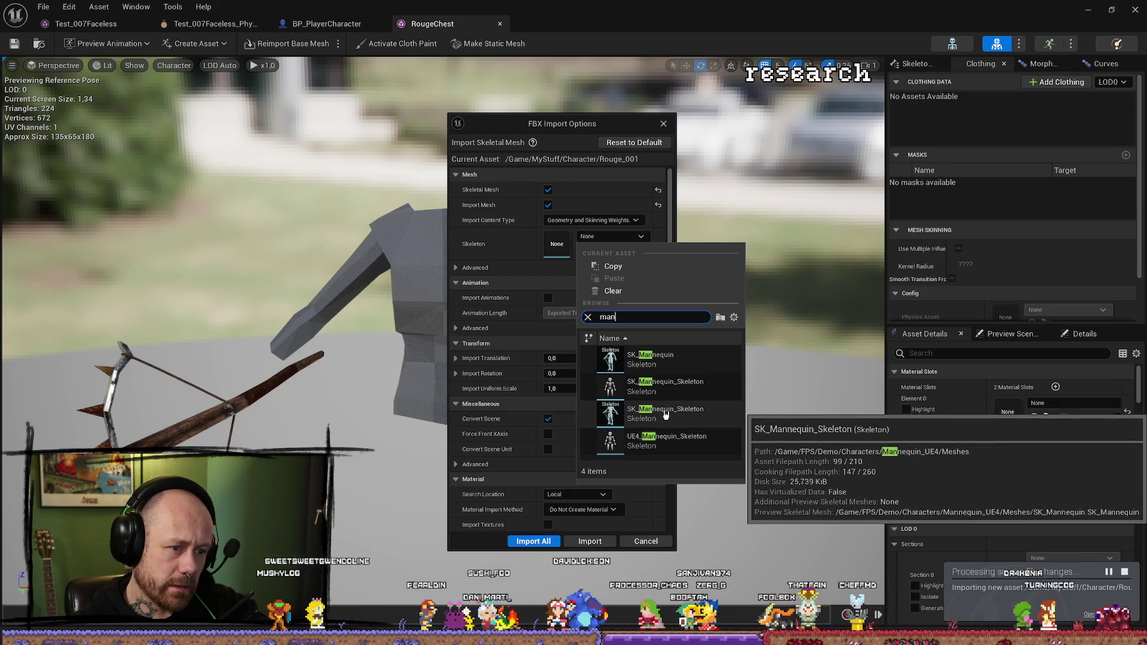
click(645, 414)
click(589, 541)
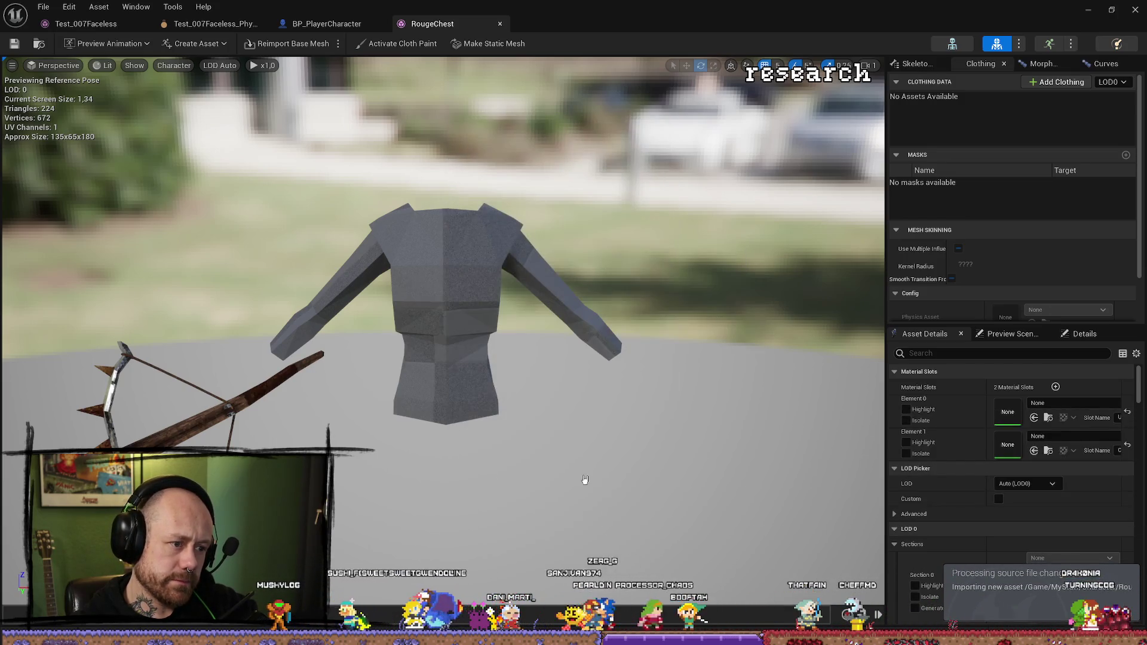
Step: Assign Rouge_001 as MeshFP's Skeletal Mesh Asset in BP_PlayerCharacter and compile the blueprint
click(305, 23)
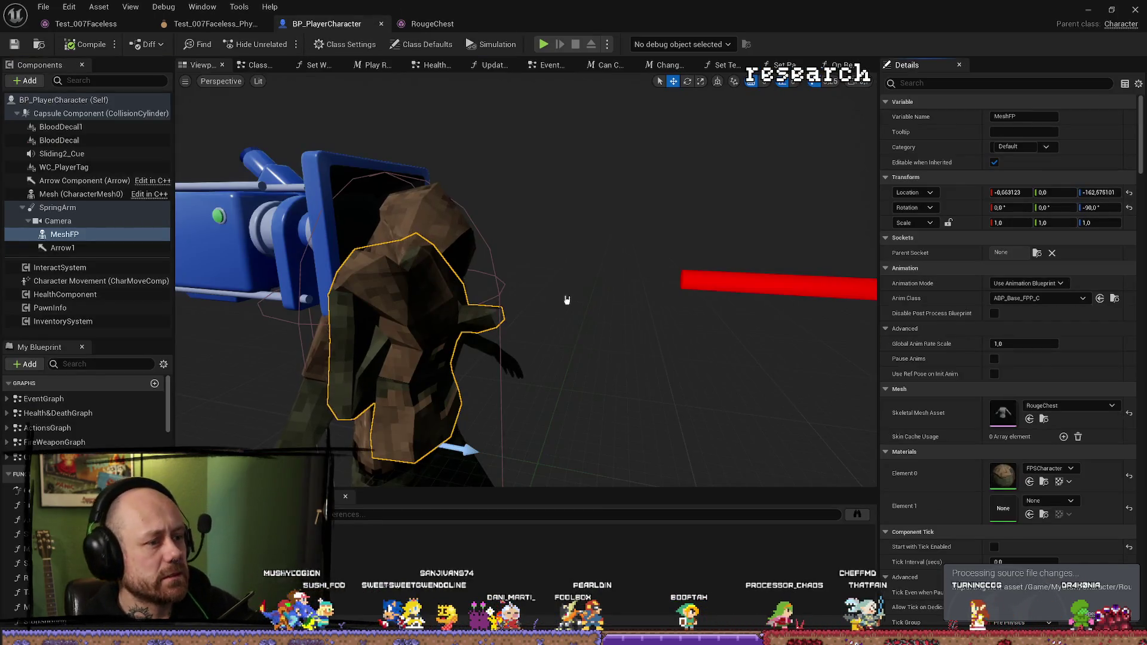
click(1044, 419)
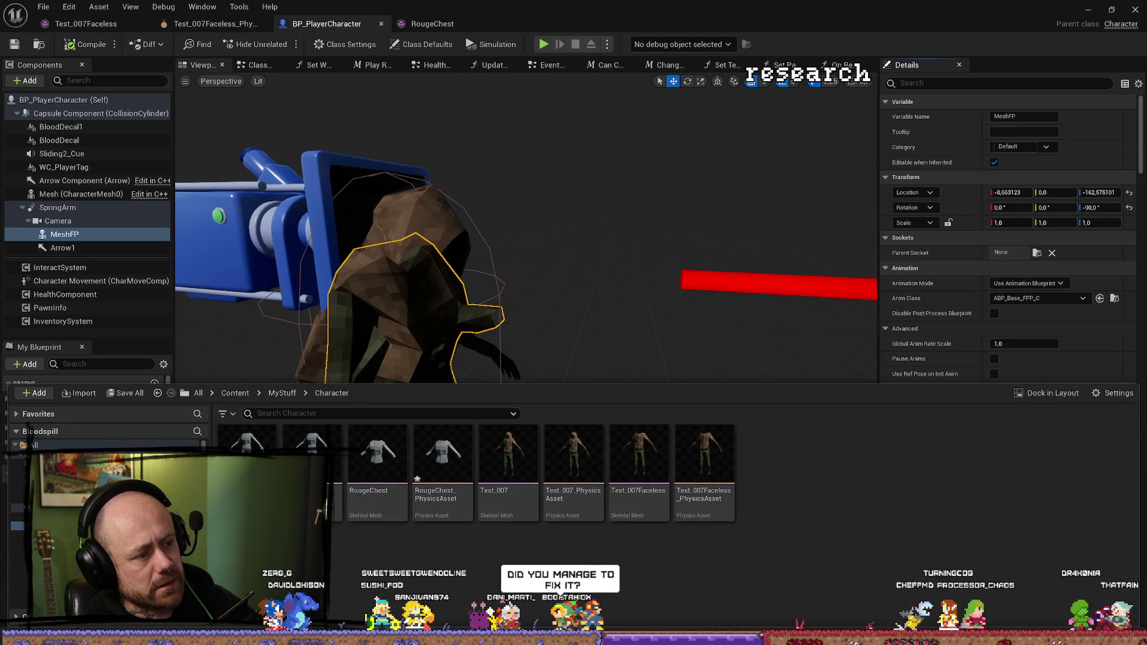
click(247, 472)
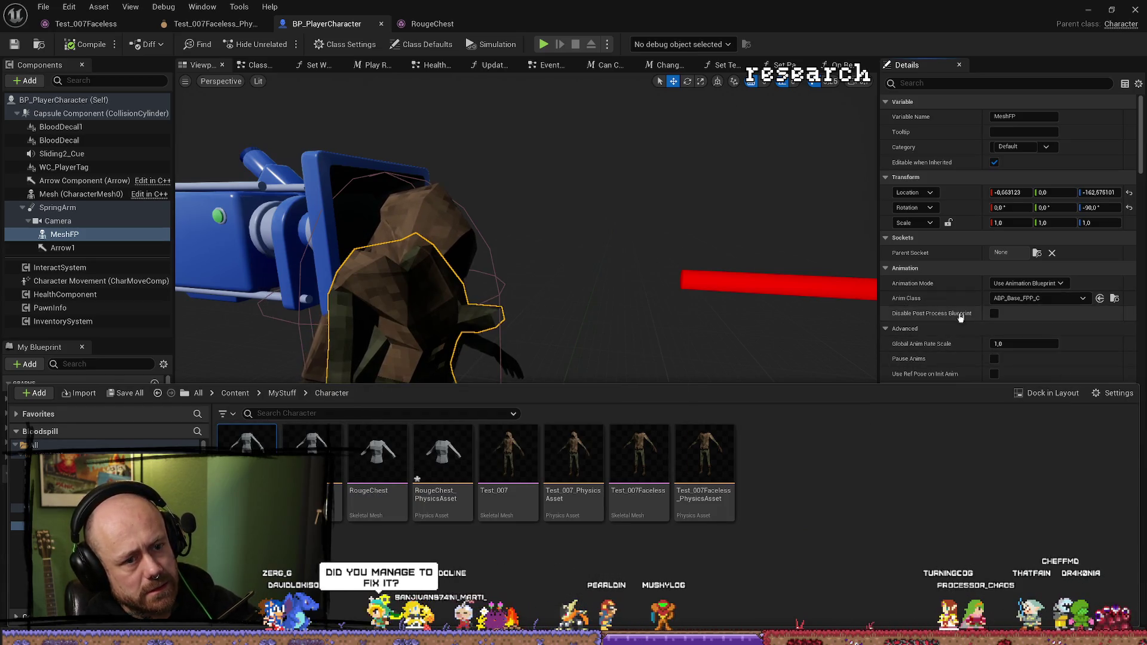
click(968, 315)
click(1030, 419)
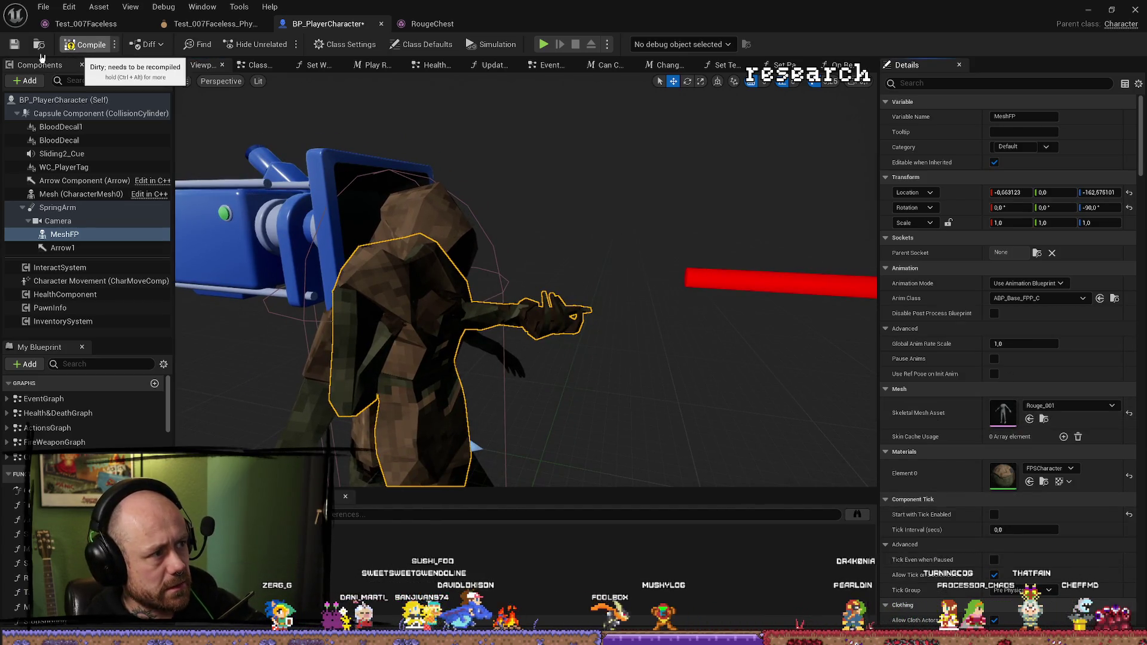
key(F7)
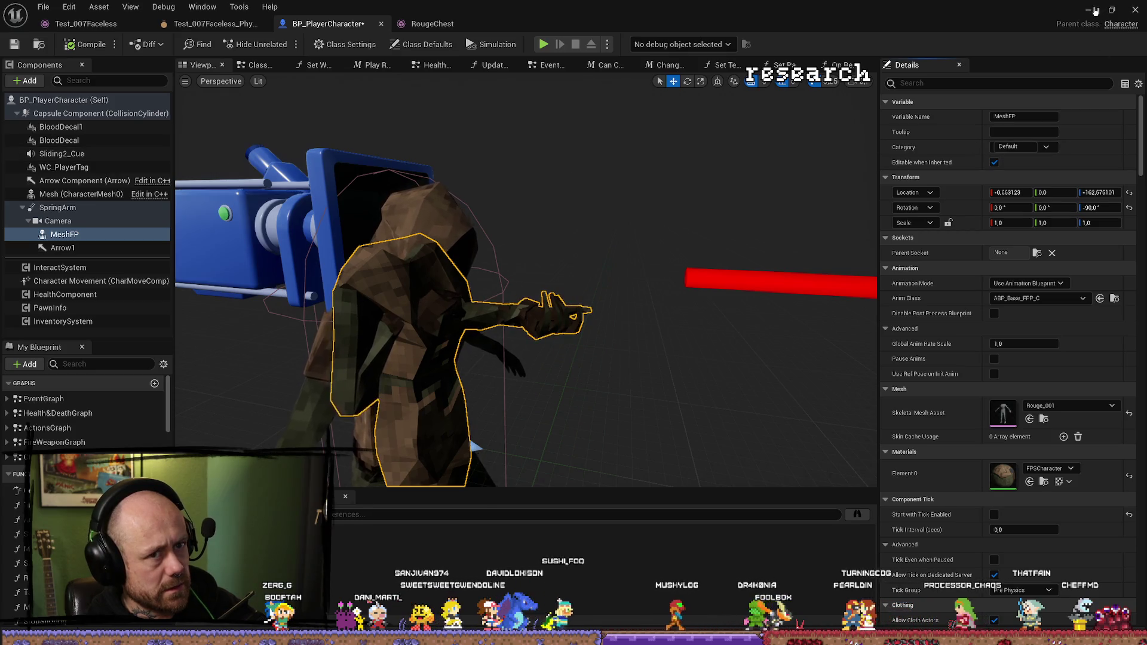
click(1098, 10)
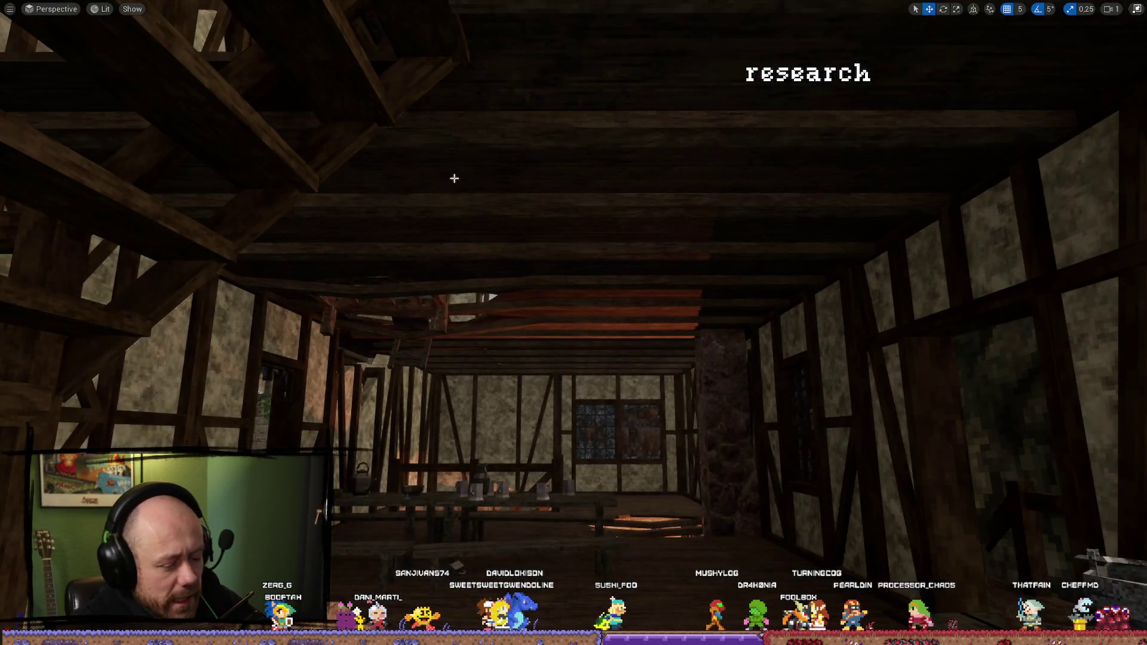
Step: Play the level with the new Rouge_001 armor, stop, and restore the full editor view
key(alt+p)
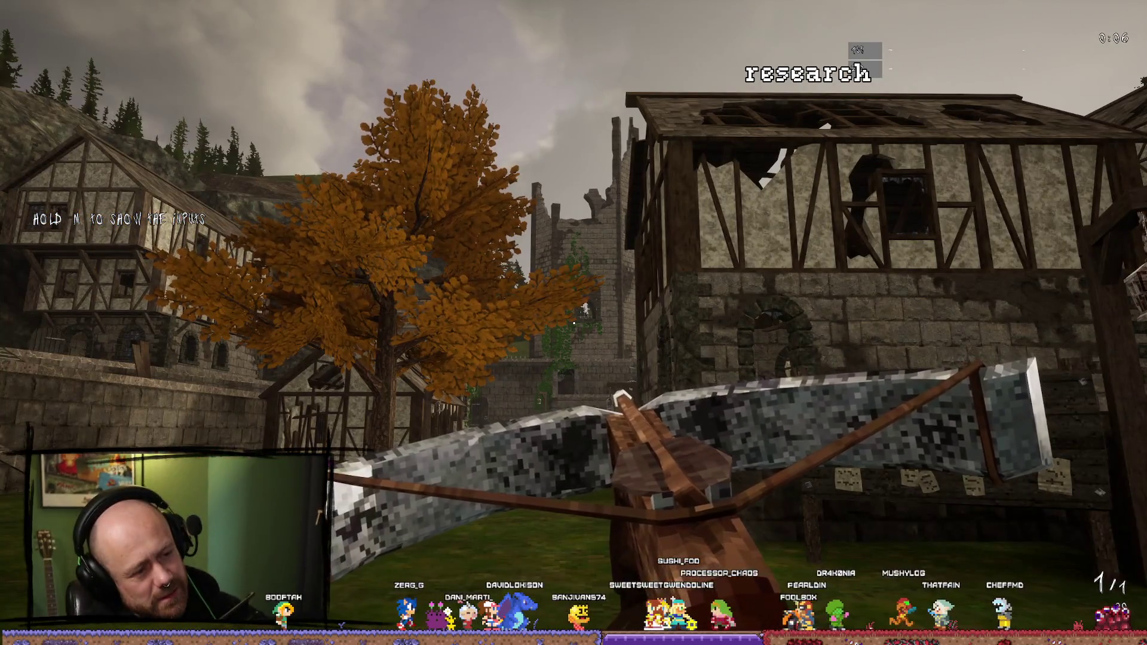
key(Escape)
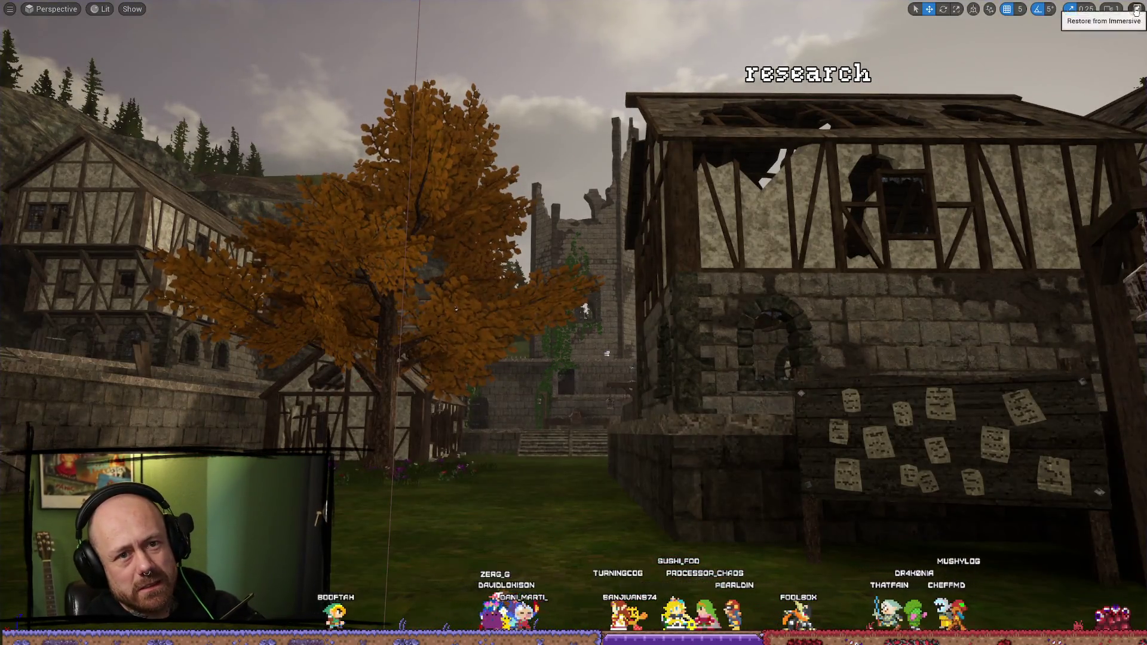
click(1137, 9)
Step: Back in Blender, enter Edit Mode on the Rouge.001 armor mesh and frame its head vertices
key(alt+Tab)
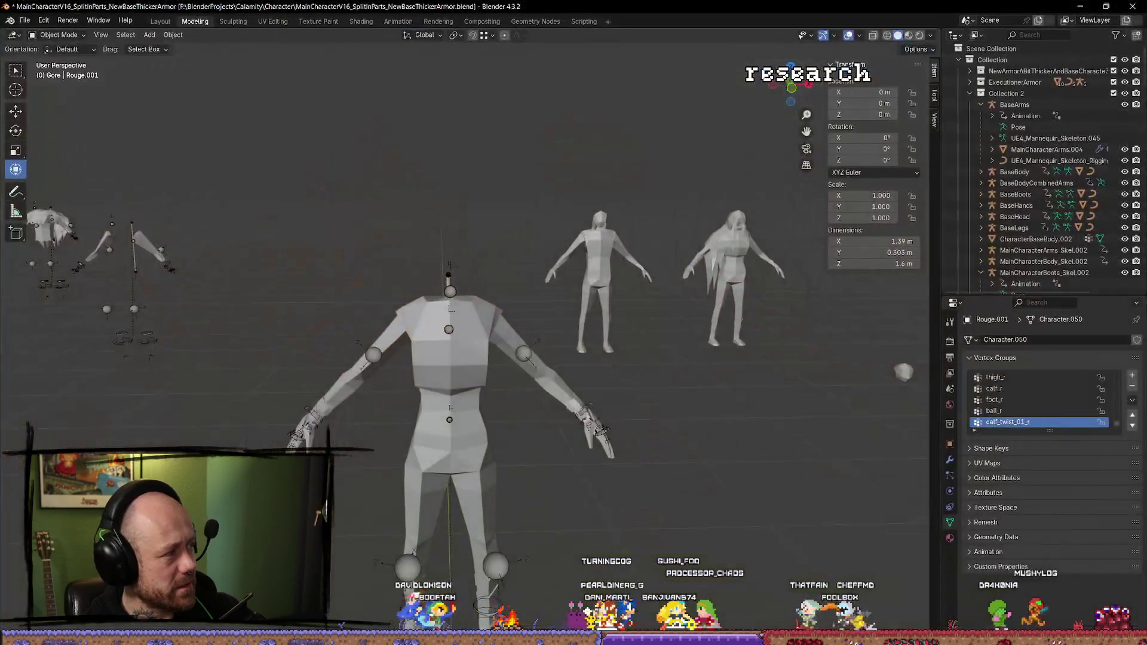
drag(672, 465, 747, 497)
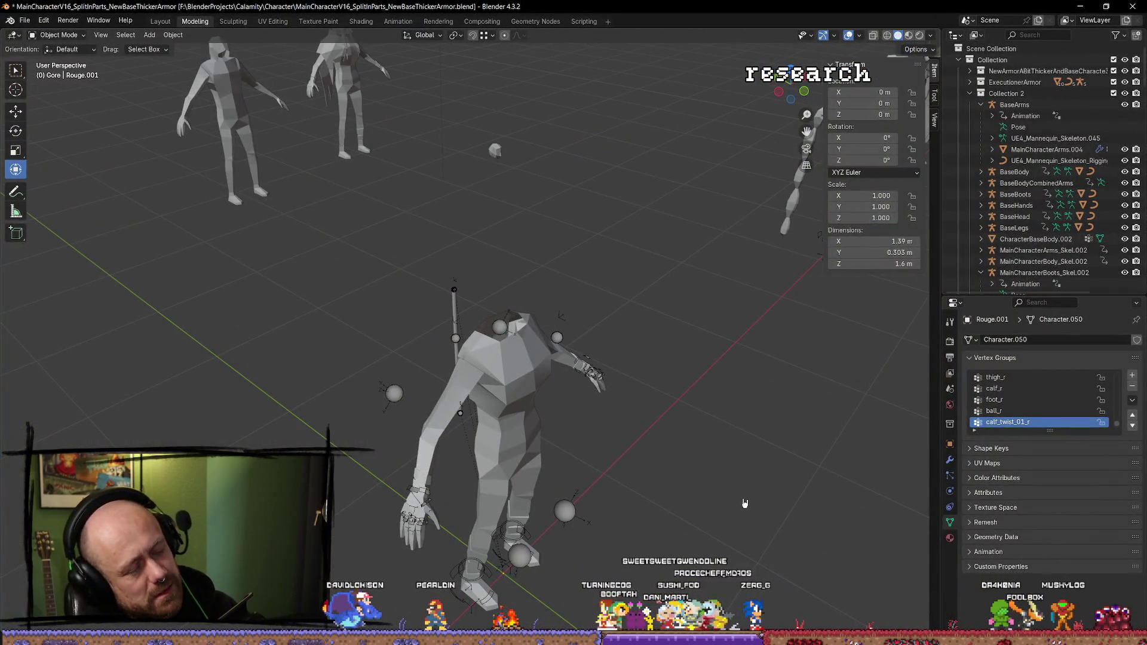
key(Tab)
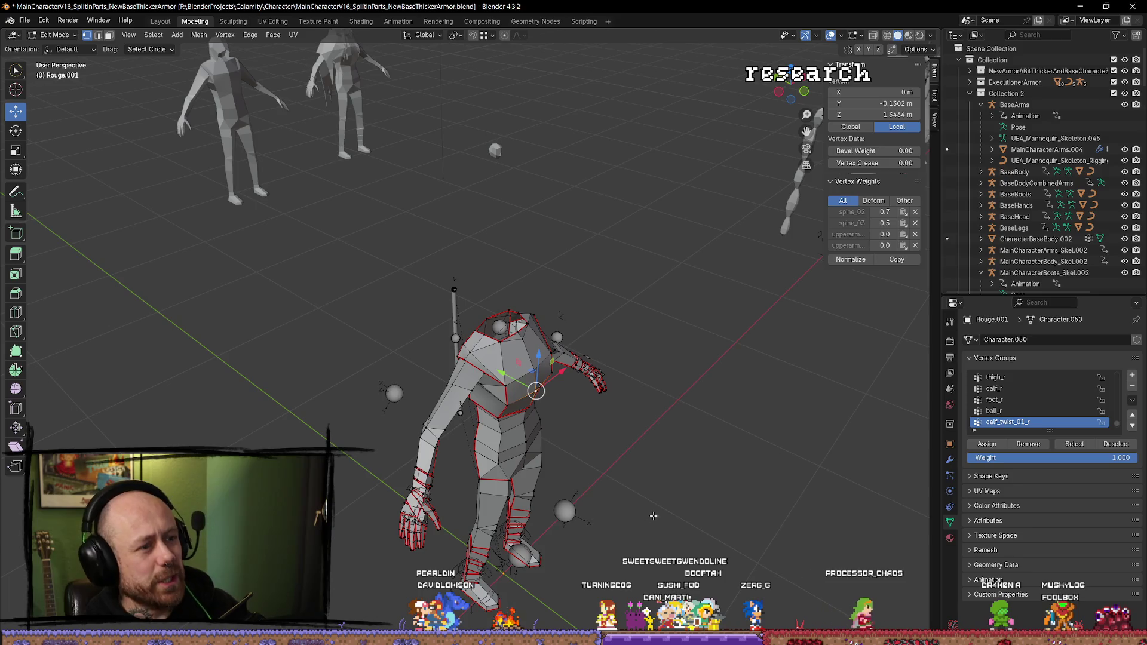
key(alt+a)
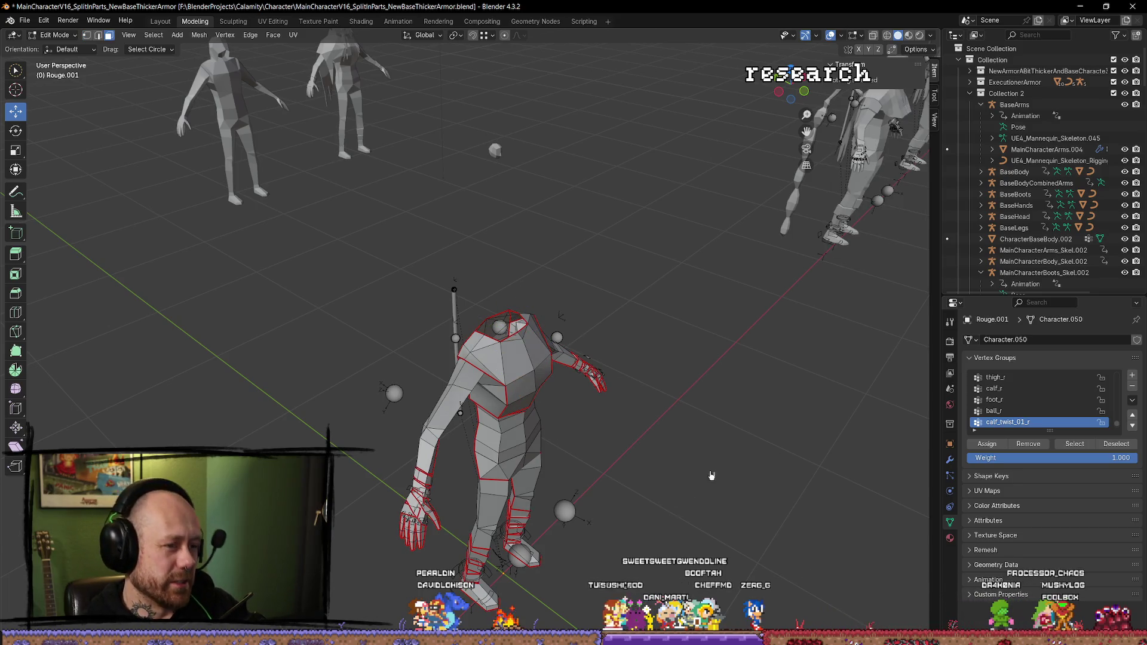
key(Tab)
key(ctrl+z)
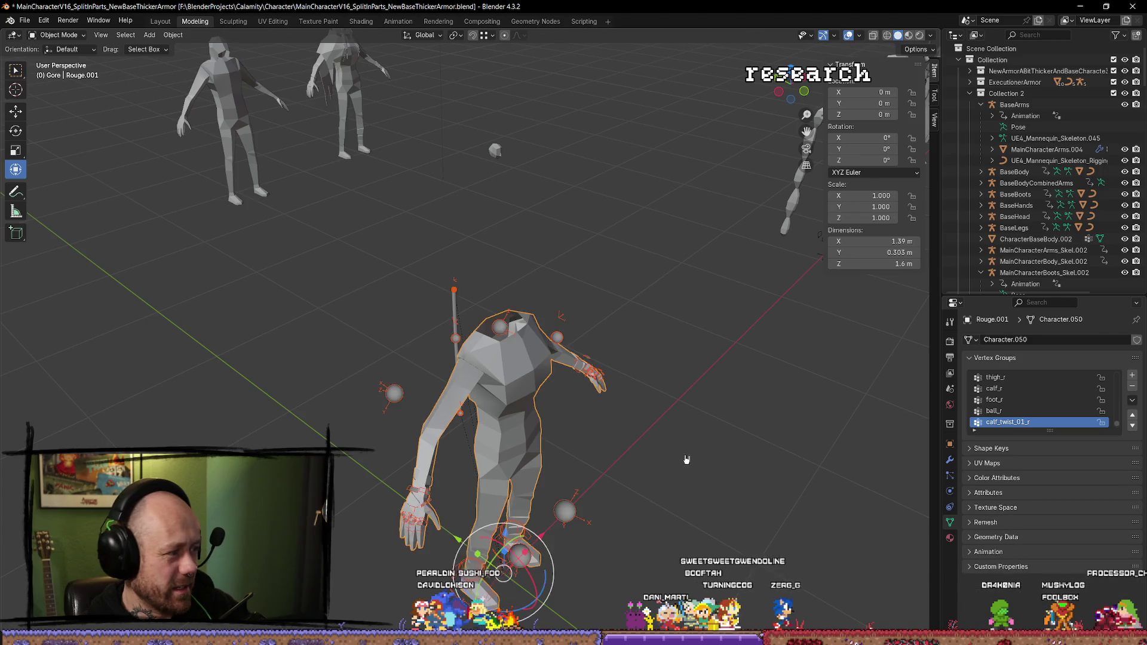
key(ctrl+z)
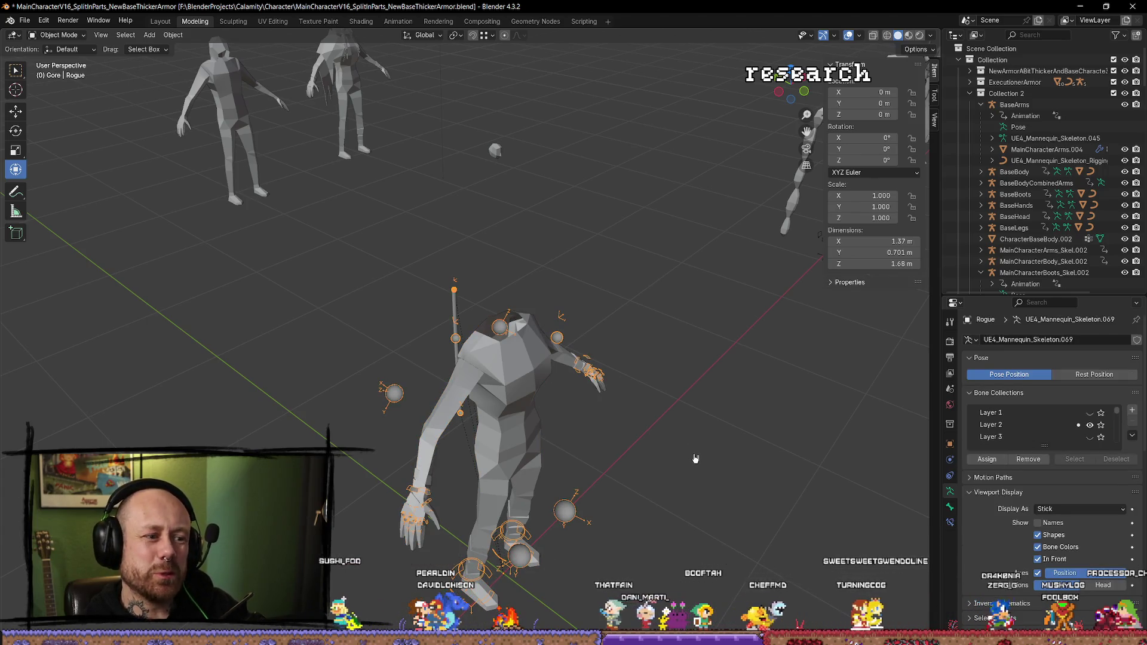
key(ctrl+z)
drag(651, 455, 687, 383)
scroll(699, 352, up, 5)
scroll(712, 318, down, 3)
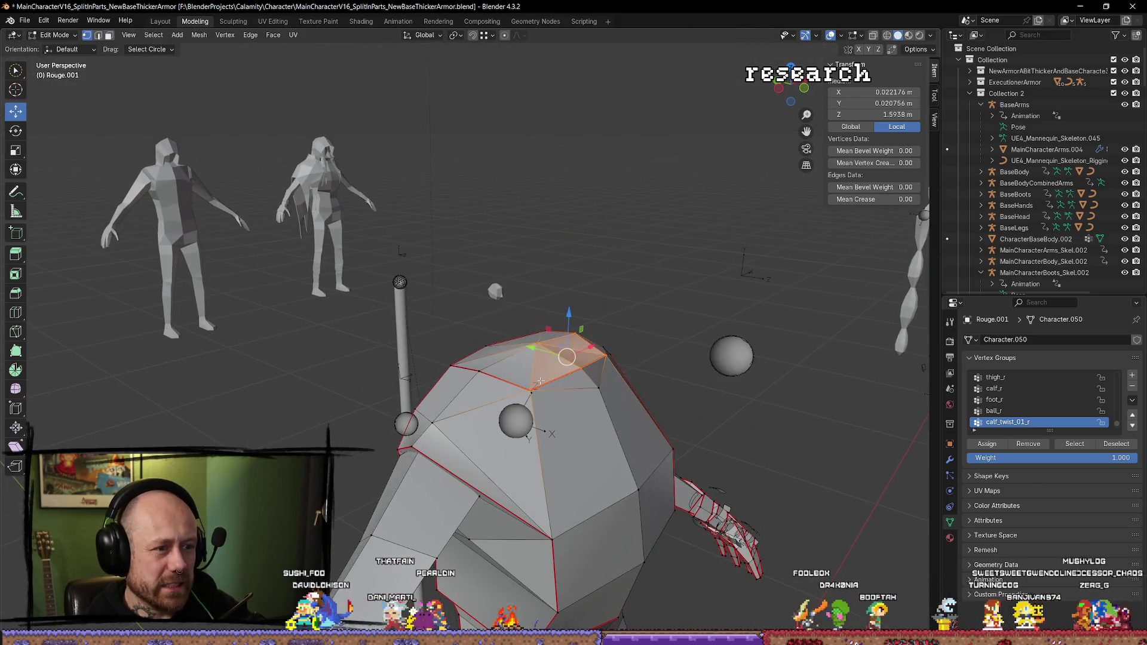
Step: Select the armor's top collar vertices and lower them along Z
click(530, 340)
mouse_move(530, 341)
mouse_down()
mouse_move(594, 347)
mouse_move(643, 392)
mouse_move(640, 378)
mouse_up()
scroll(643, 392, up, 2)
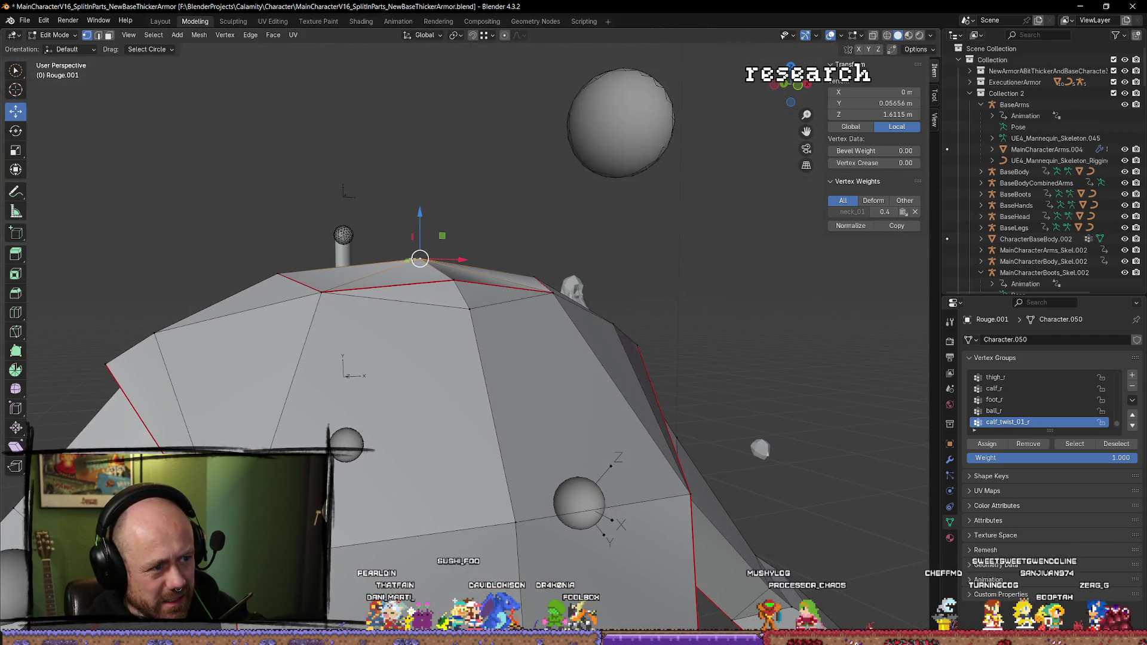
scroll(433, 262, down, 5)
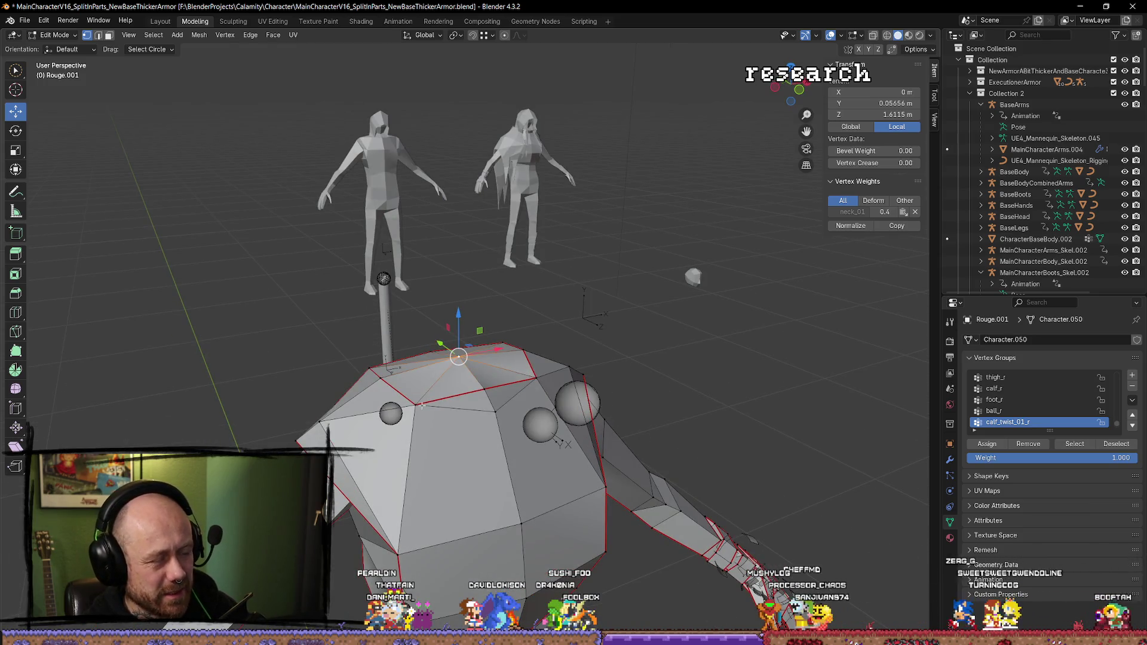
shift+click(424, 407)
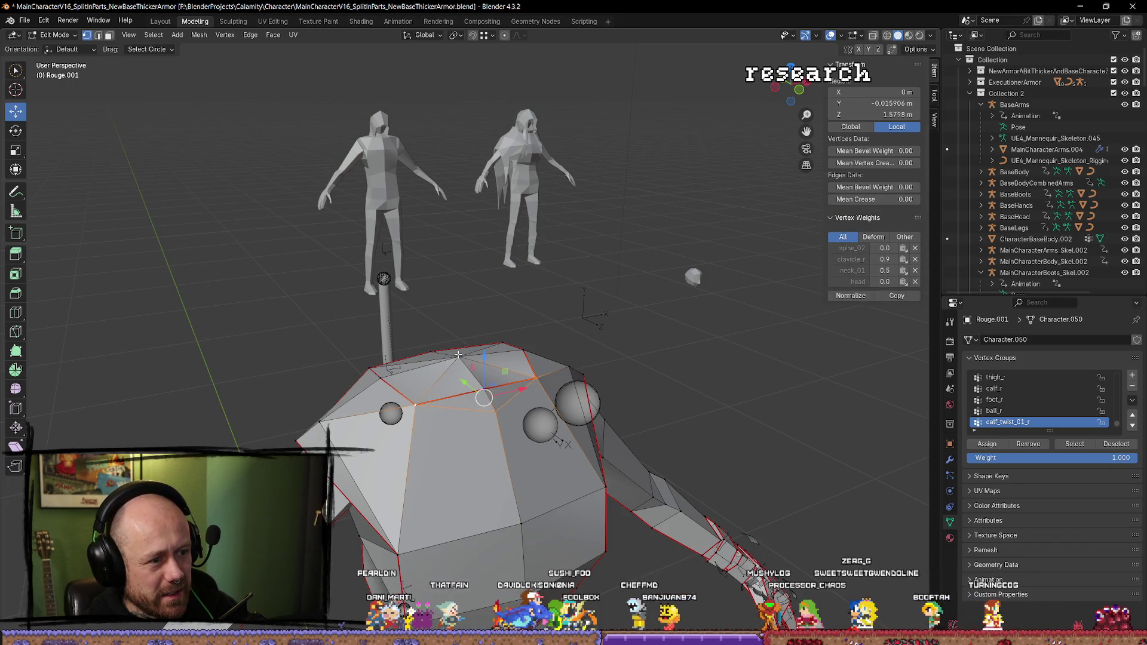
key(g)
key(z)
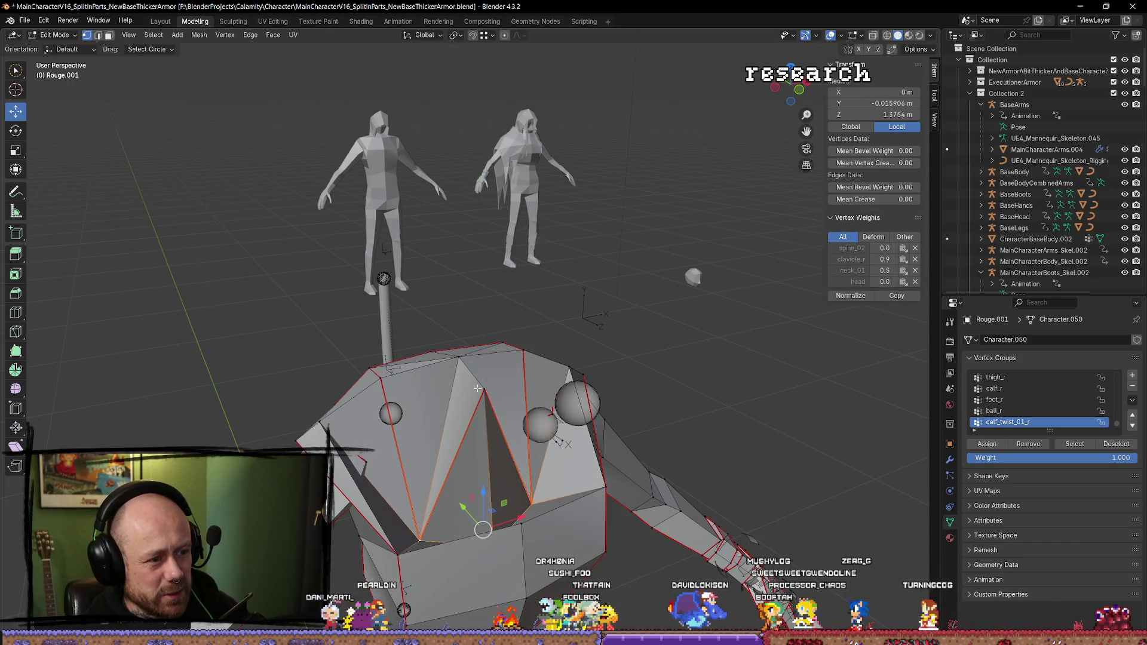
click(482, 383)
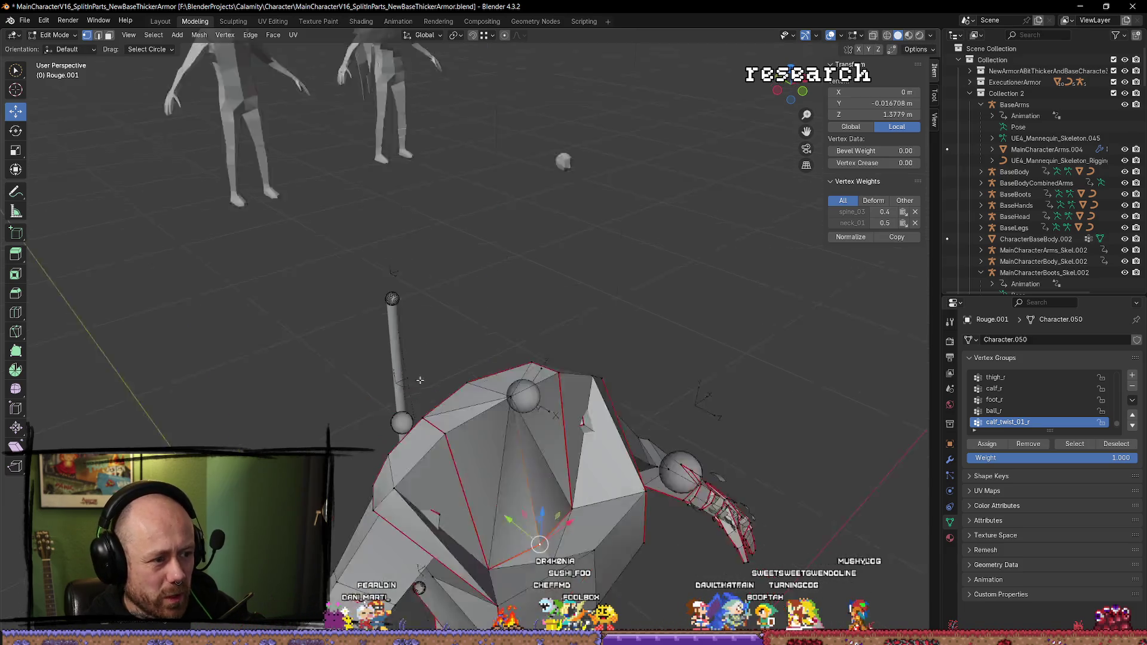
Step: Push a shoulder face outward along Y, then return to Object Mode
click(417, 515)
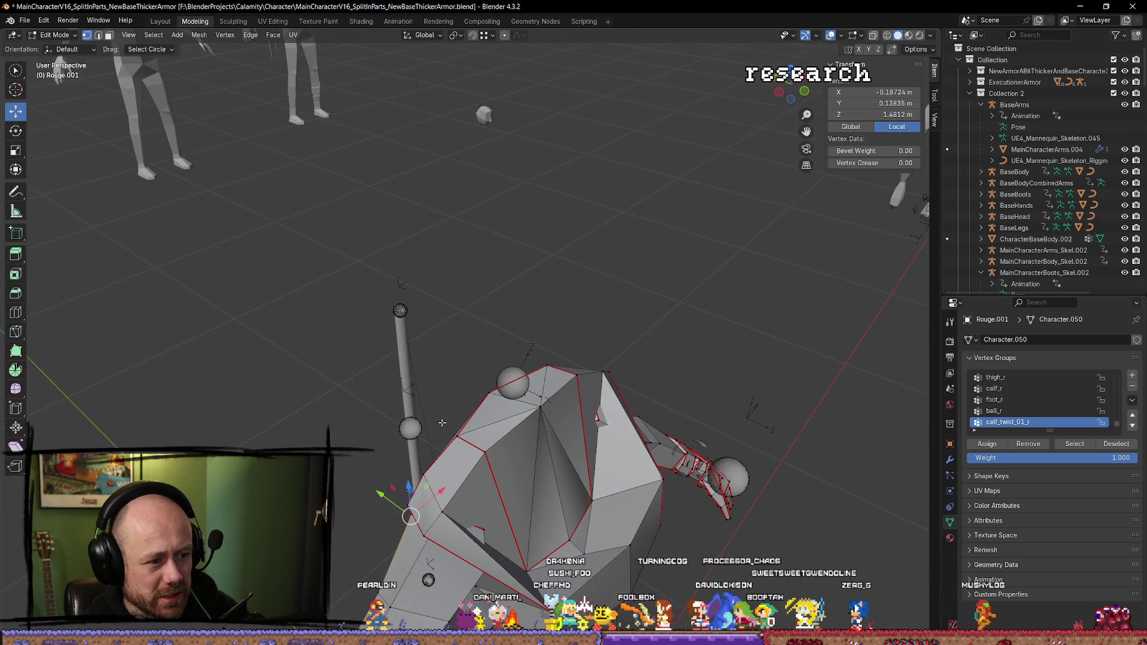
shift+click(518, 482)
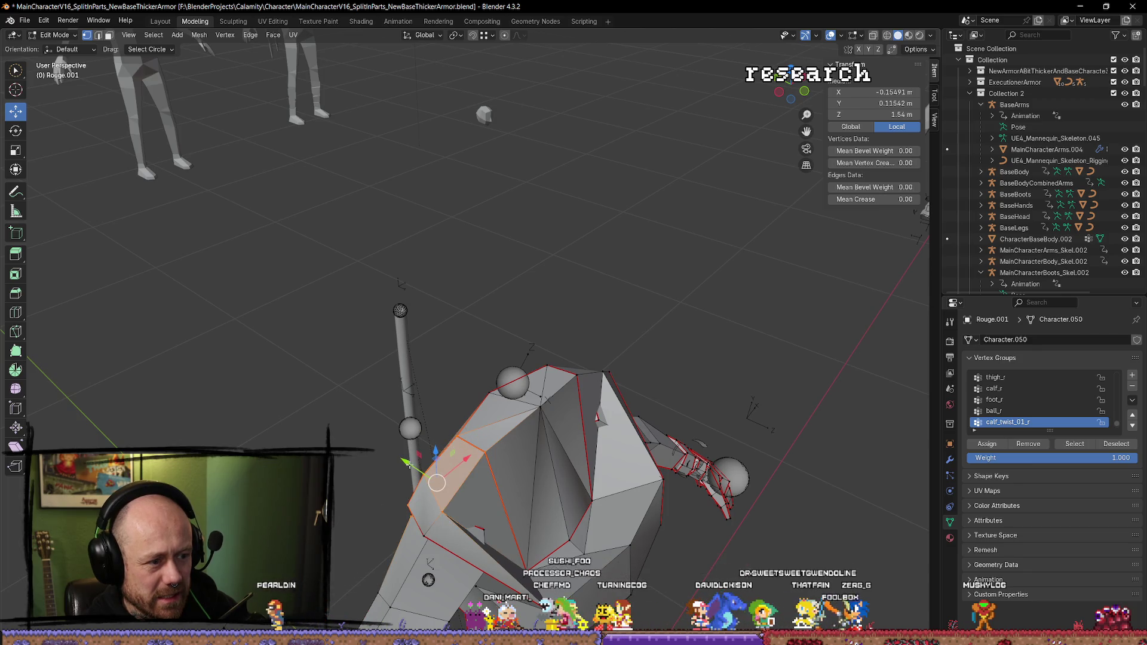
click(418, 411)
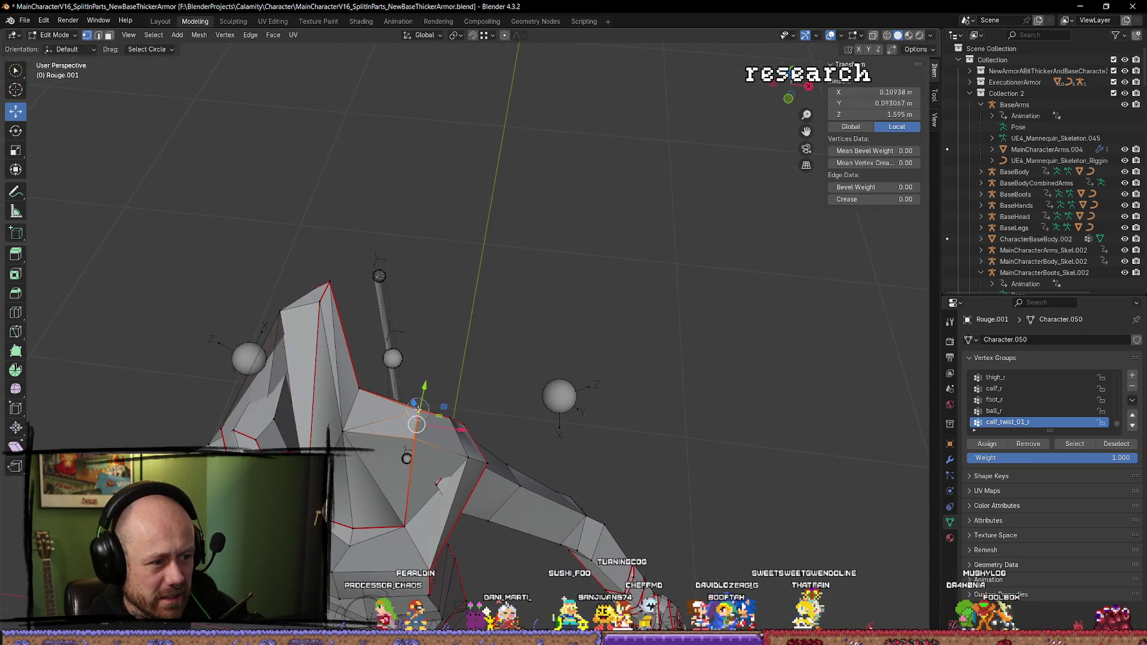
shift+click(493, 470)
drag(456, 397, 472, 287)
click(506, 292)
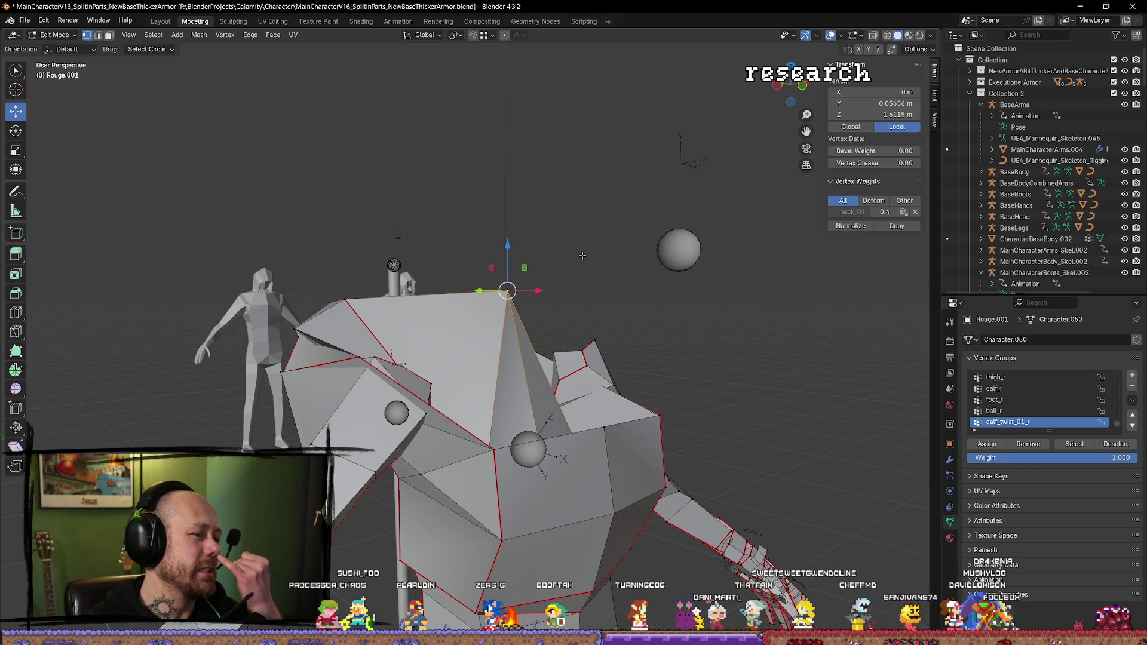
scroll(583, 249, down, 3)
key(Tab)
scroll(537, 526, down, 2)
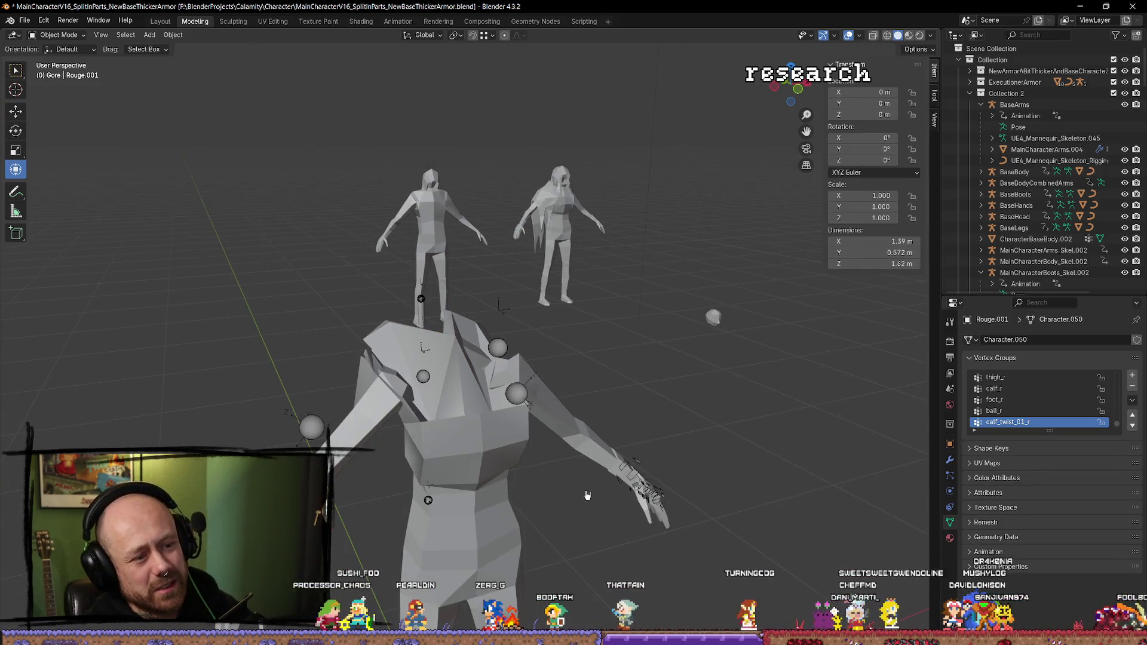
Step: Select the Rogue armature and Rouge.001 mesh and export them with Mr Mannequins FBX
click(477, 472)
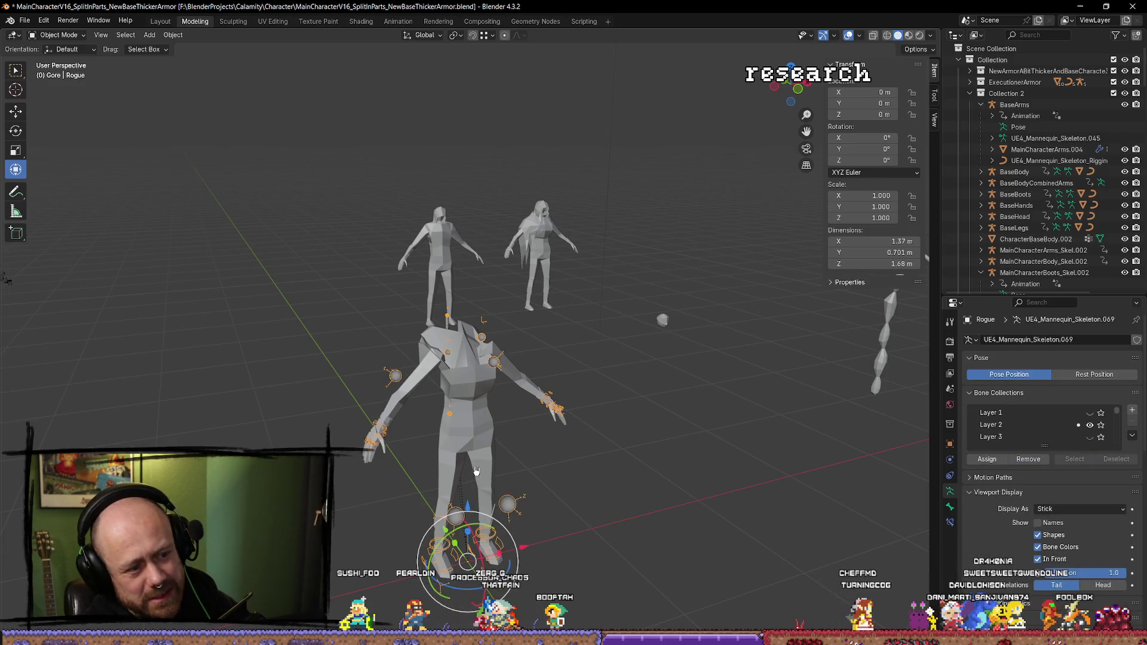
click(529, 486)
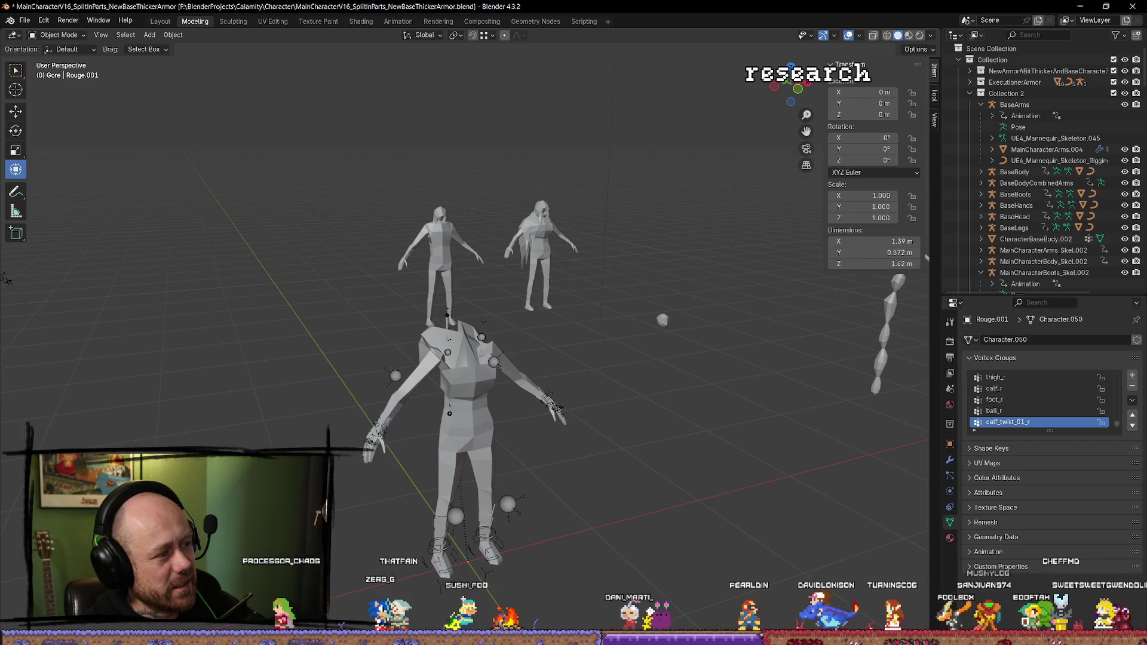
key(alt+Tab)
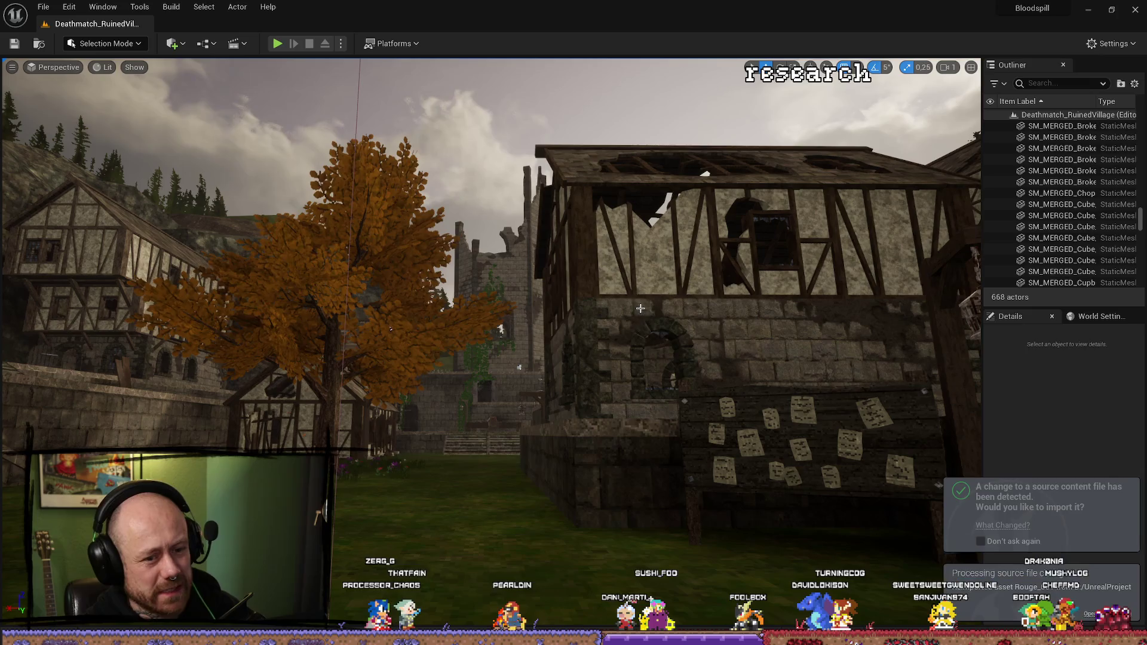
Step: Reimport Rouge_001, select it in the Content Drawer, and play-test the ruined village level
click(1111, 589)
key(ctrl+space)
click(227, 366)
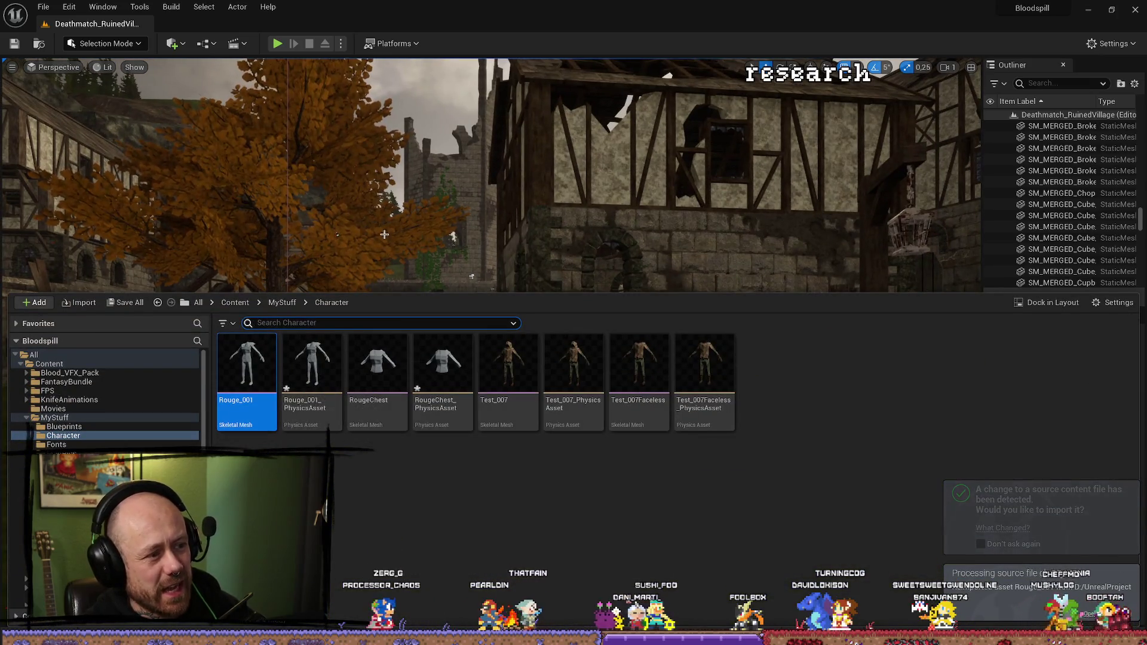
click(278, 45)
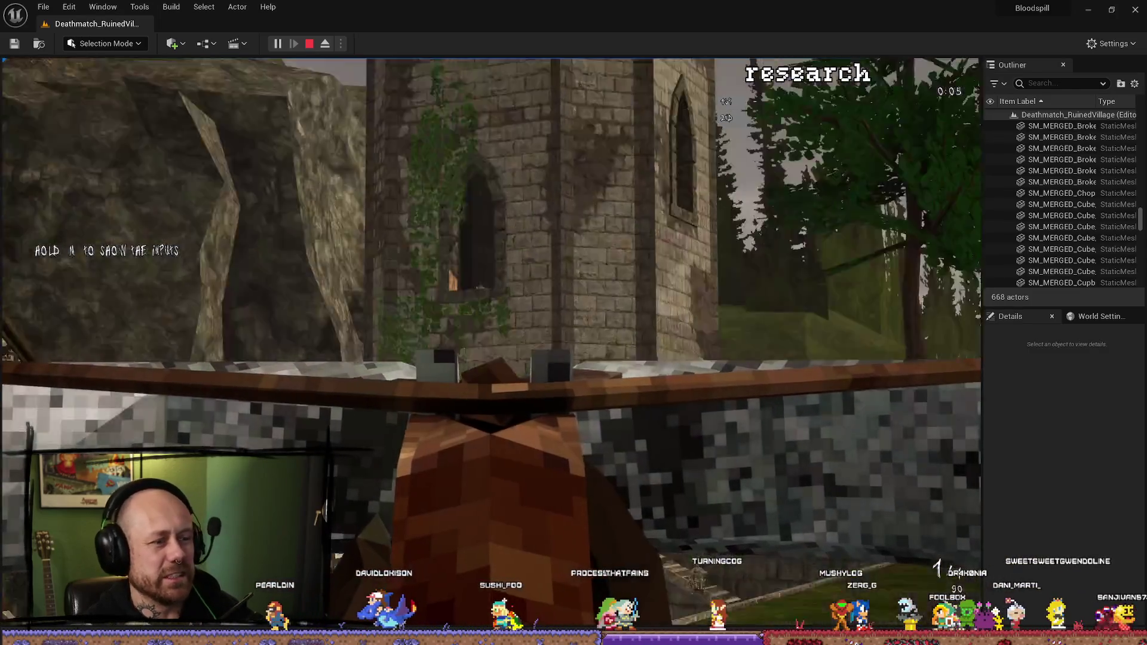
key(Escape)
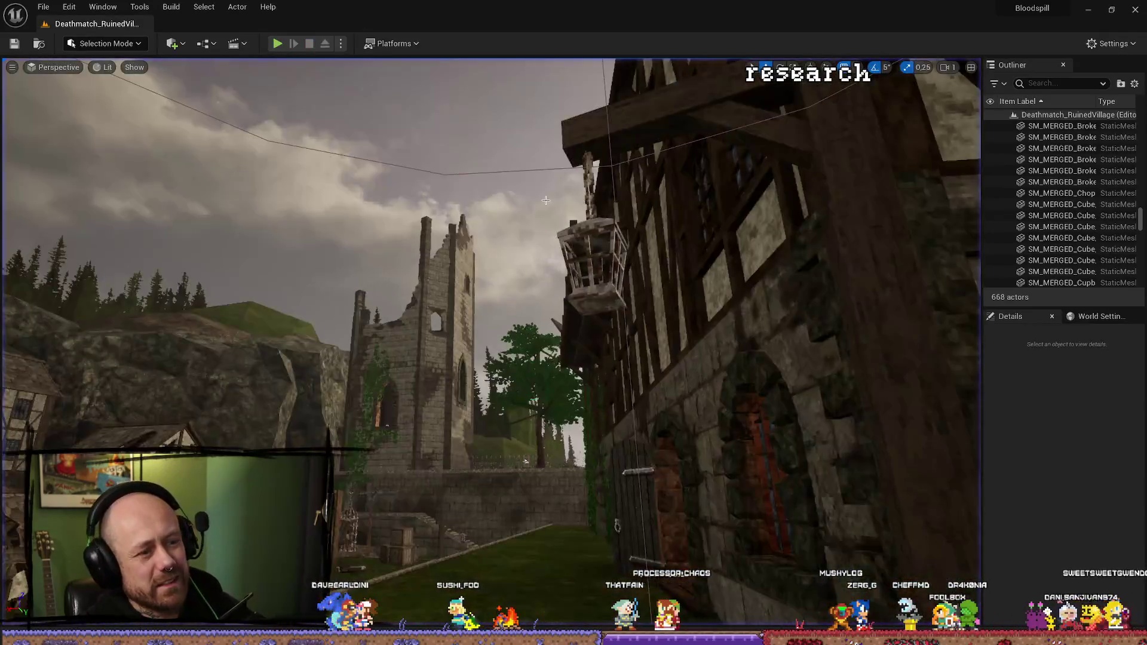
Step: In Edit Mode, drag the armor's selected top vertices further down along Z
key(alt+Tab)
scroll(469, 348, up, 2)
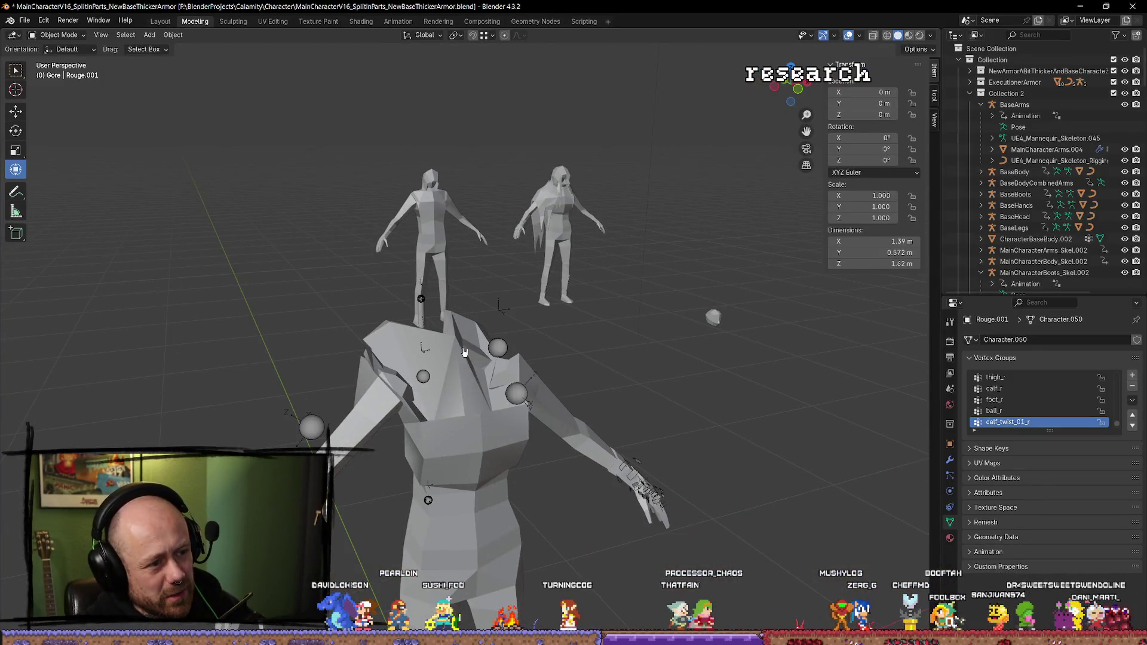
key(Tab)
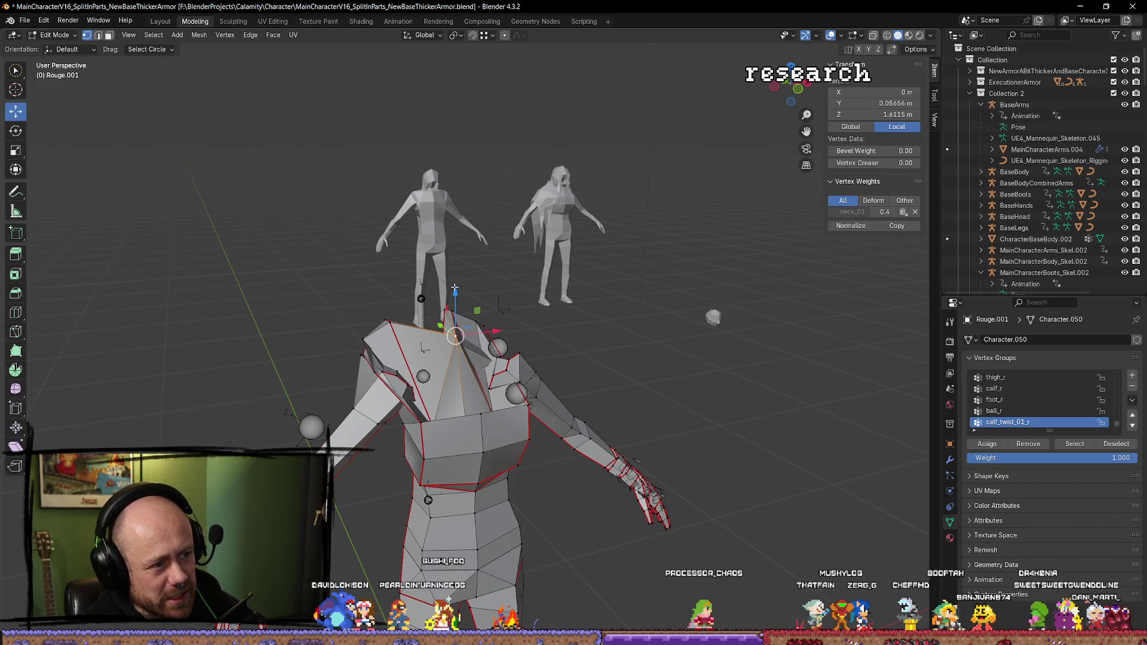
drag(455, 291, 479, 384)
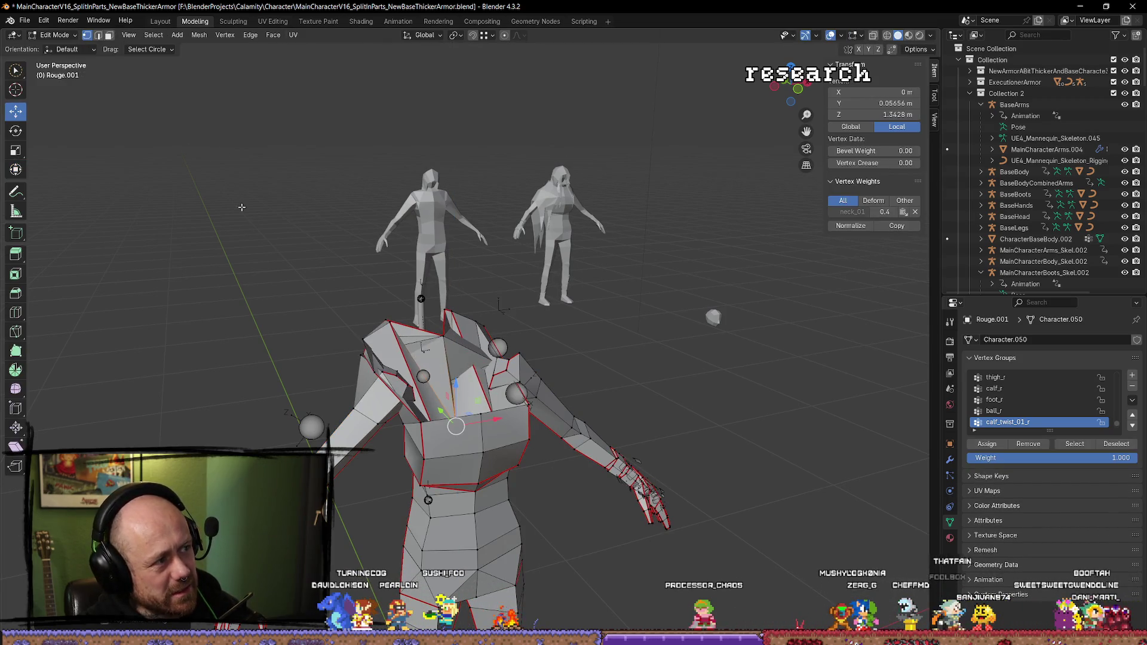
key(Tab)
scroll(658, 508, down, 2)
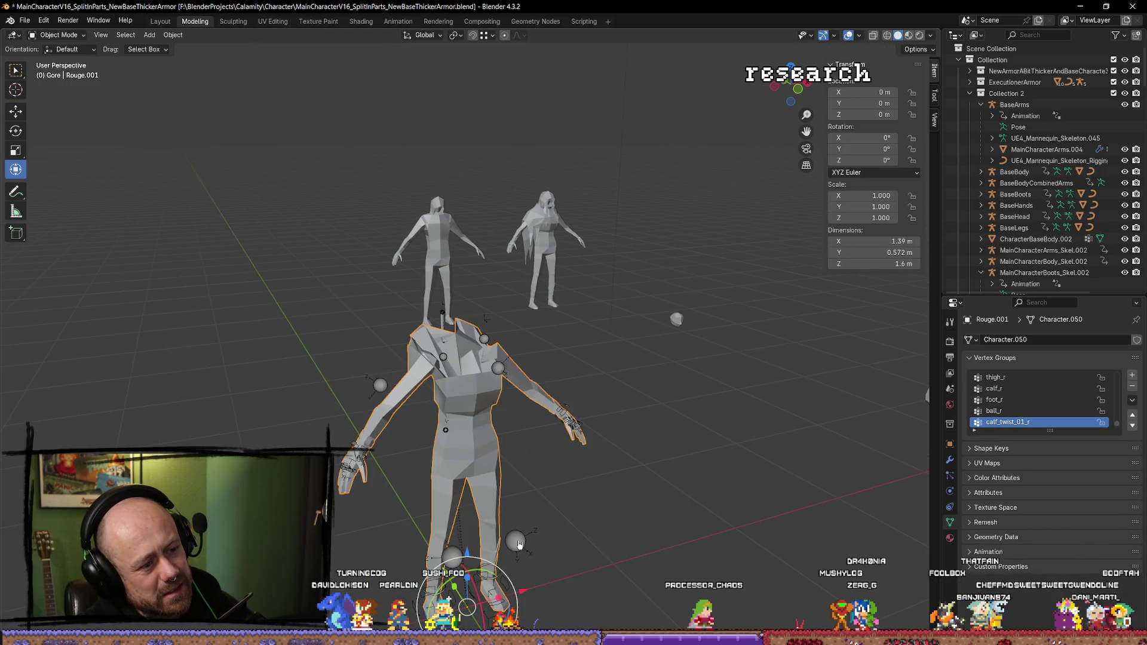
Step: Select the Rogue armature and Rouge.001 mesh, then bring up the Mr Mannequins FBX export options
click(478, 468)
click(541, 498)
key(q)
click(616, 512)
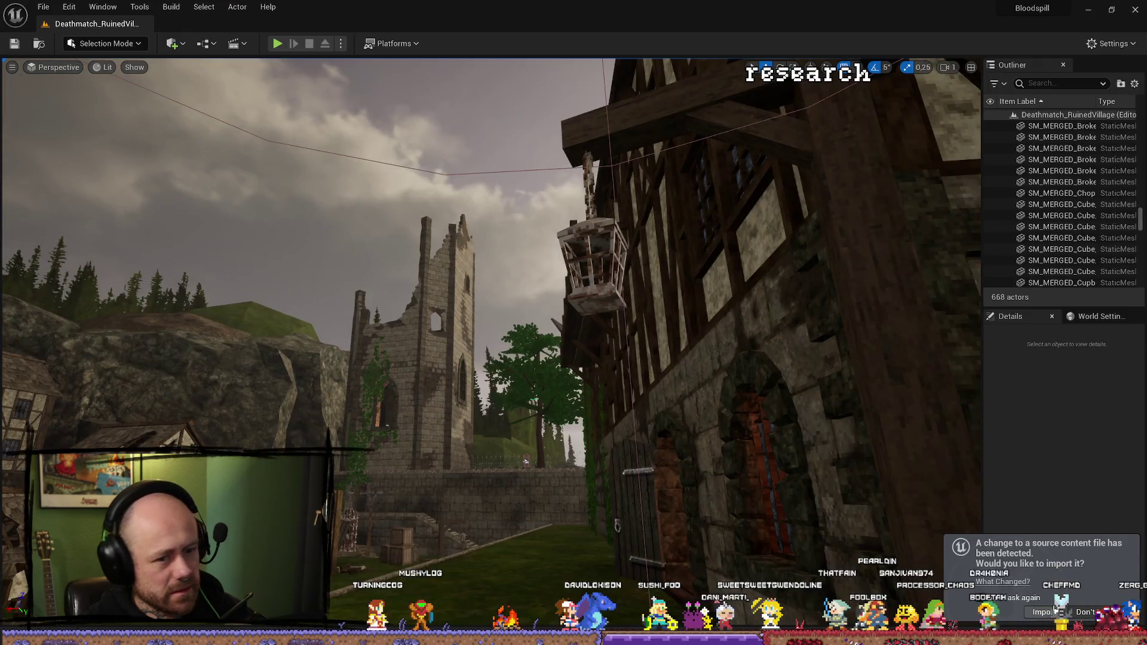
Step: Reimport the updated Rouge_001 armor, spawn into a play session, then return to Blender
click(1043, 611)
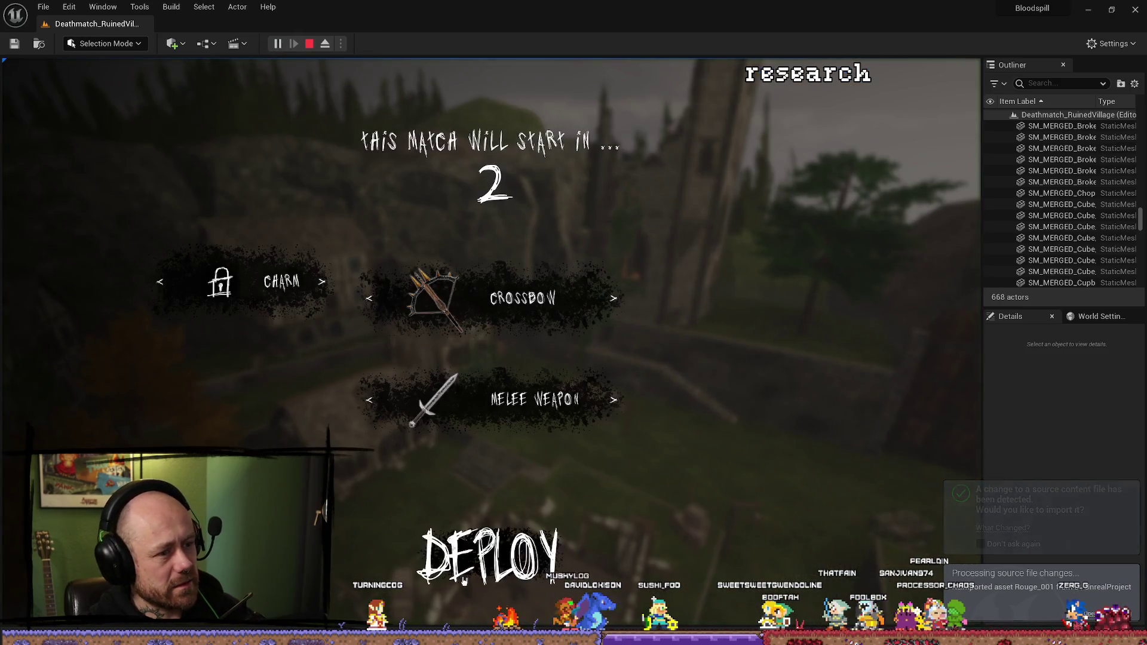
click(464, 581)
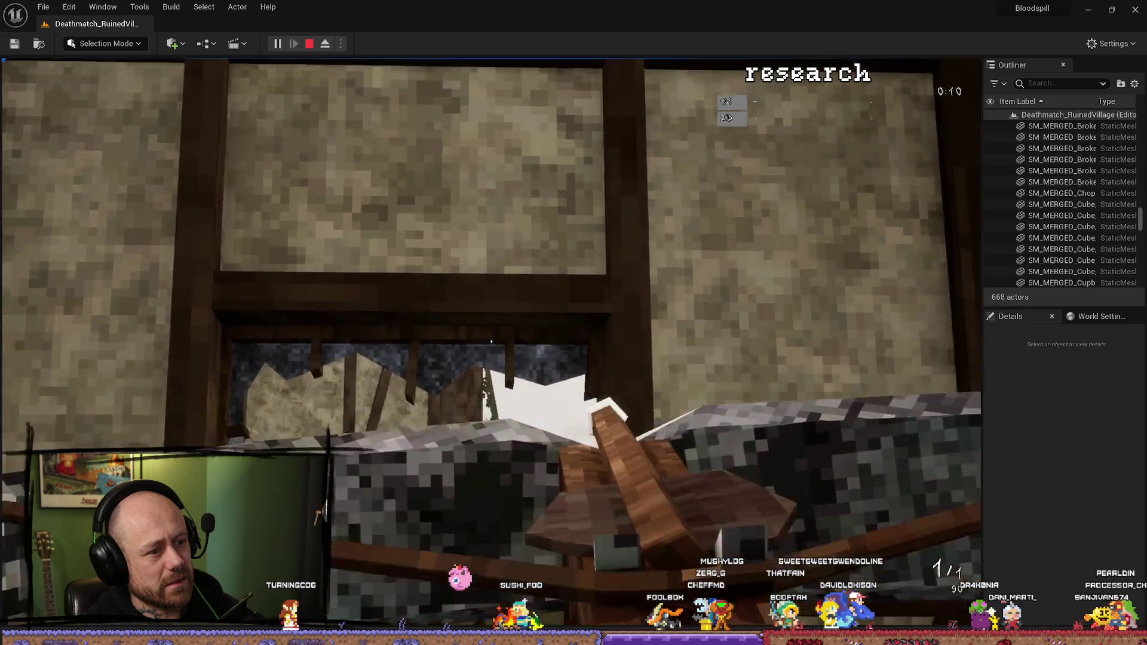
key(Escape)
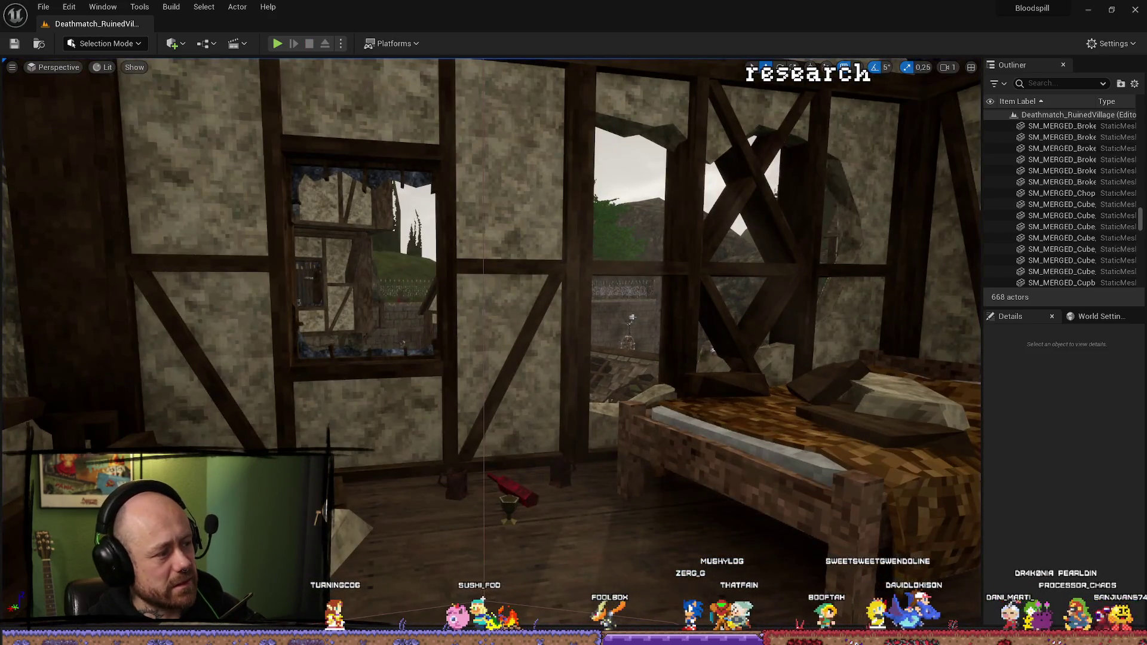
key(alt+Tab)
drag(535, 367, 727, 388)
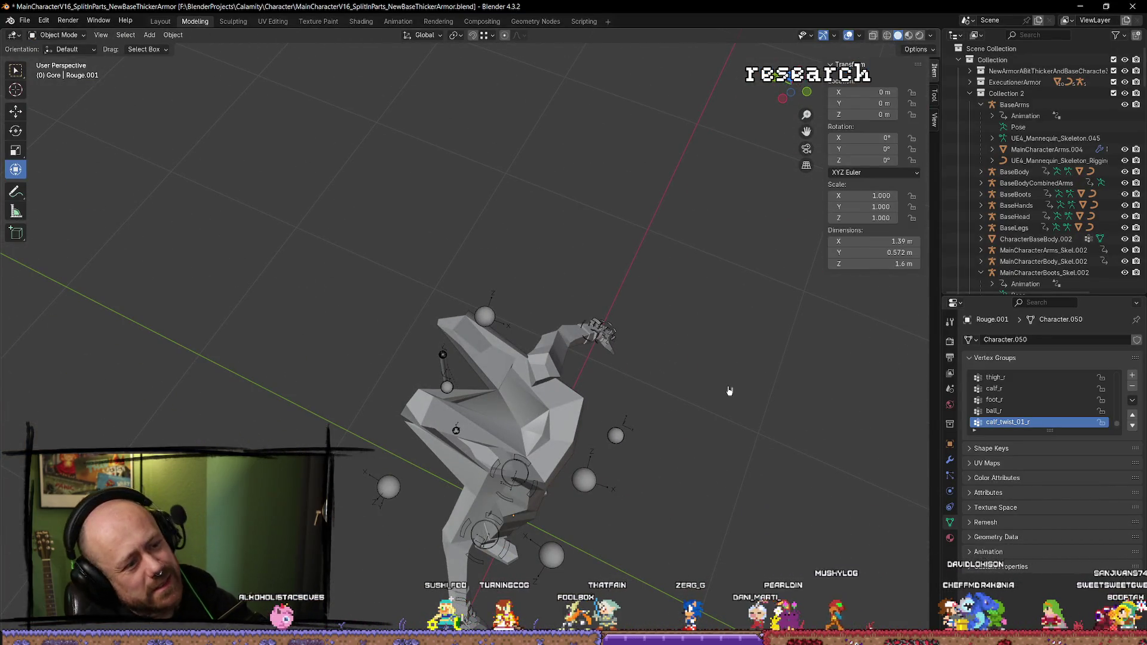
key(a)
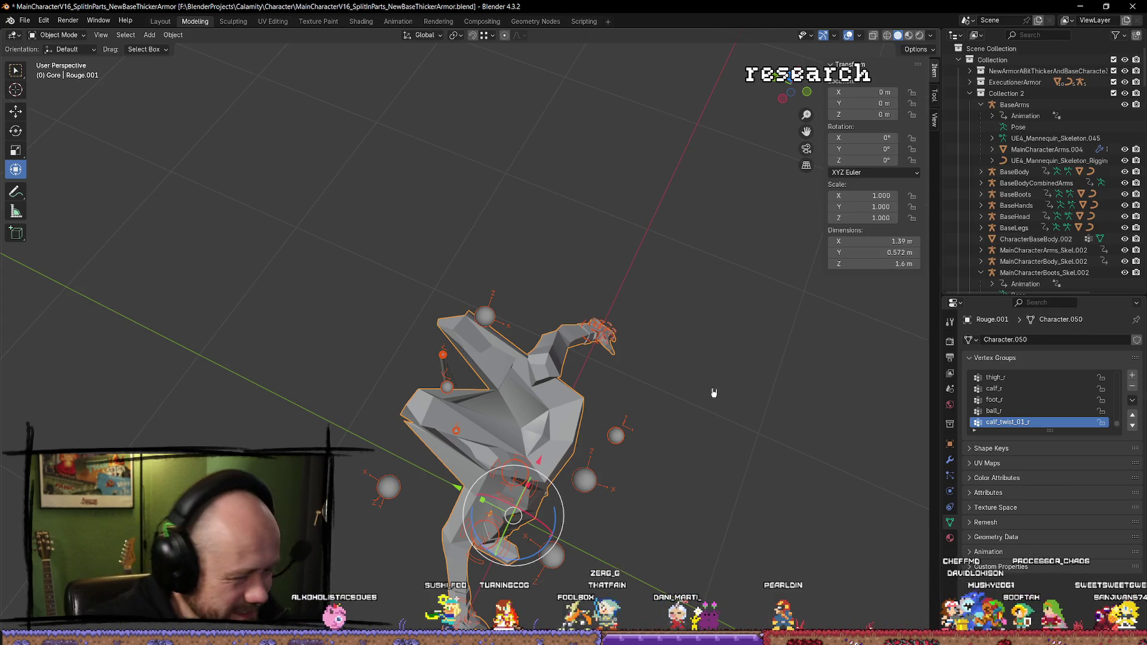
key(bracketleft)
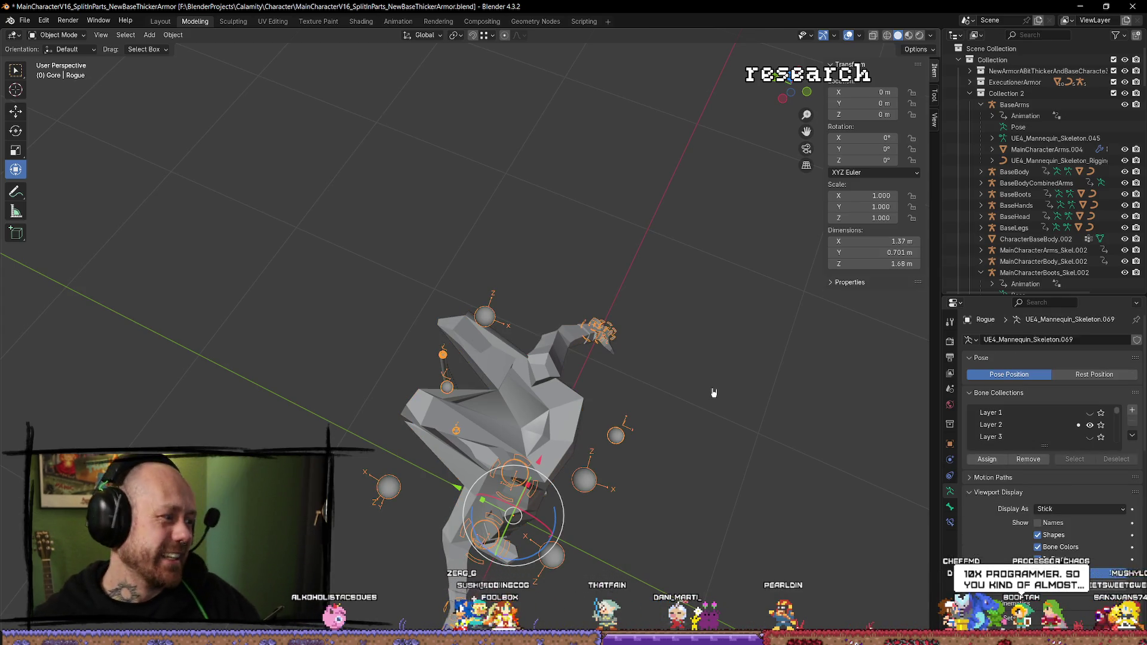
key(bracketright)
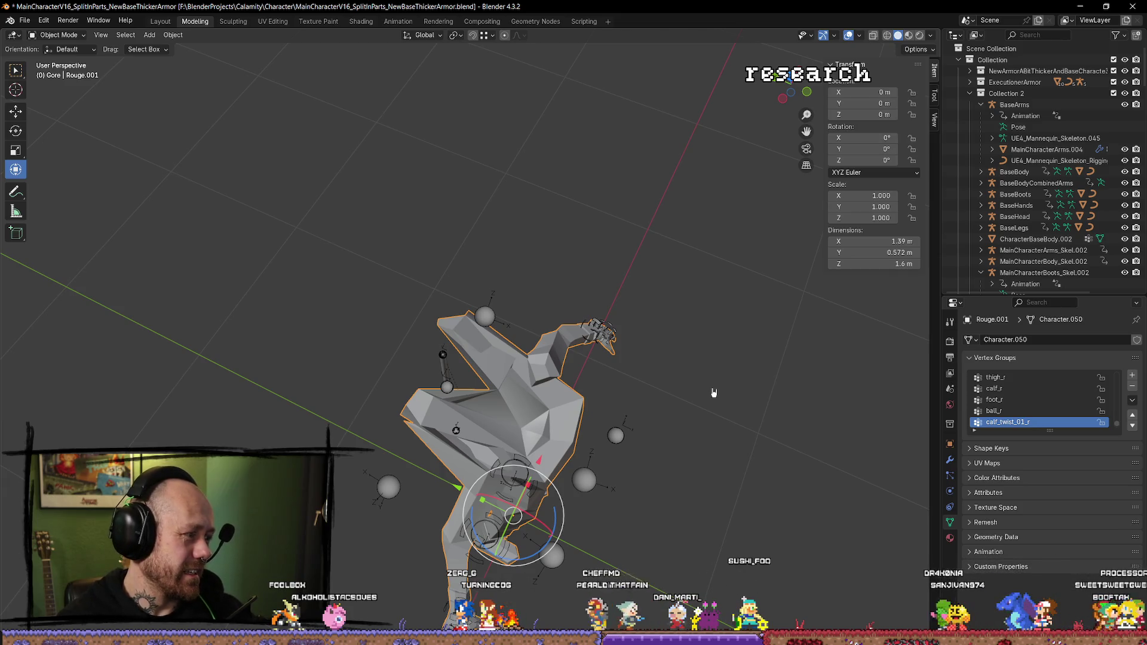
mouse_move(615, 436)
mouse_down()
mouse_move(695, 325)
mouse_move(666, 299)
mouse_move(665, 384)
mouse_up()
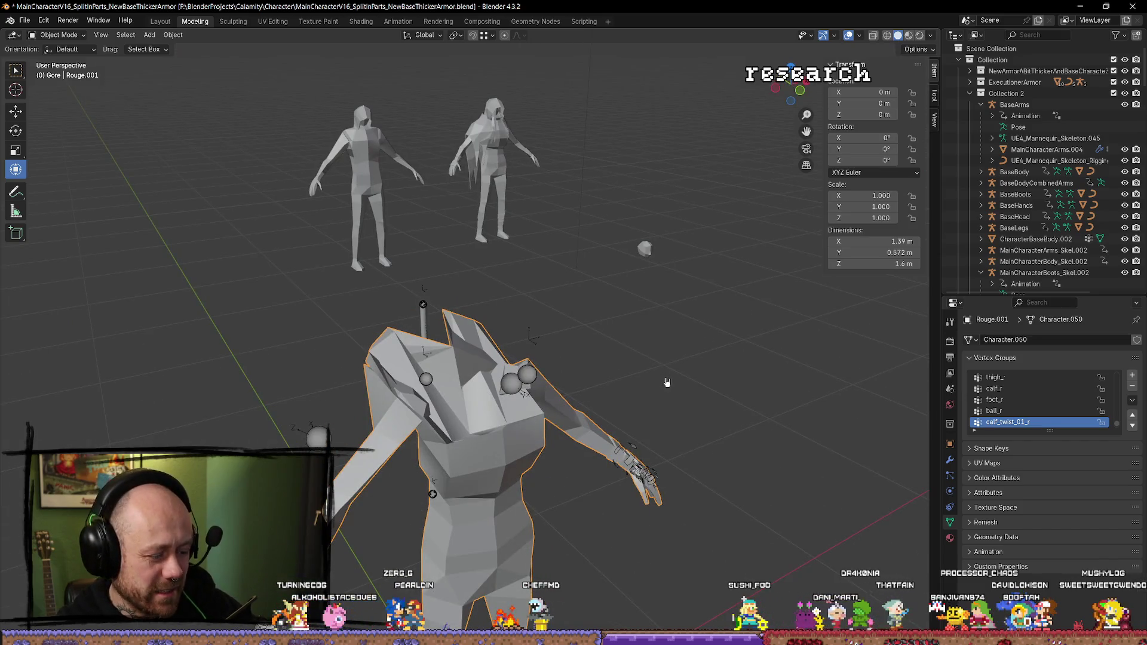
Step: In Edit Mode on Rouge.001, select the head-top vertex and remove its neck_01 weight
key(Tab)
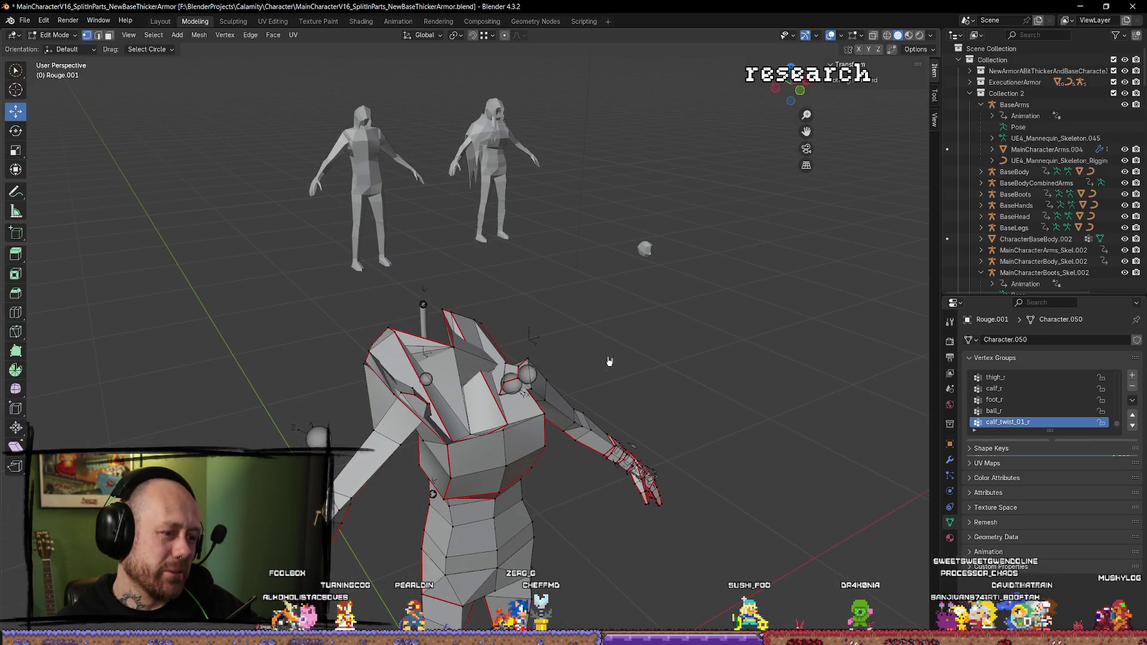
key(Tab)
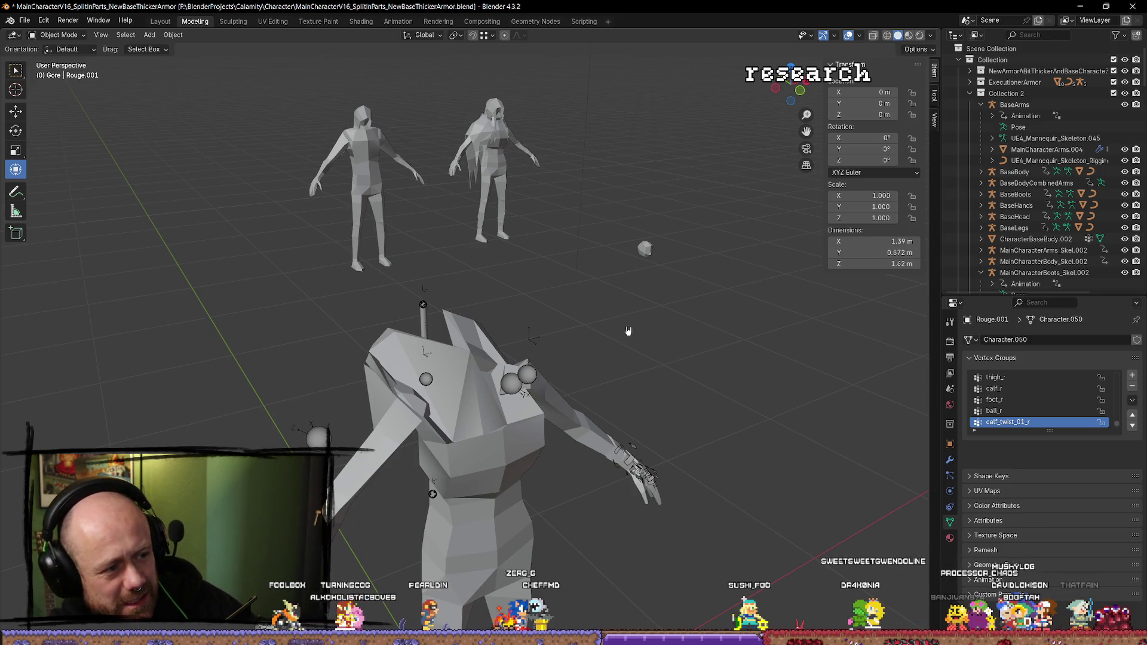
key(bracketleft)
key(ctrl+z)
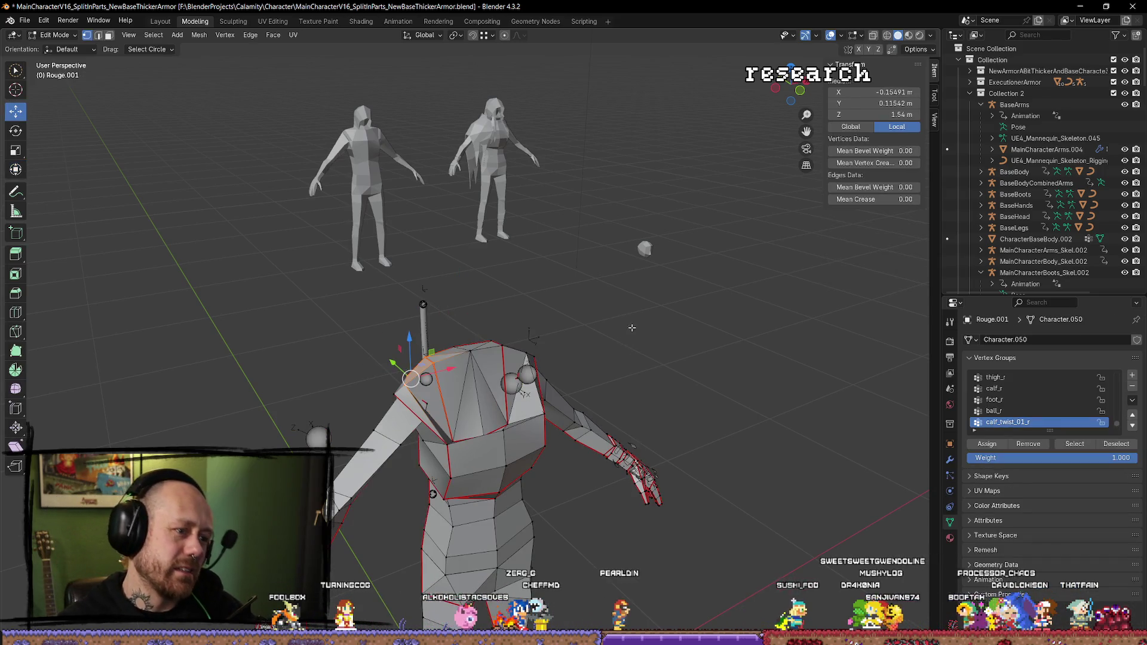
drag(632, 327, 649, 341)
key(ctrl+z)
key(ctrl+z)
key(ctrl+z)
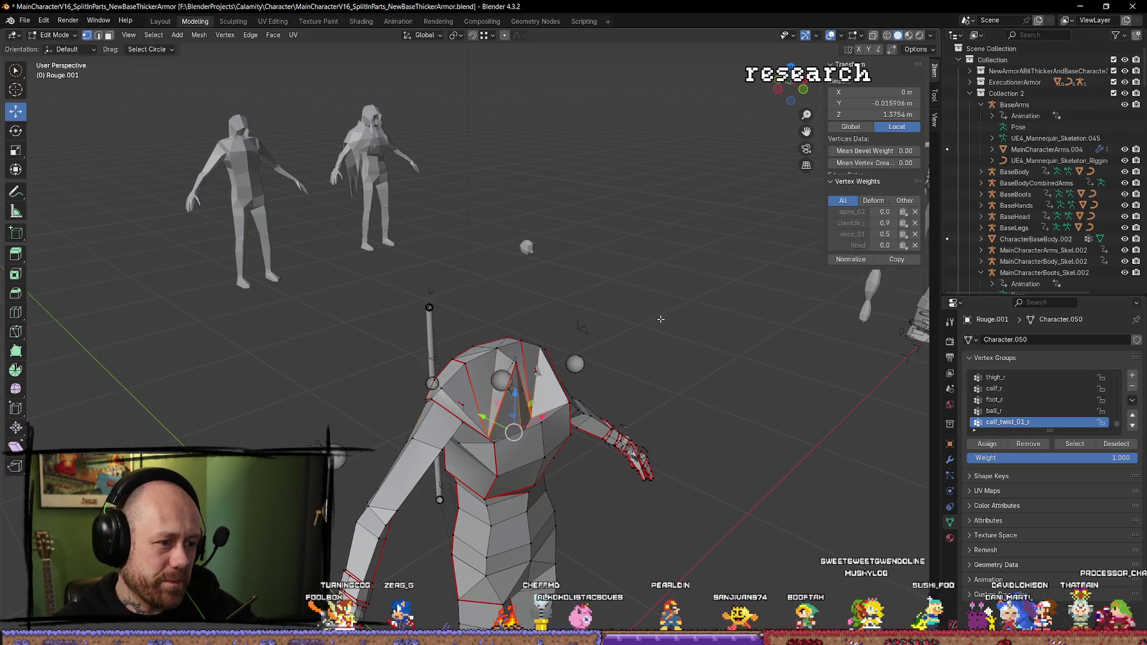
key(ctrl+z)
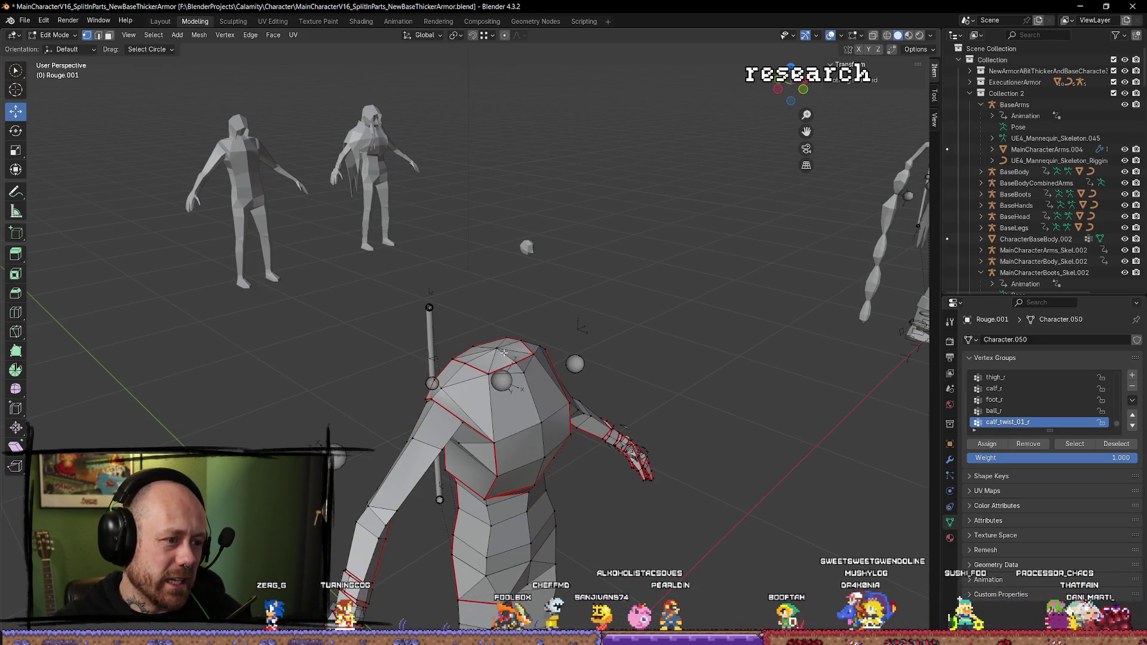
click(503, 353)
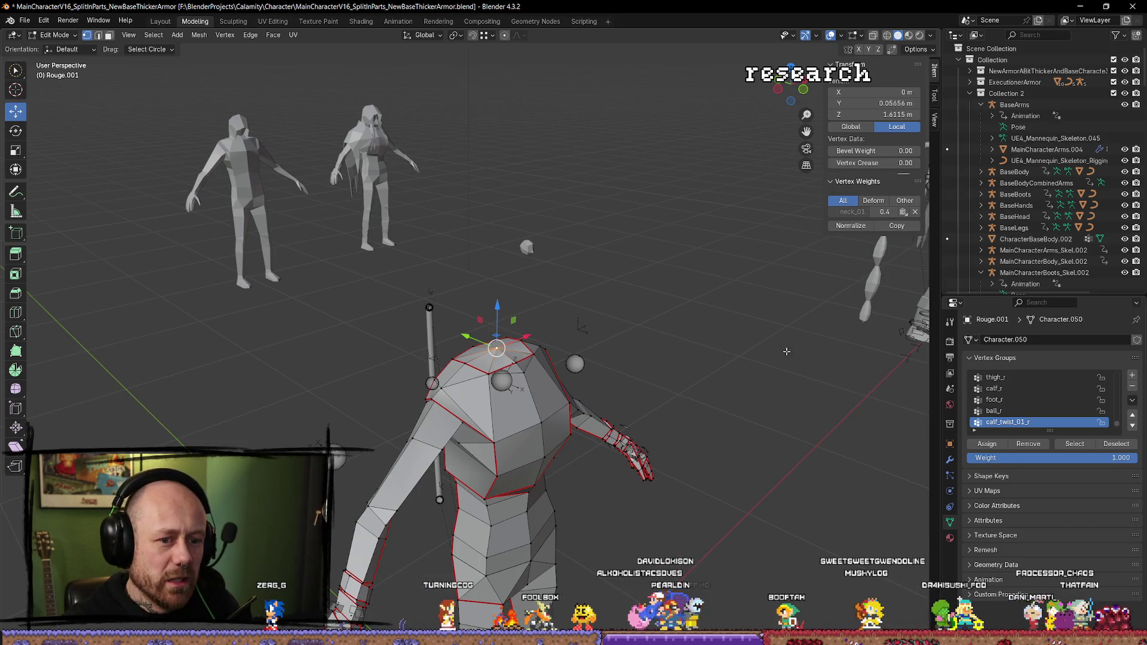
key(ctrl+z)
click(504, 339)
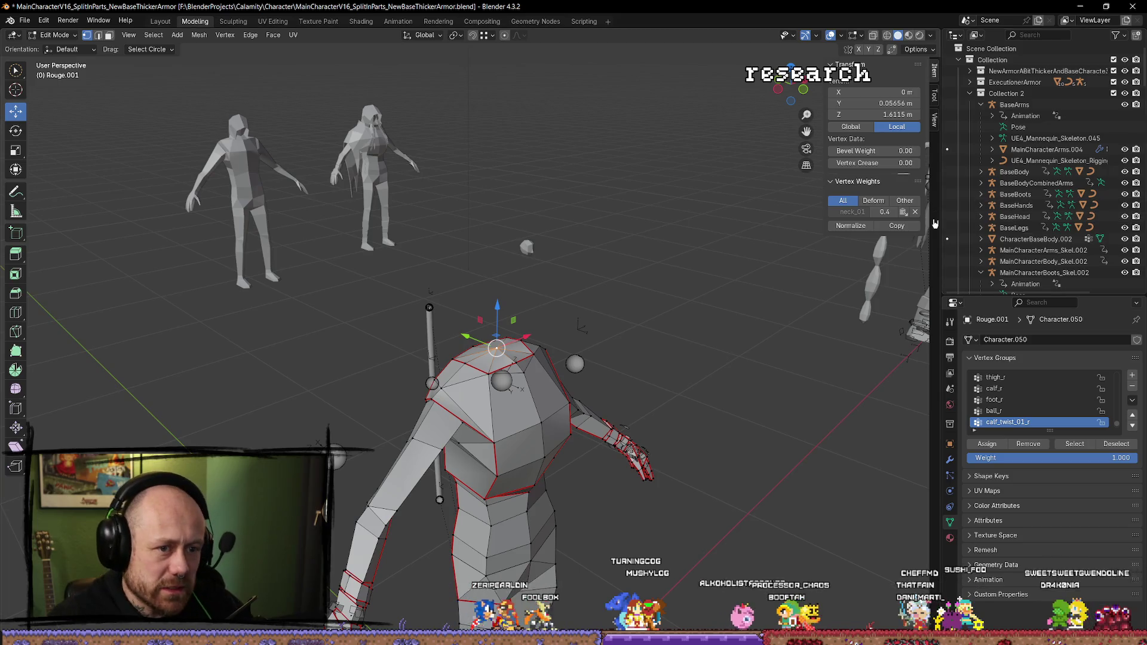
click(915, 212)
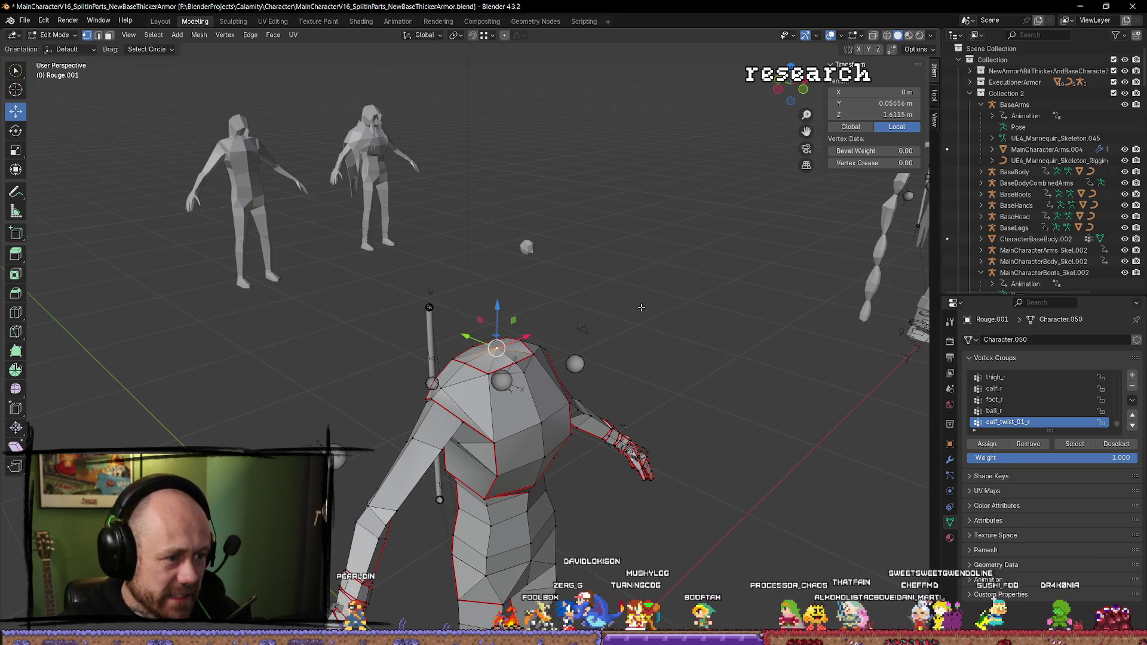
Step: Delete the head faces with X > Faces and return to Object Mode
key(x)
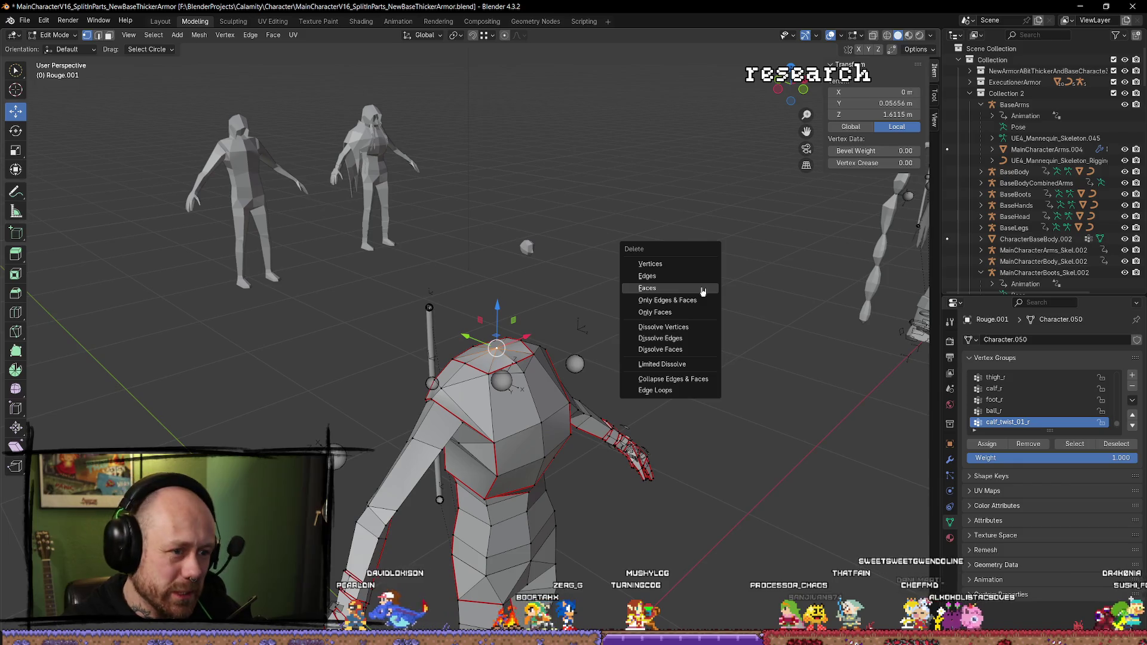
click(685, 263)
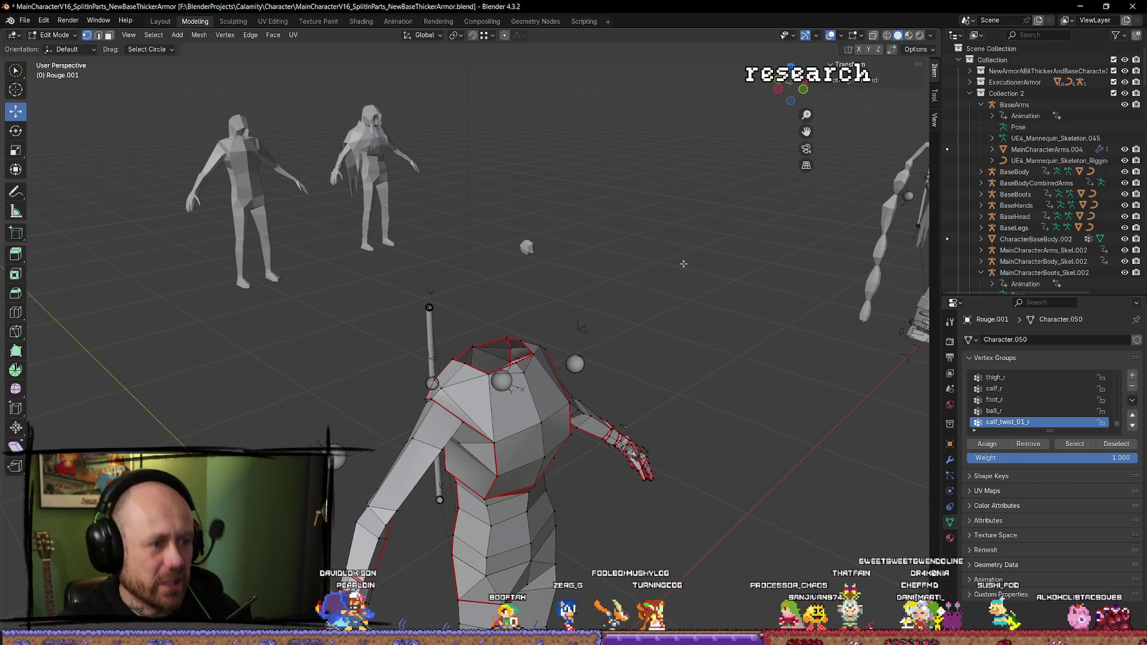
key(Tab)
mouse_move(654, 436)
mouse_down()
mouse_move(694, 484)
mouse_move(527, 530)
mouse_move(535, 590)
mouse_up()
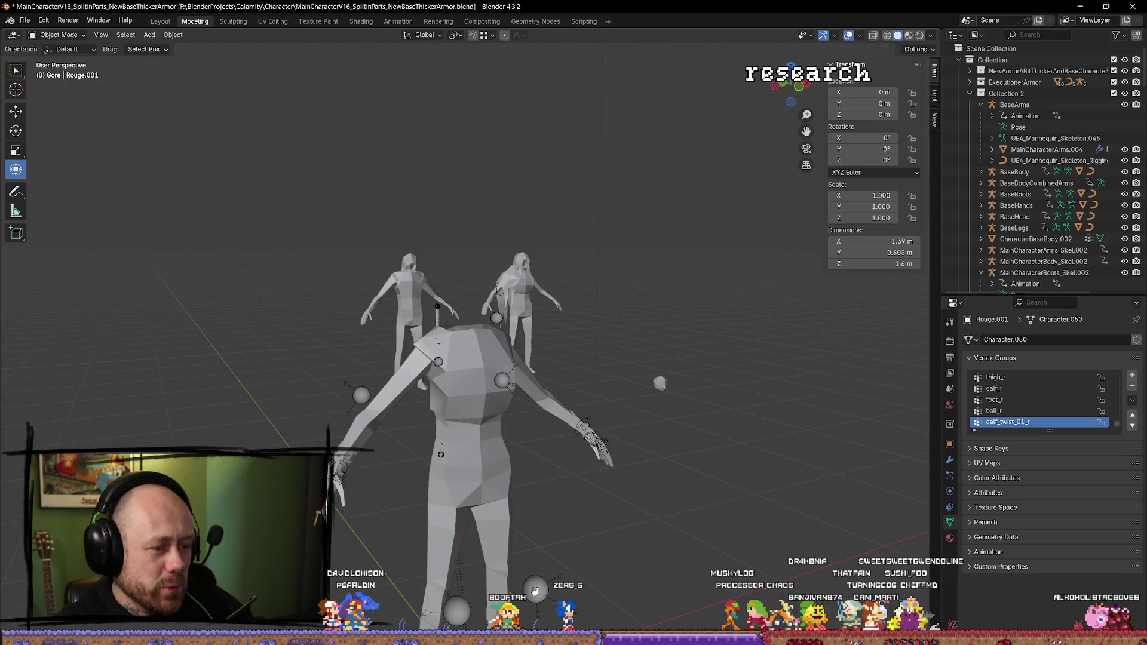
Step: Select the headless body mesh and export it via Mr Mannequins FBX to Unreal
click(479, 480)
click(569, 505)
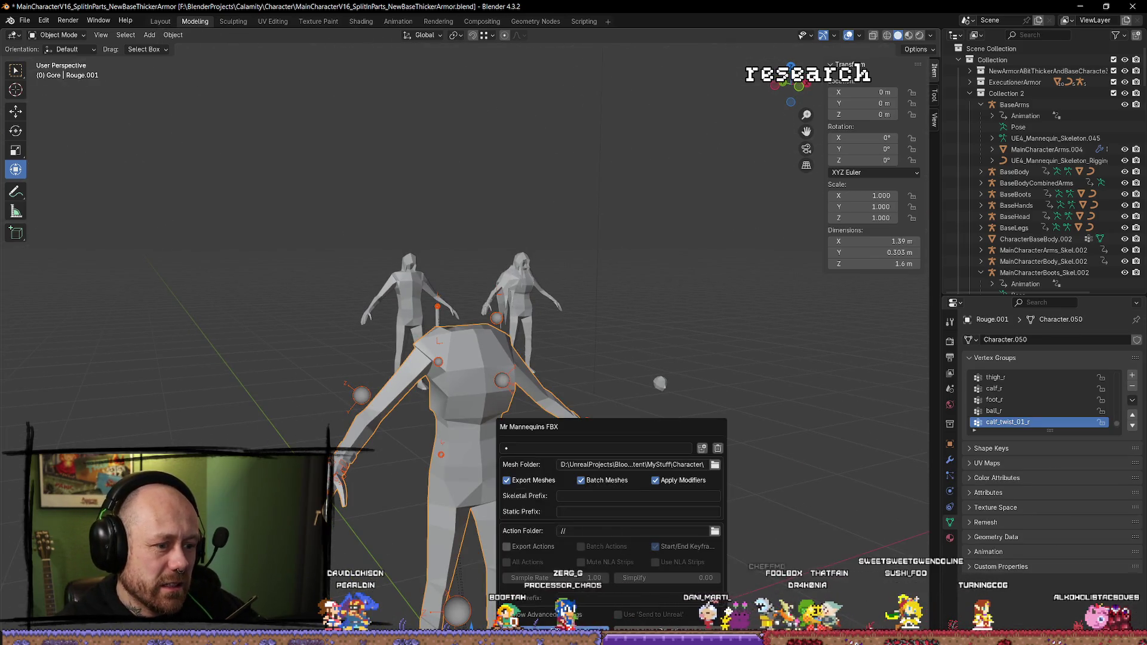
key(alt+Tab)
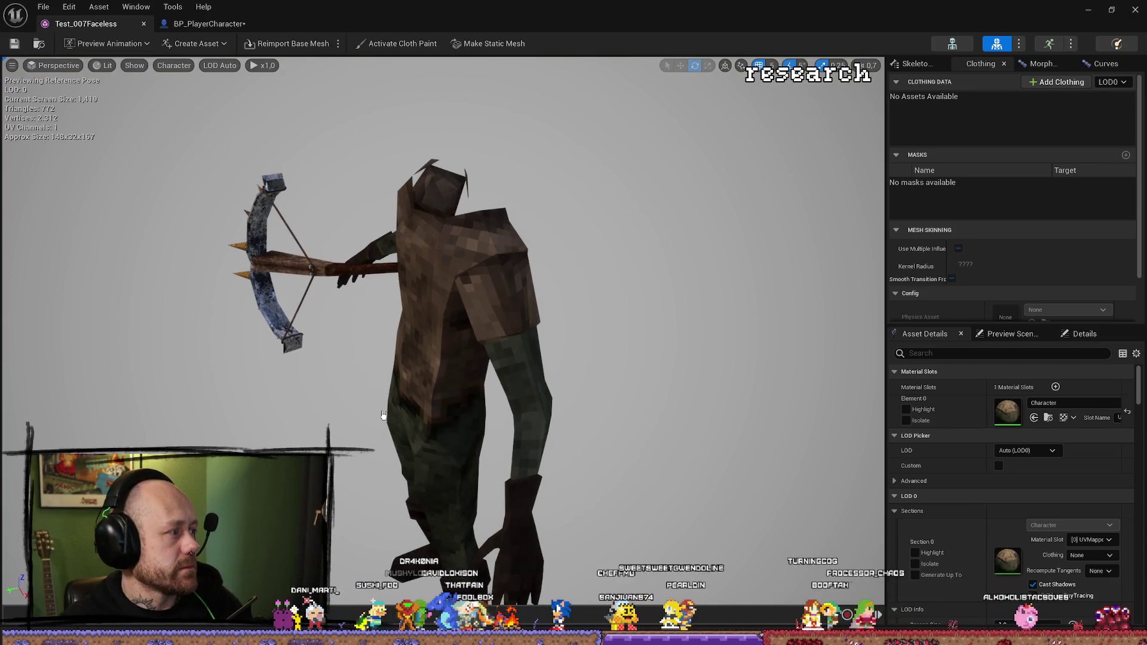
Step: Delete the imported Test_007Faceless skeletal mesh and its physics asset from the Content Browser
key(ctrl+space)
right_click(443, 498)
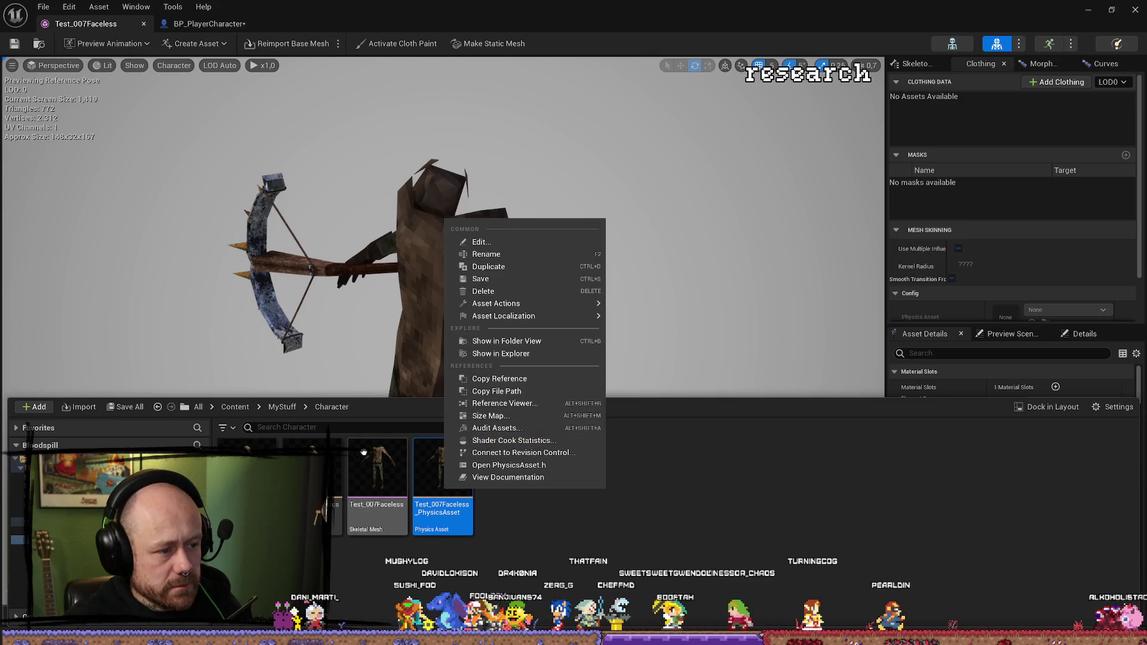
right_click(263, 457)
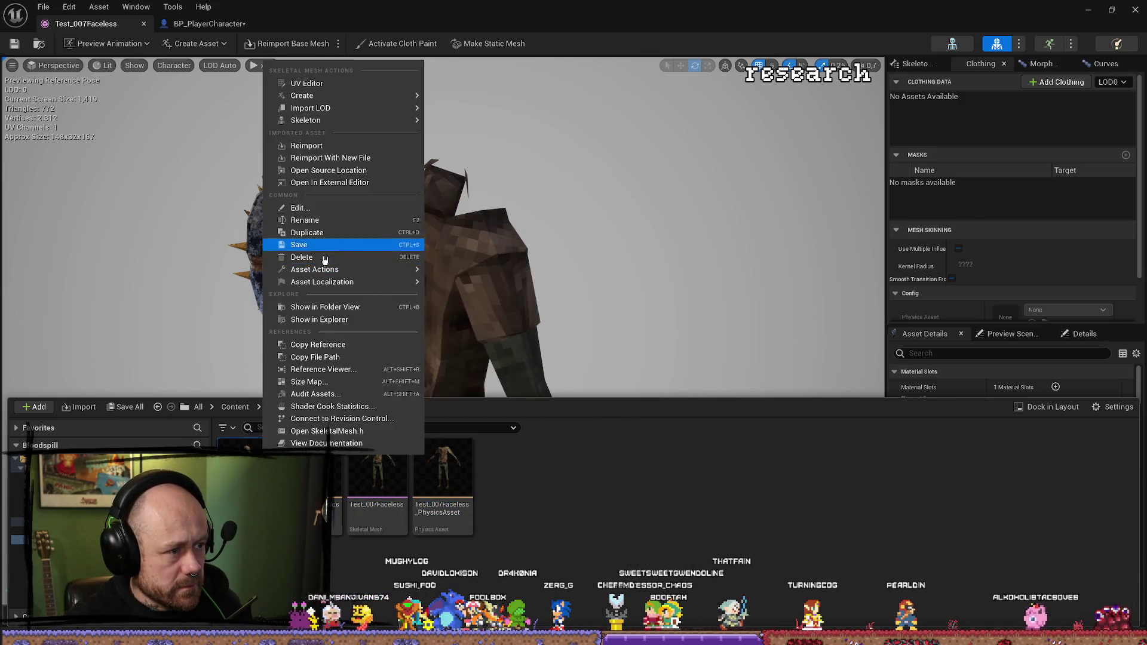
click(340, 330)
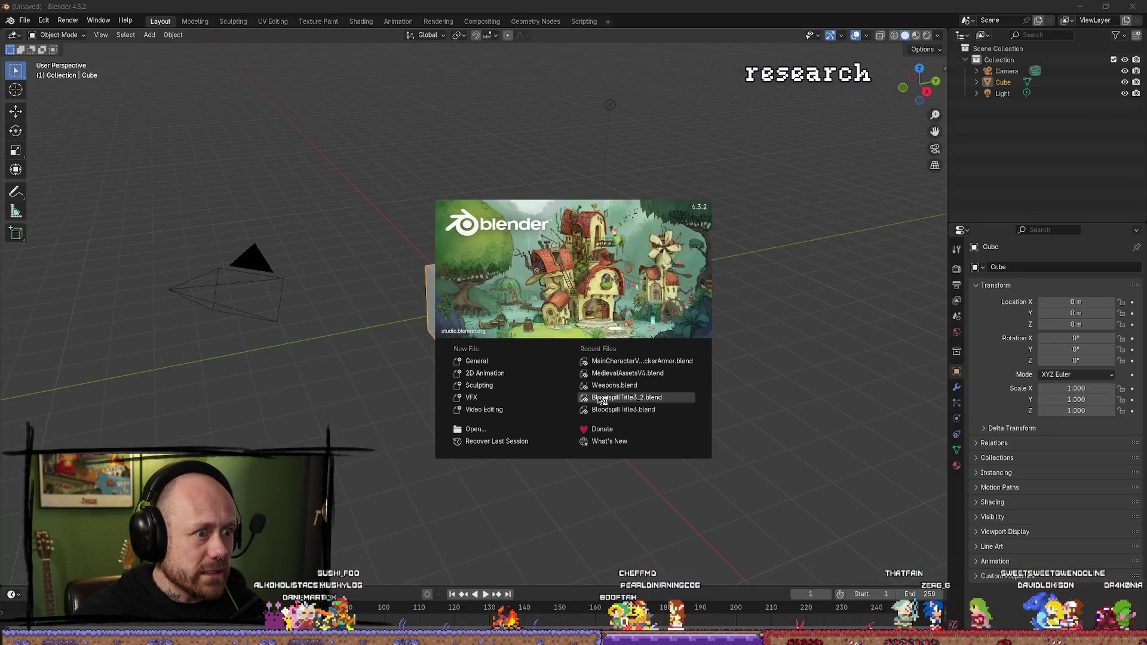
Step: Open MainCharacterV16_SplitInParts_NewBaseThickerArmor.blend from the splash and select the Rouge.001 character mesh
click(673, 362)
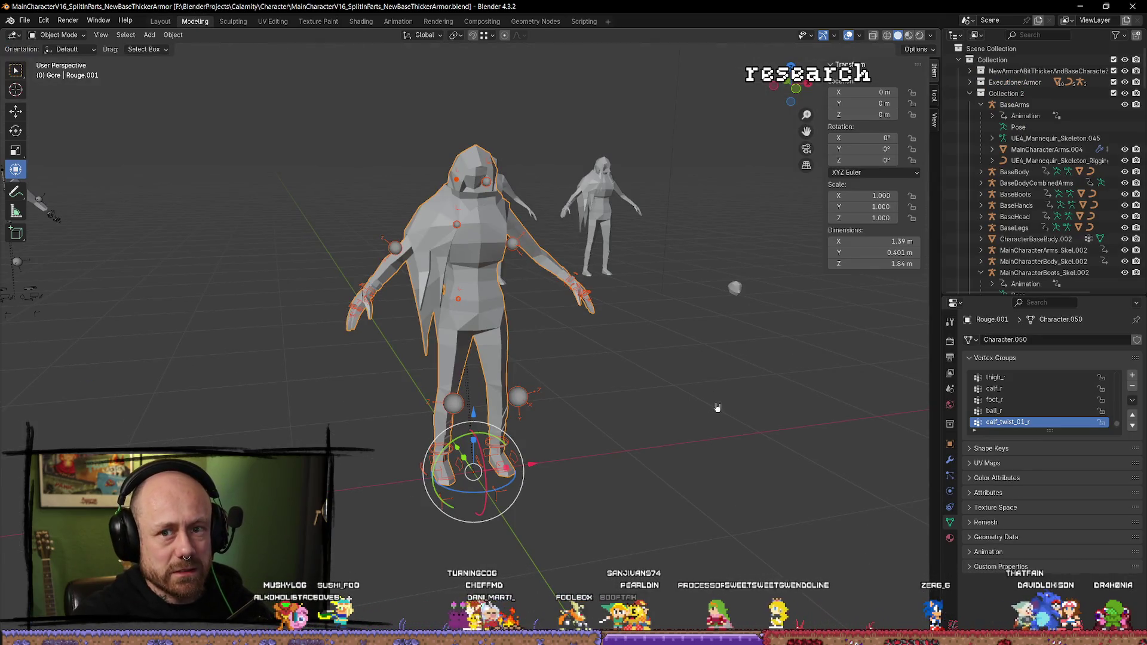
mouse_move(687, 419)
mouse_down()
mouse_move(640, 453)
mouse_move(478, 361)
mouse_up()
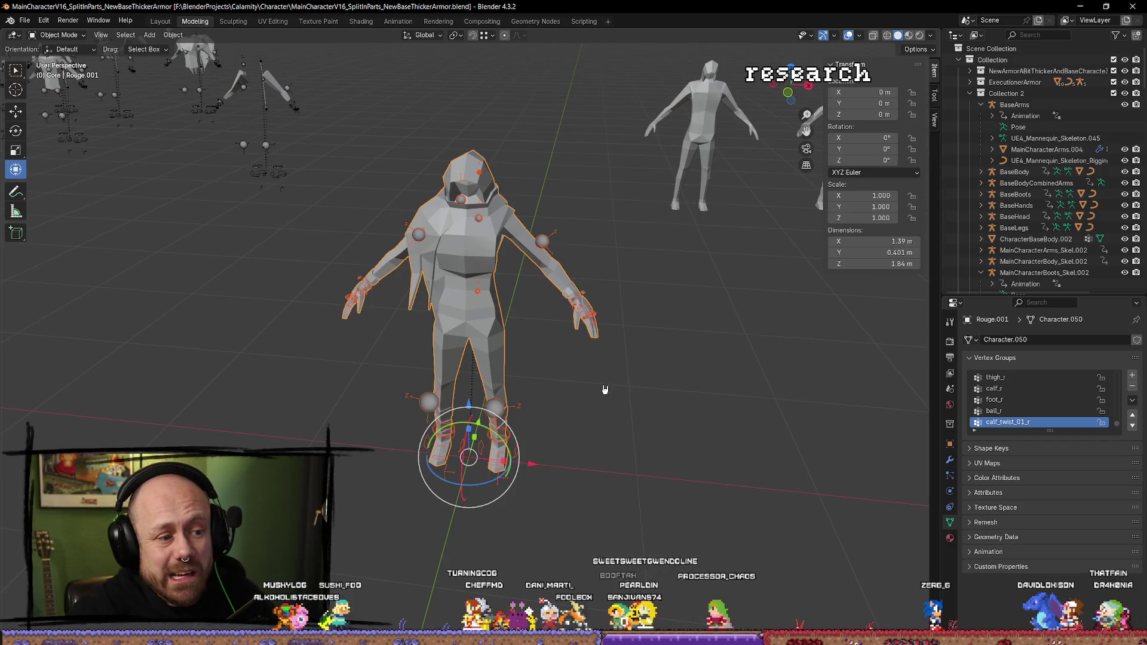
click(528, 346)
click(503, 362)
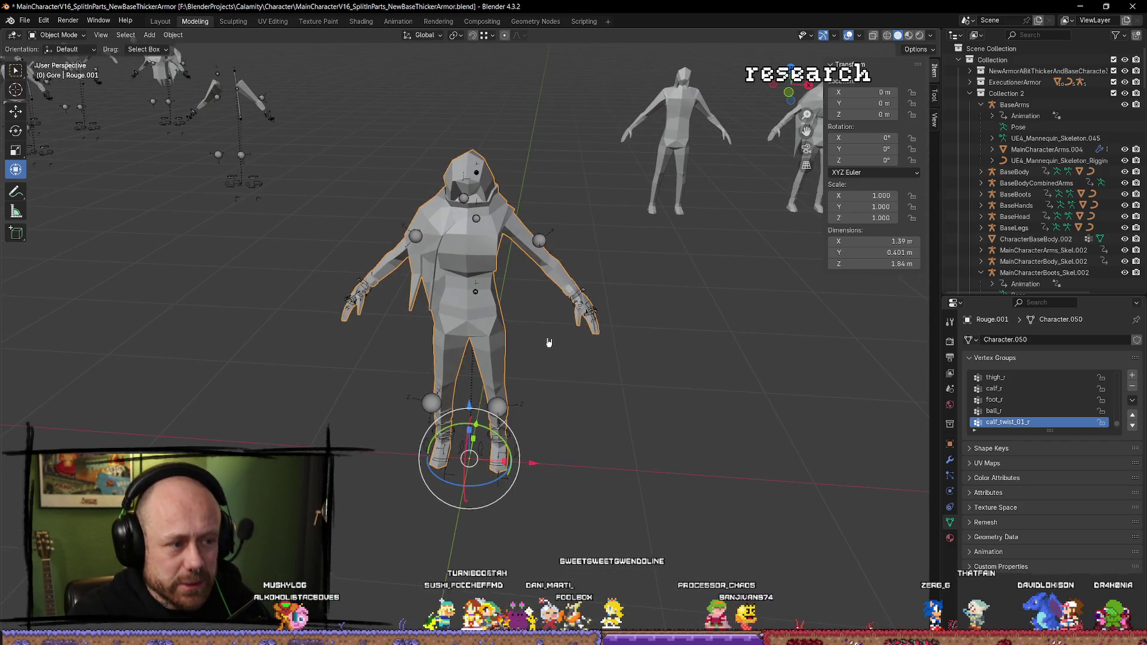
Step: In Edit Mode, select the connected hood and cape geometry and delete its faces
key(Tab)
scroll(441, 226, up, 2)
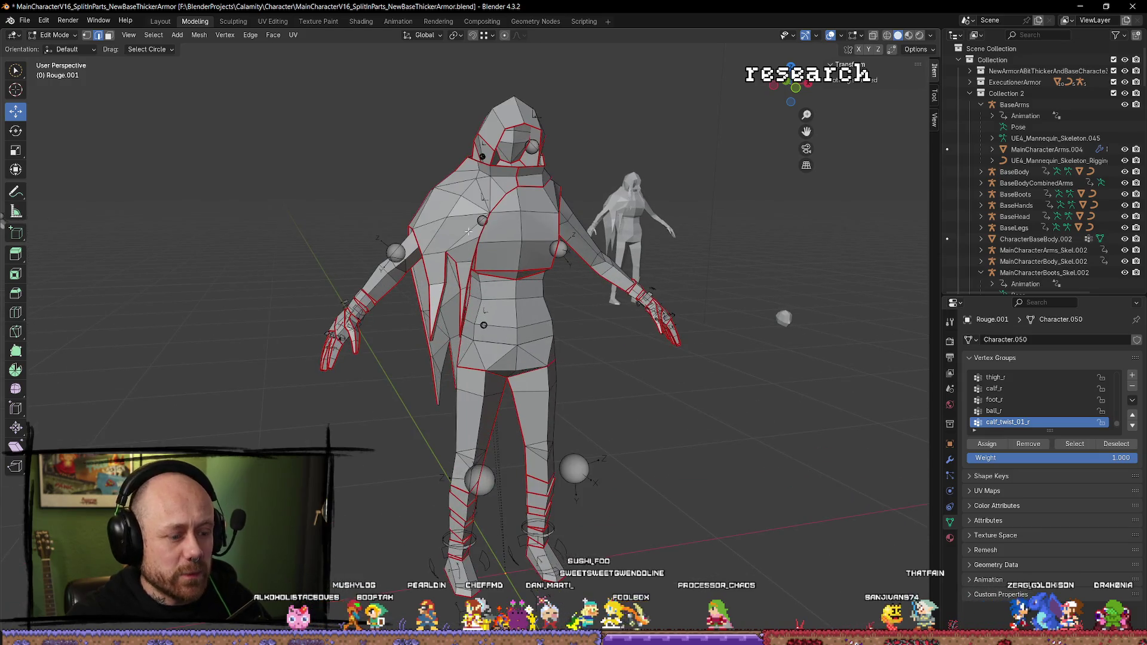
scroll(462, 229, down, 1)
key(l)
key(l)
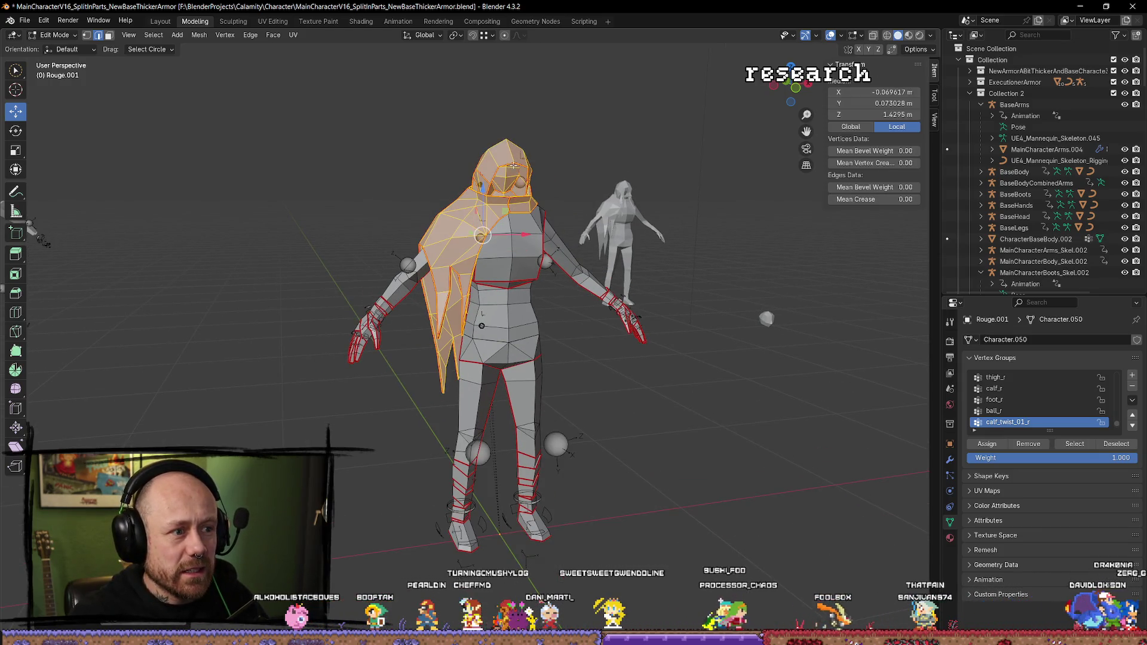
key(x)
click(543, 205)
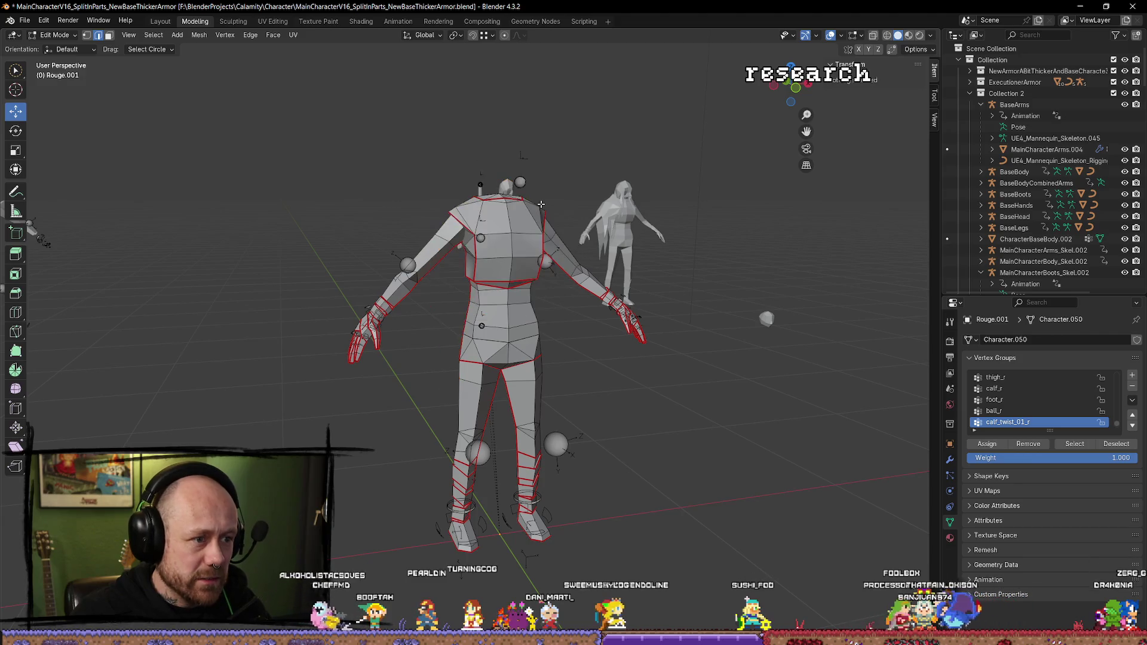
Step: Delete the remaining neck vertices from the top view and return to Object Mode
key(KP_8)
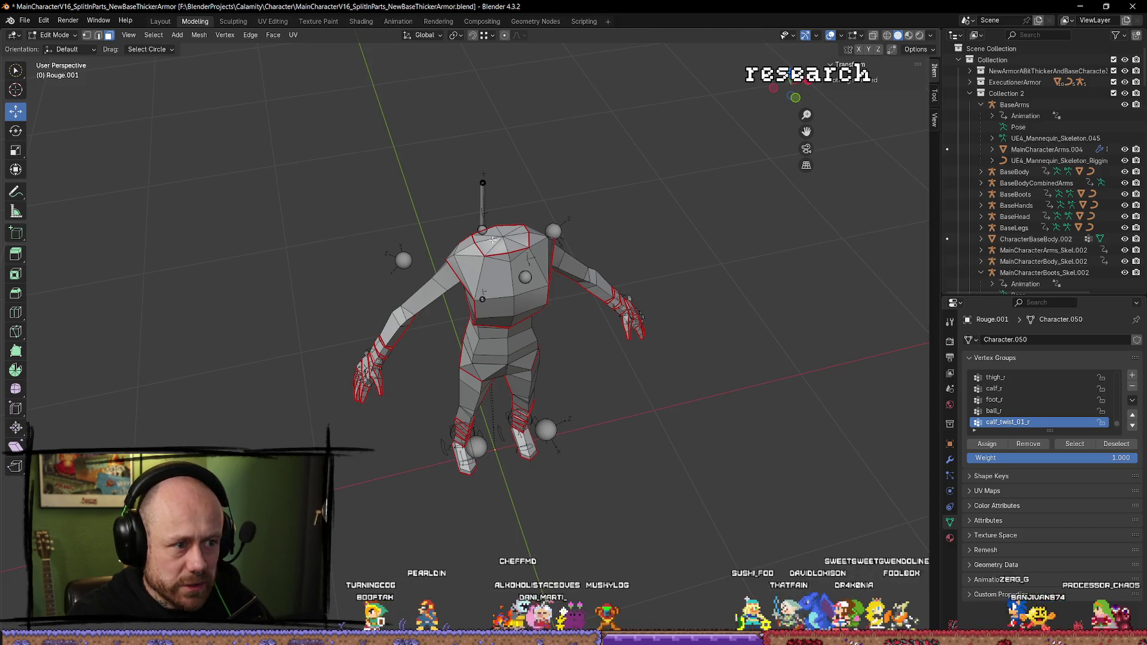
click(500, 243)
shift+click(515, 235)
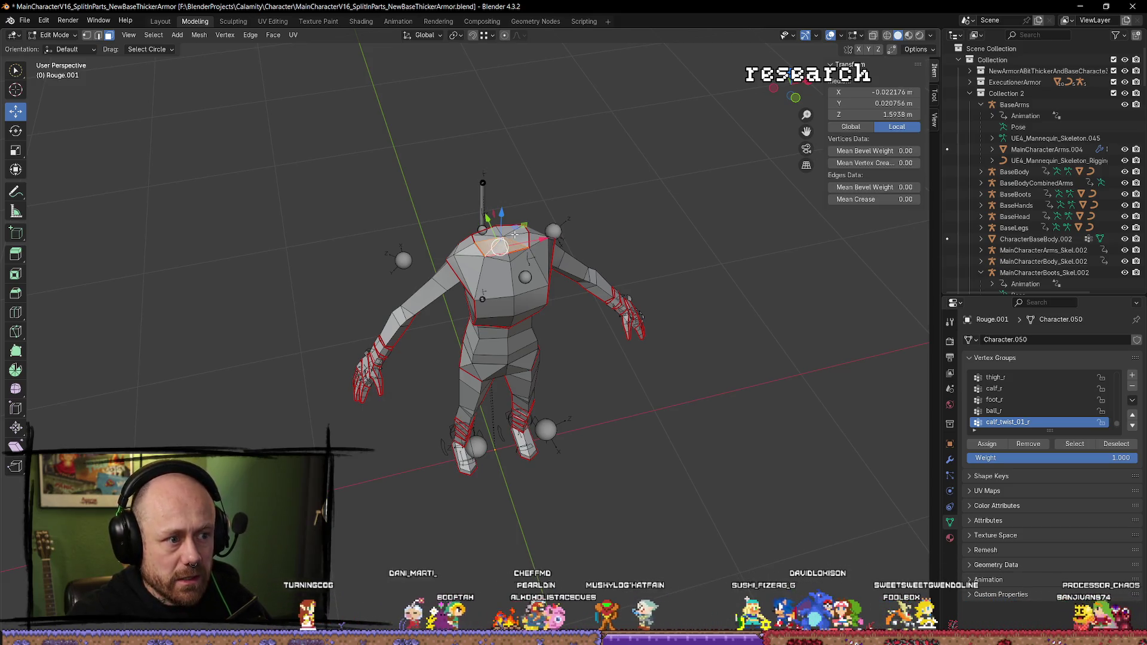
shift+click(483, 231)
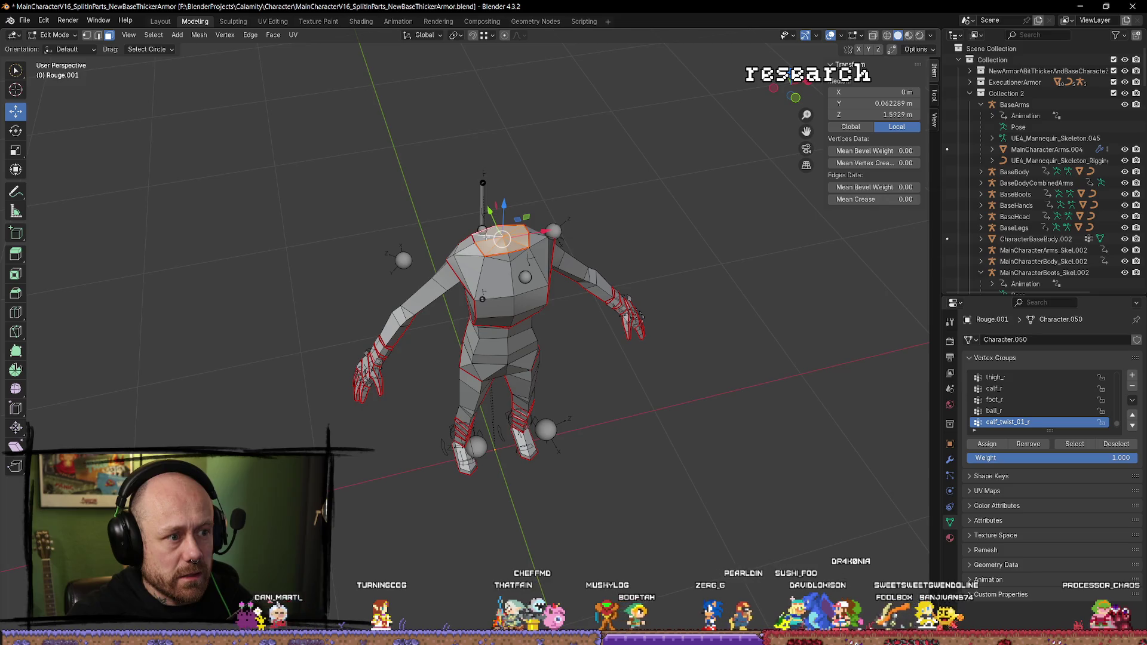
key(x)
click(649, 244)
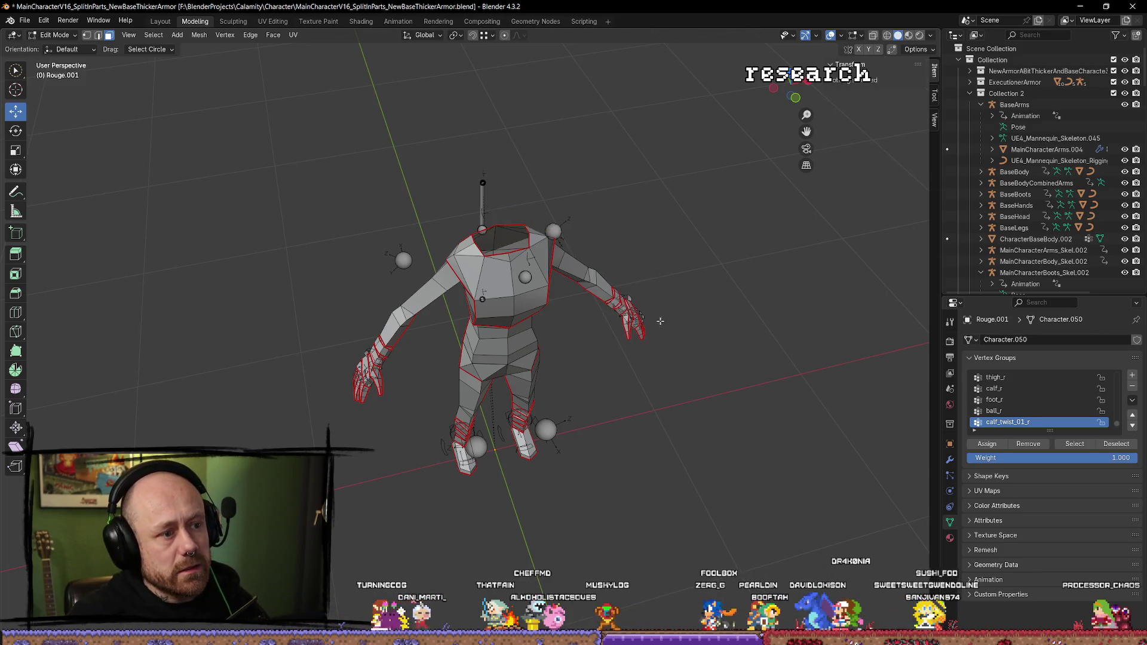
key(KP_Divide)
key(Tab)
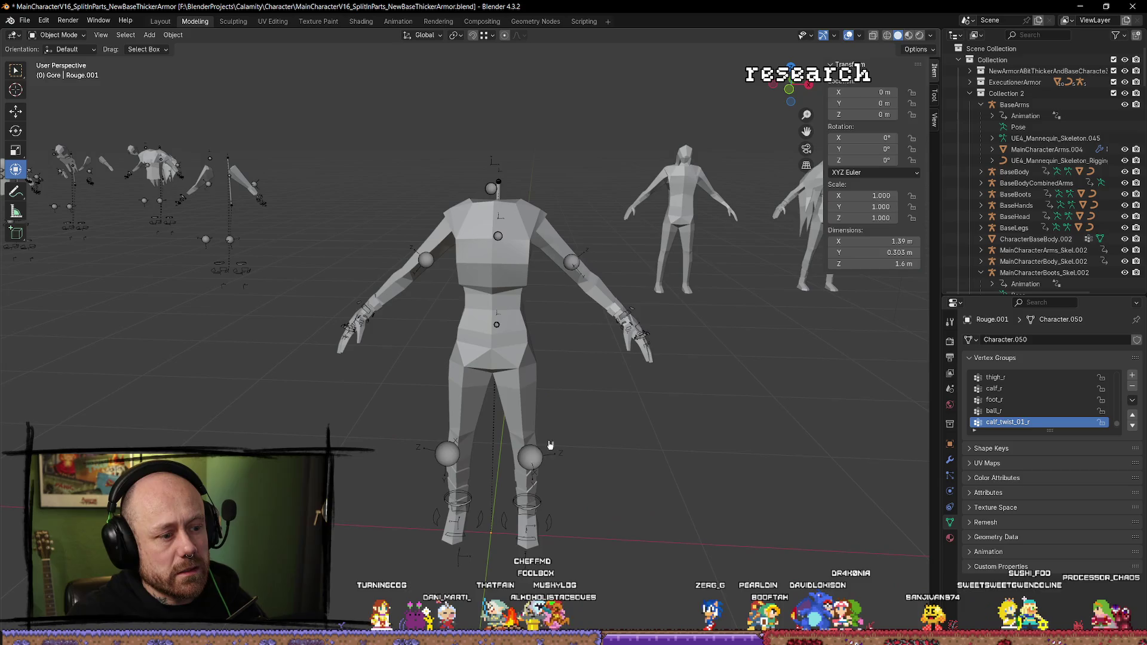
Step: Export the Rouge.001 body and armature via Mr Mannequins FBX into Content/MyStuff/Character
click(491, 526)
shift+click(526, 382)
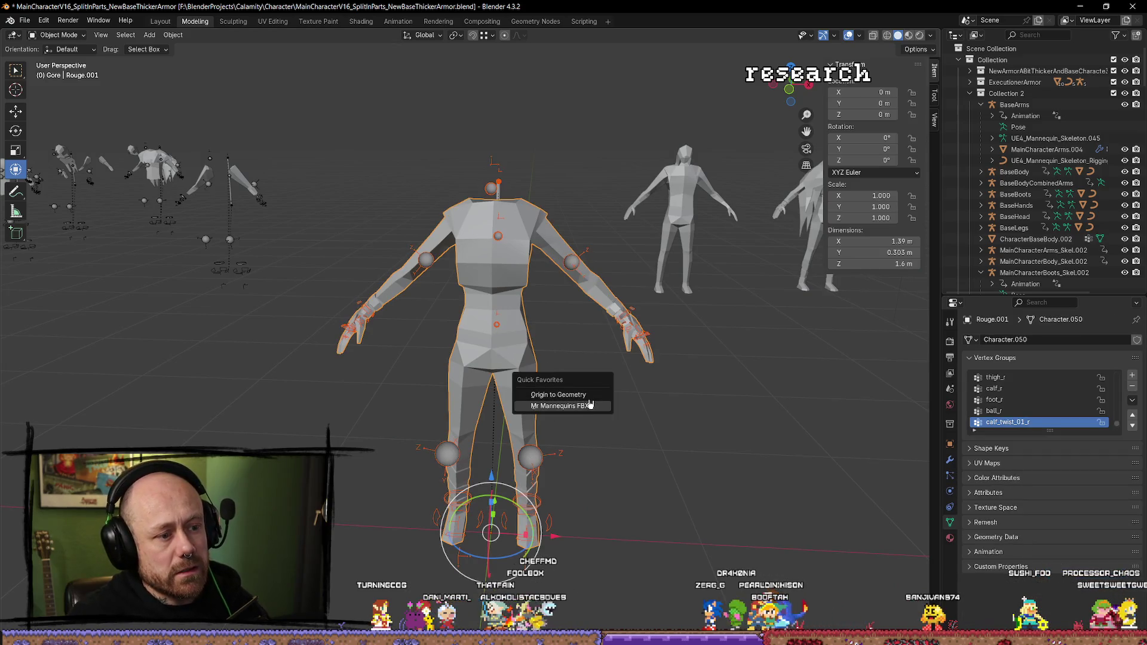
click(588, 404)
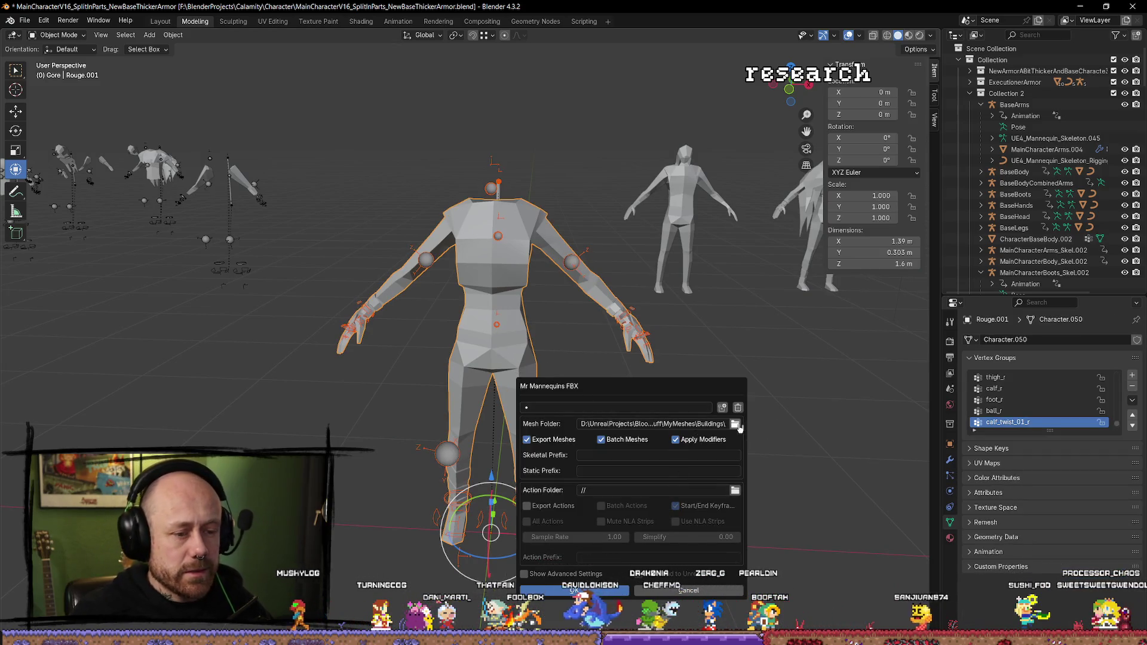
click(735, 424)
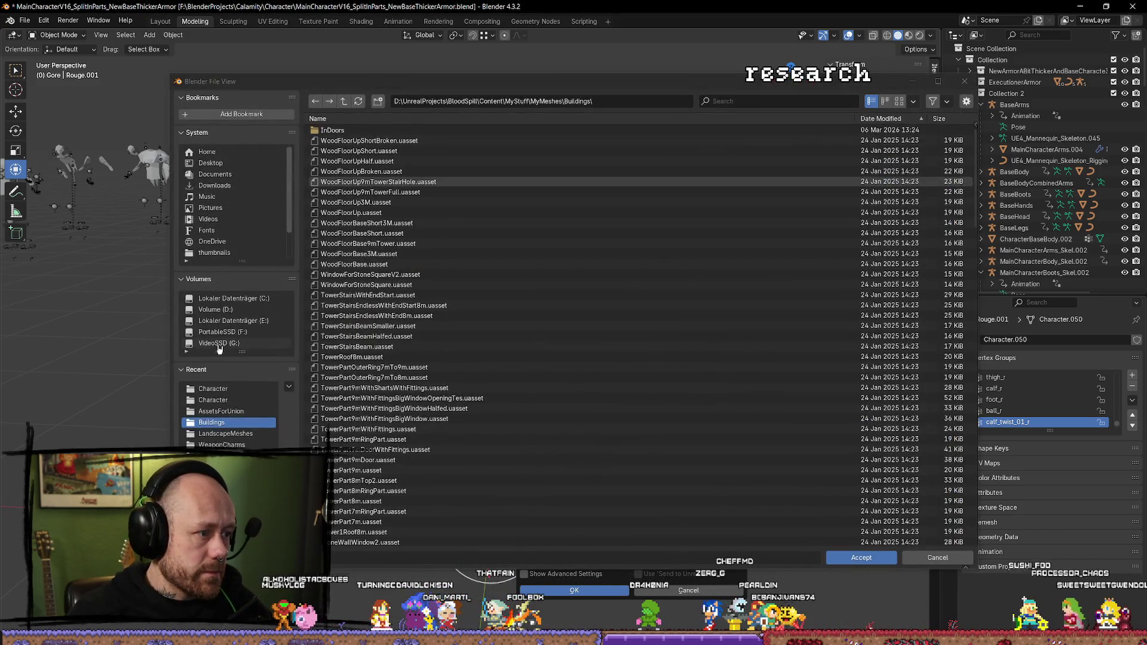
click(346, 101)
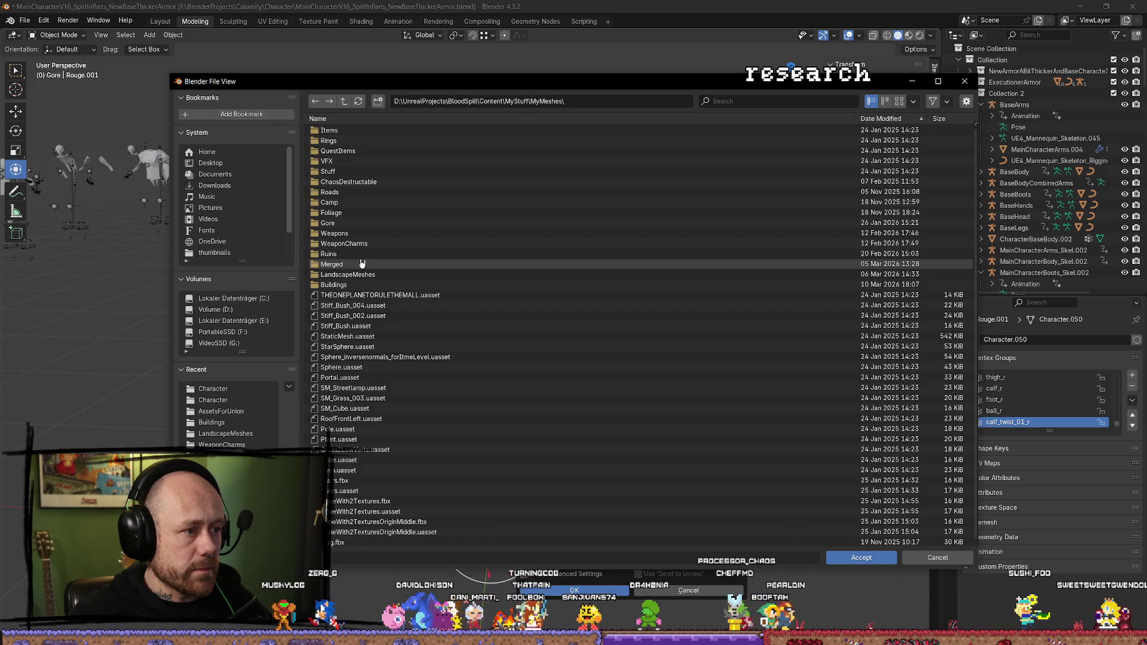
key(BackSpace)
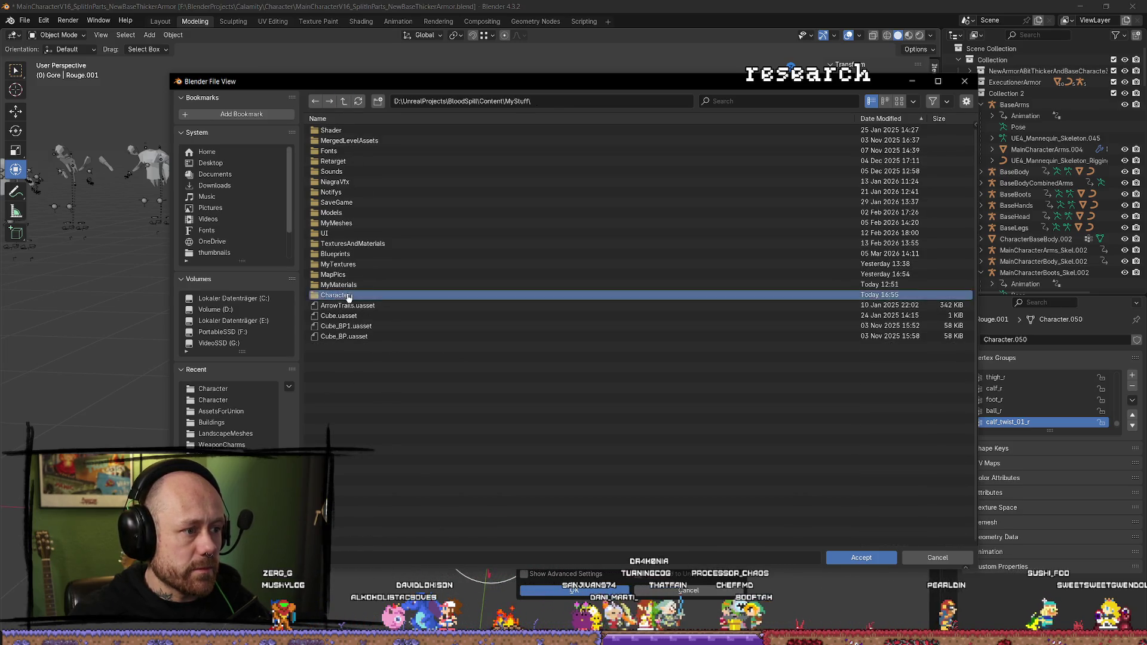
click(418, 295)
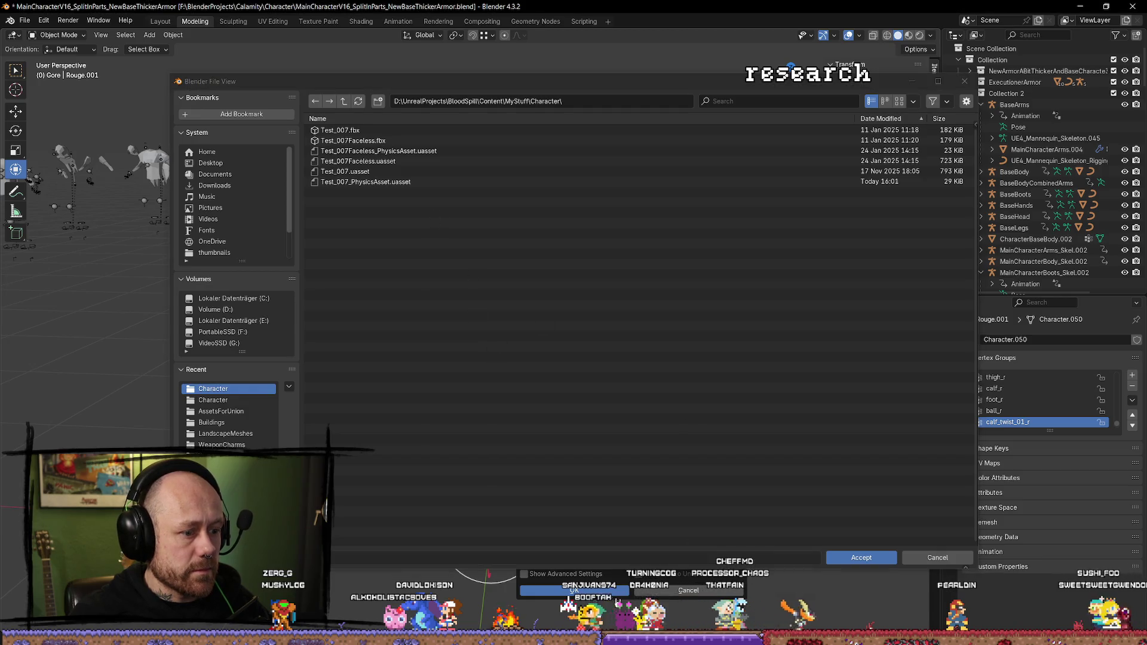
click(863, 558)
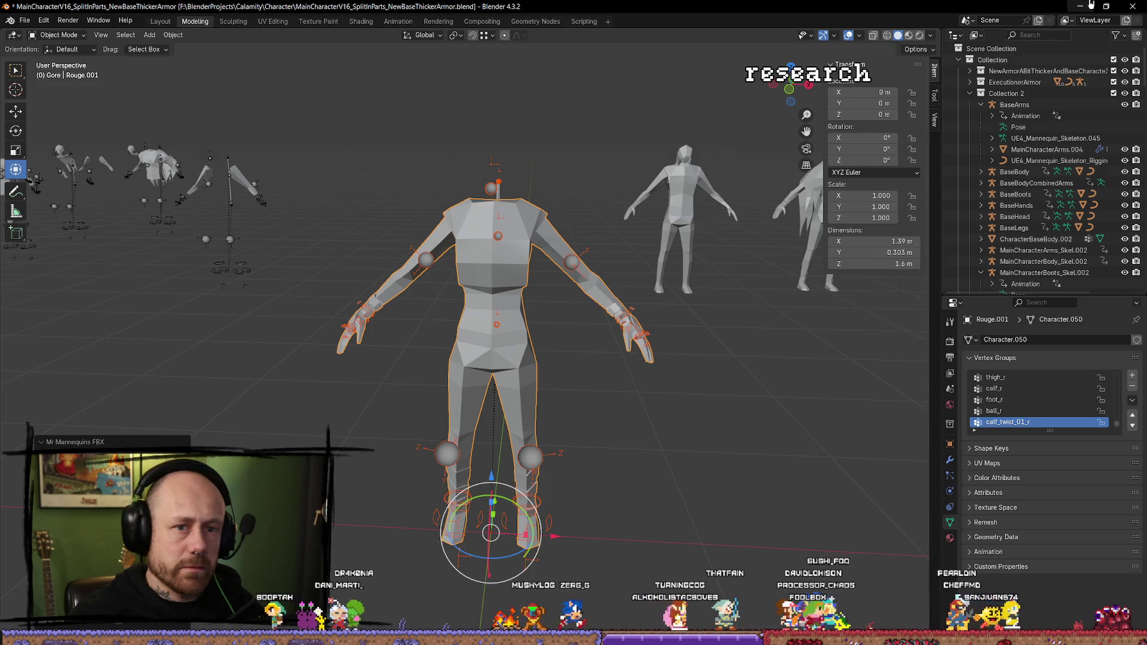
Step: Reimport the changed Rouge_001 FBX in Unreal, choosing SK_Mannequin_Skeleton as its skeleton
key(alt+Tab)
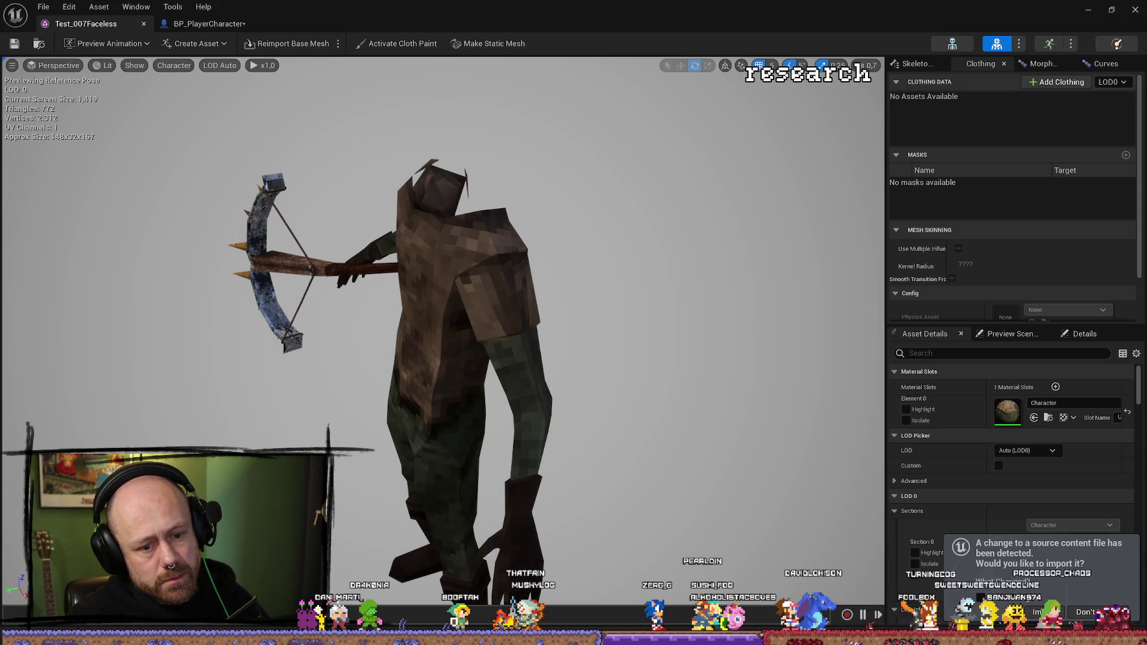
click(1038, 612)
click(612, 236)
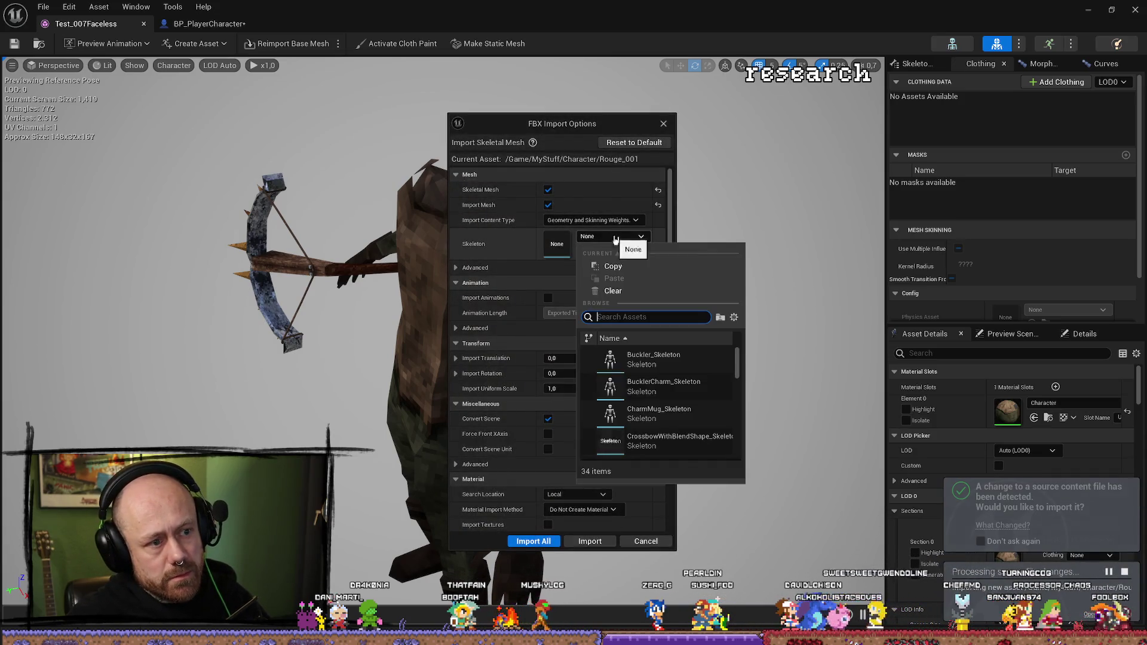
text(man)
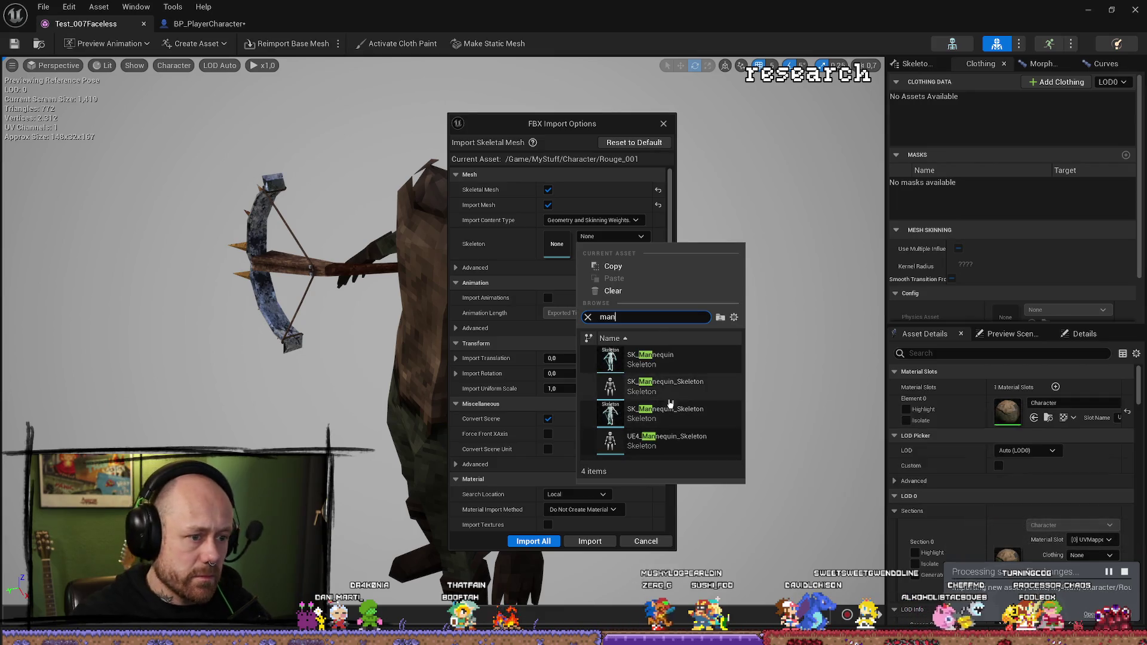
click(705, 414)
click(592, 542)
key(ctrl+space)
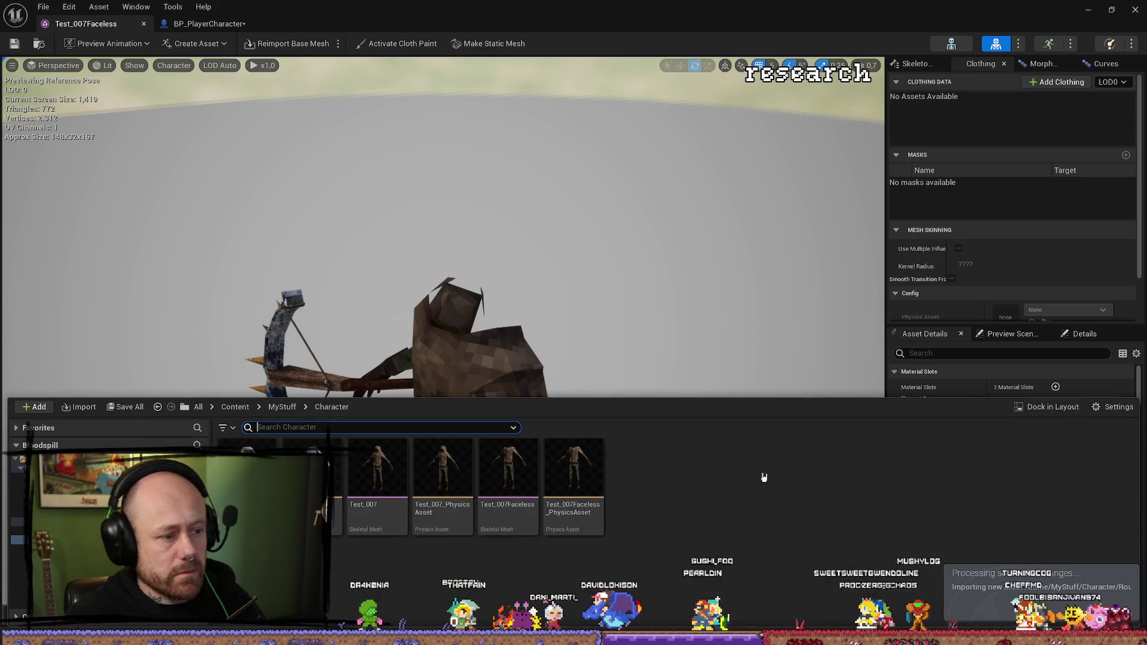
Step: Set MeshFP's Skeletal Mesh Asset in BP_PlayerCharacter to Rouge_001
click(203, 24)
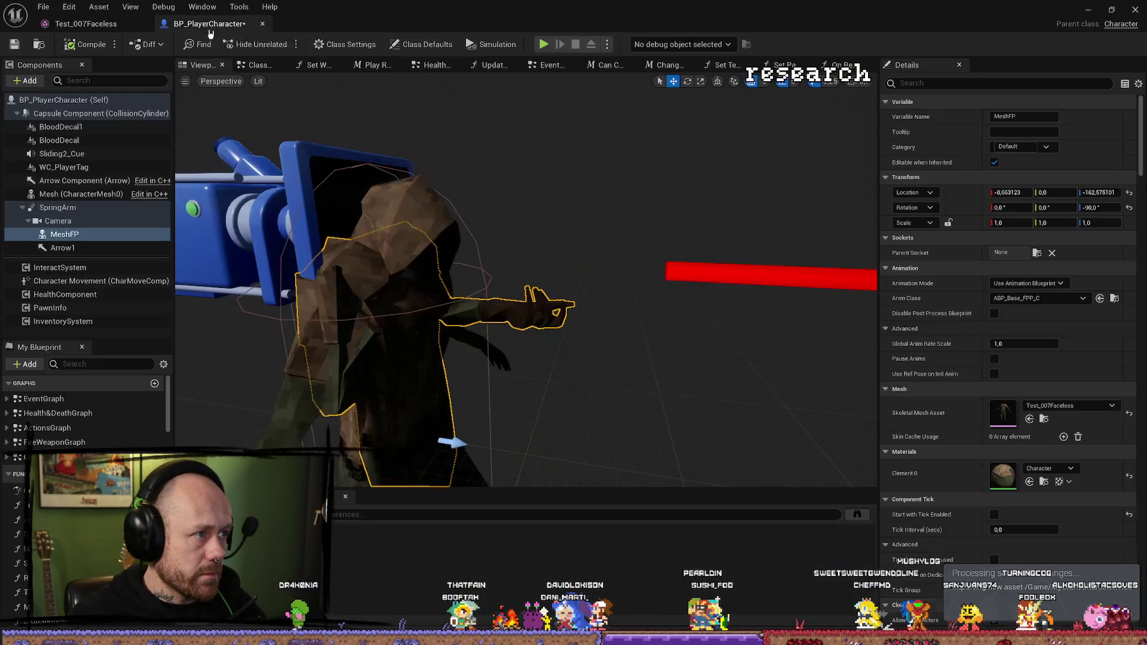
click(1110, 407)
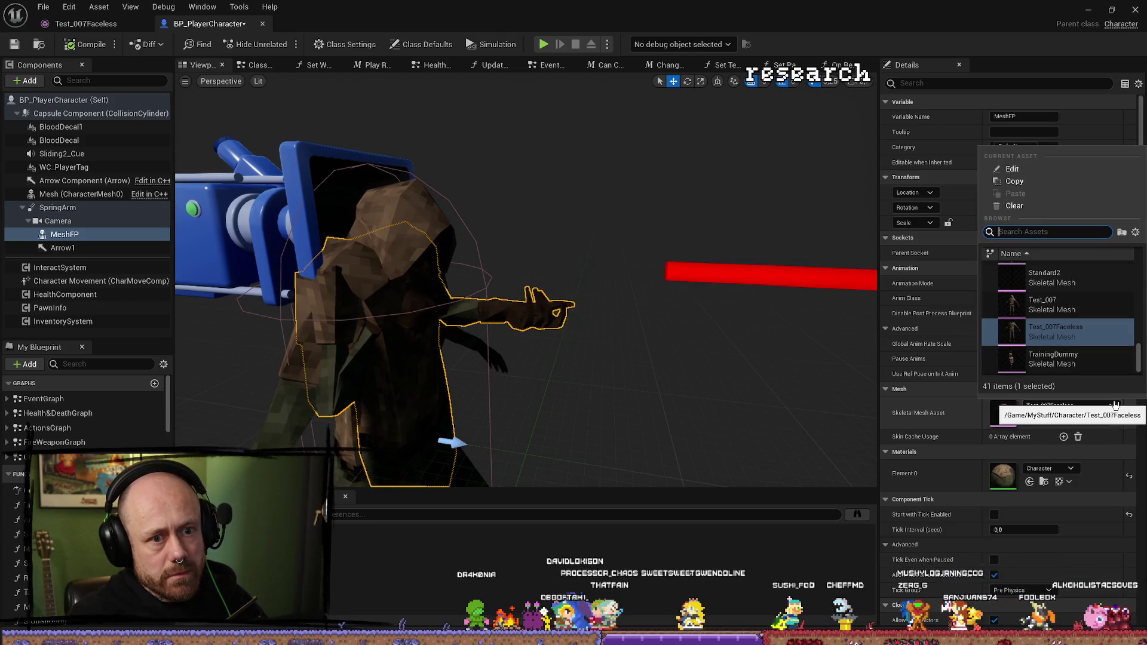
key(ctrl+space)
mouse_move(255, 447)
mouse_down()
mouse_move(715, 510)
mouse_move(1010, 472)
mouse_move(1016, 413)
mouse_up()
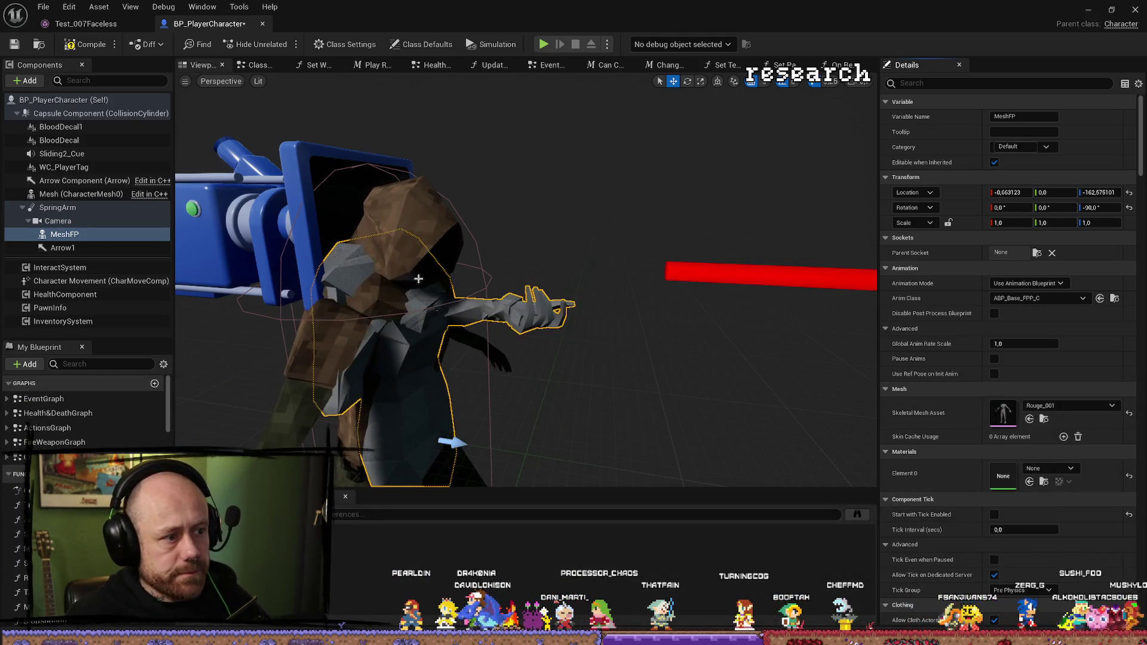
Step: Compile and save BP_PlayerCharacter, minimize its editor, and start a Play-in-Editor test
key(ctrl+s)
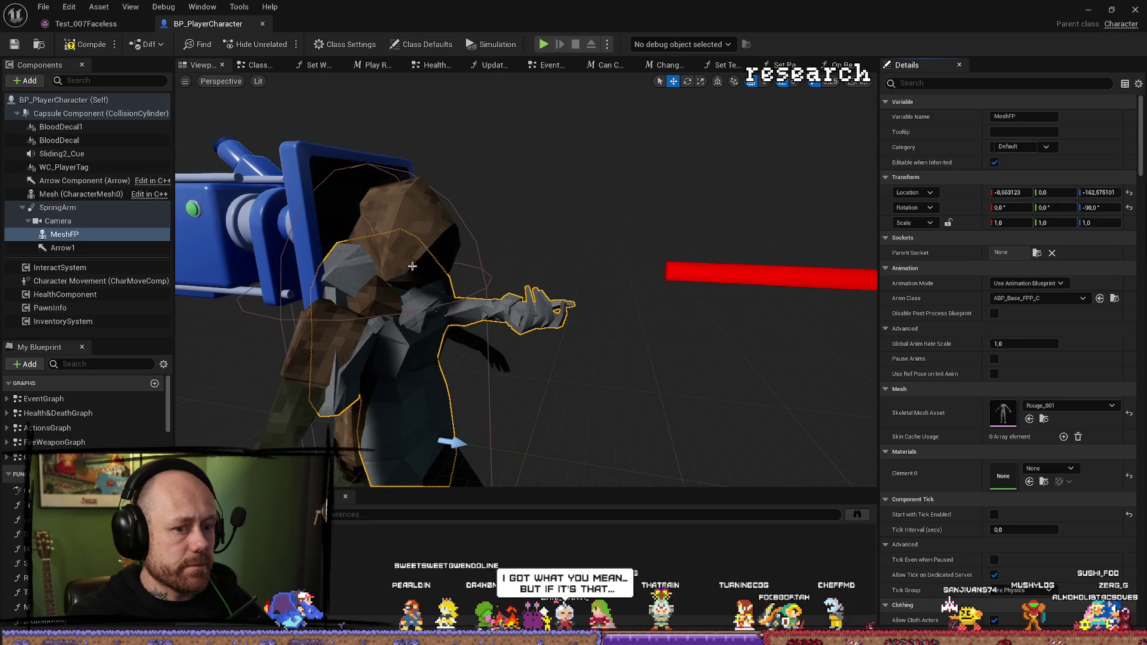
click(85, 45)
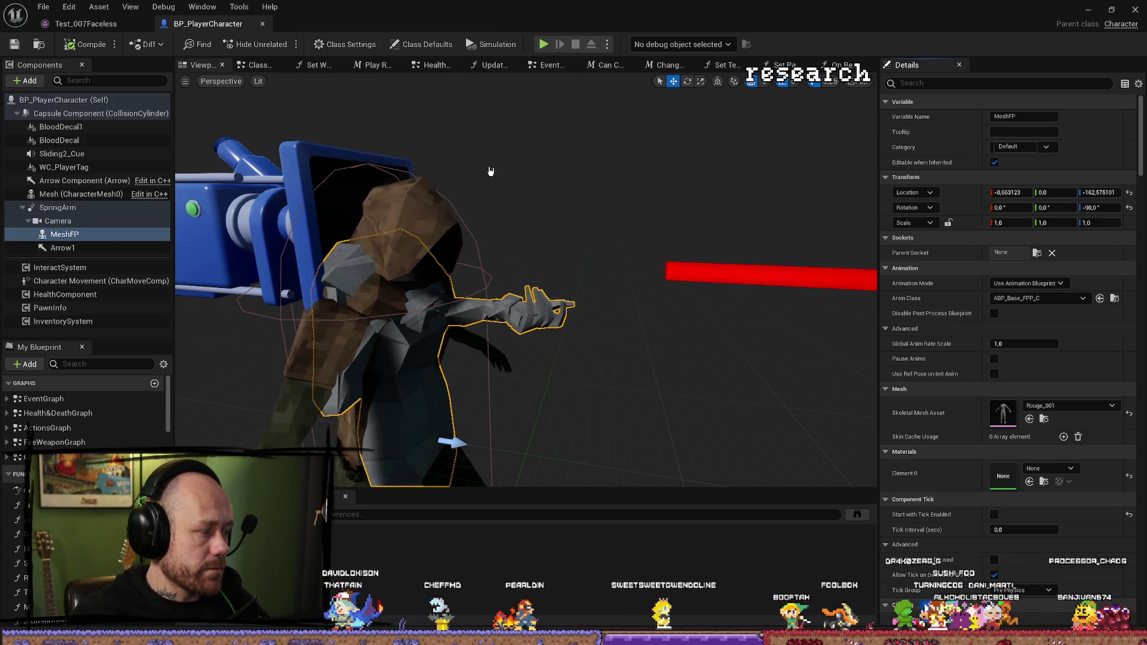
key(ctrl+s)
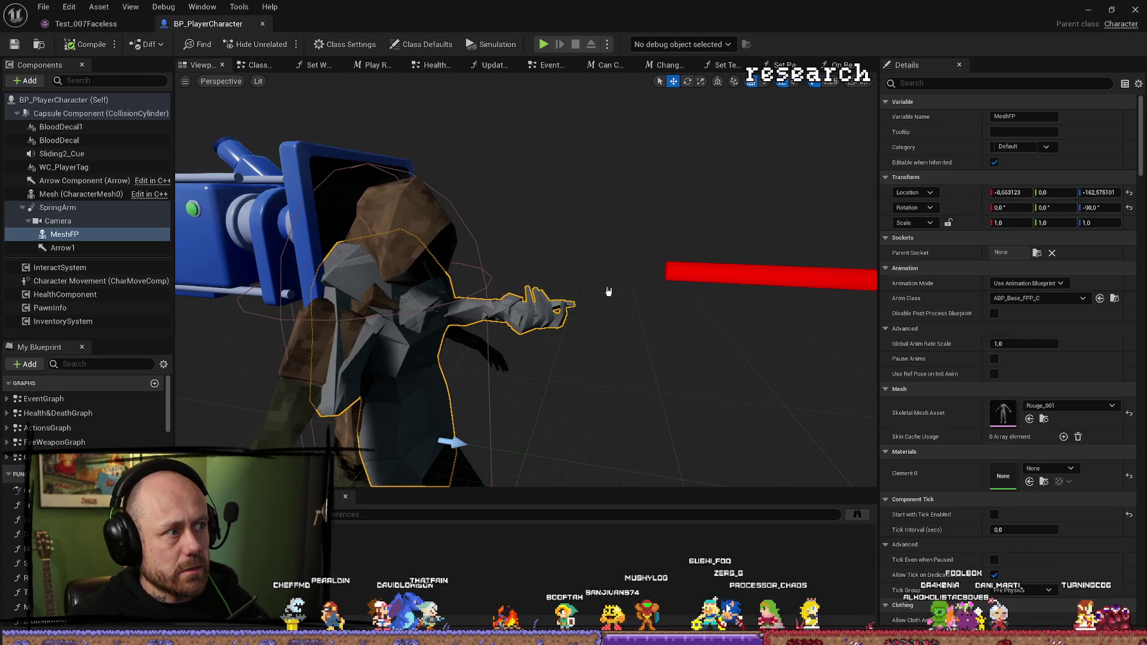
click(1096, 11)
click(278, 43)
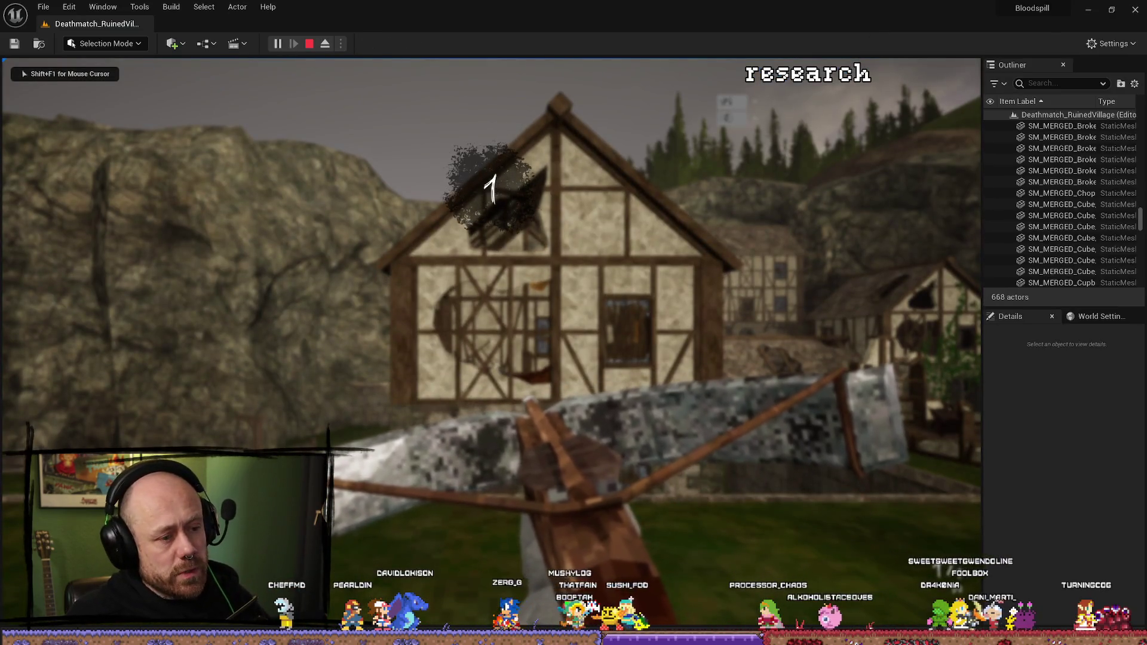
Step: Walk the player toward the half-timbered house, then end the play session with Esc
key(w)
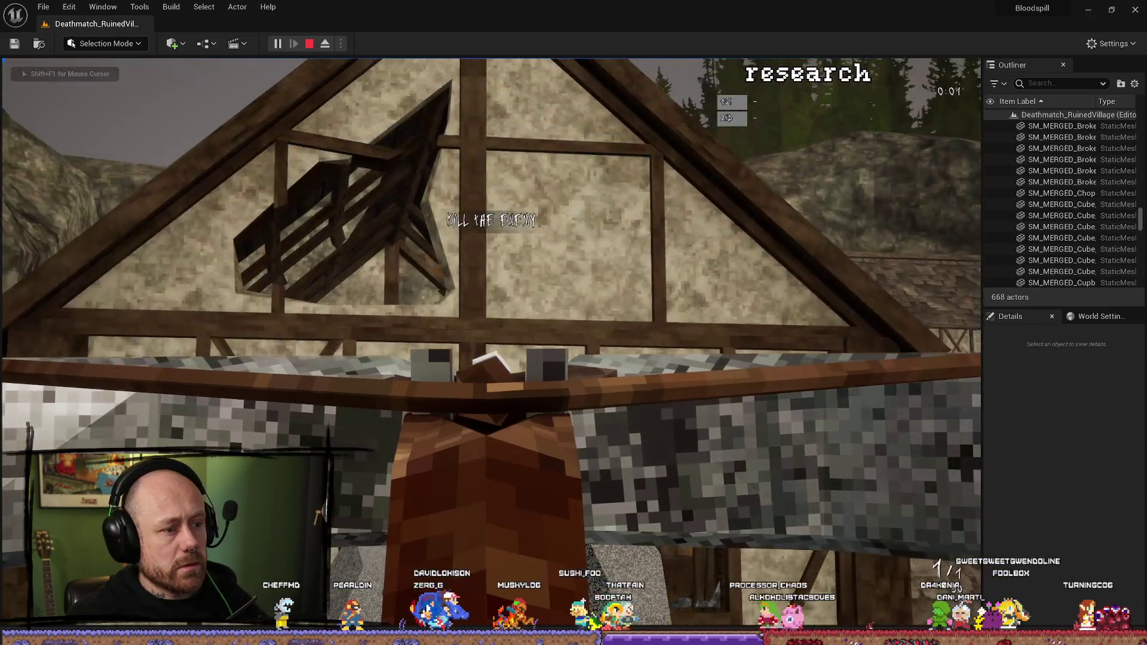
key(space)
key(Escape)
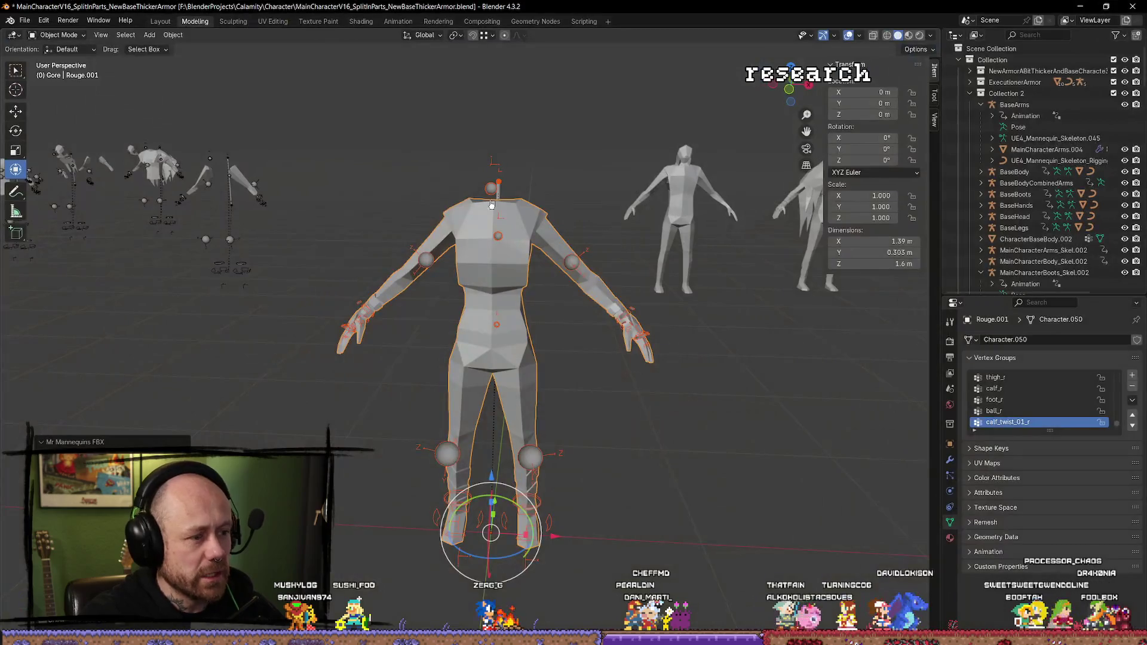
Step: Orbit the headless armour mesh from the side to the front, then return to Unreal Engine
drag(478, 311, 439, 251)
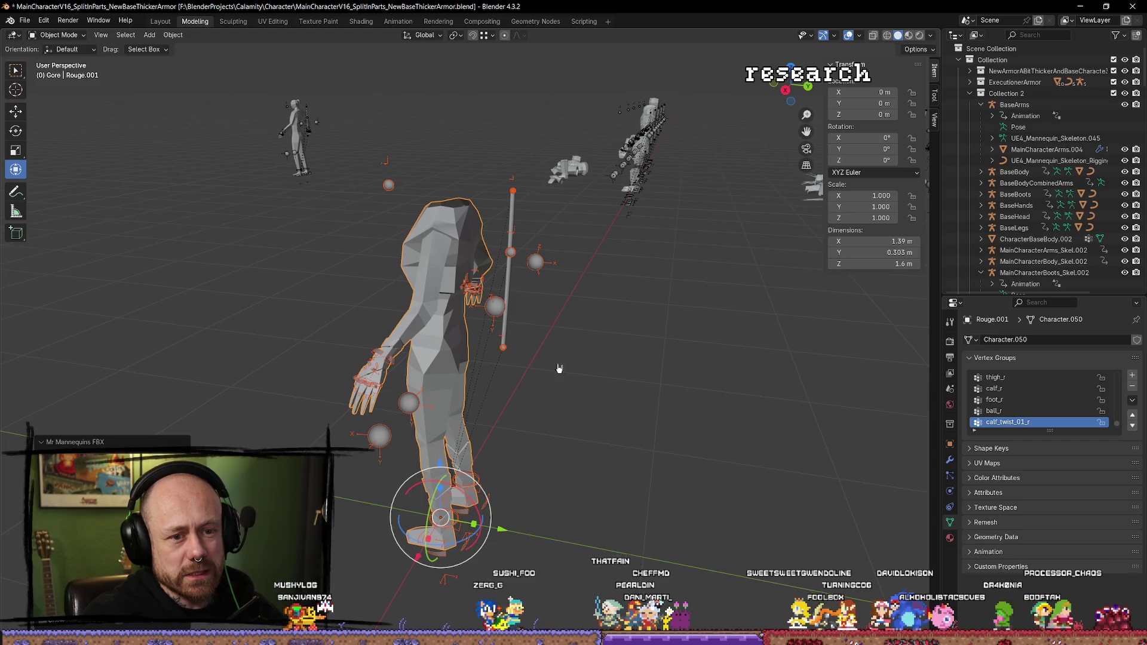
mouse_move(357, 349)
mouse_down()
mouse_move(436, 321)
mouse_move(496, 326)
mouse_move(534, 308)
mouse_move(560, 347)
mouse_move(599, 320)
mouse_up()
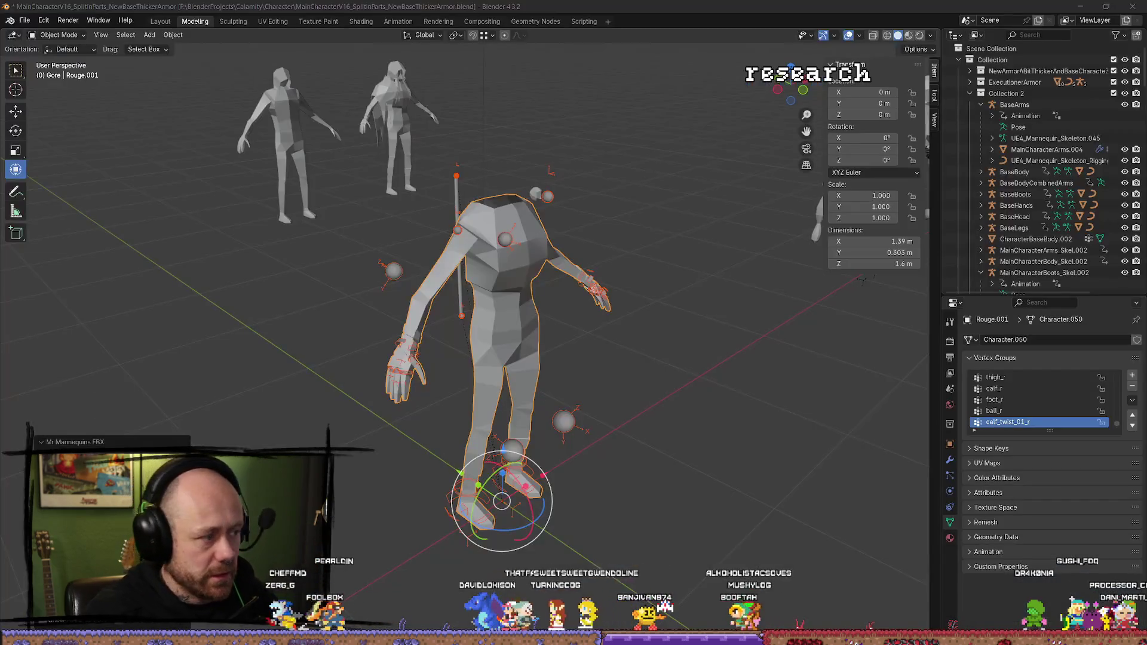
key(alt+Tab)
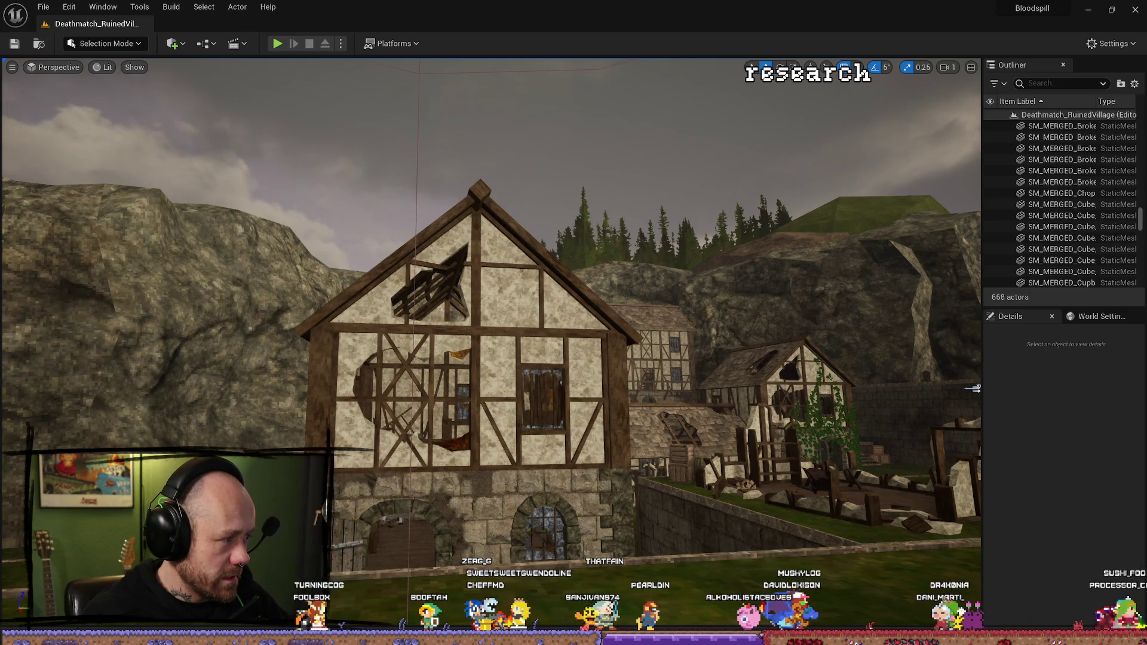
Step: Browse the editor menus, then open Edit > Project Settings
click(70, 6)
mouse_move(53, 5)
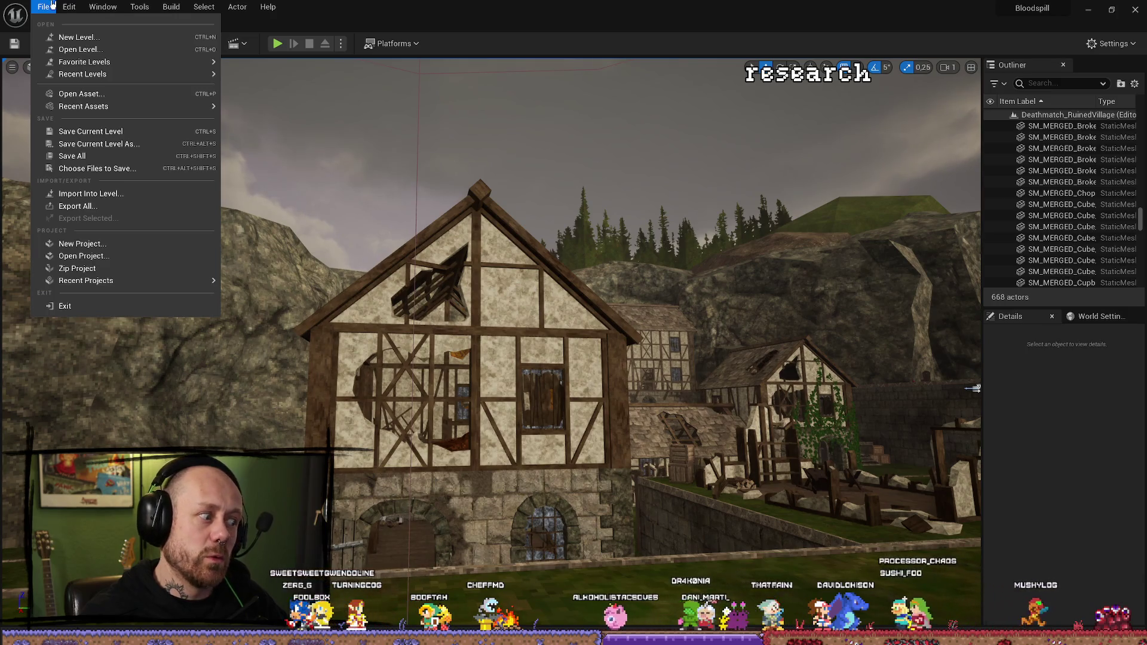
mouse_move(89, 61)
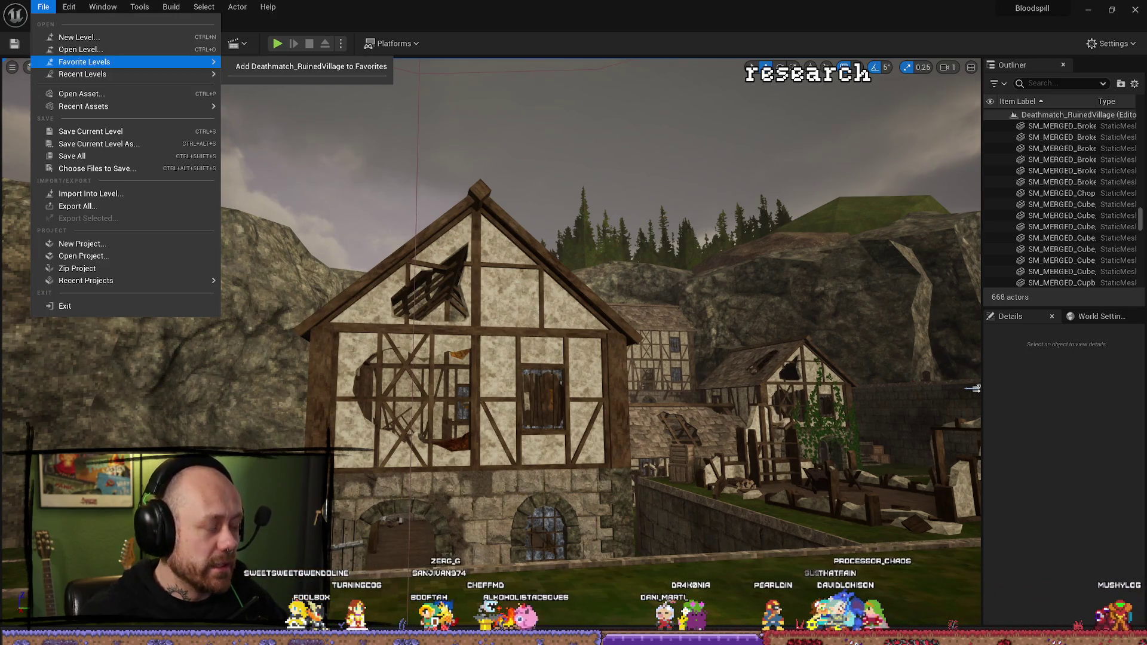
click(124, 431)
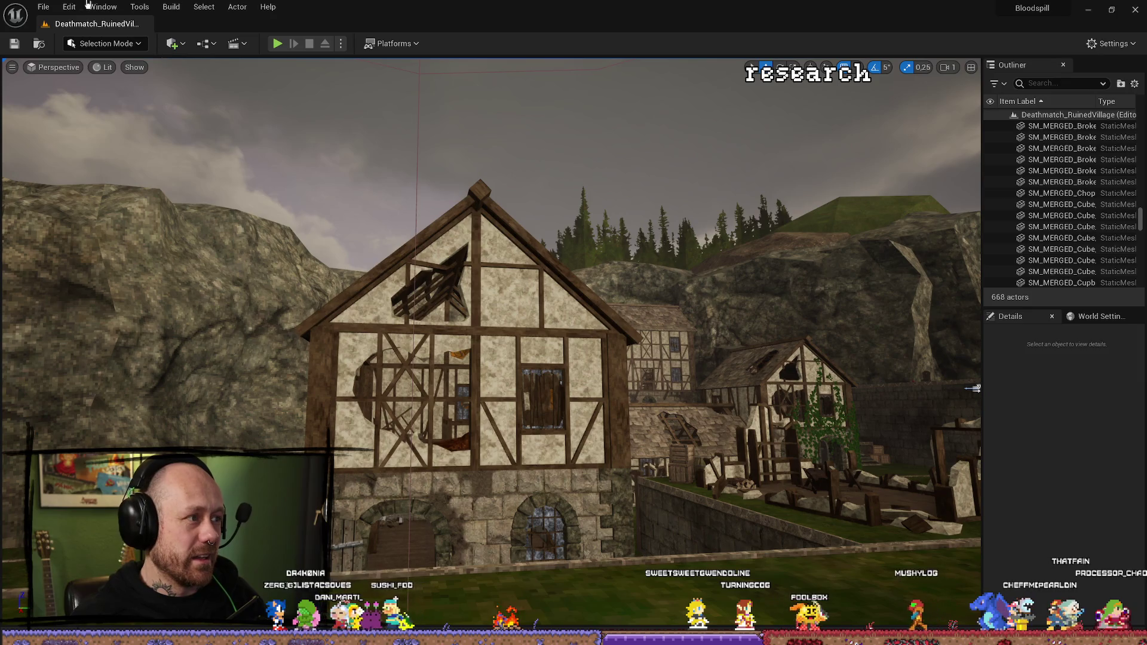
click(70, 7)
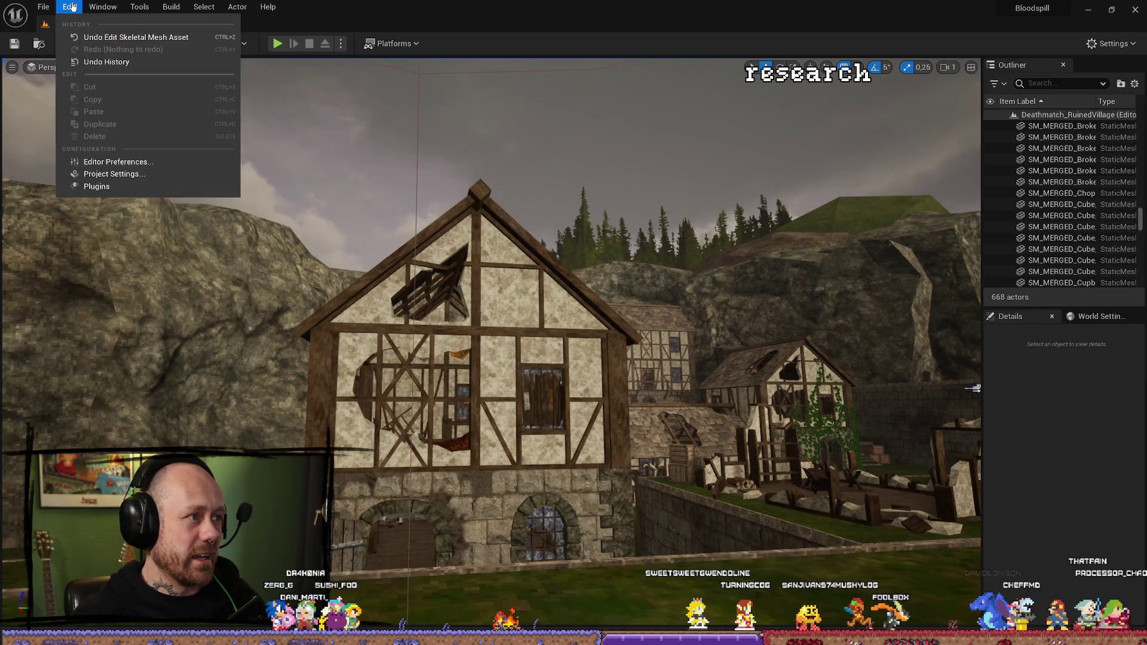
click(131, 176)
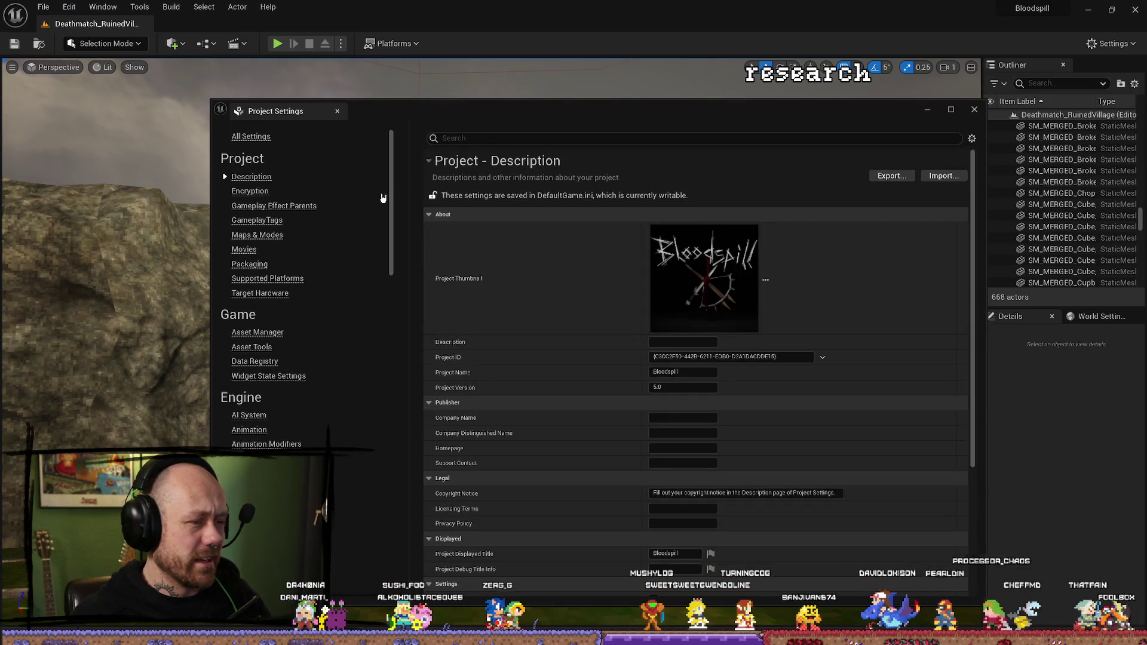
Step: Search 'nearclip' and change the Near Clip Plane from 2,0 to 0,5
click(472, 138)
text(near)
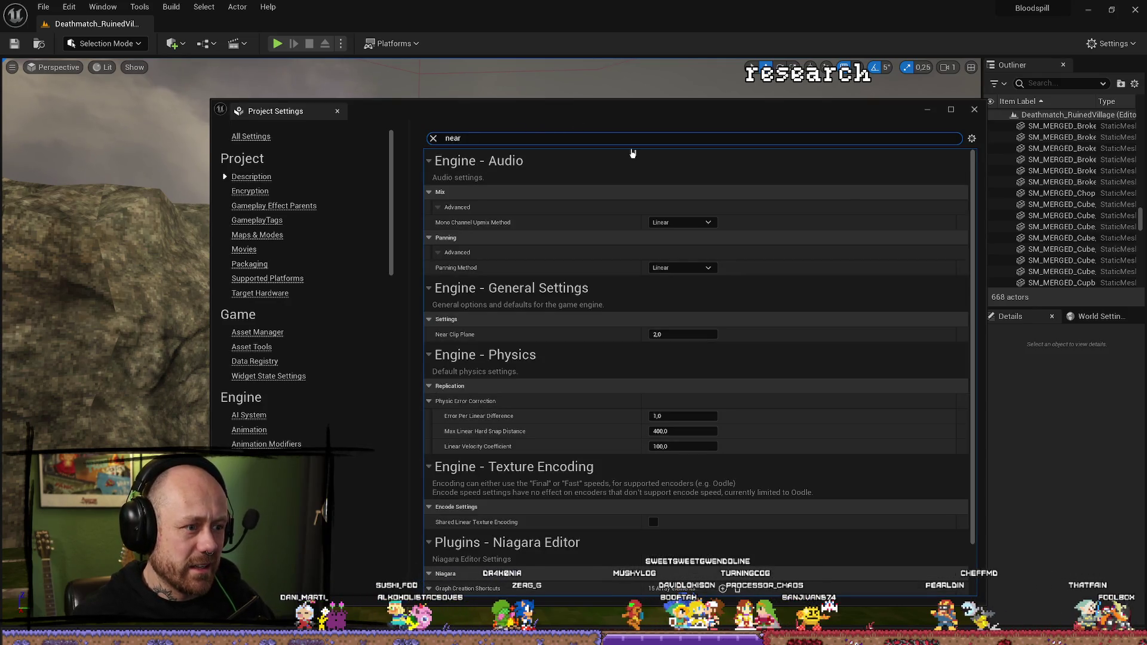
text(clip)
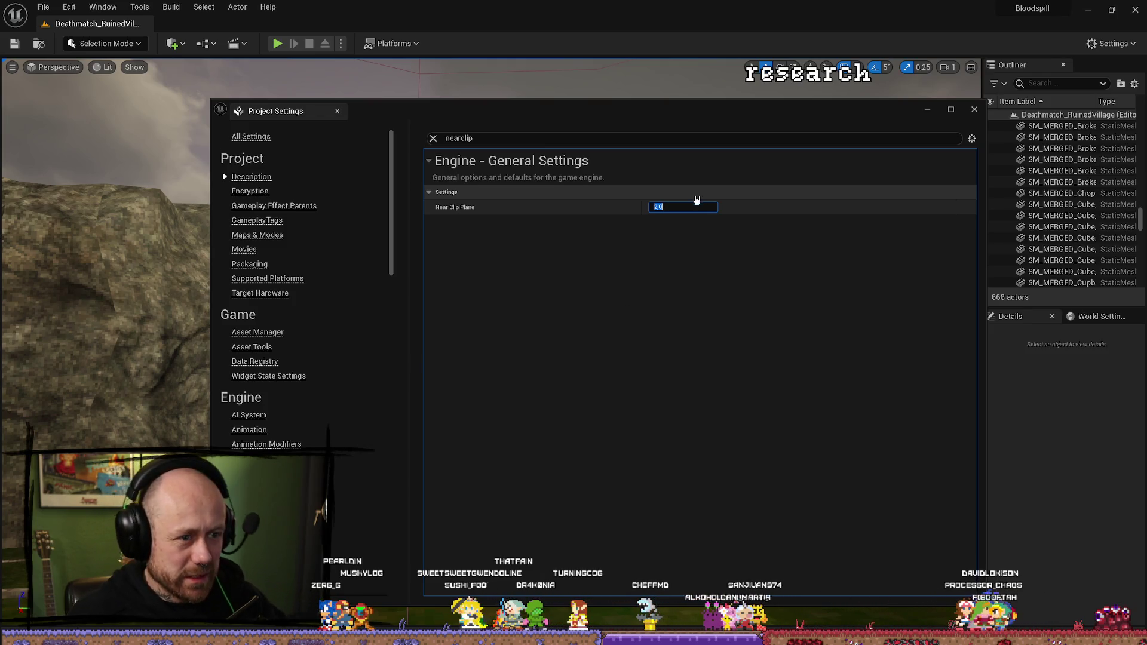
click(687, 207)
double_click(691, 207)
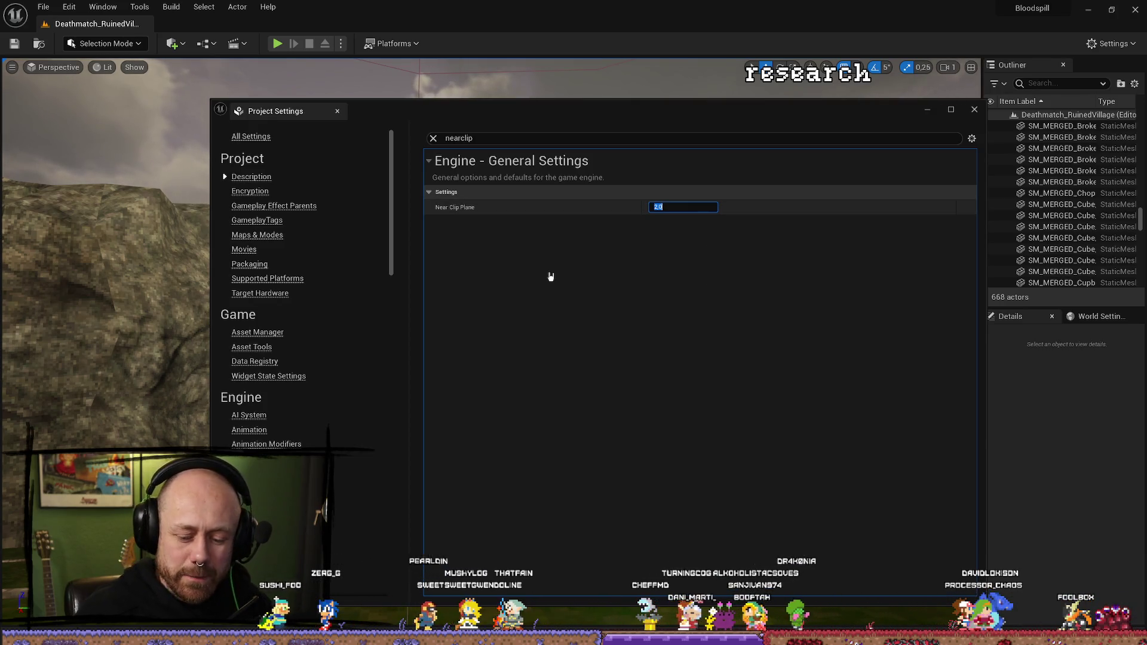
key(BackSpace)
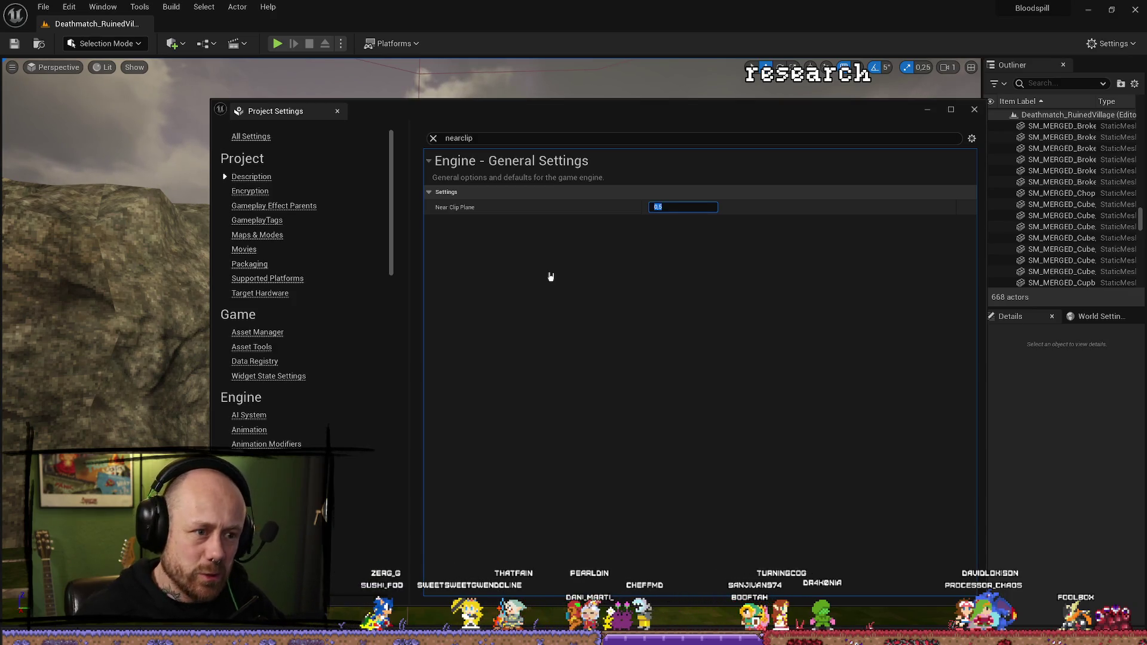
click(16, 48)
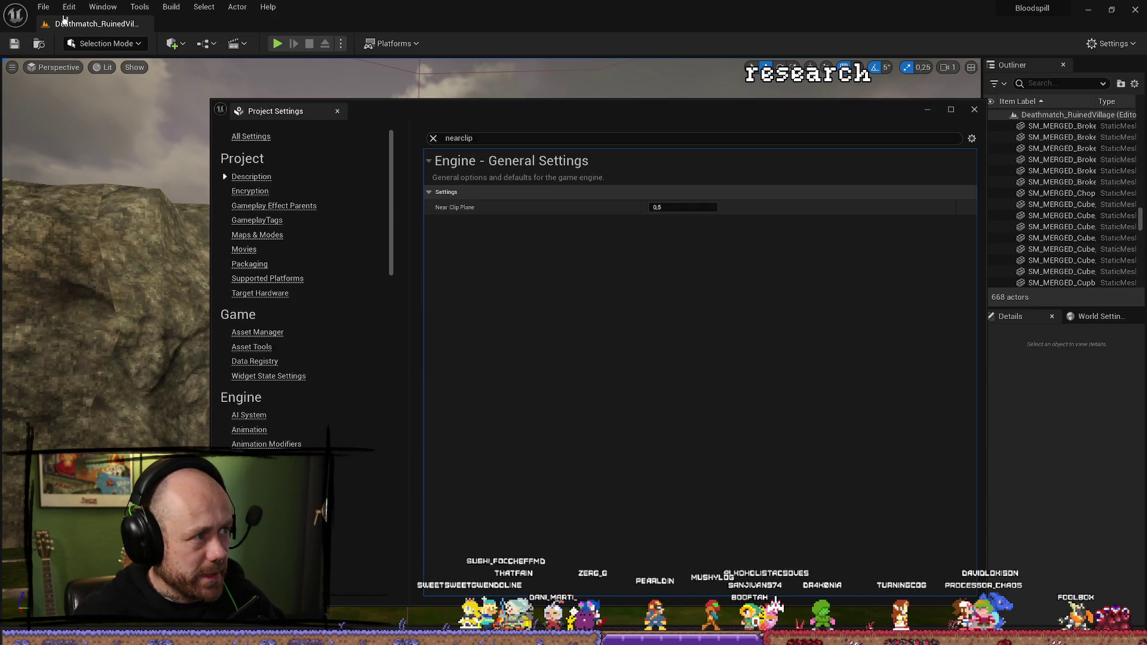
Step: Save all changes with File > Save All and close Project Settings
click(43, 6)
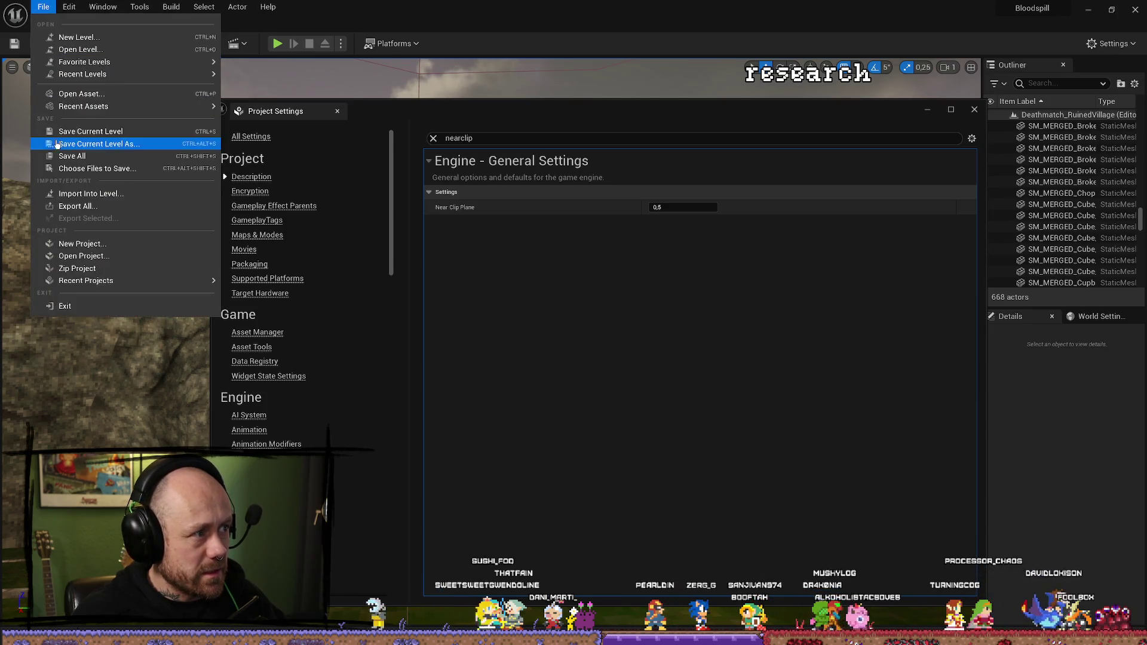
click(89, 158)
click(975, 109)
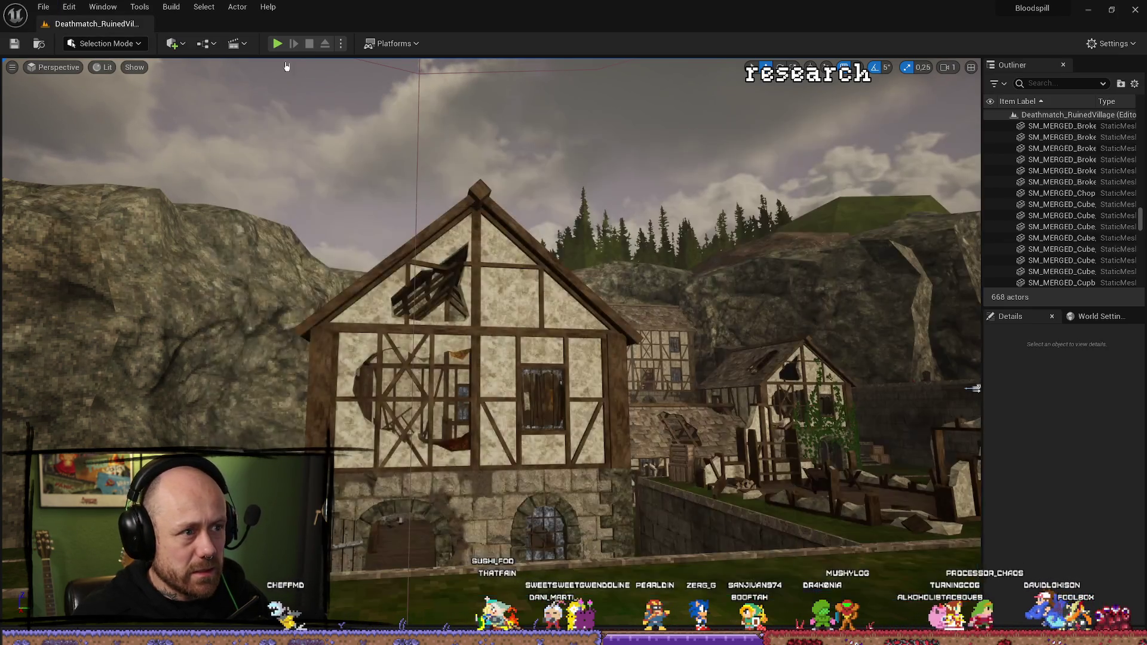
Step: Play-test the Ruined Village level in the editor with the 0.5 near clip, then stop with Esc
click(277, 42)
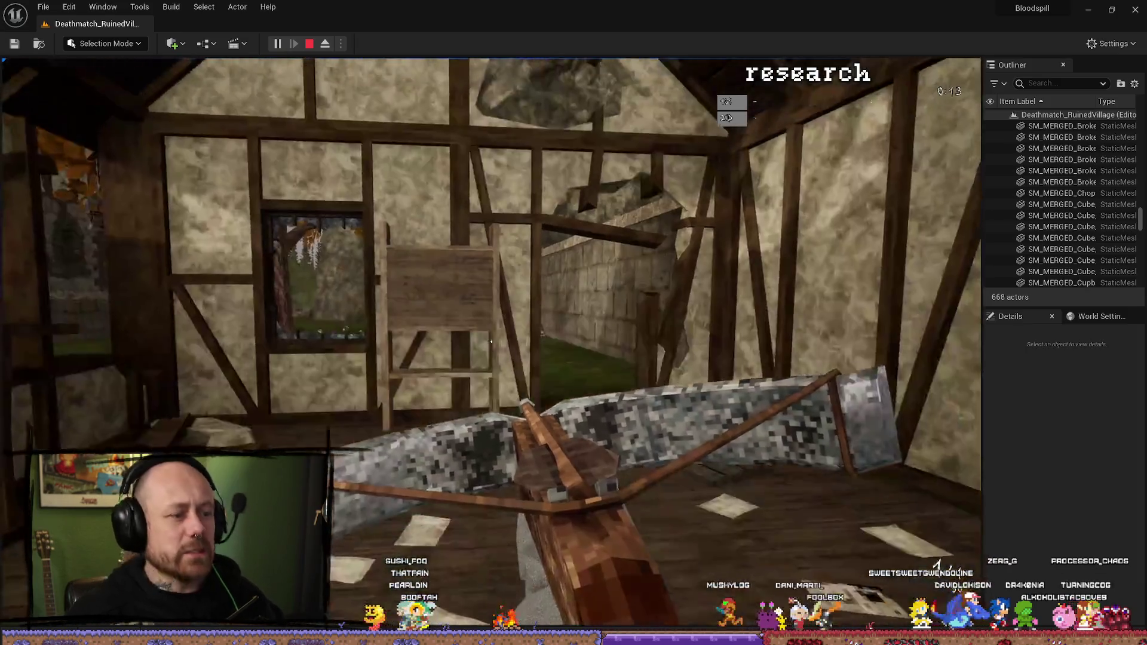
key(Escape)
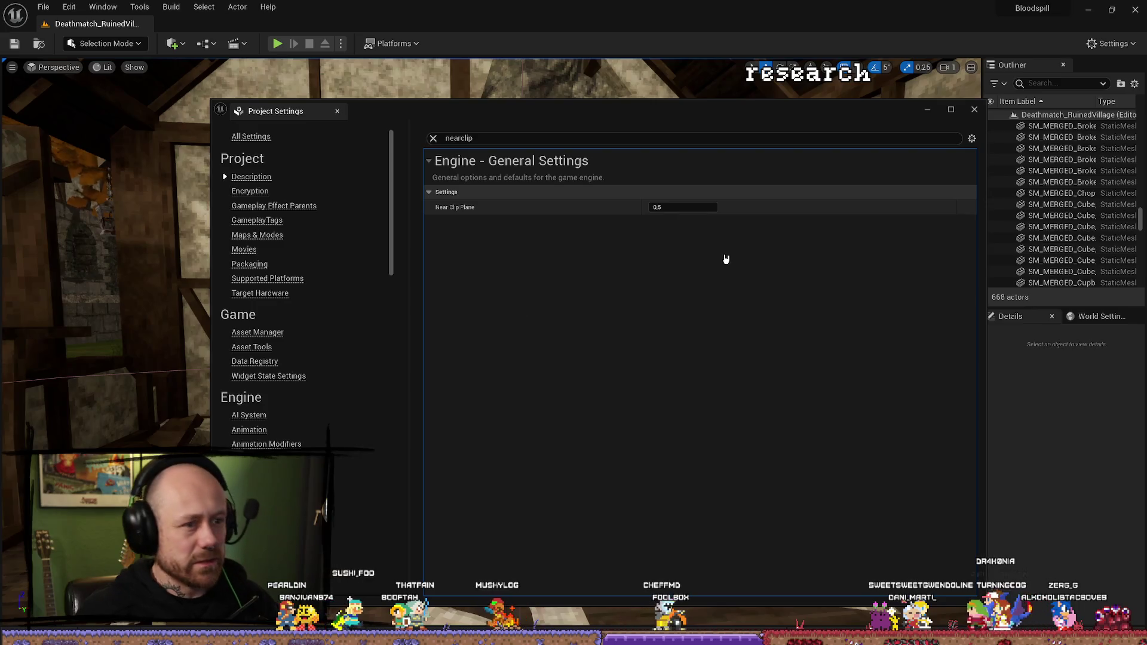
text(2)
Step: Set the Near Clip Plane to 2,0 and save the Ruined Village map
click(681, 441)
click(16, 43)
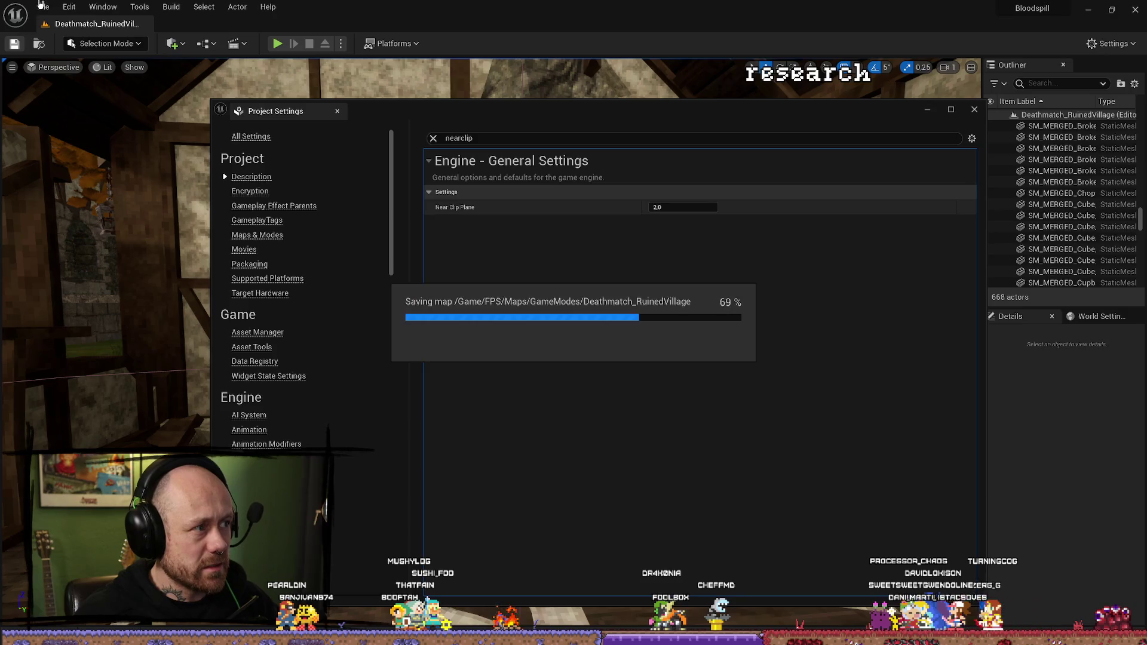
click(43, 6)
click(167, 152)
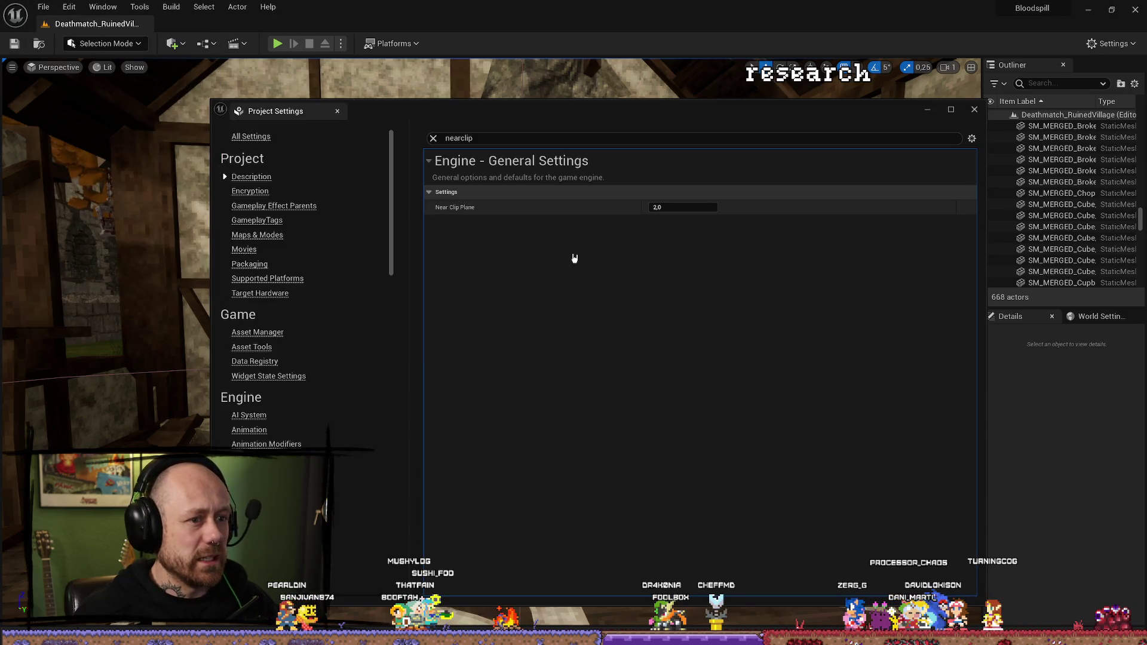
Step: Close Project Settings and save all modified assets
click(975, 111)
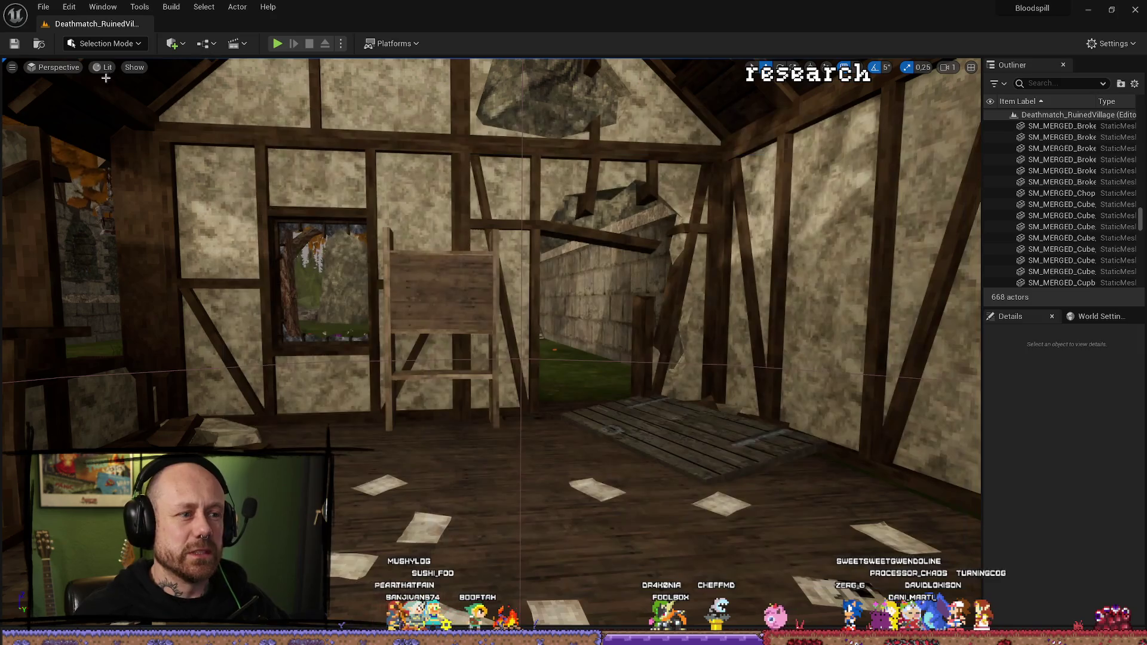
click(43, 6)
click(84, 156)
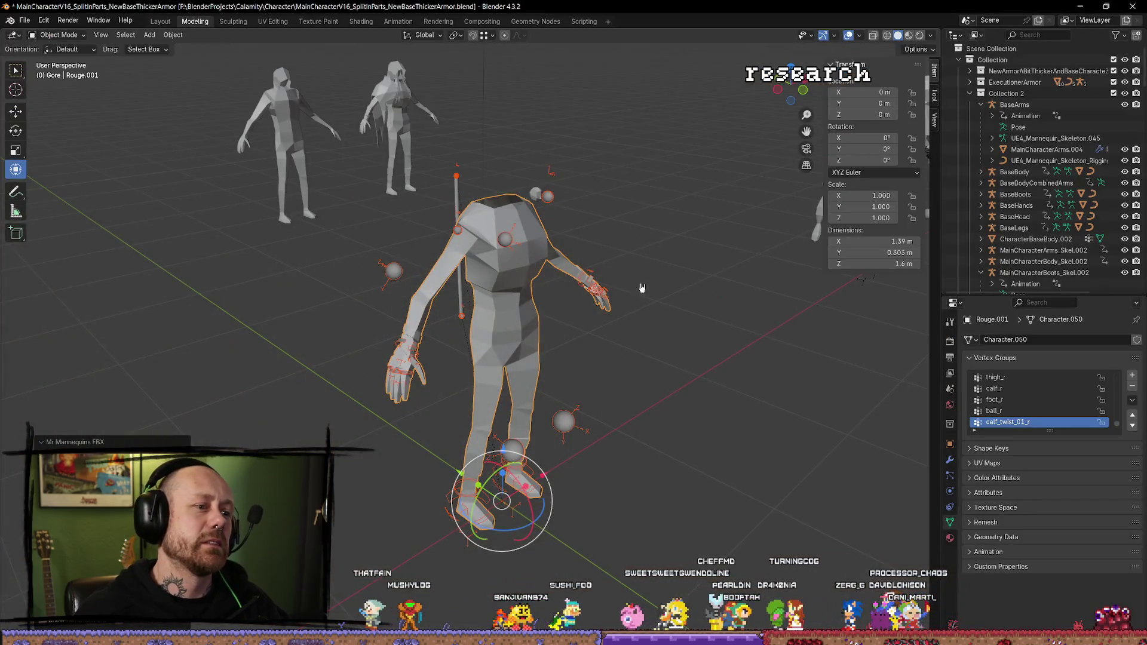
drag(643, 287, 710, 227)
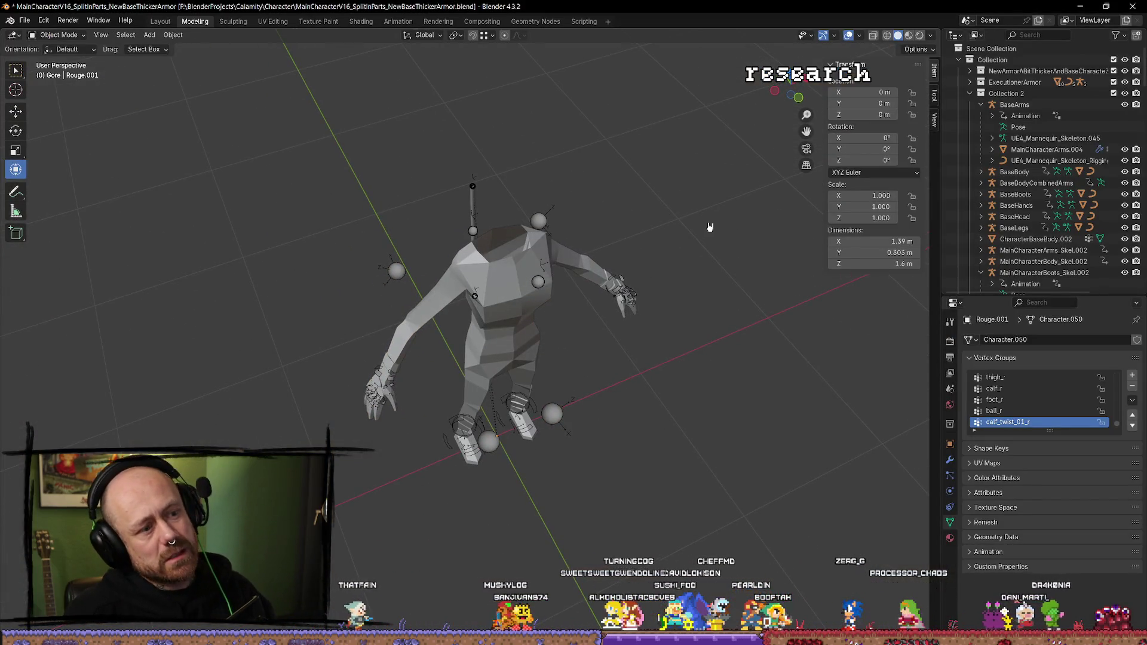
Step: Put the Rouge.001 armor mesh into Edit Mode and select its top vertex
key(a)
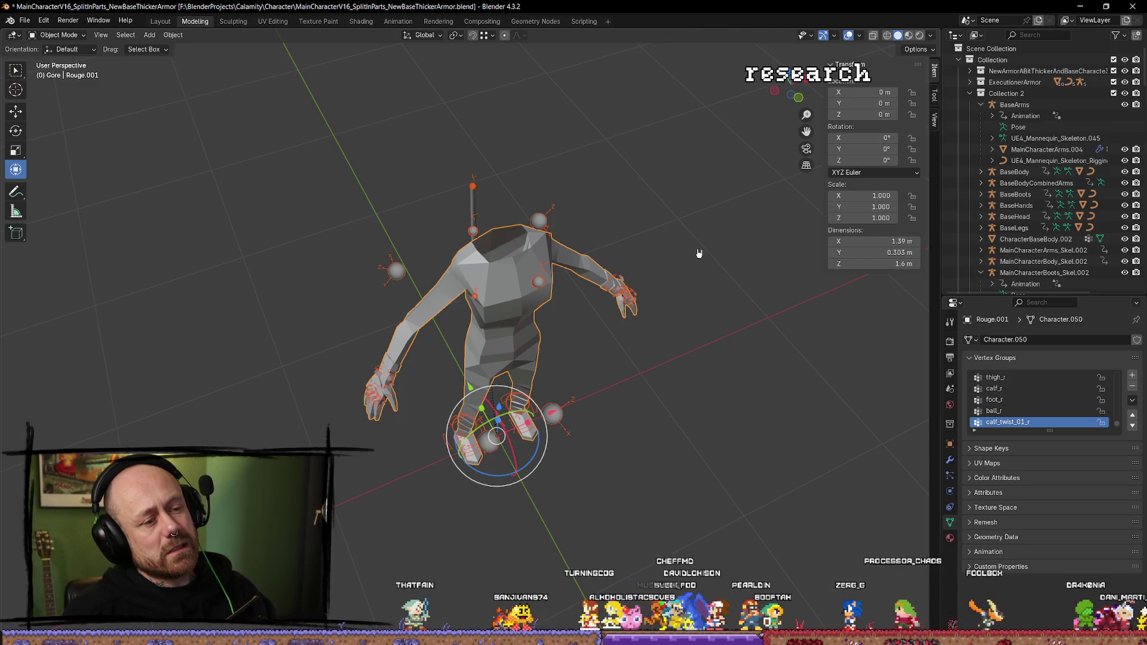
key(ctrl+z)
key(Tab)
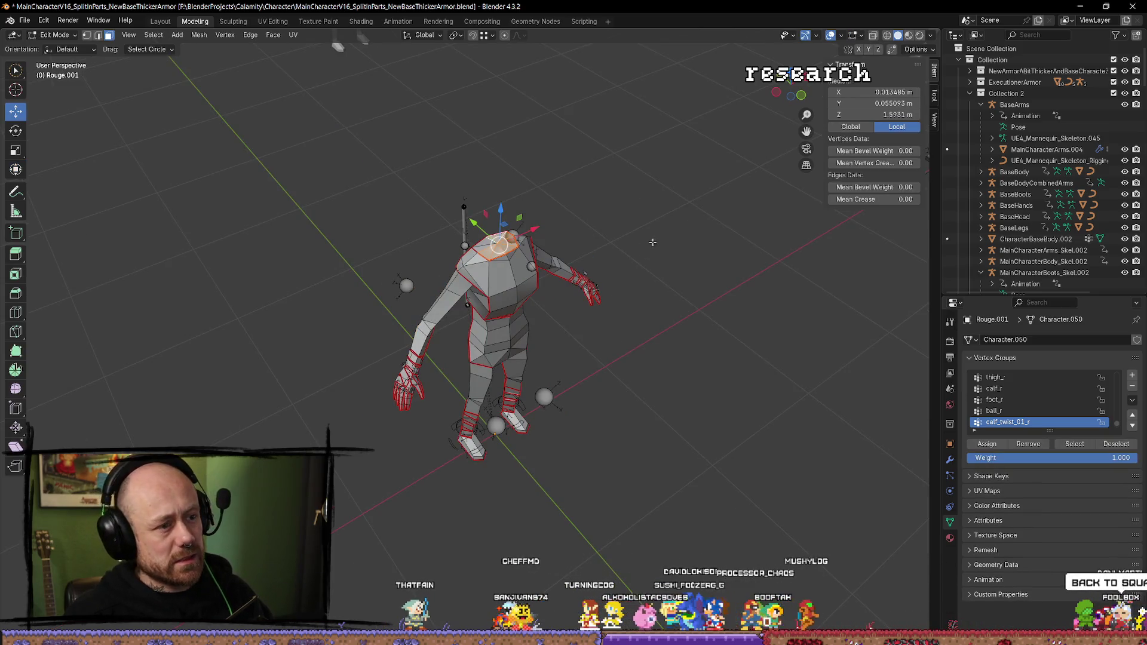
click(646, 230)
scroll(642, 245, up, 3)
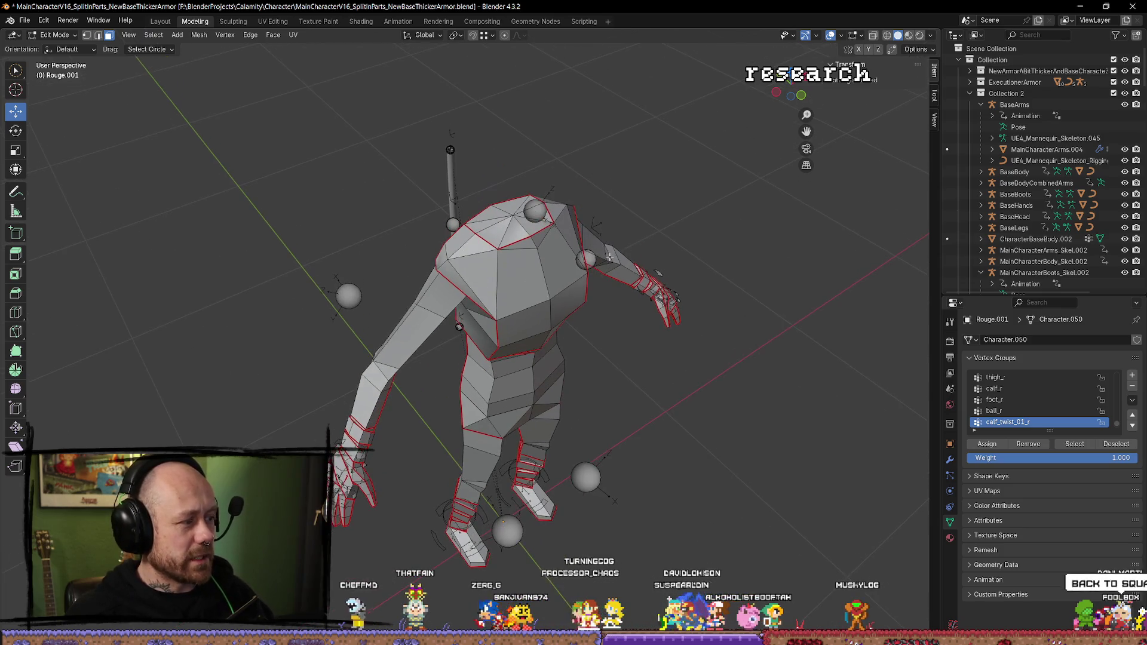
key(1)
click(521, 173)
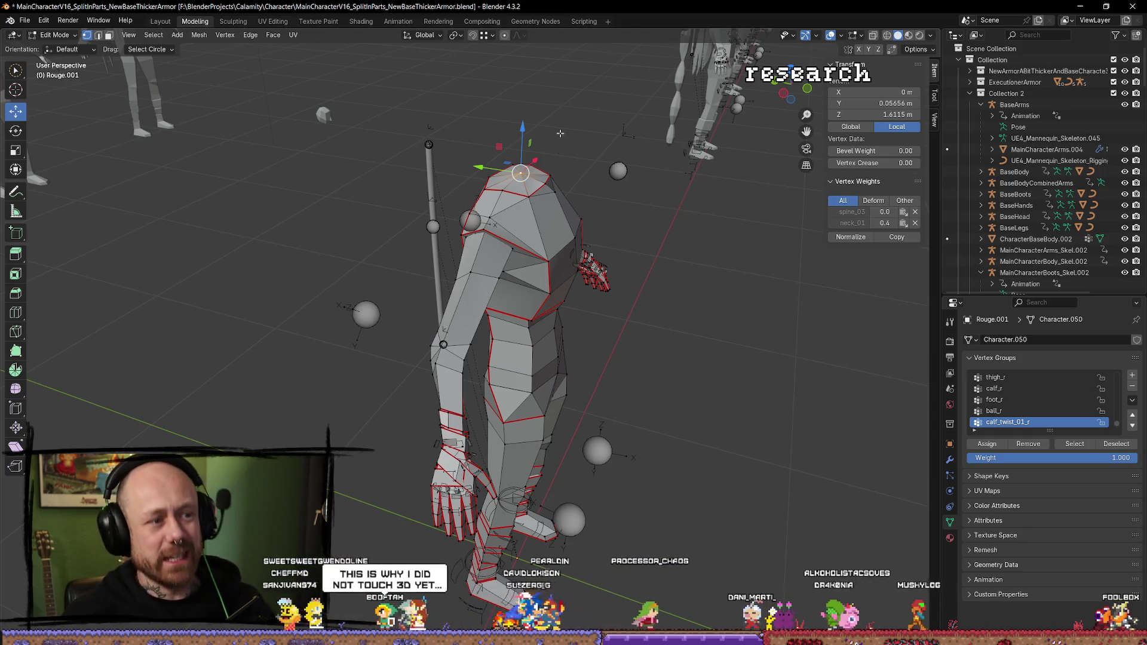
Step: Turn on face normals display in the edit-mode overlays
drag(558, 149, 491, 277)
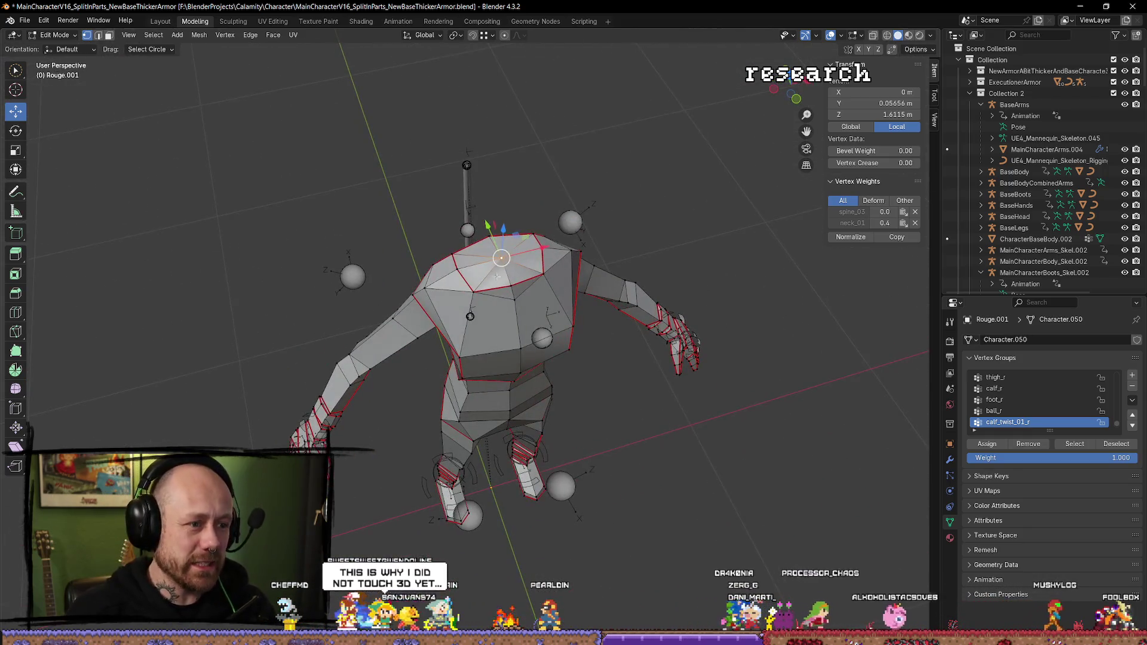
drag(560, 247, 646, 163)
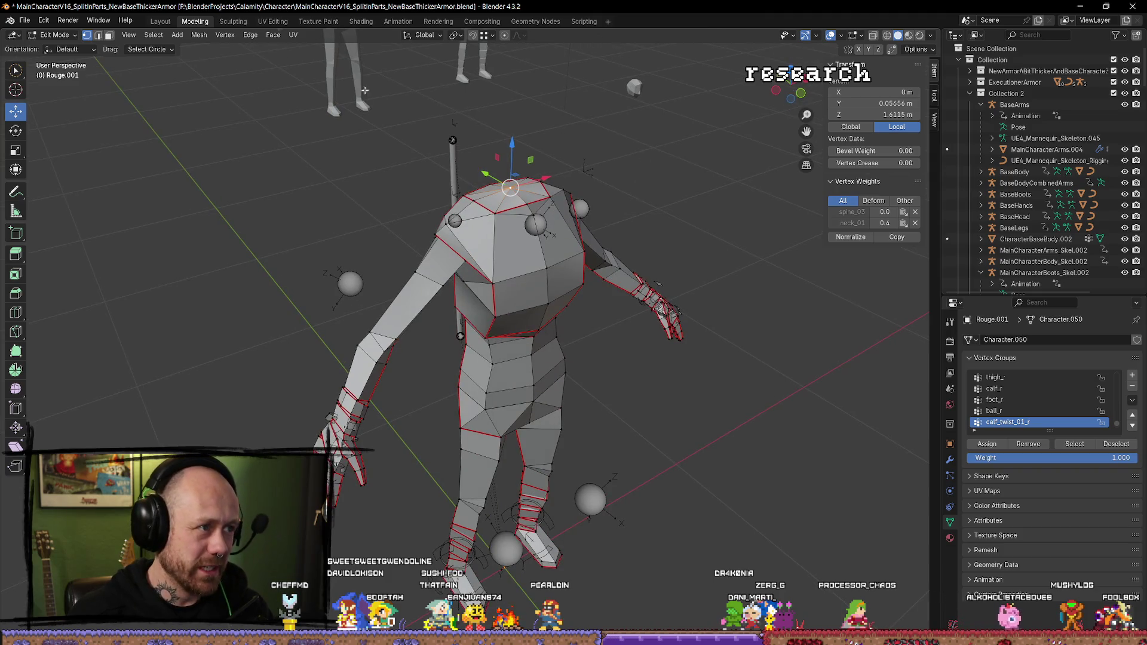
click(861, 35)
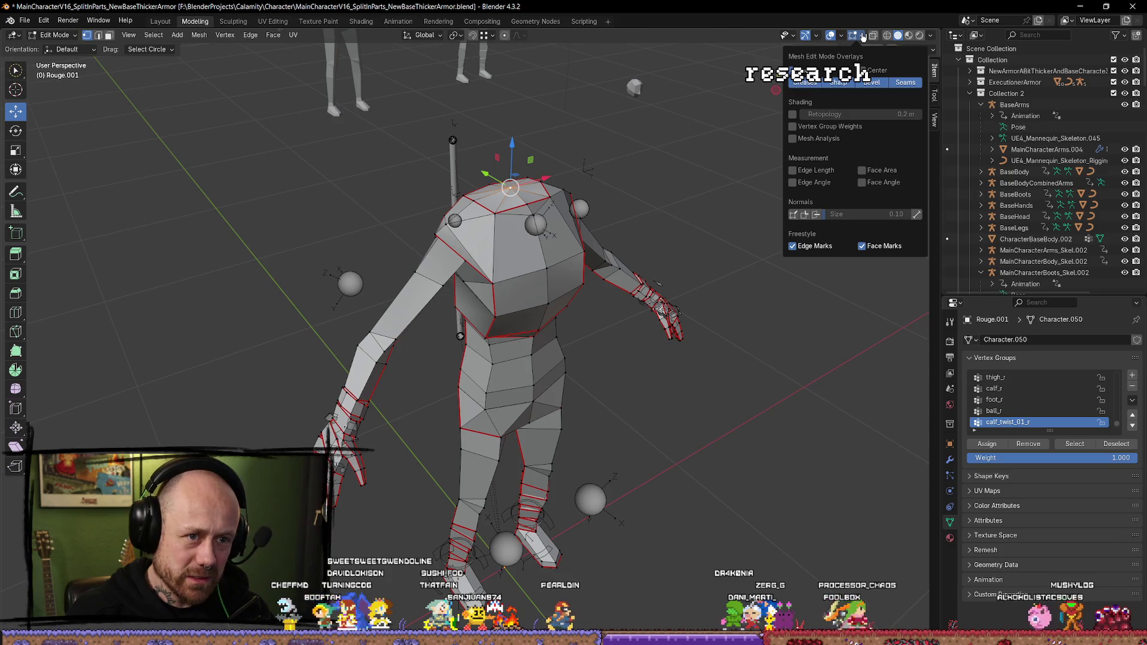
click(816, 215)
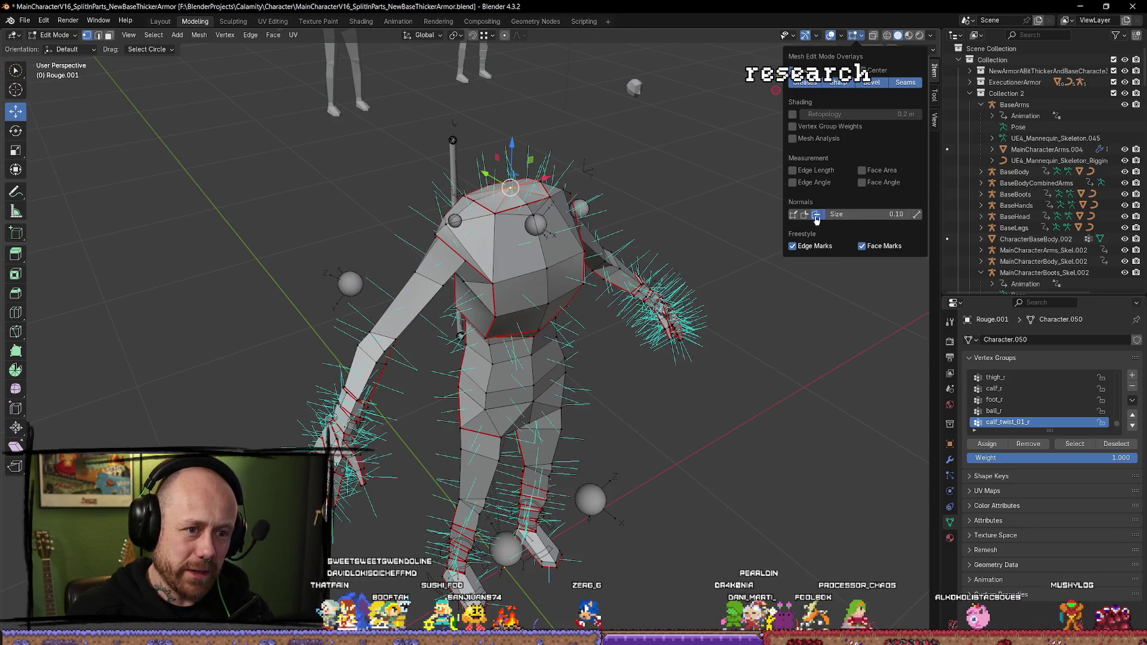
click(810, 216)
click(810, 216)
scroll(574, 131, up, 5)
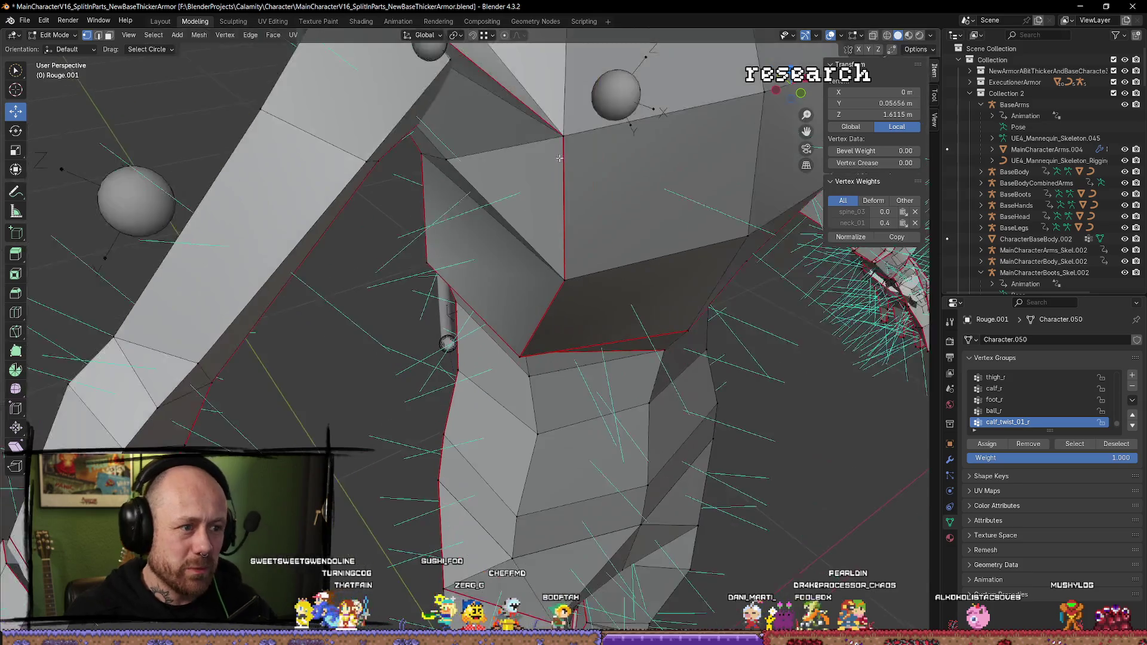
scroll(709, 315, up, 5)
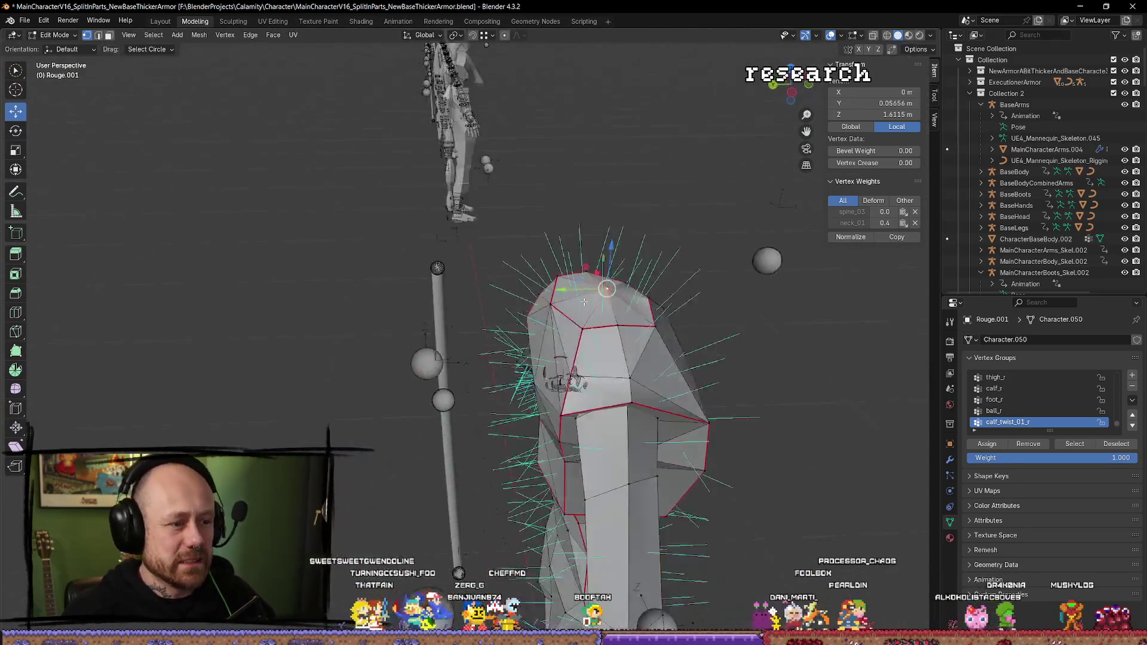
scroll(709, 316, up, 5)
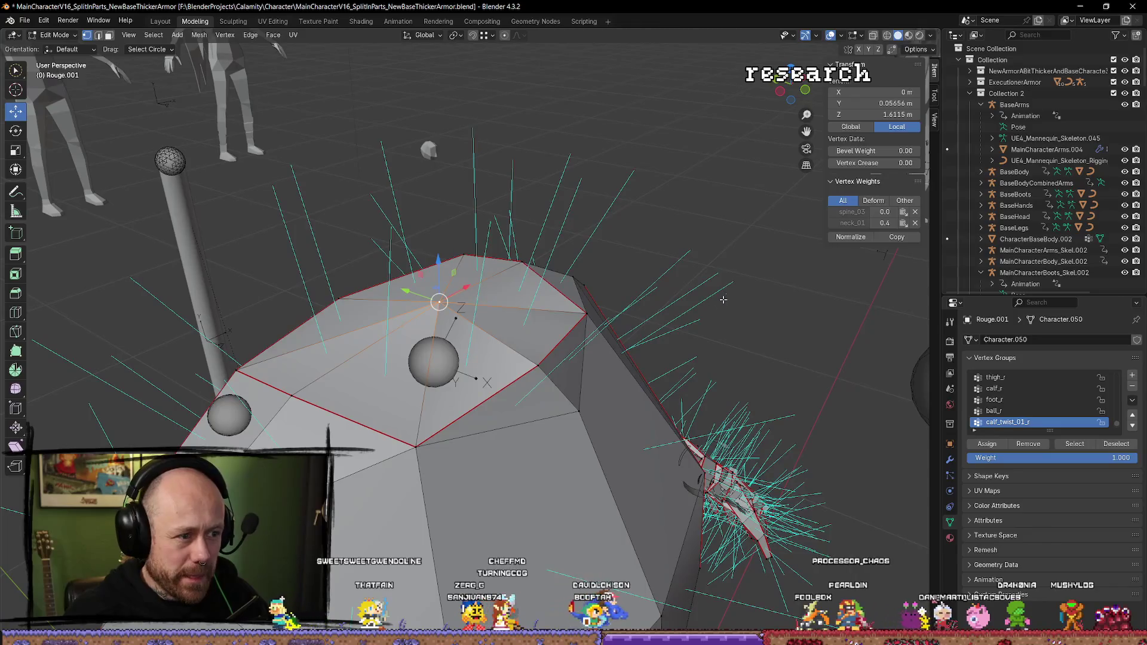
scroll(567, 341, down, 2)
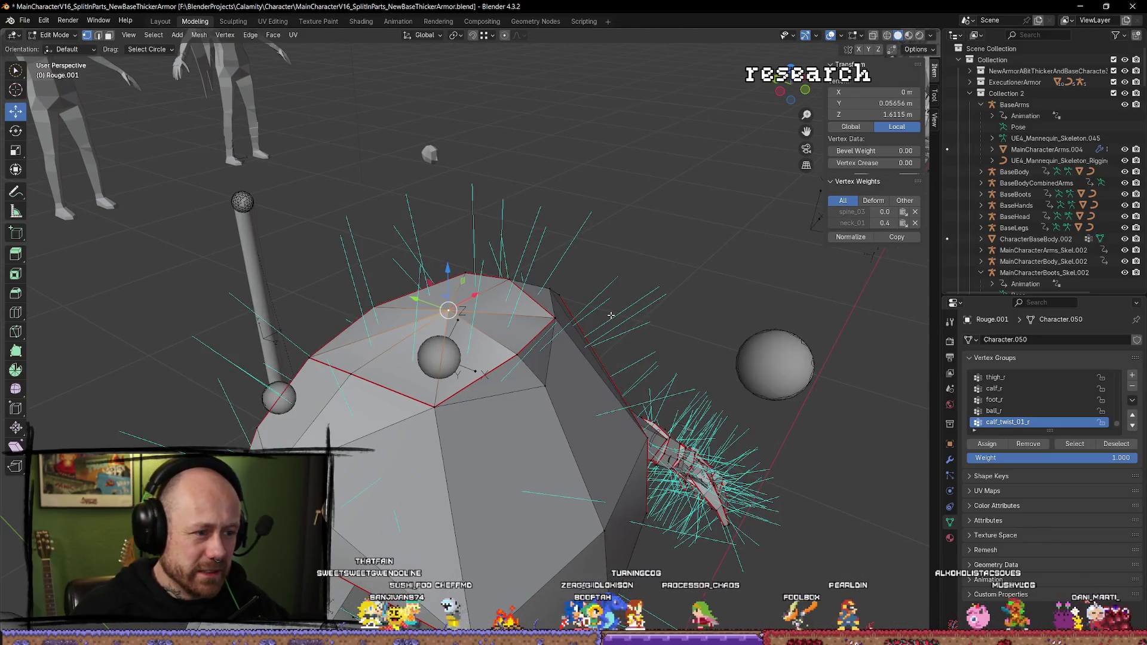
scroll(611, 315, up, 3)
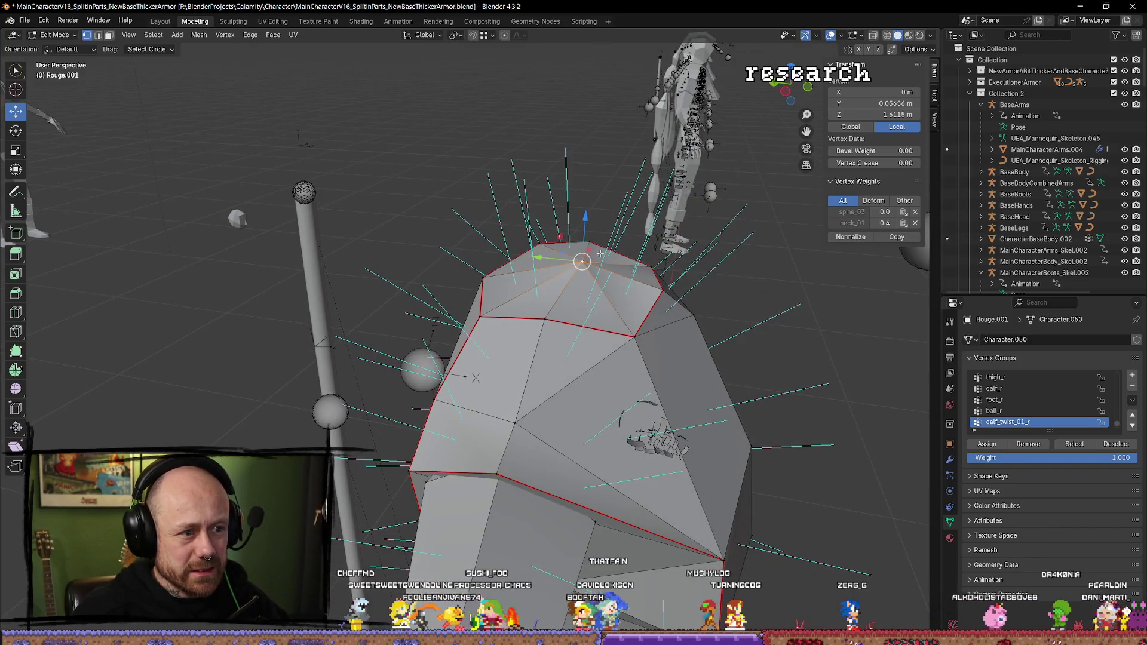
Step: Show split normals instead of face normals on the mesh
click(860, 37)
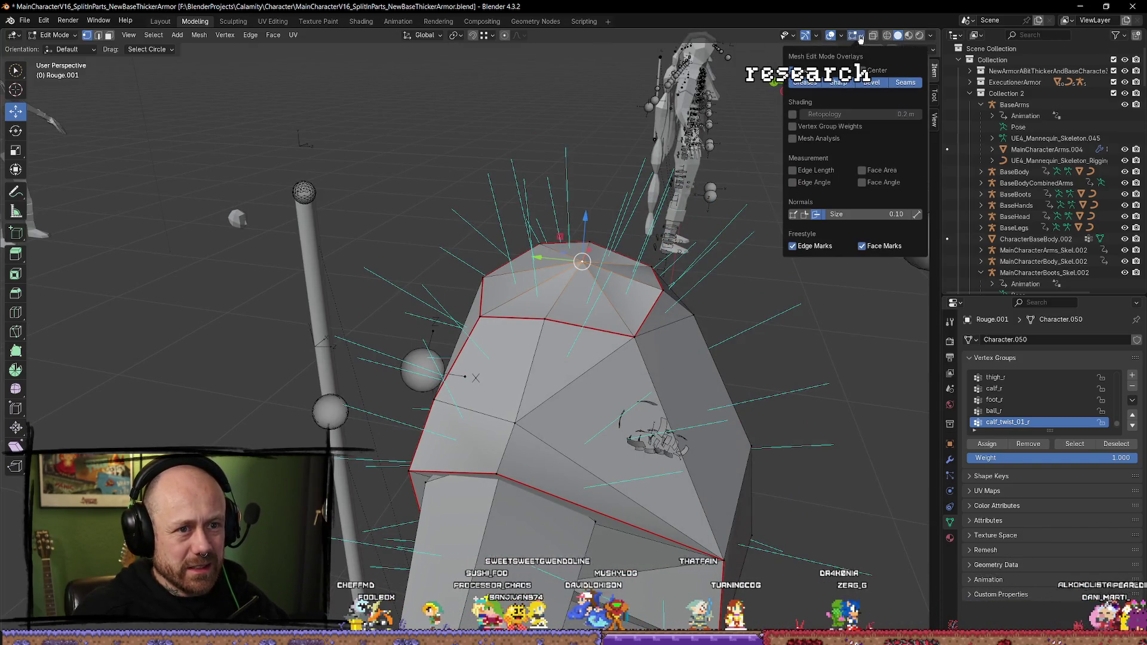
click(806, 215)
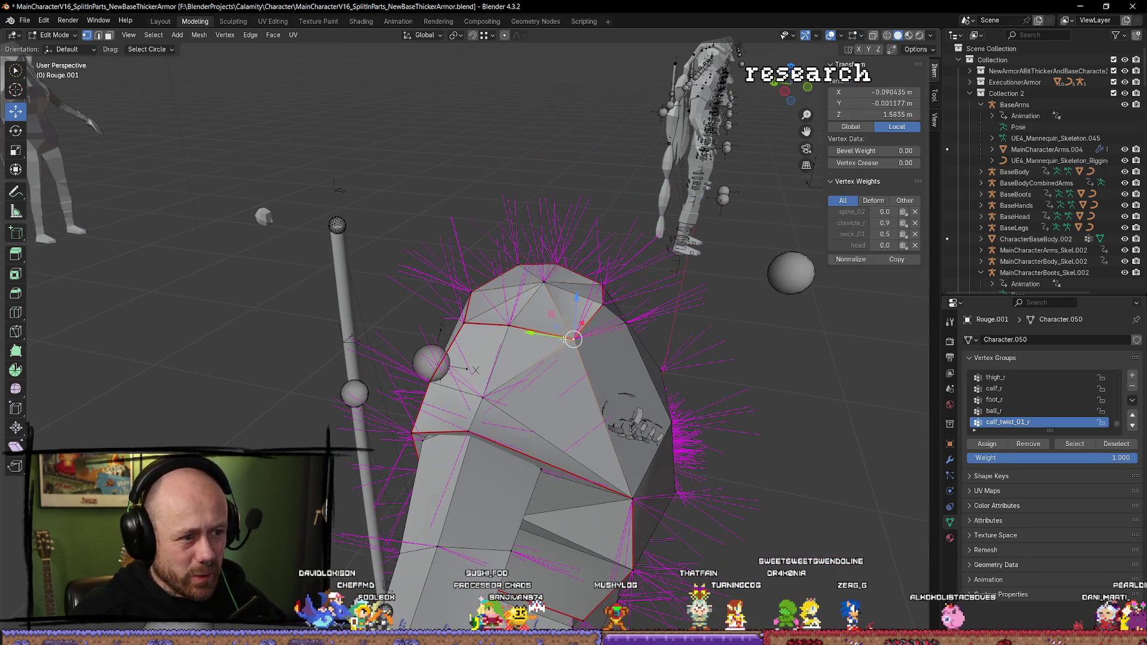
scroll(498, 369, down, 5)
scroll(497, 369, down, 6)
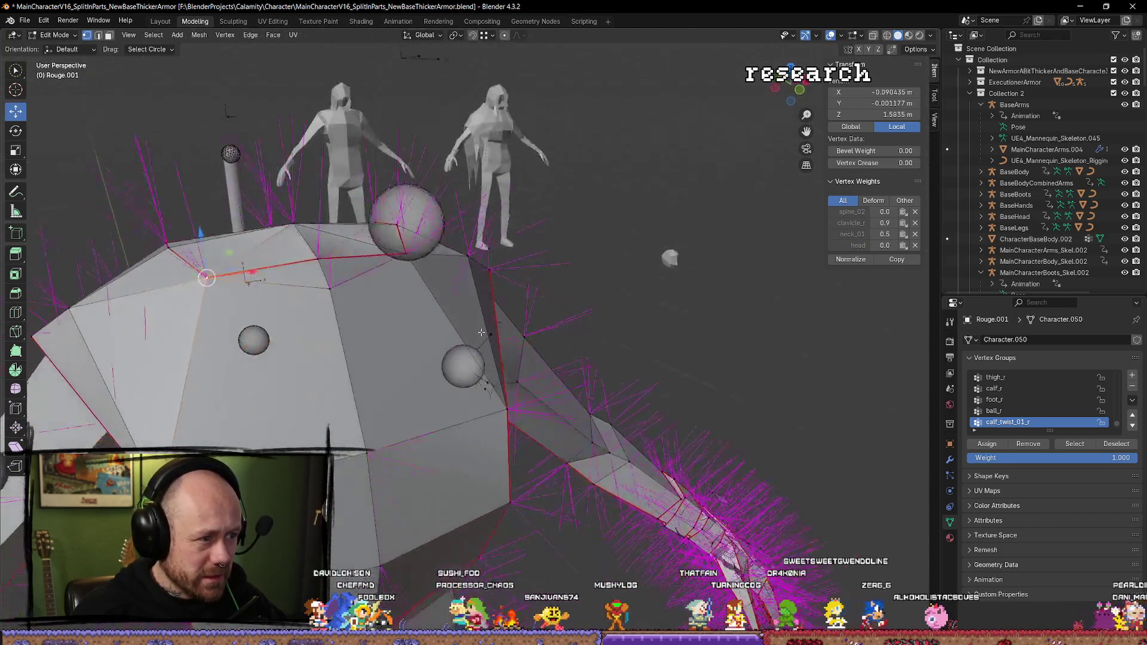
scroll(504, 315, down, 6)
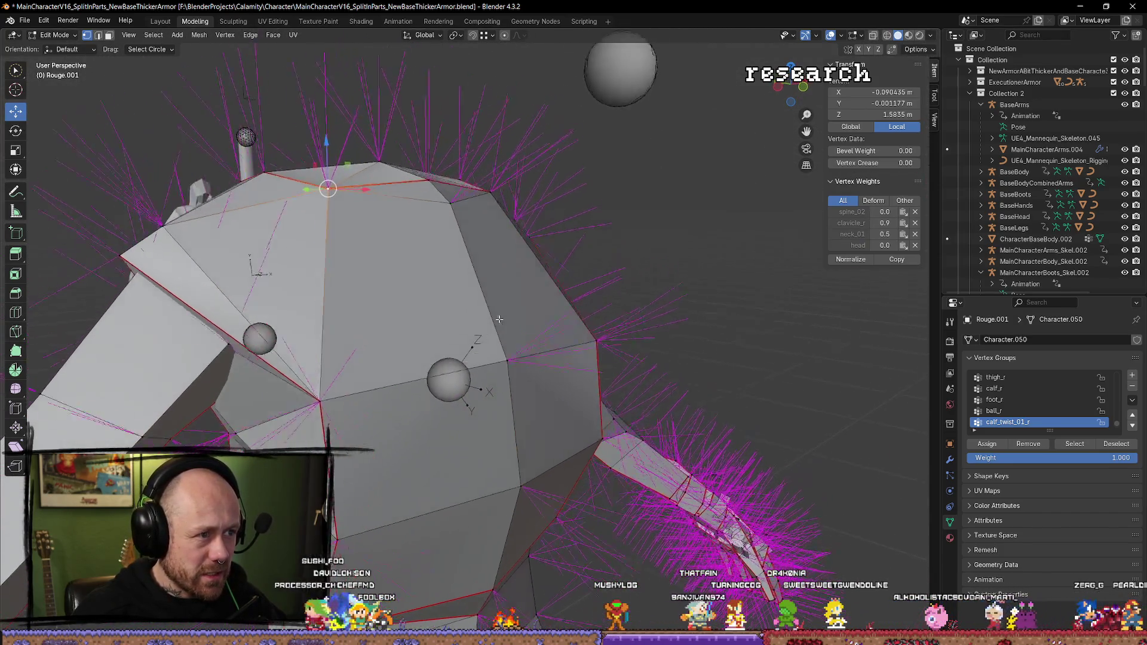
Step: Select another top vertex, centre the view on it, and enable X-ray
click(358, 274)
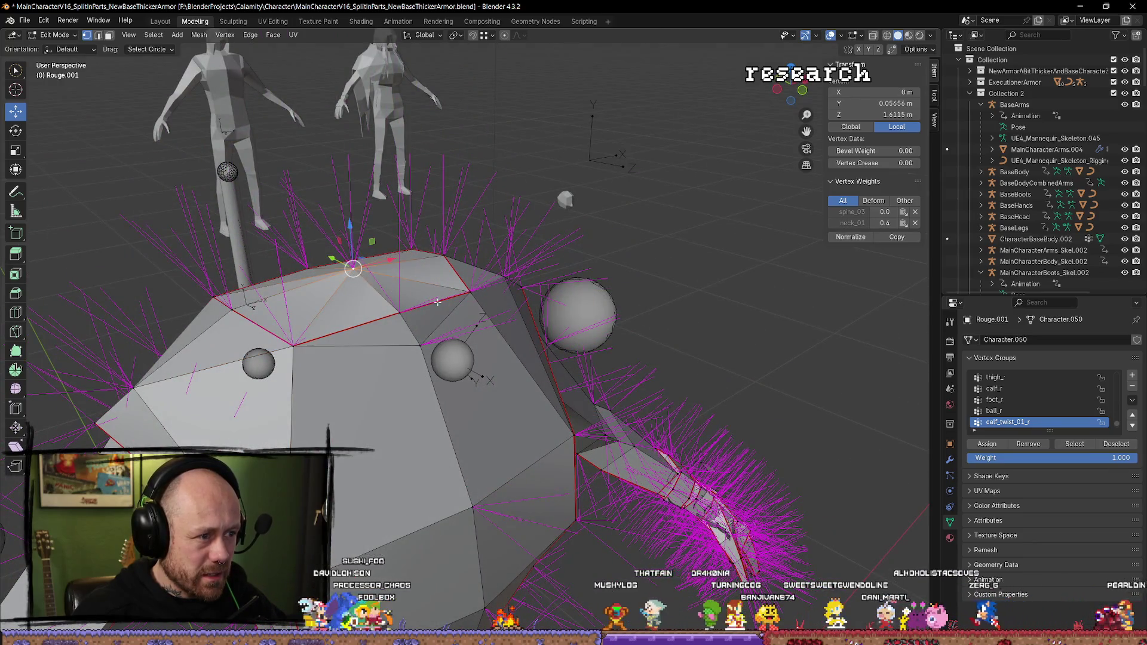
scroll(451, 177, up, 5)
scroll(451, 177, down, 5)
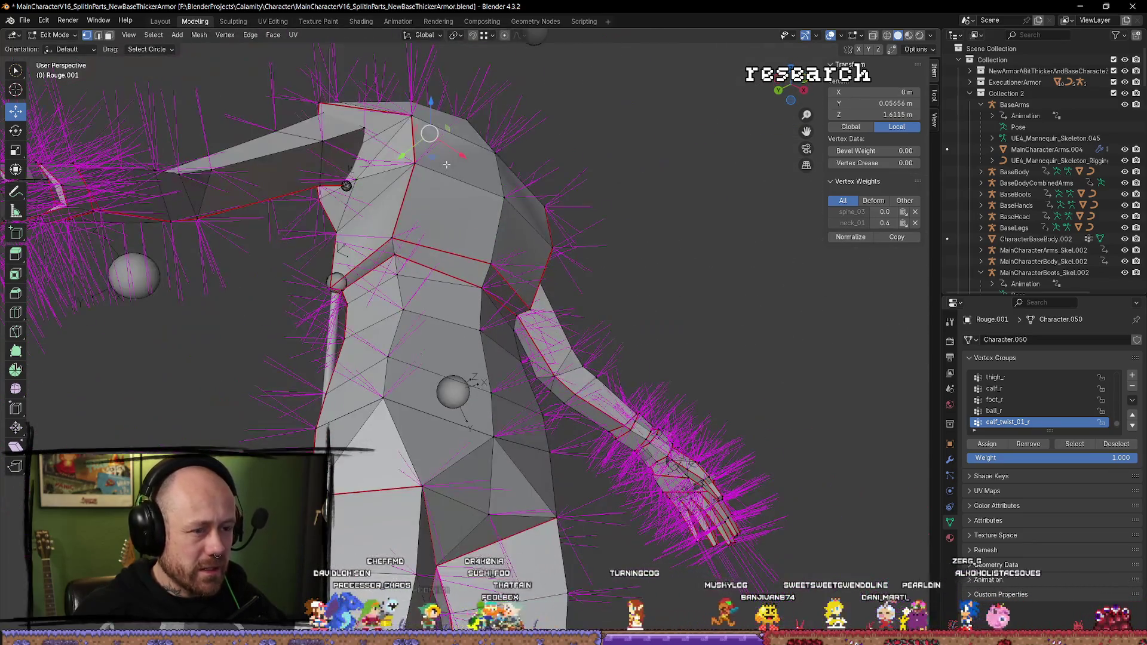
key(KP_Decimal)
mouse_move(441, 230)
mouse_down()
mouse_move(448, 221)
mouse_move(507, 233)
mouse_move(505, 308)
mouse_move(345, 235)
mouse_move(183, 282)
mouse_move(120, 257)
mouse_move(114, 269)
mouse_move(122, 277)
mouse_move(729, 34)
mouse_up()
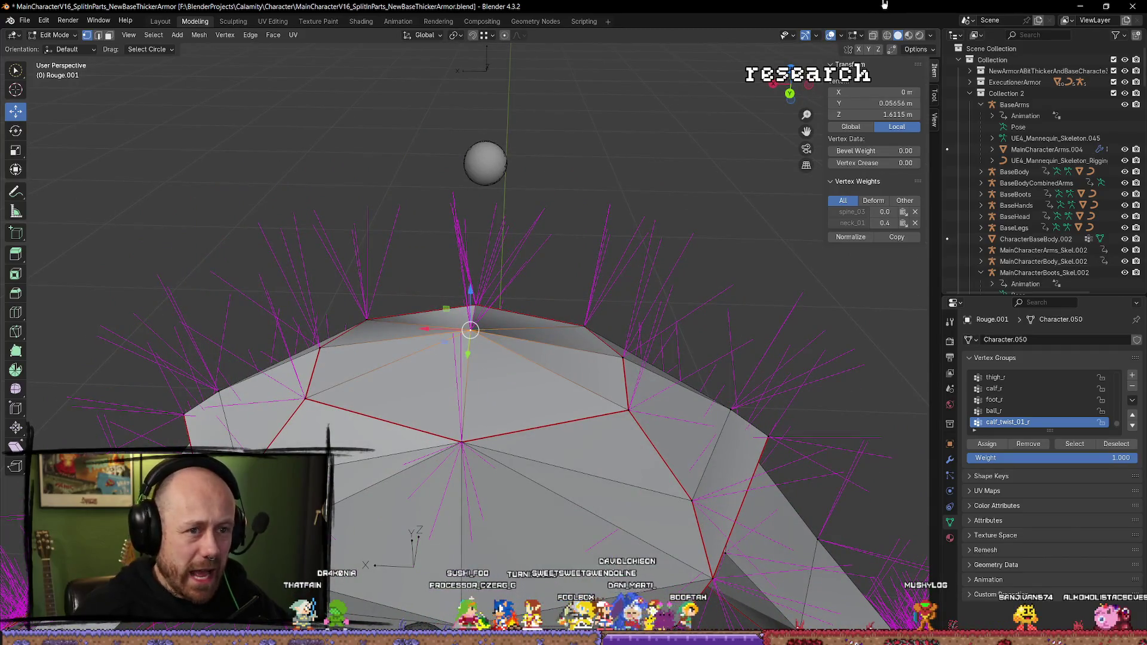
click(873, 35)
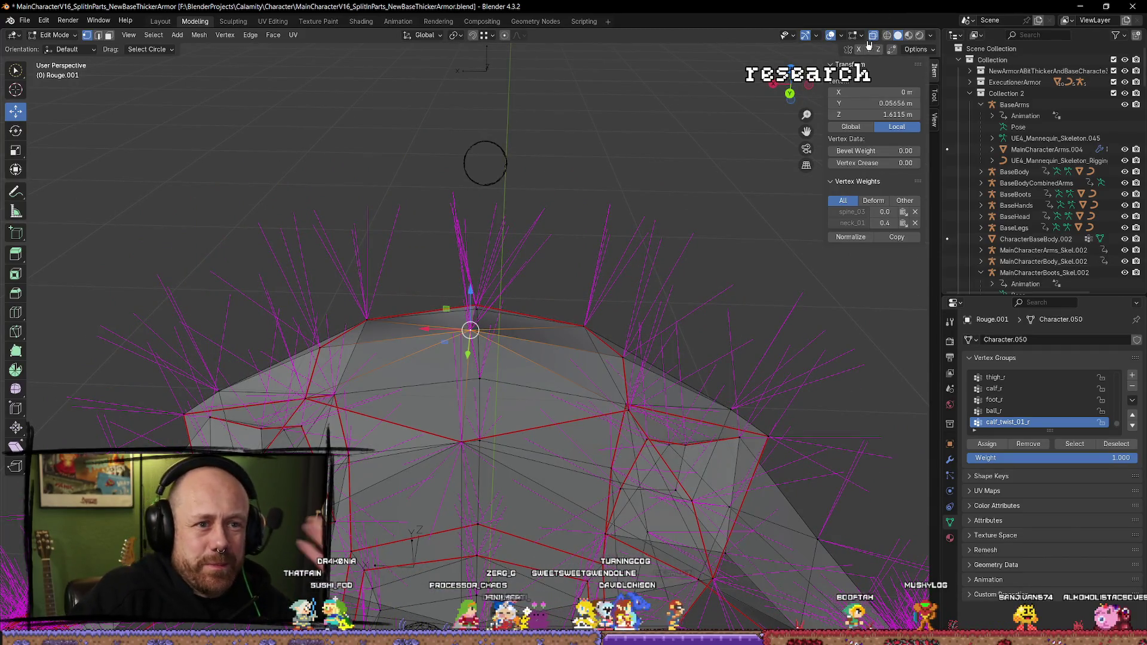
Step: Deselect the vertex and turn the X-ray see-through display off
click(862, 39)
click(873, 35)
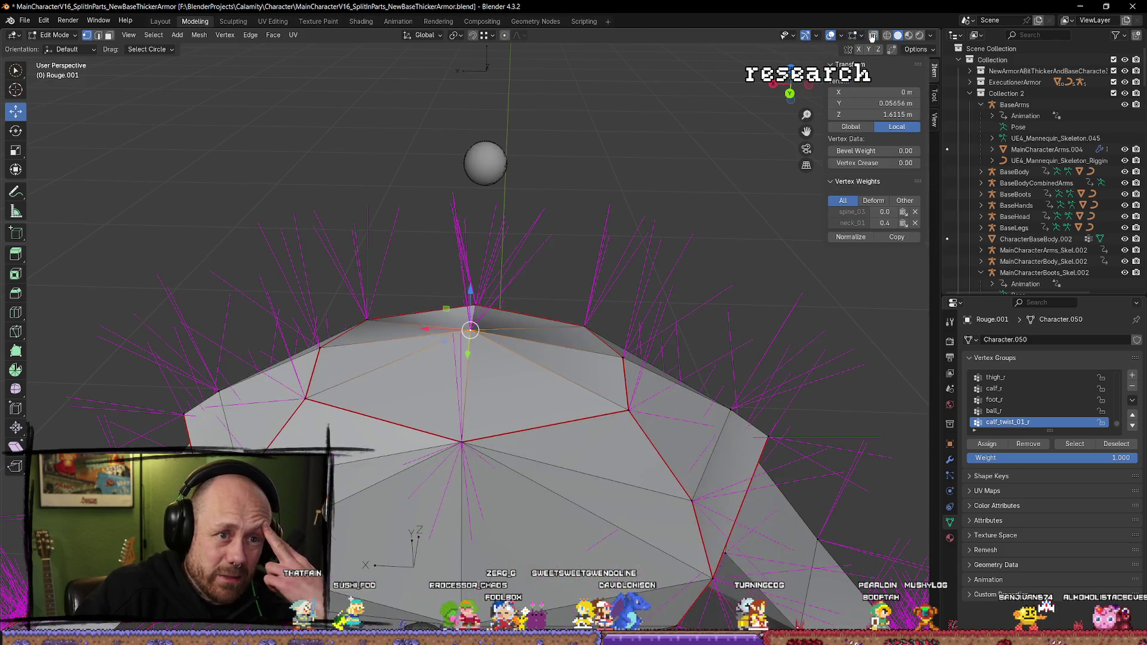
key(alt+a)
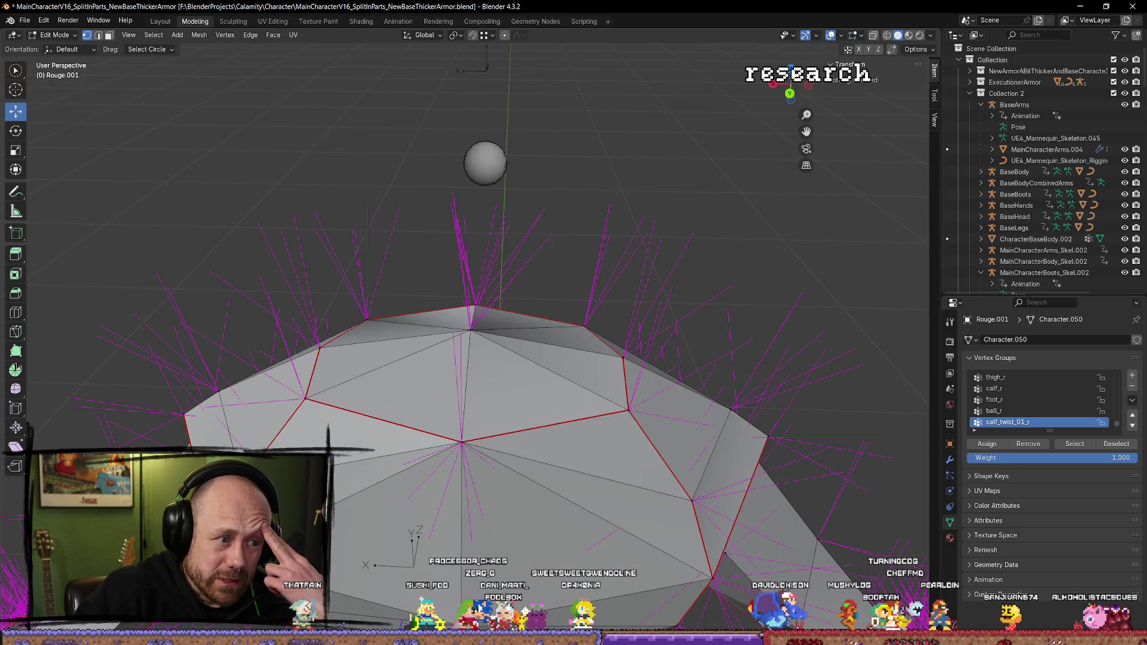
click(875, 37)
click(874, 37)
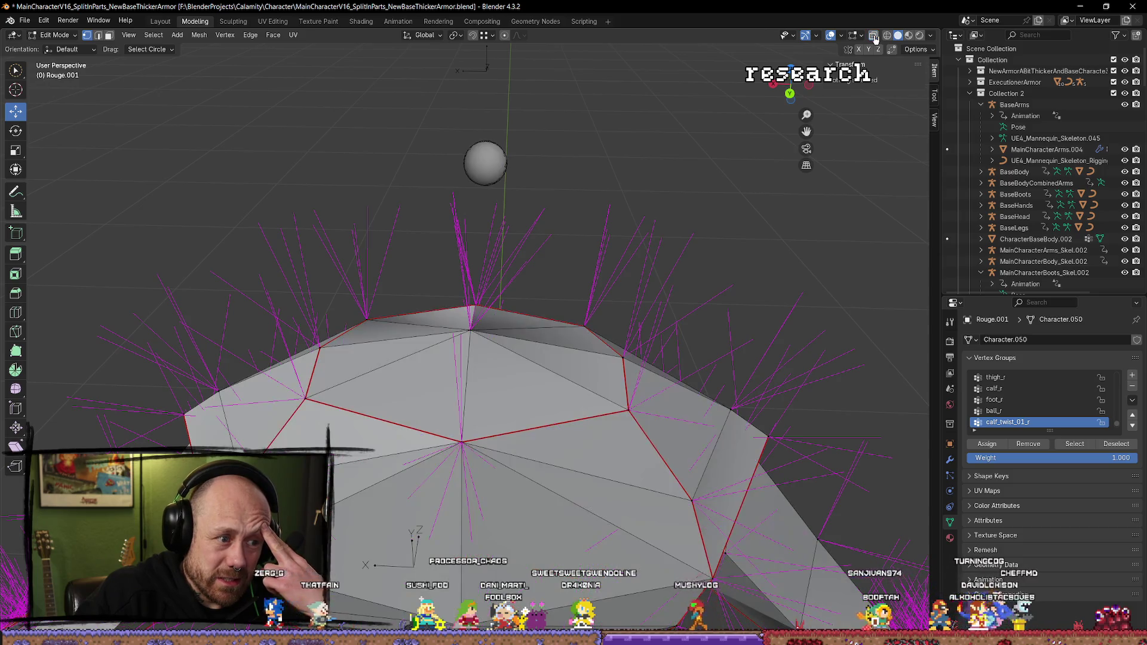
key(alt+z)
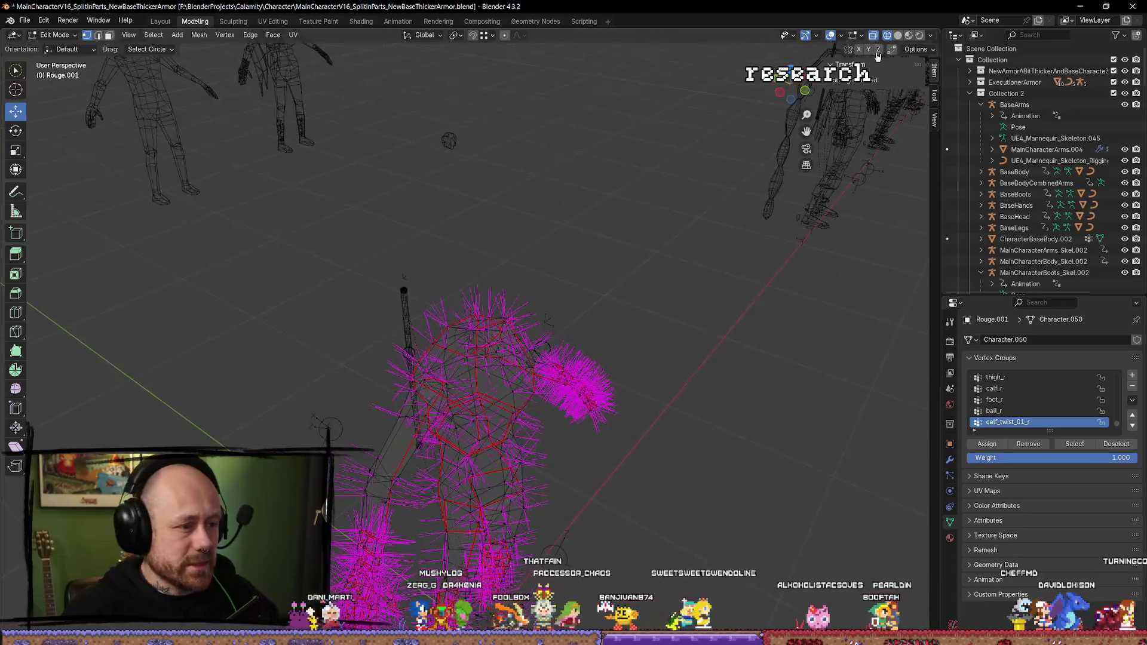
click(875, 37)
Step: Hide the vertex normals, switch to Solid shading, and return to Object Mode
click(861, 36)
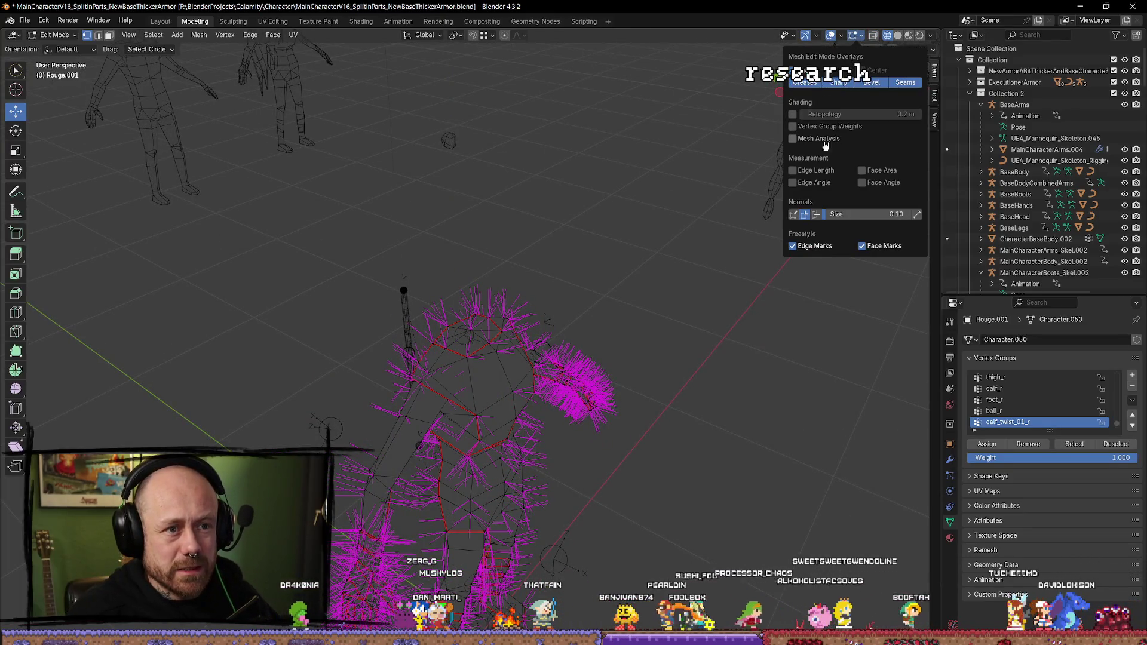
click(805, 214)
mouse_move(615, 333)
mouse_down()
mouse_move(639, 323)
mouse_move(639, 337)
mouse_up()
key(z)
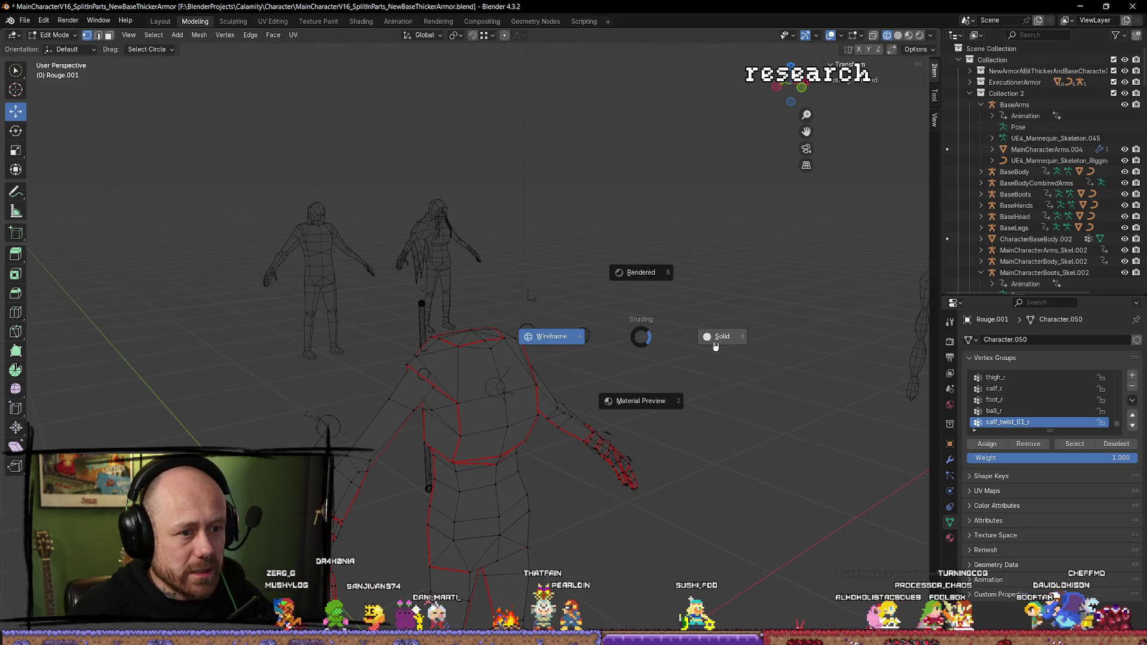
click(715, 346)
mouse_move(715, 347)
mouse_down()
mouse_move(640, 487)
mouse_move(526, 495)
mouse_move(558, 374)
mouse_up()
key(Tab)
click(507, 490)
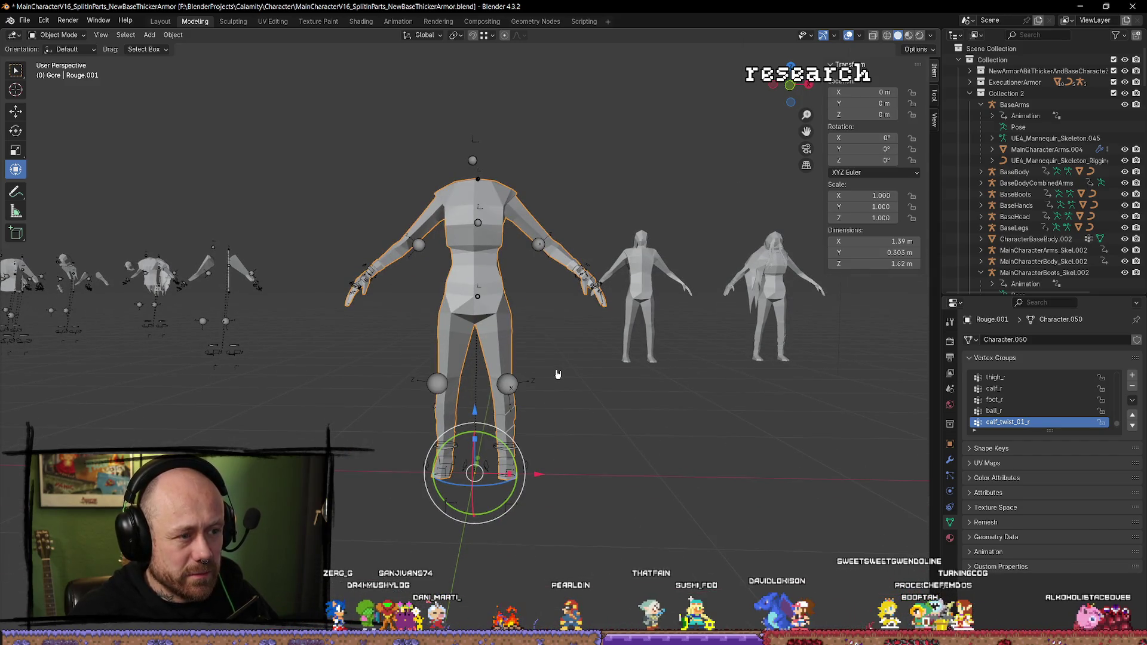
Step: Select the Rouge.001 body mesh and clear its parent from the Rogue rig
click(518, 348)
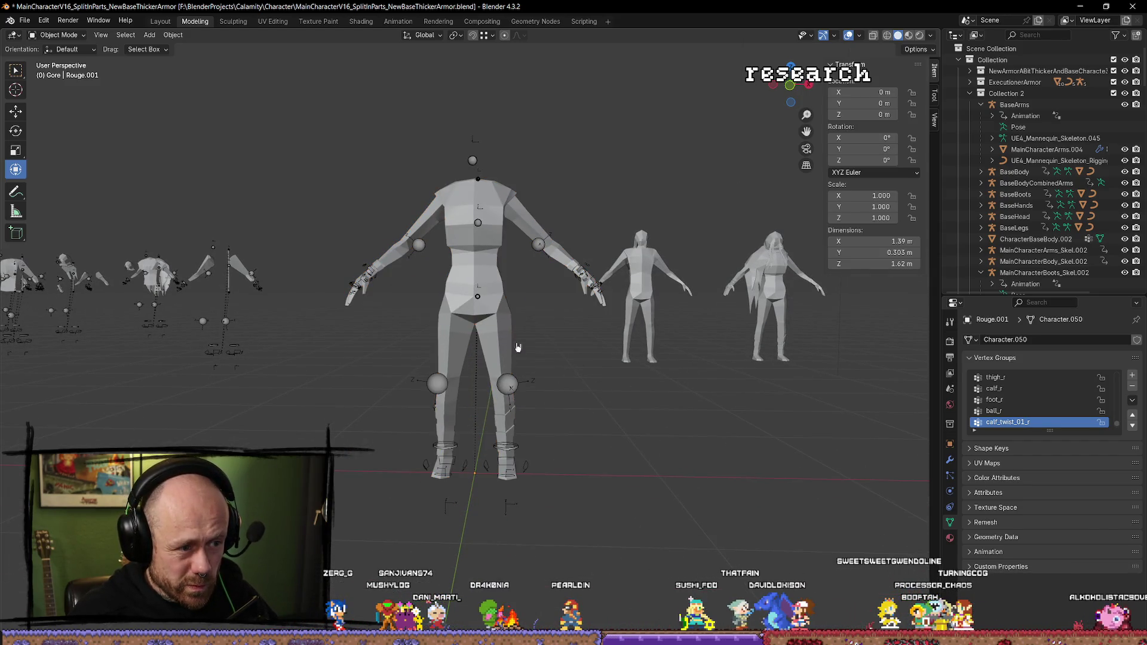
click(512, 388)
click(499, 321)
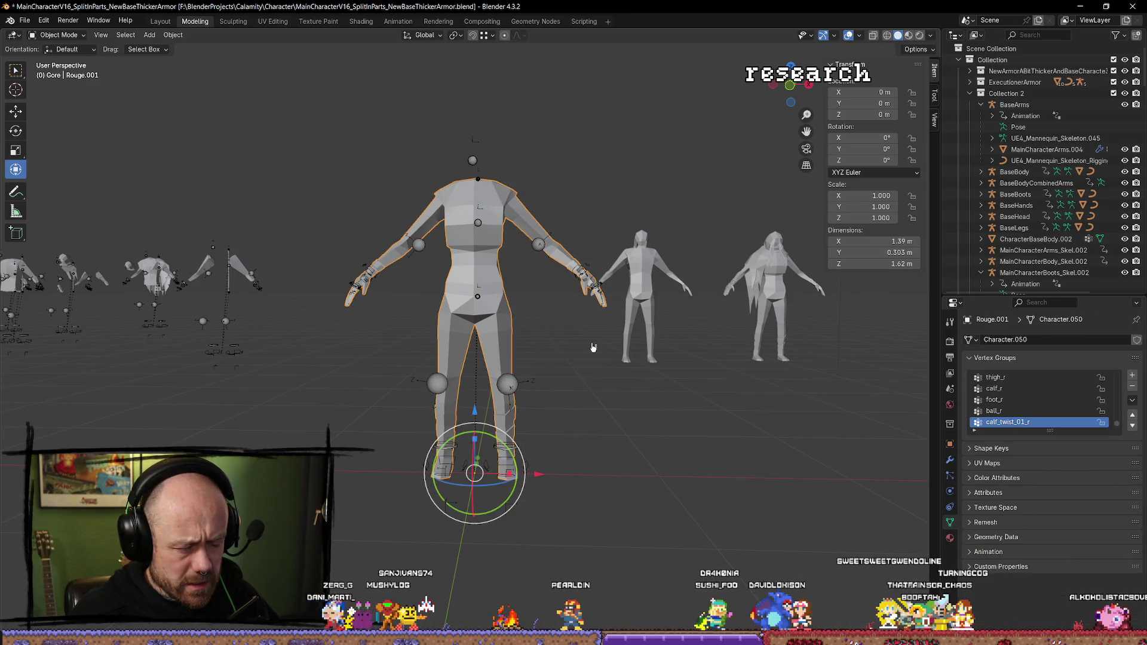
key(alt+p)
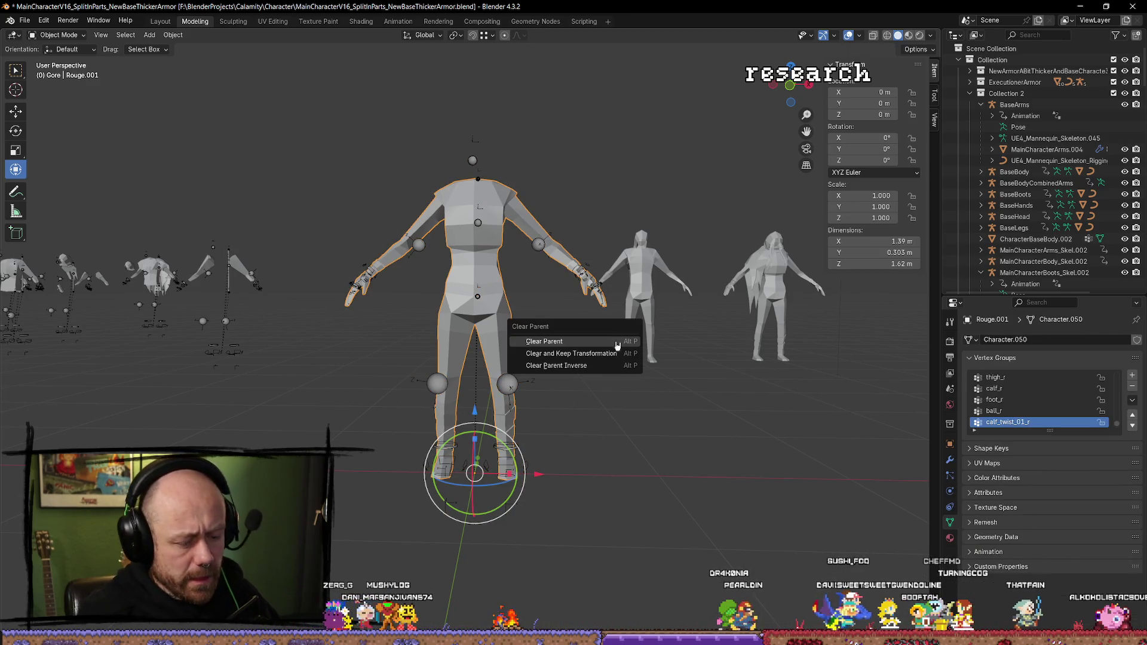
click(613, 342)
key(ctrl+z)
key(ctrl+z)
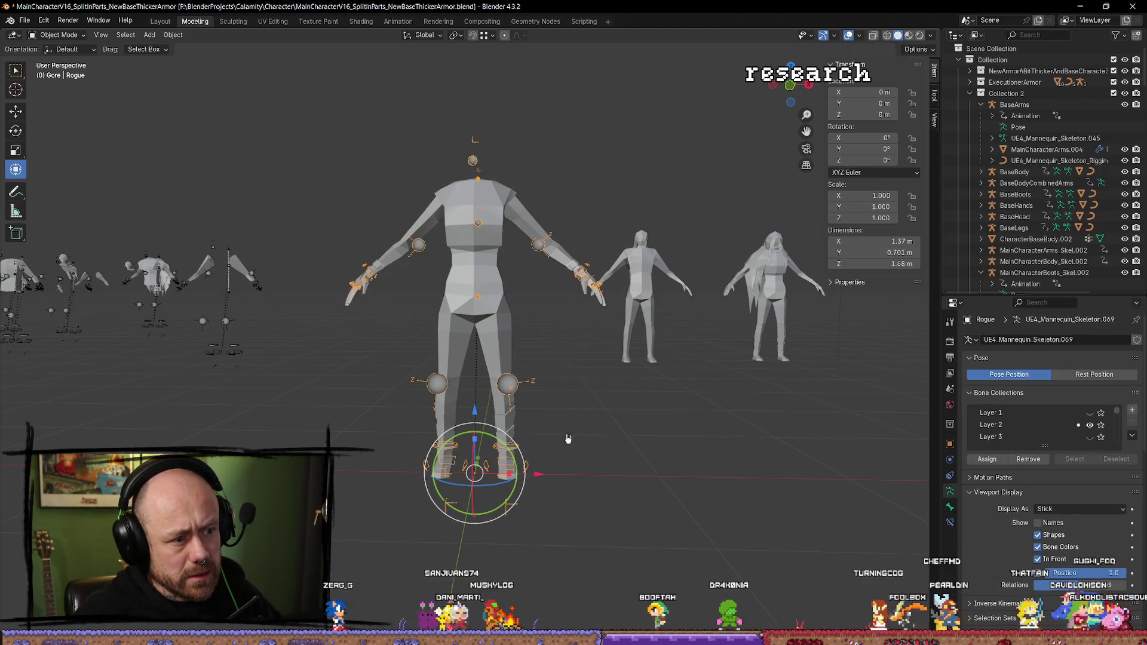
key(ctrl+shift+z)
Step: Reset the body's location to 0, then add the Rogue rig for parenting
drag(541, 475, 191, 476)
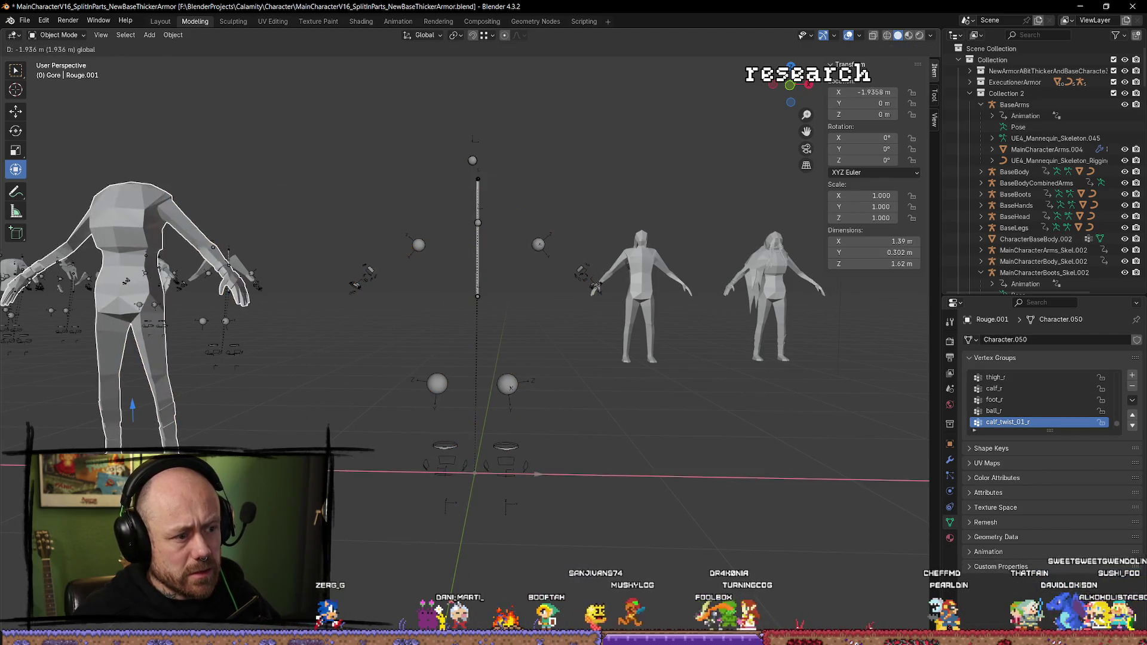
mouse_move(334, 287)
mouse_down()
mouse_move(459, 292)
mouse_move(246, 377)
mouse_move(359, 323)
mouse_up()
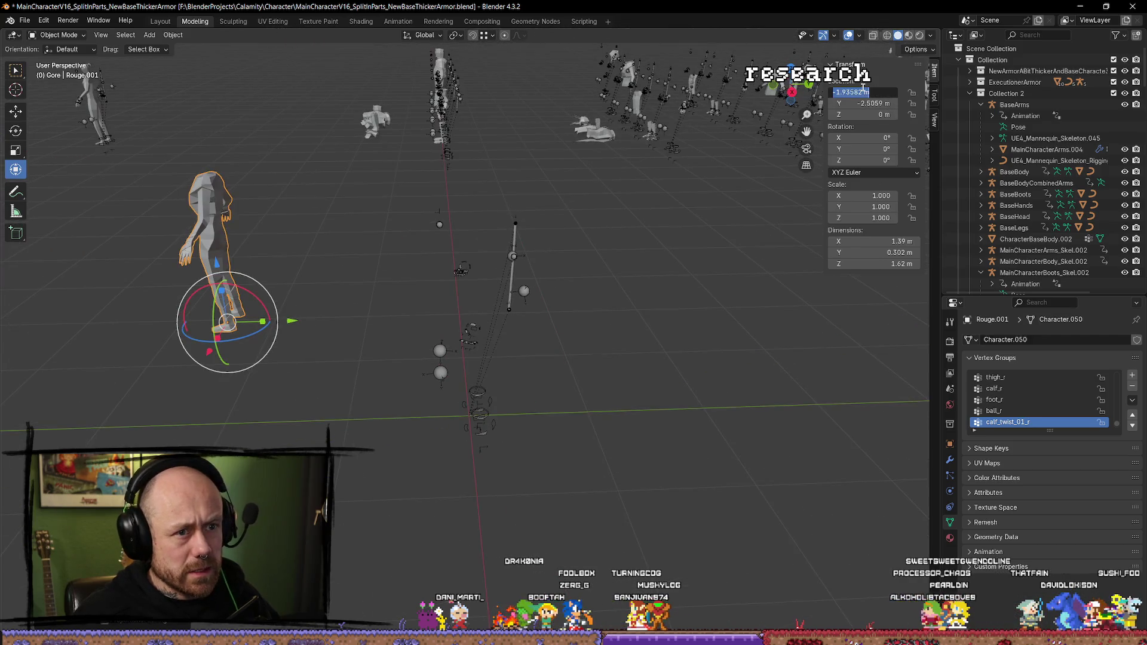
text(0)
key(Tab)
text(0)
key(Tab)
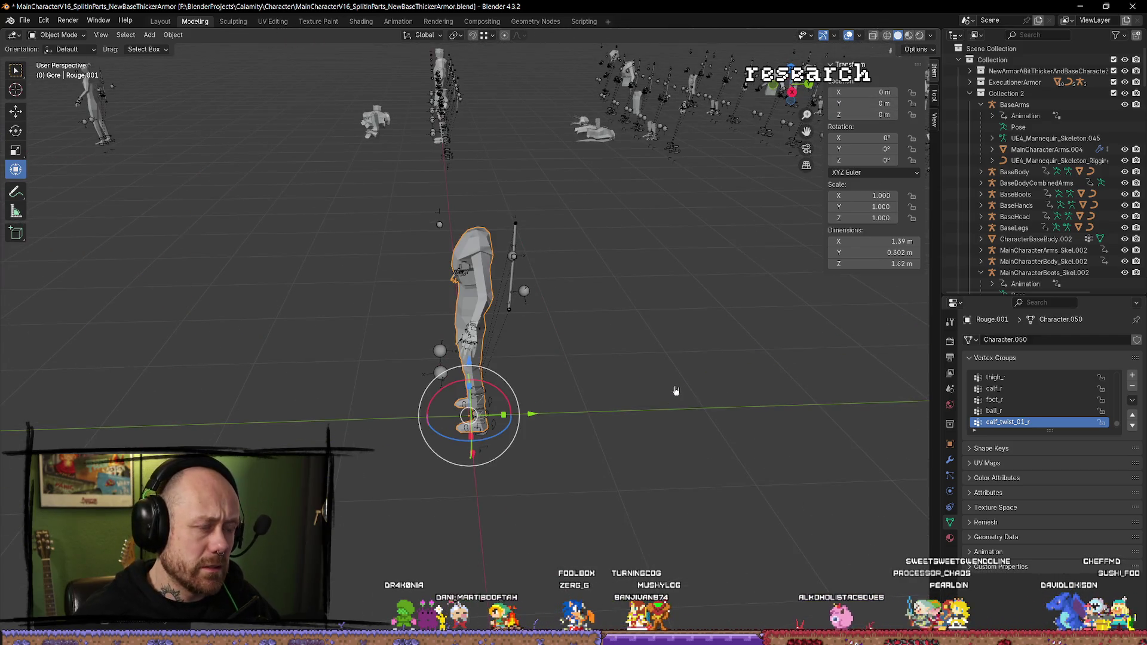
drag(673, 390, 661, 379)
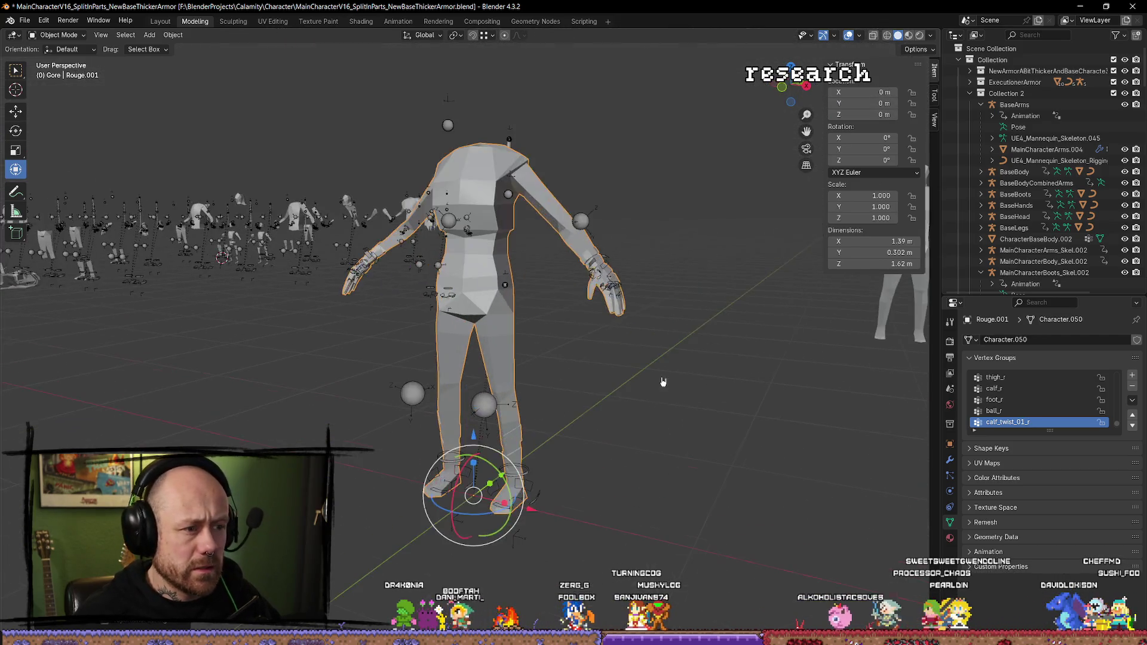
shift+click(616, 423)
key(ctrl+p)
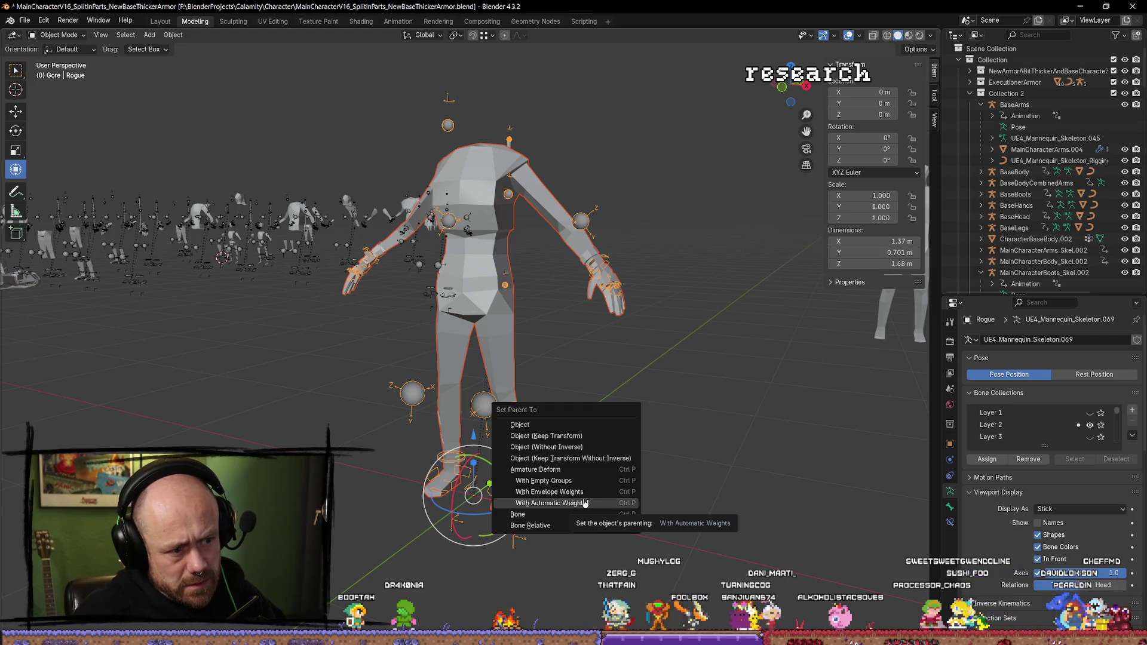
Step: Parent the body with automatic weights and test the foot bone in Pose Mode
click(579, 492)
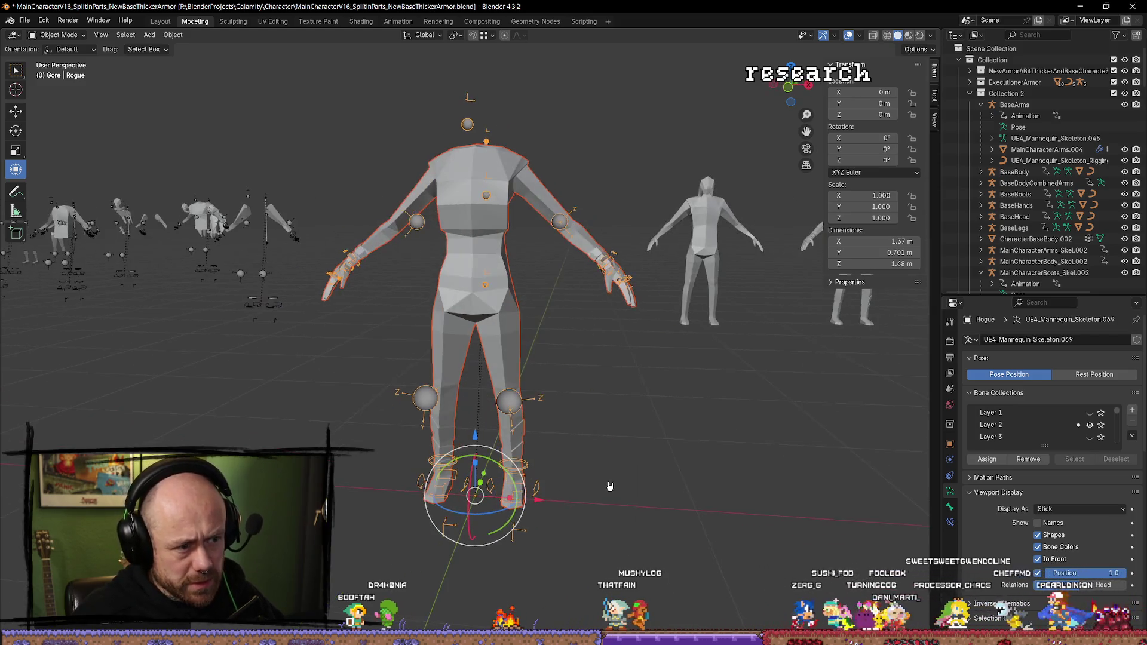
key(Tab)
key(Tab)
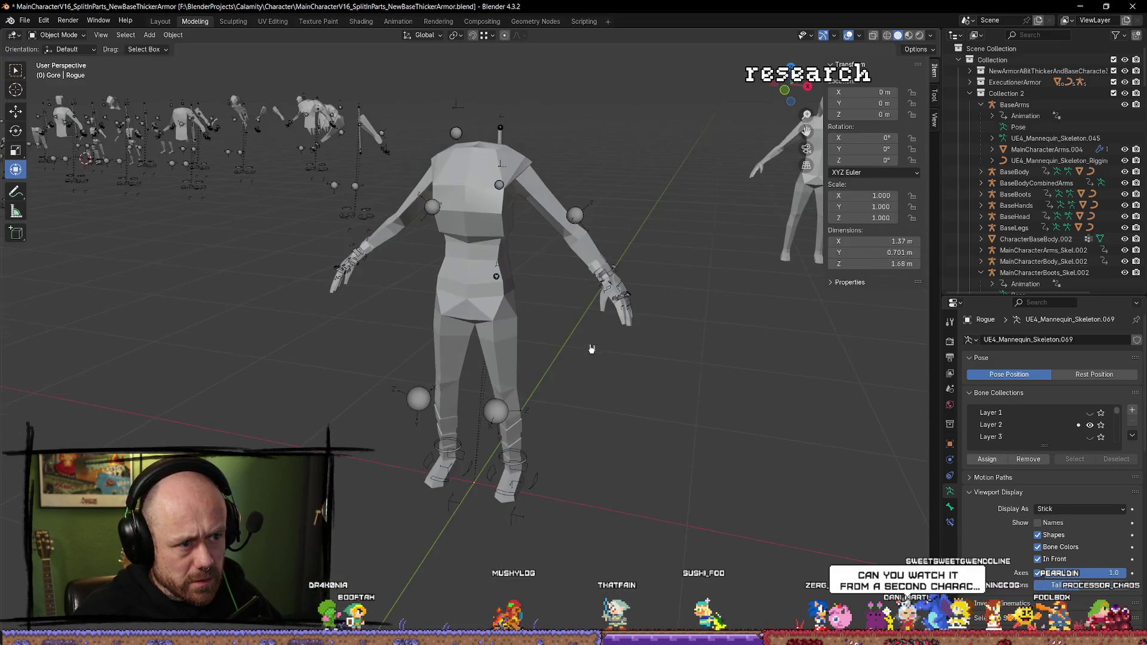
click(510, 327)
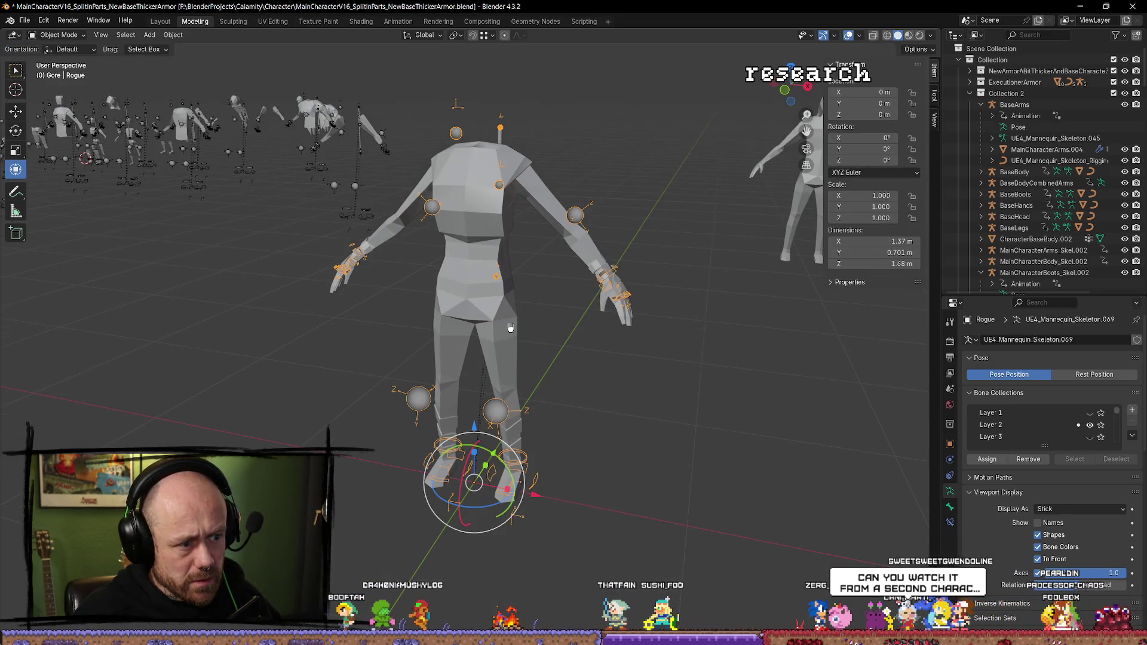
click(58, 36)
key(ctrl+Tab)
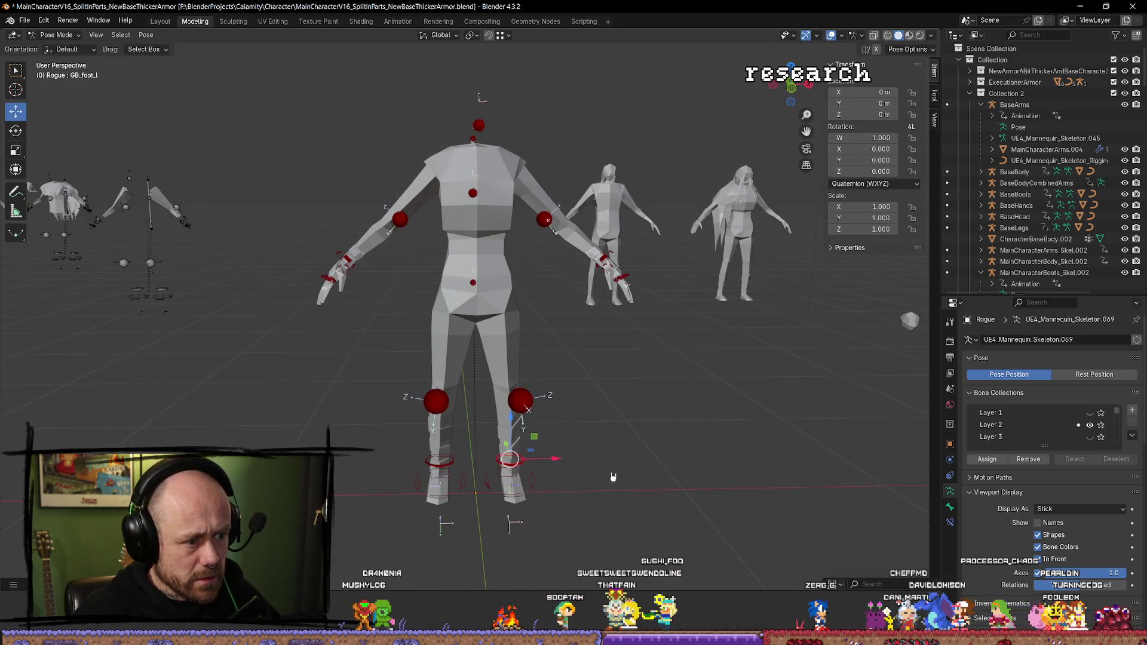
key(g)
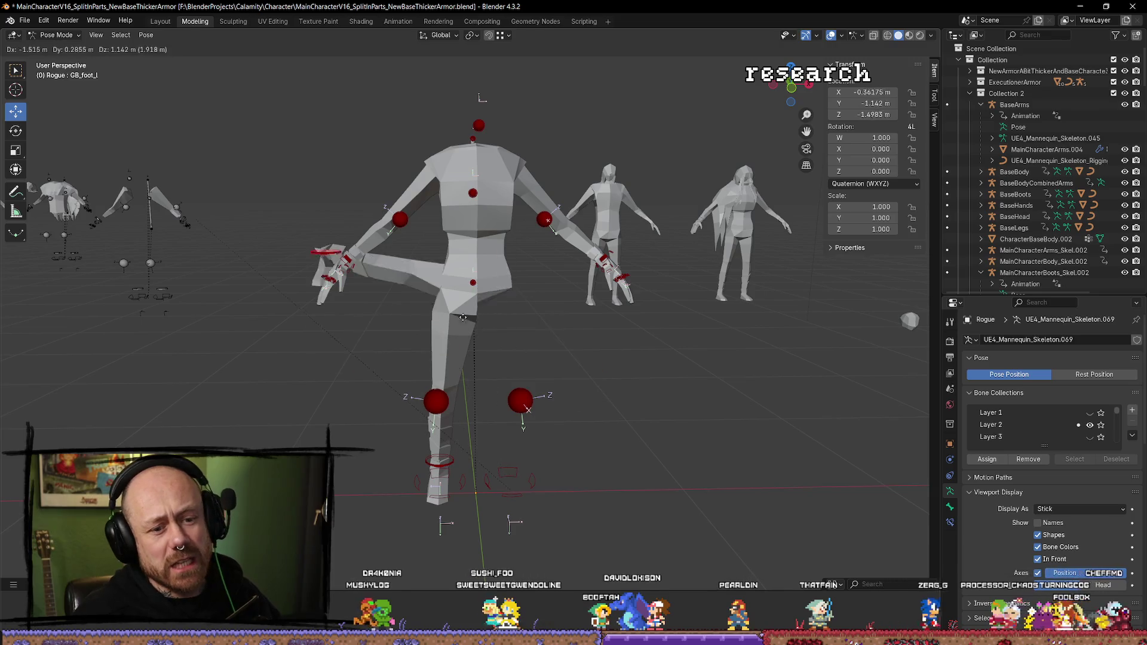
key(Escape)
Step: Check the TB_TRACK_head bone in edit mode, then return to Object Mode
key(Tab)
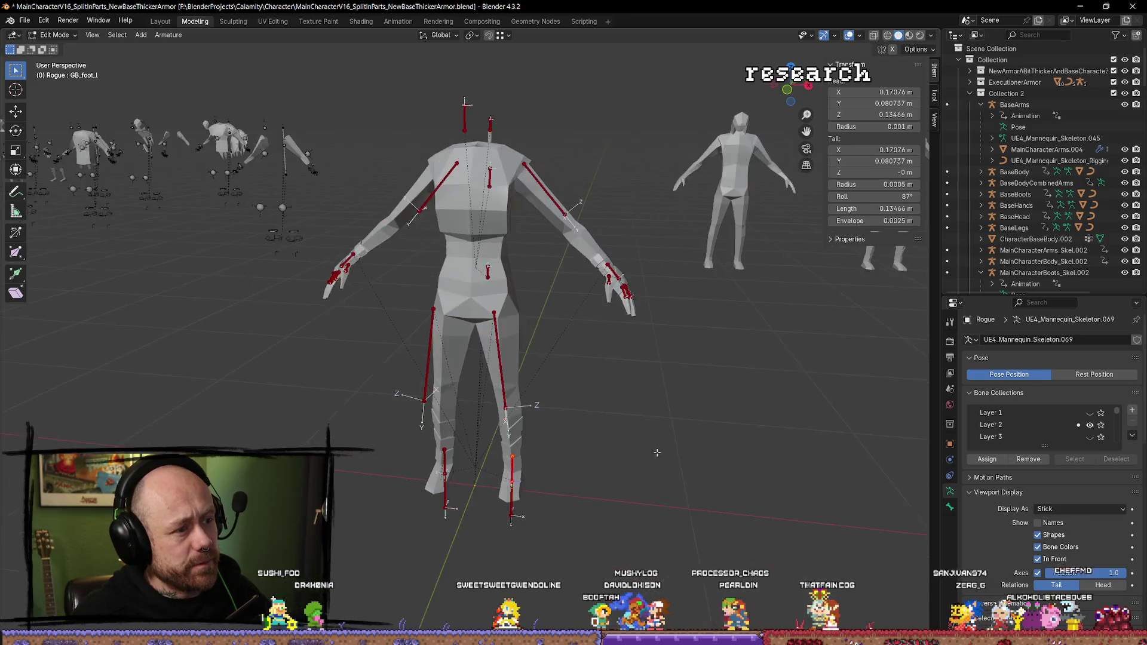
key(Tab)
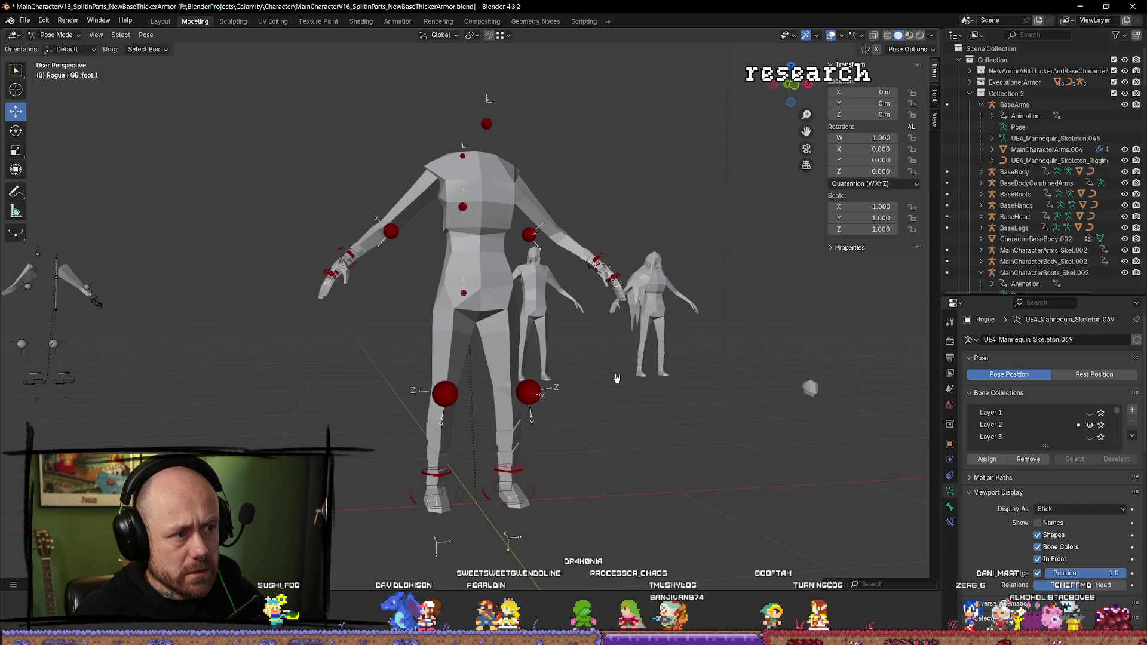
key(Tab)
key(Tab)
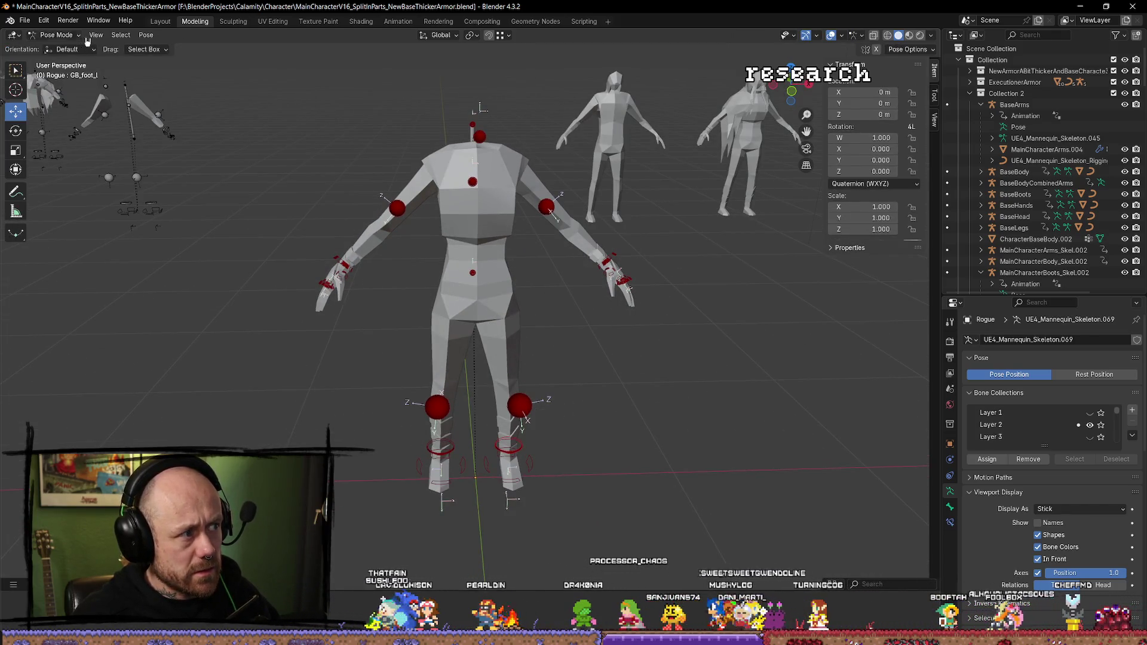
click(473, 126)
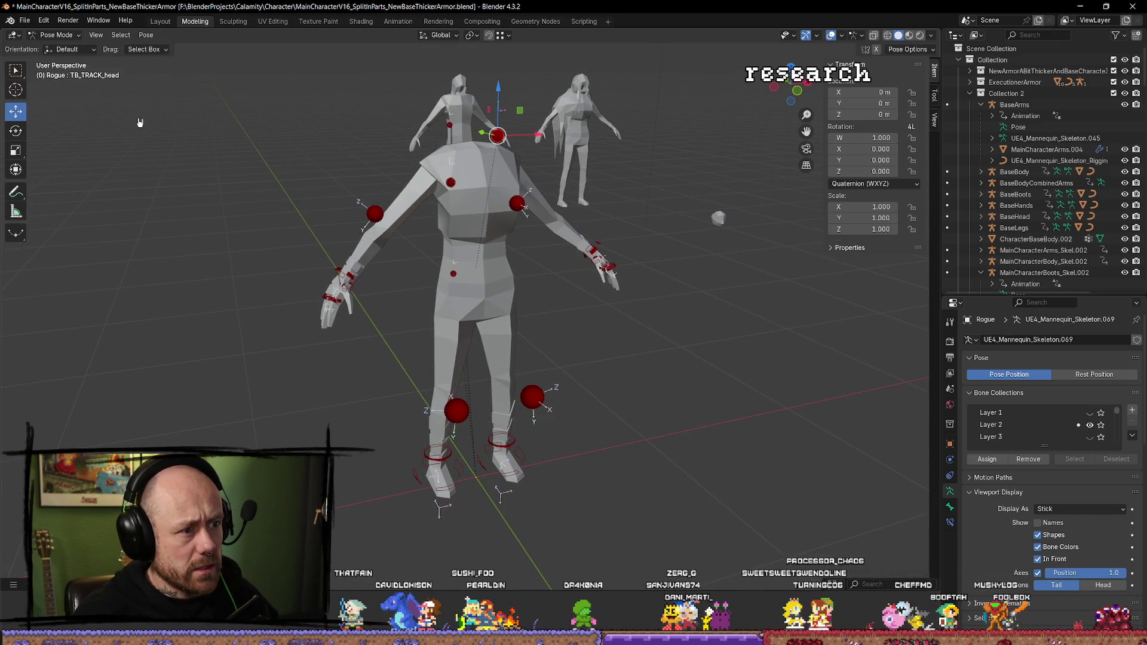
click(60, 35)
key(ctrl+Tab)
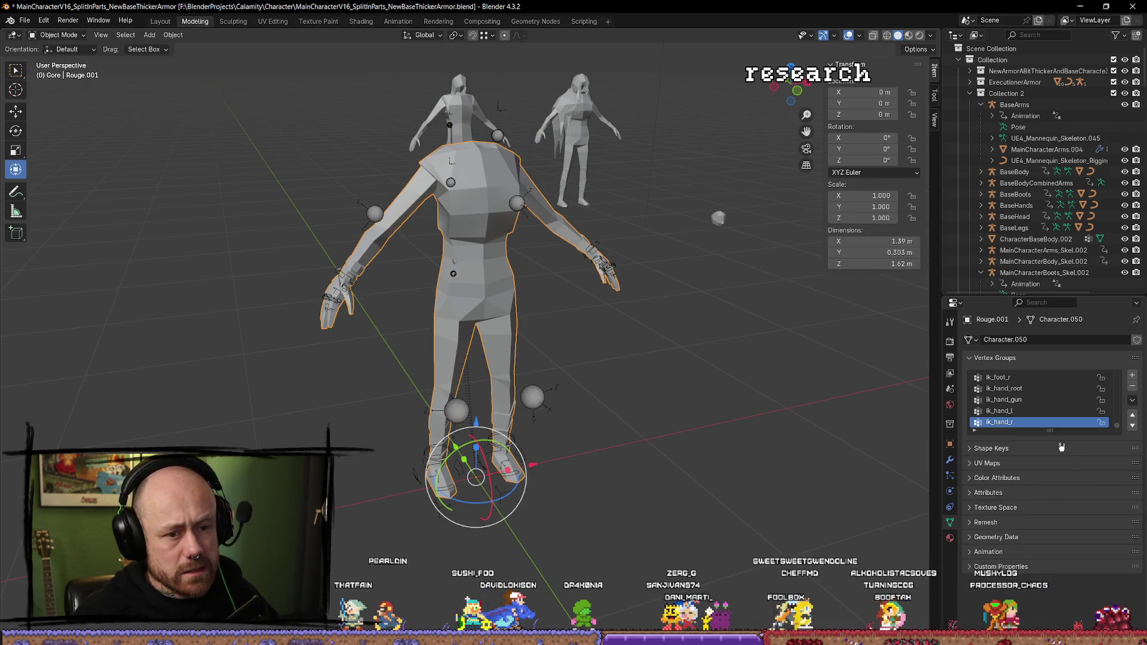
Step: Delete Rouge.001's vertex groups one by one, from index_01_l on, until none remain
scroll(1052, 407, up, 15)
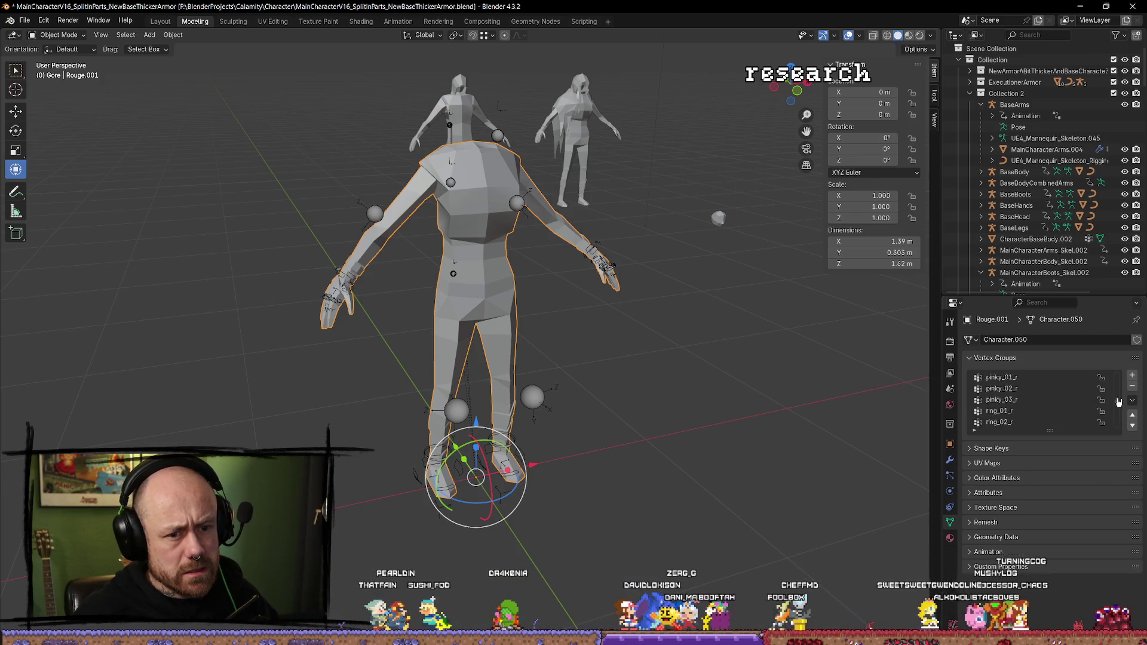
click(1062, 388)
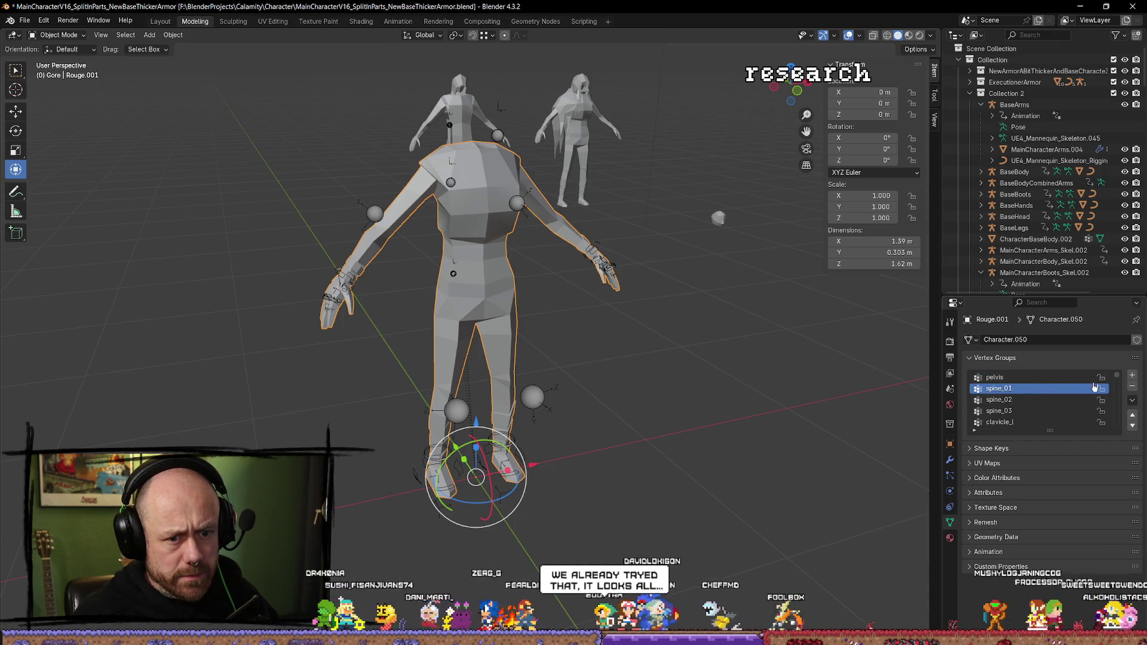
click(1076, 377)
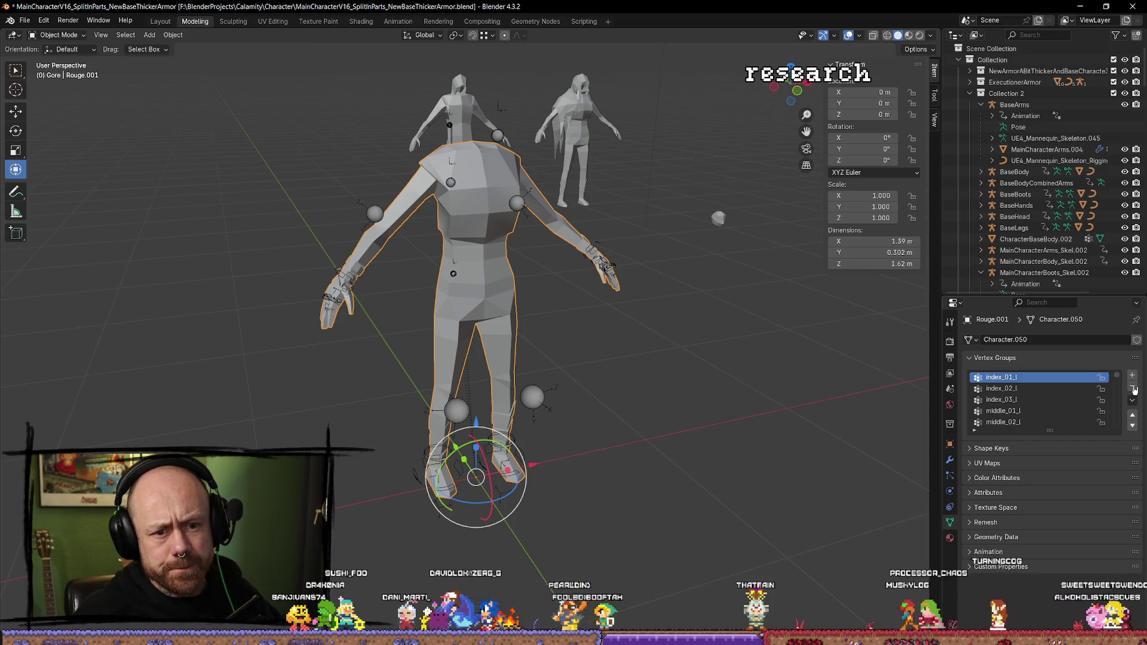
click(1134, 390)
click(1135, 390)
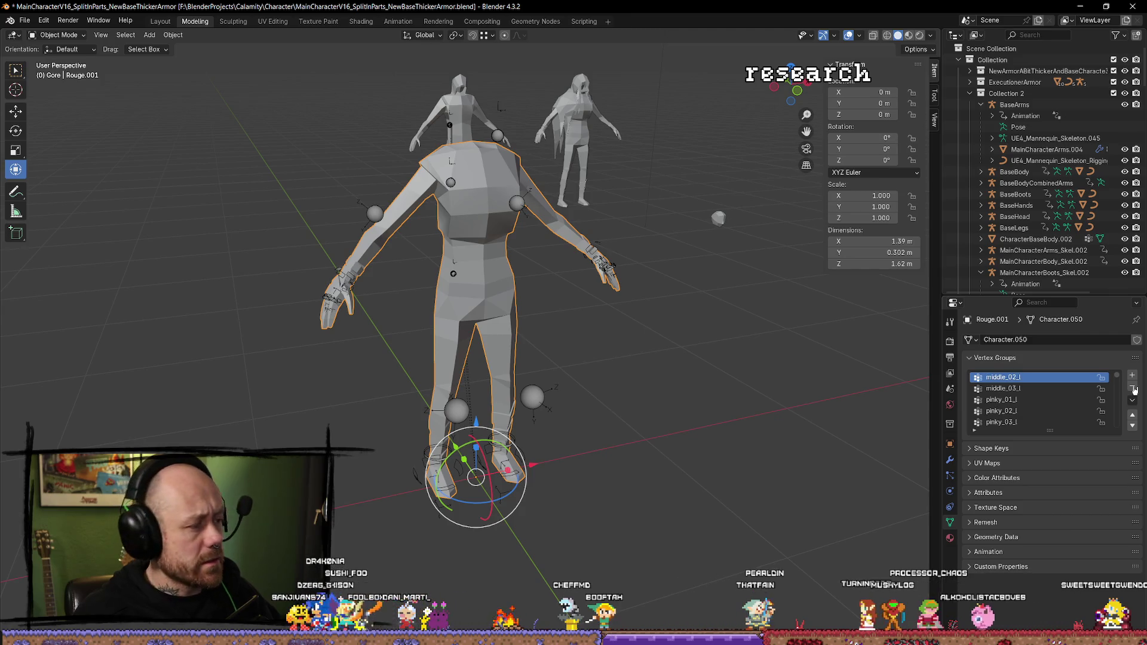
click(1135, 389)
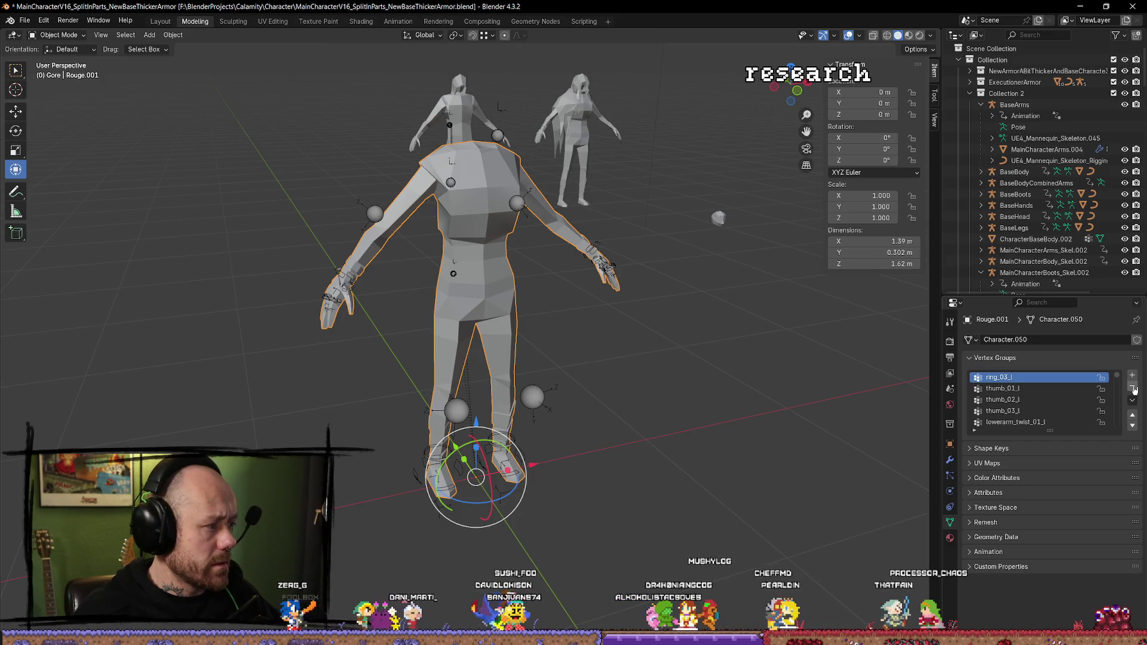
click(1135, 389)
click(1135, 390)
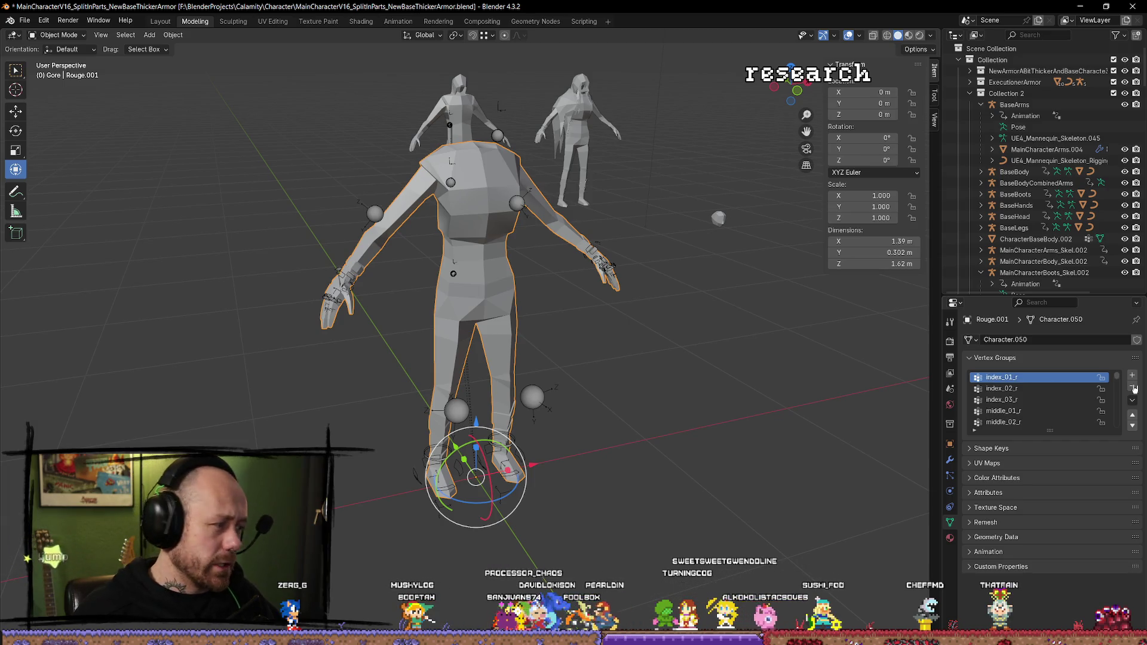
click(1134, 389)
click(1135, 389)
click(1134, 389)
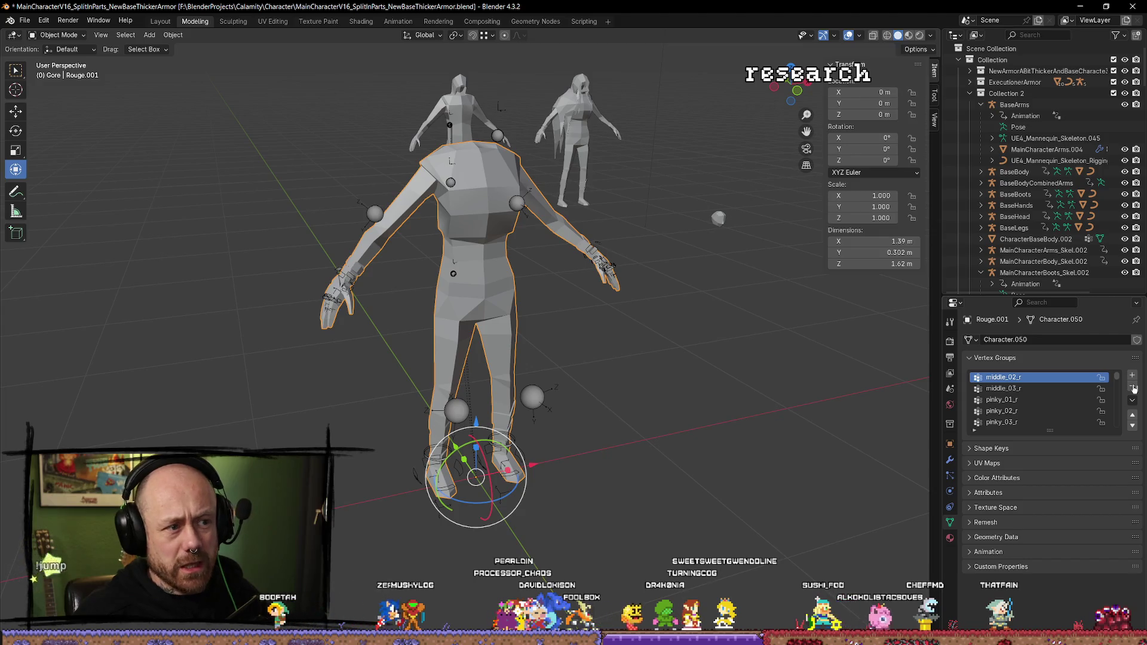
click(1134, 389)
click(1134, 389)
click(1135, 389)
click(1134, 389)
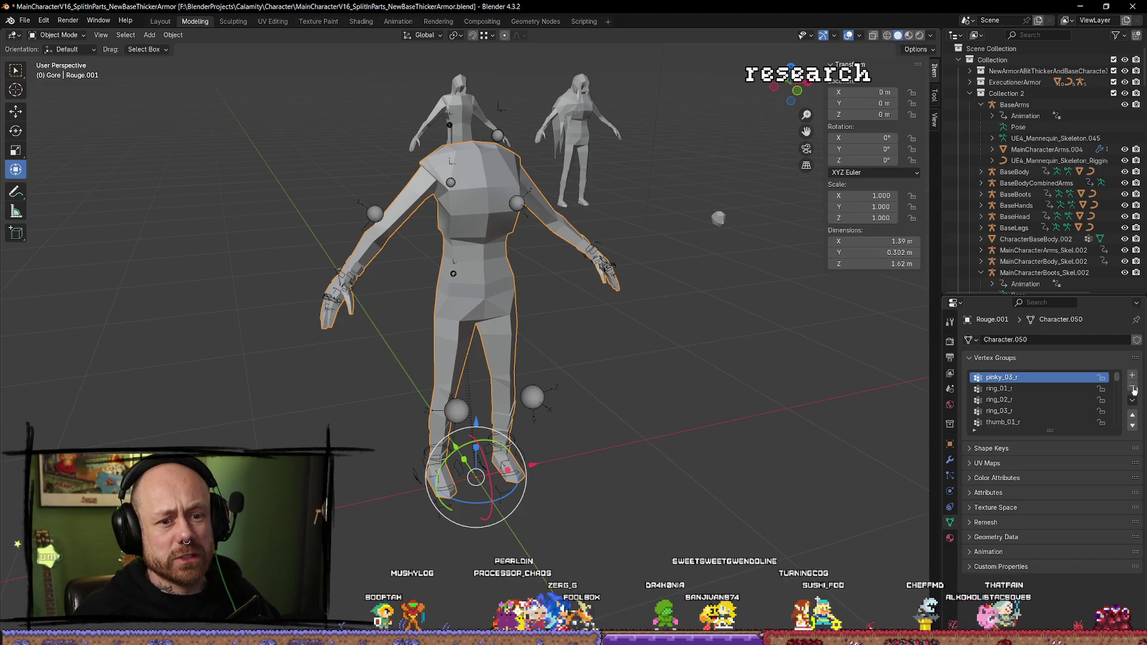
click(1134, 389)
click(1135, 389)
click(1135, 389)
click(1134, 389)
click(1134, 389)
click(1134, 389)
click(1134, 389)
click(1134, 389)
click(1134, 389)
click(1134, 389)
click(1135, 389)
click(1134, 389)
click(1135, 389)
click(1134, 389)
click(1134, 389)
click(1134, 389)
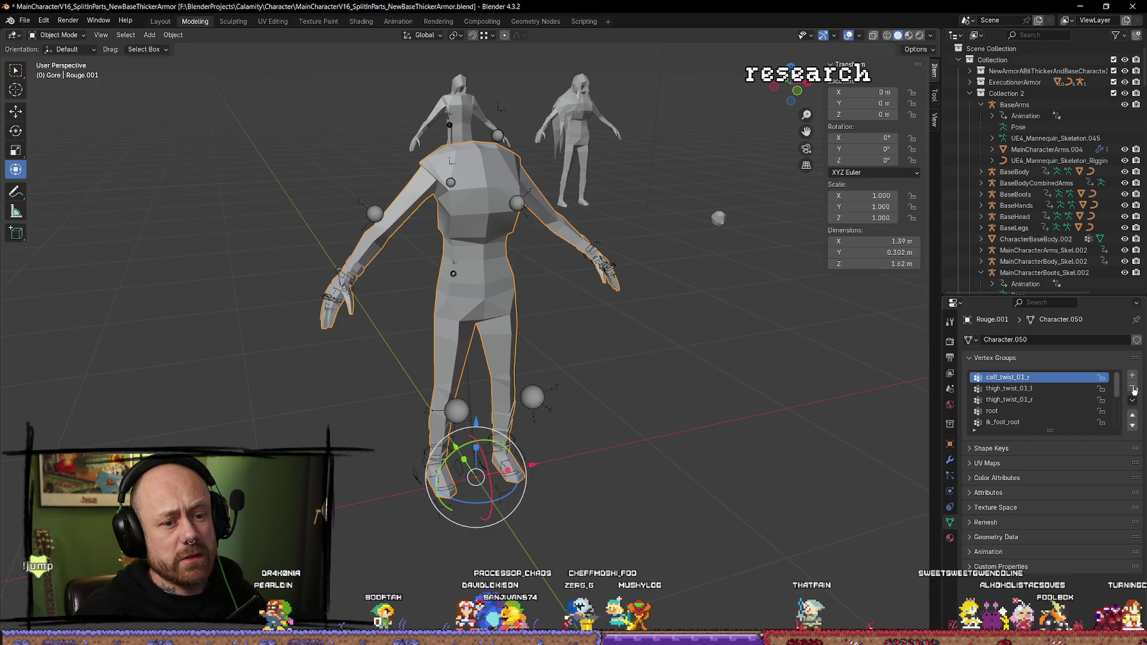
click(1134, 389)
click(1134, 389)
click(1135, 389)
click(1135, 389)
click(1134, 389)
click(1134, 389)
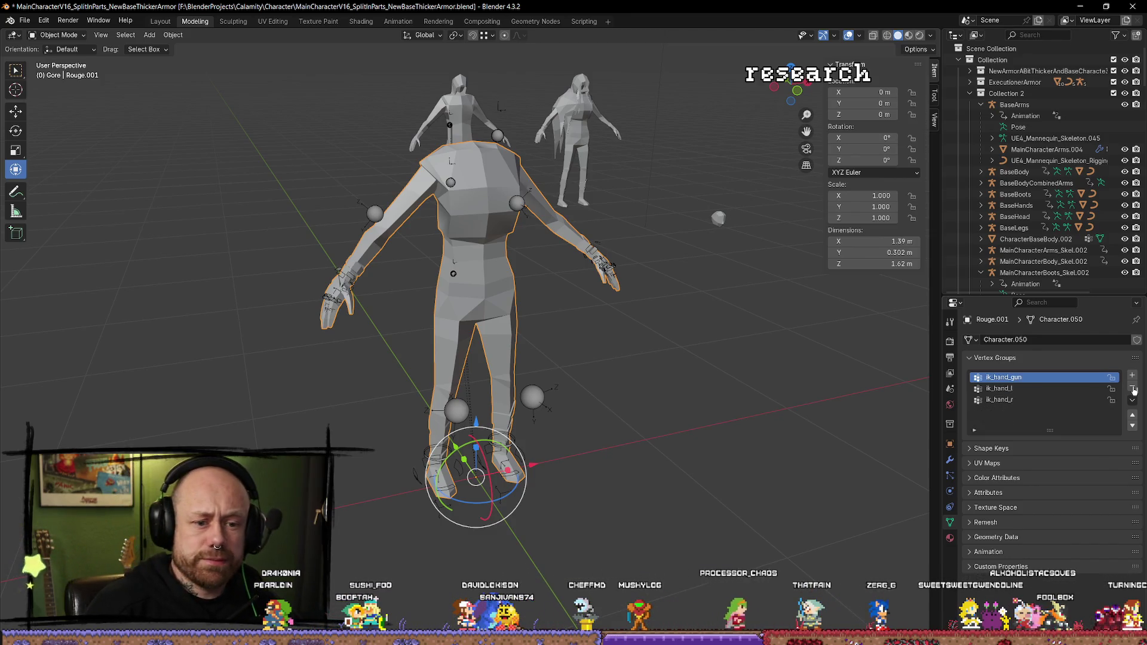
click(1134, 389)
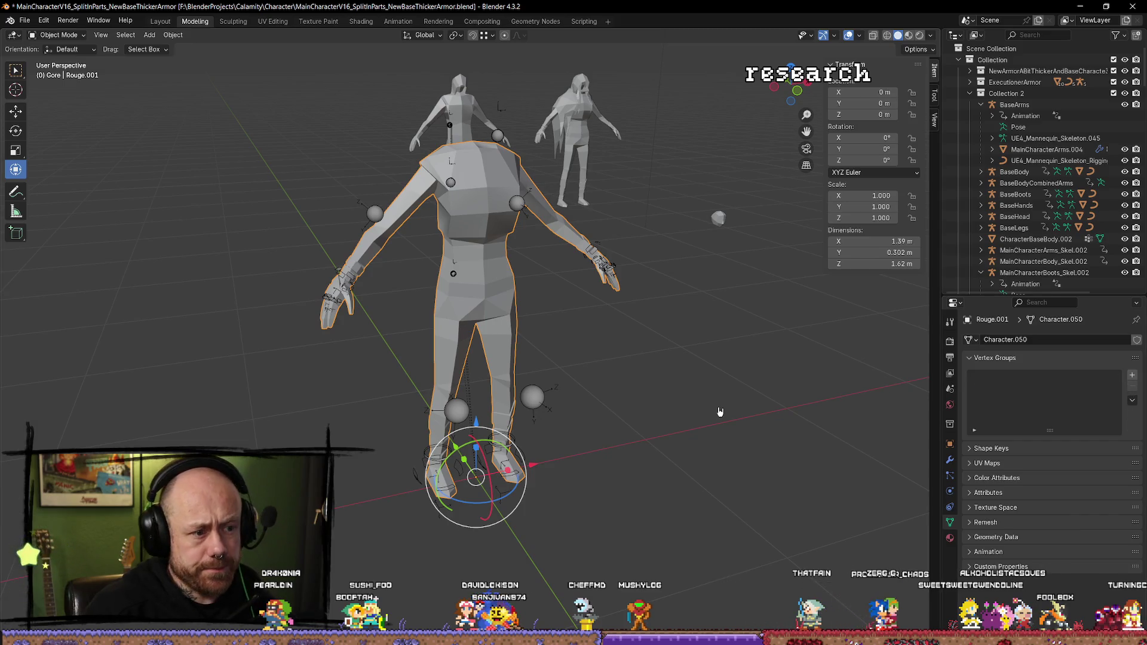
Step: Put the Rogue armature in Pose Mode and test-move the TB_thigh_l bone, then cancel
key(Tab)
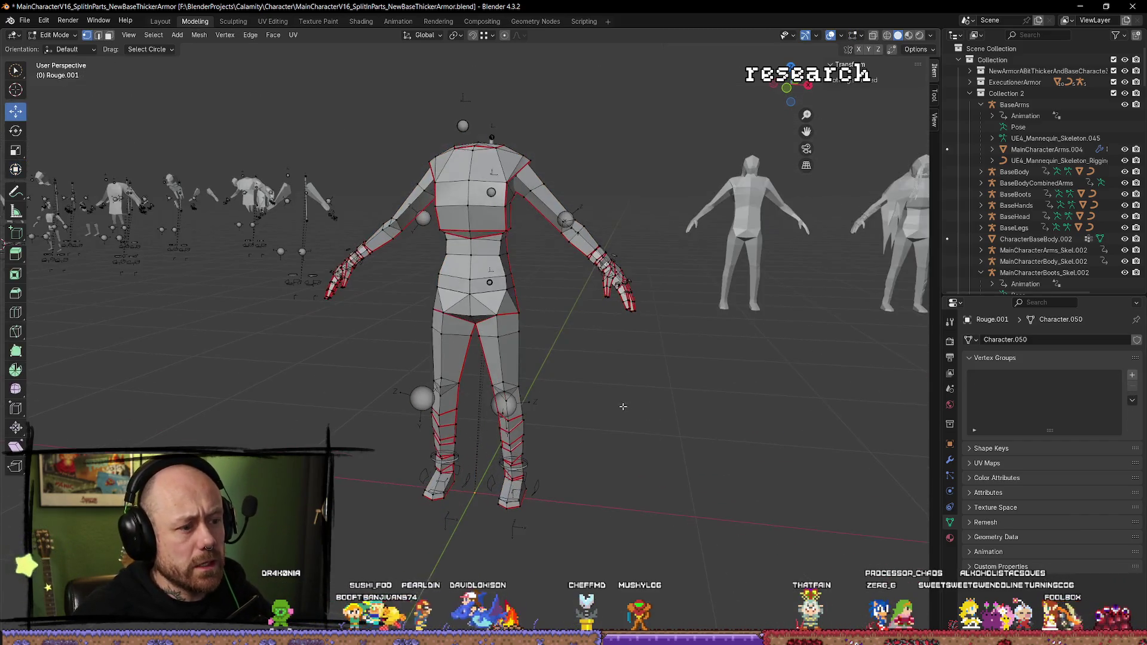
key(Tab)
click(474, 474)
key(Tab)
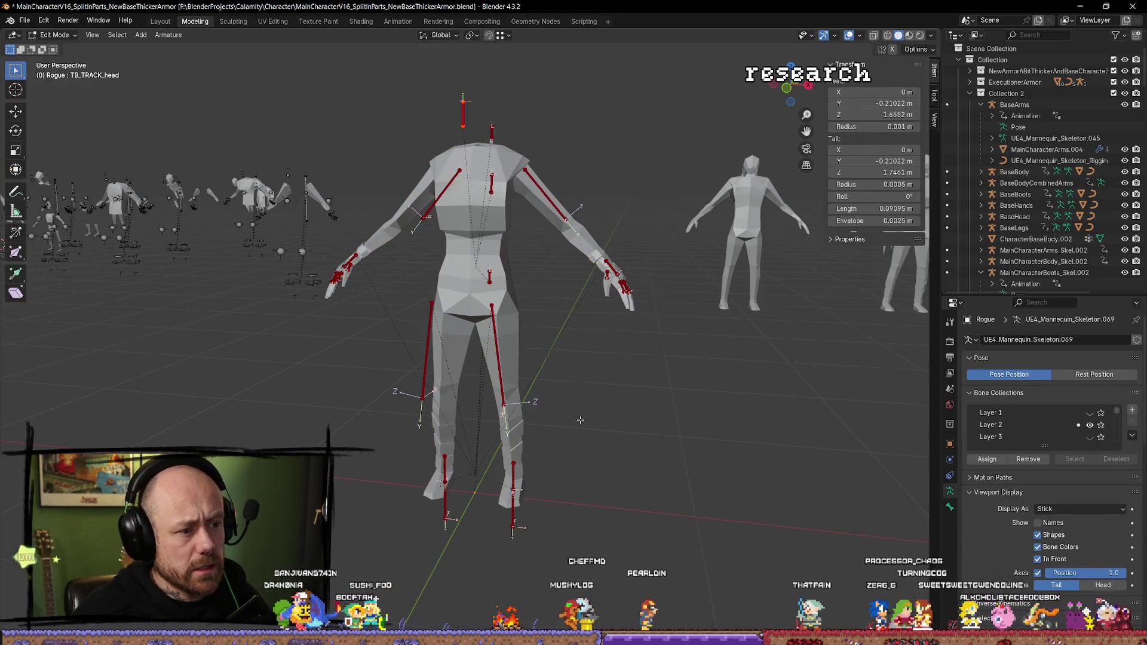
key(Tab)
key(Tab)
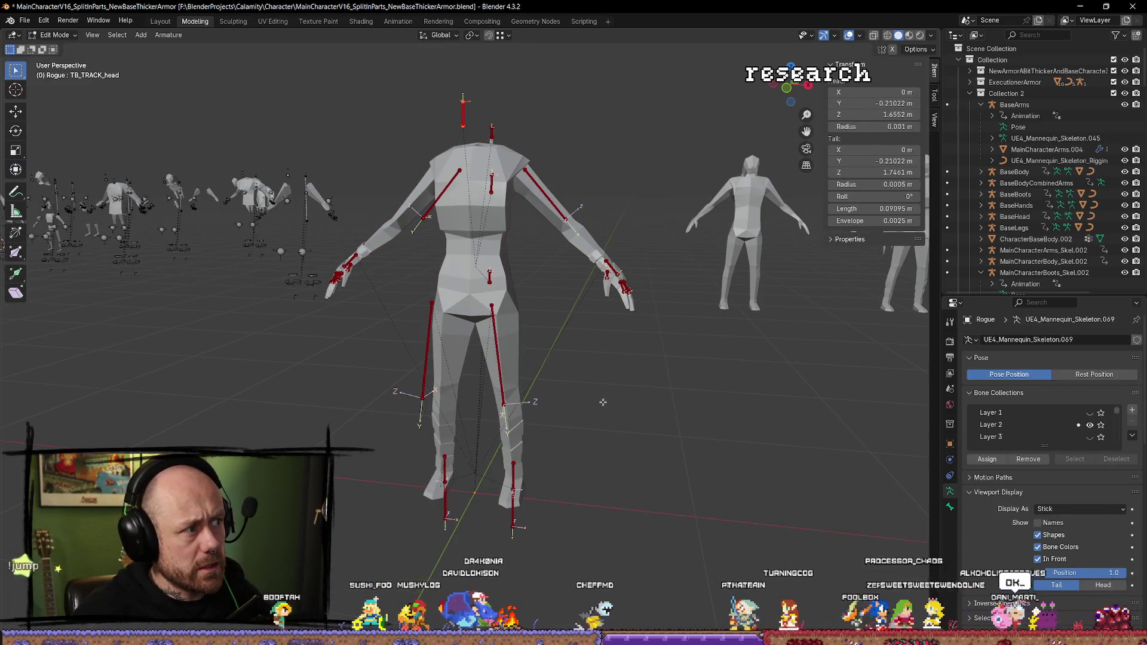
key(Tab)
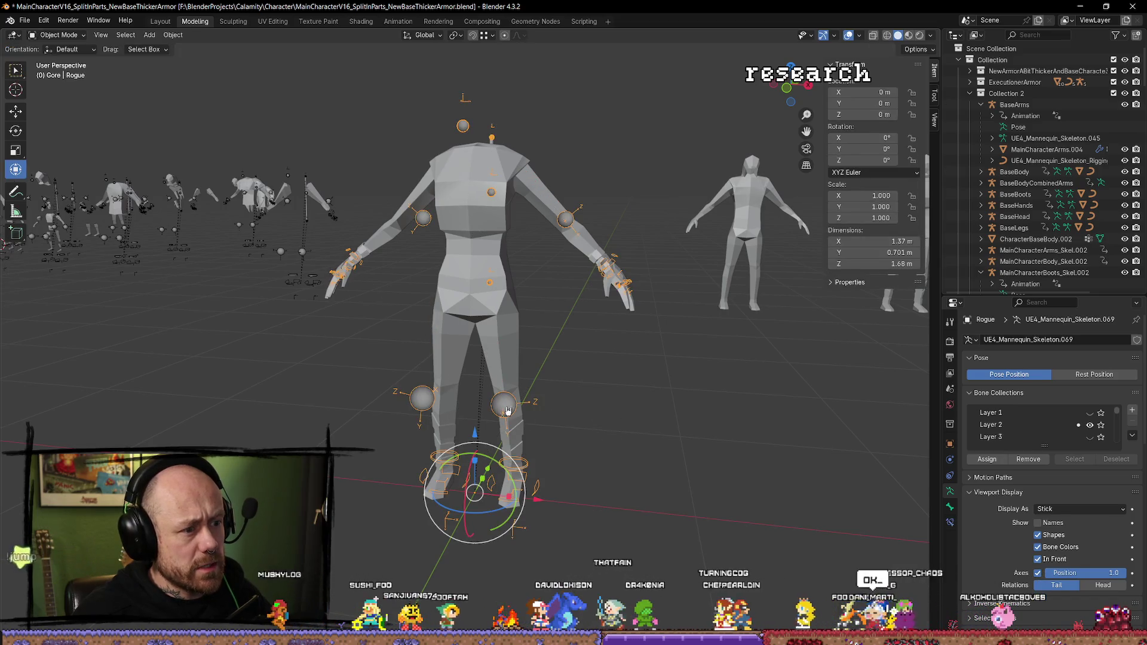
click(79, 36)
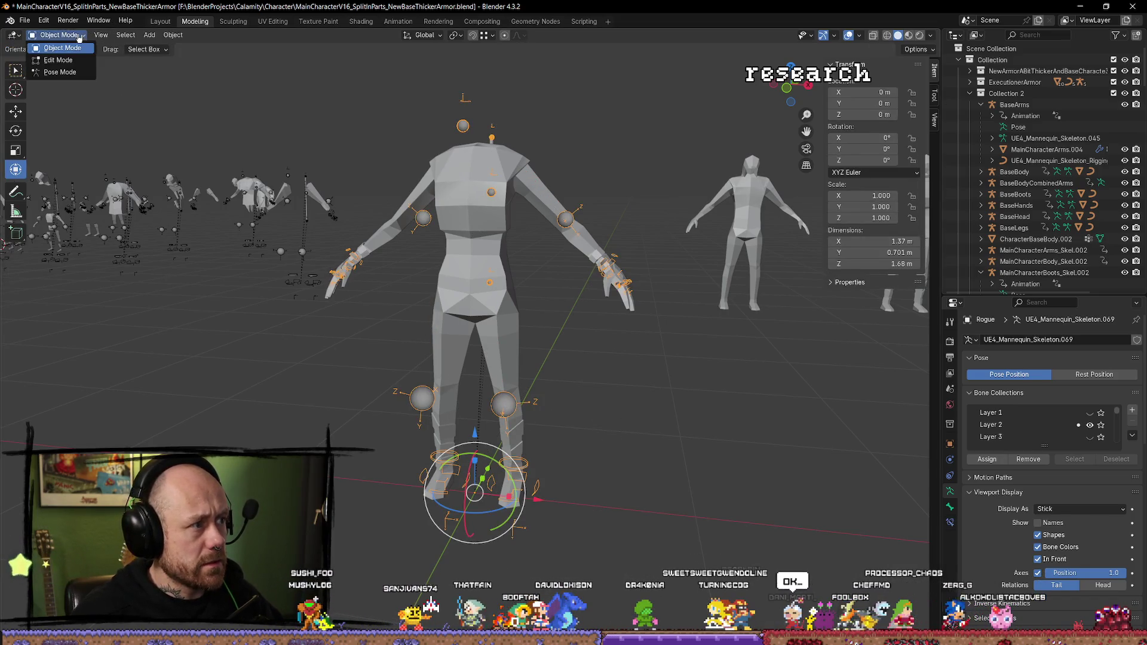
key(ctrl+Tab)
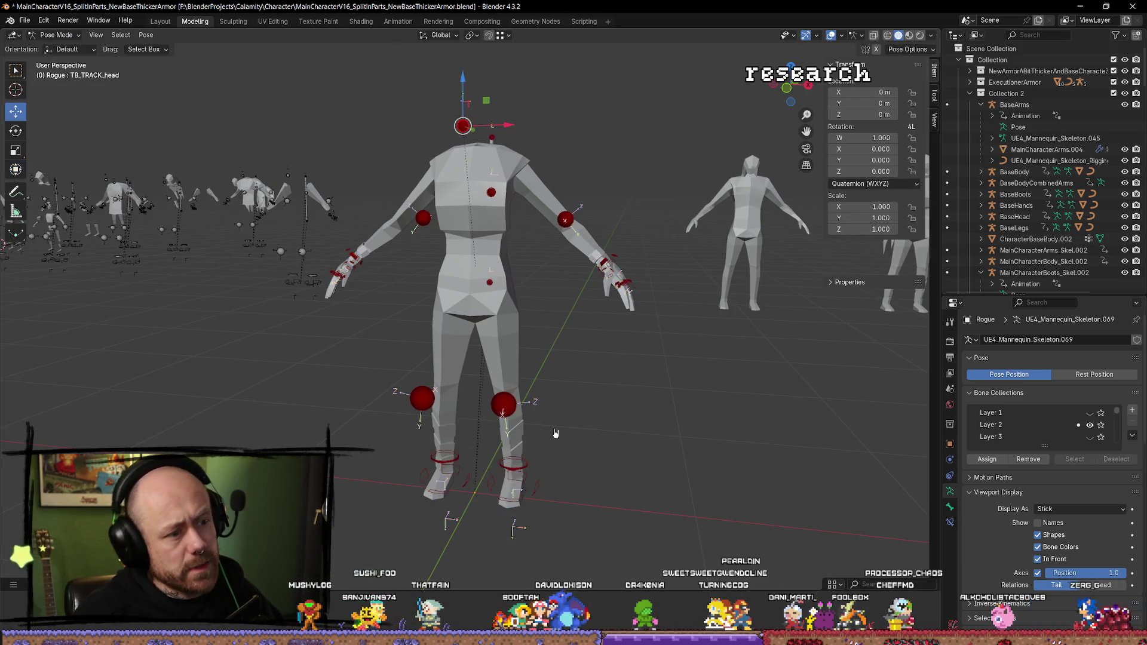
click(505, 406)
key(g)
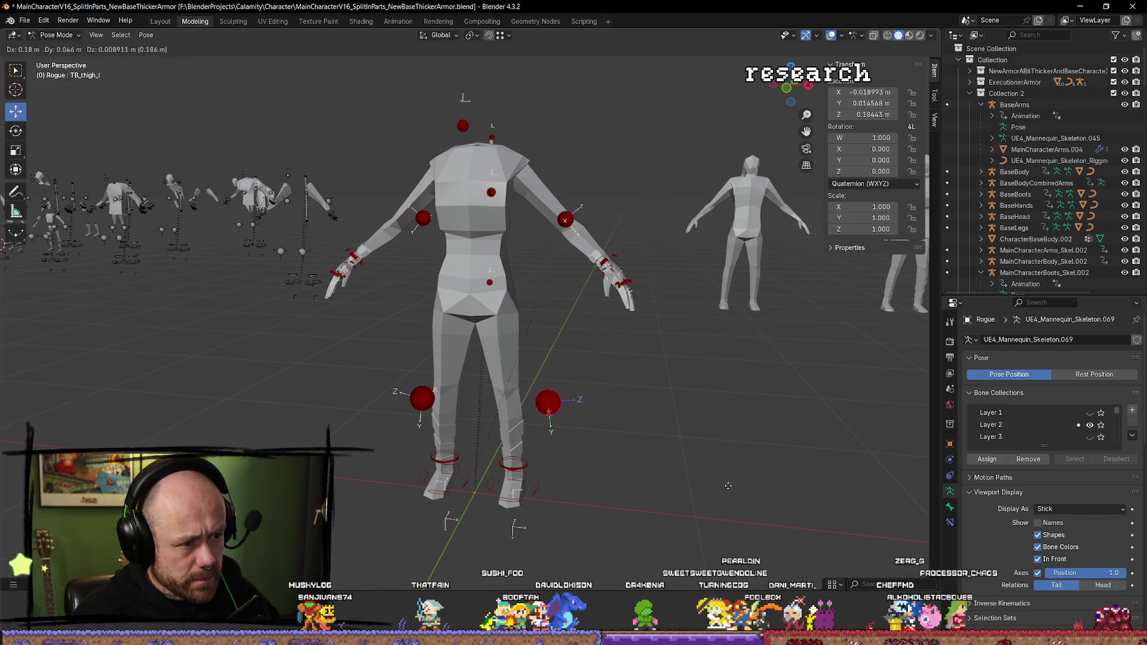
key(Escape)
Step: Toggle the armature between edit and pose modes, then open Rouge.001 in Edit Mode
key(Tab)
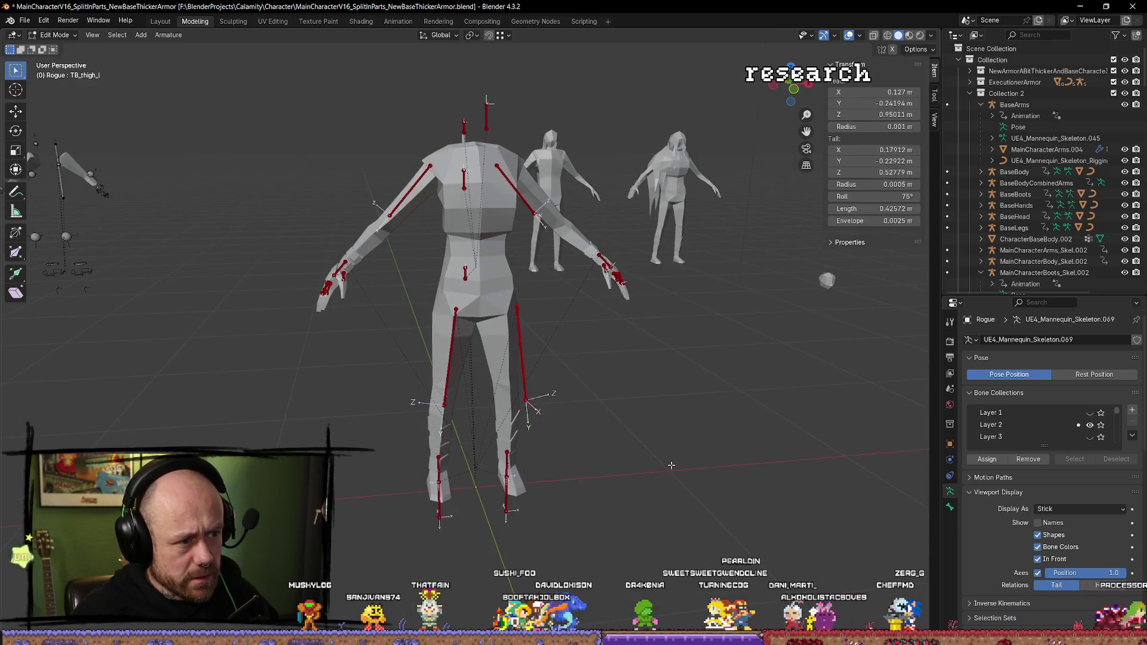
key(Tab)
scroll(681, 471, up, 2)
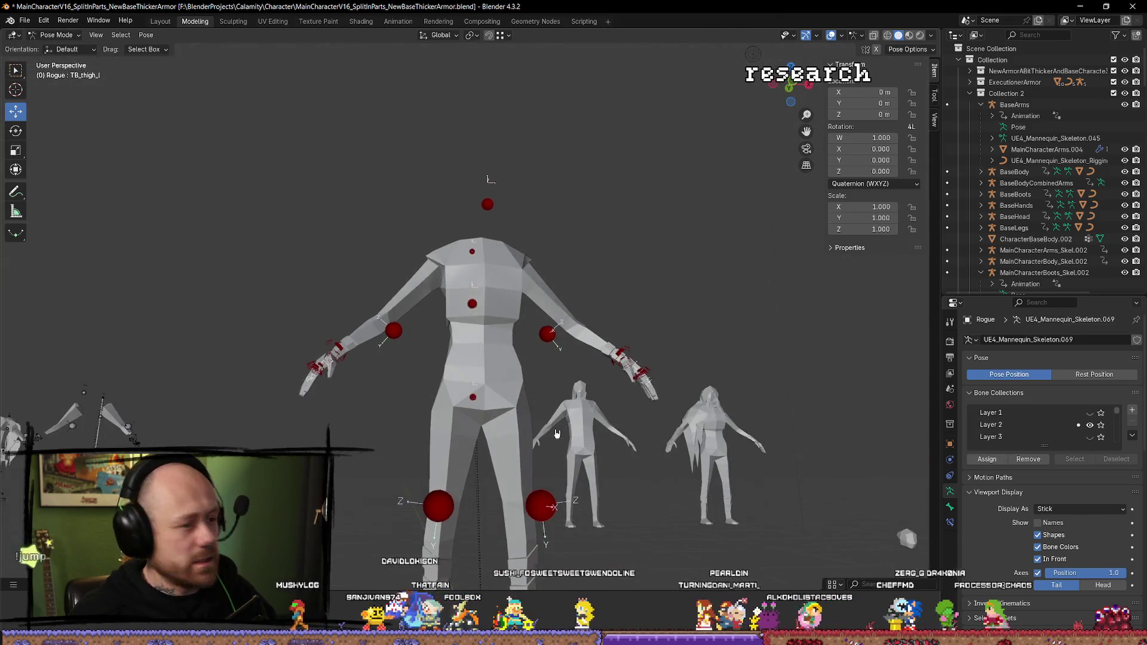
key(Tab)
scroll(577, 431, up, 2)
key(Tab)
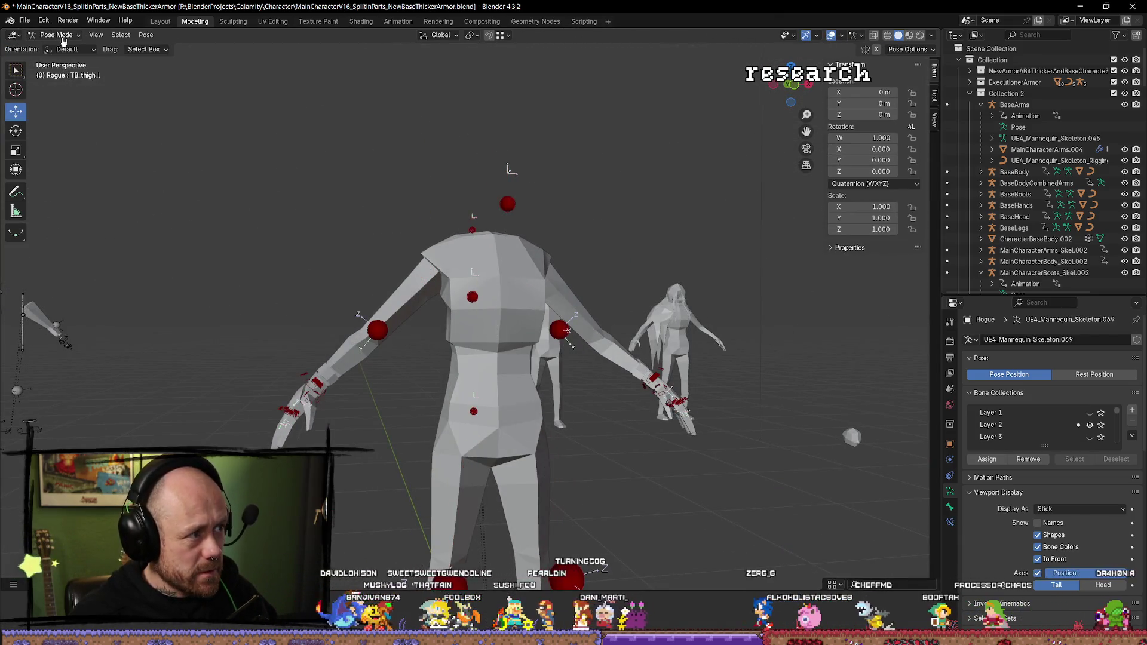
click(64, 36)
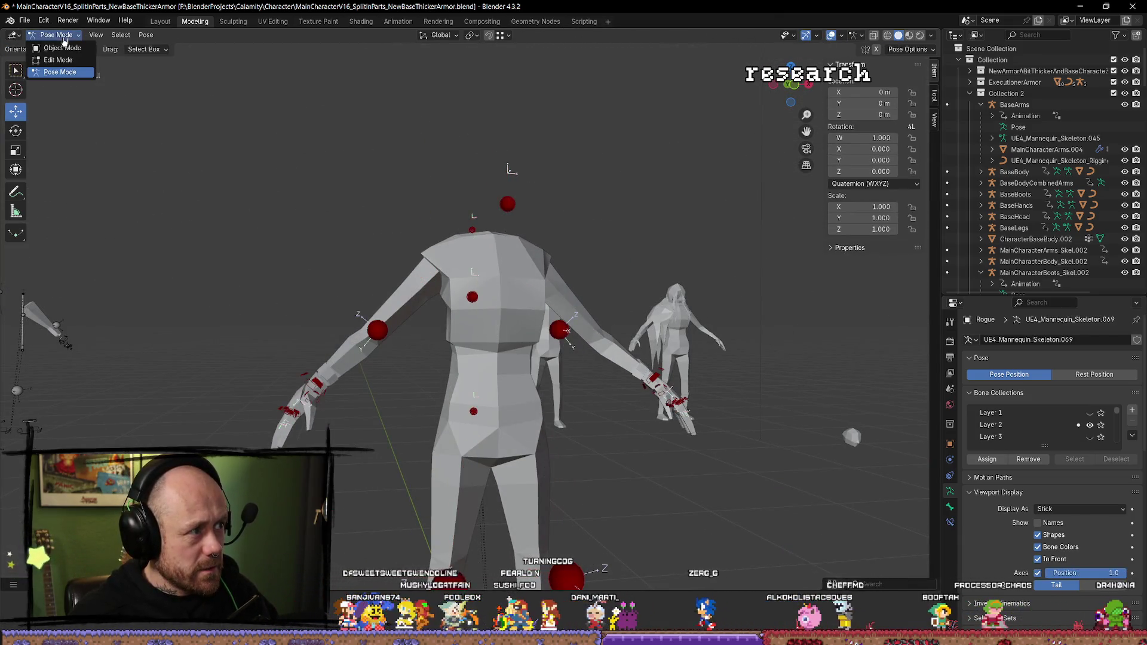
click(532, 300)
key(Tab)
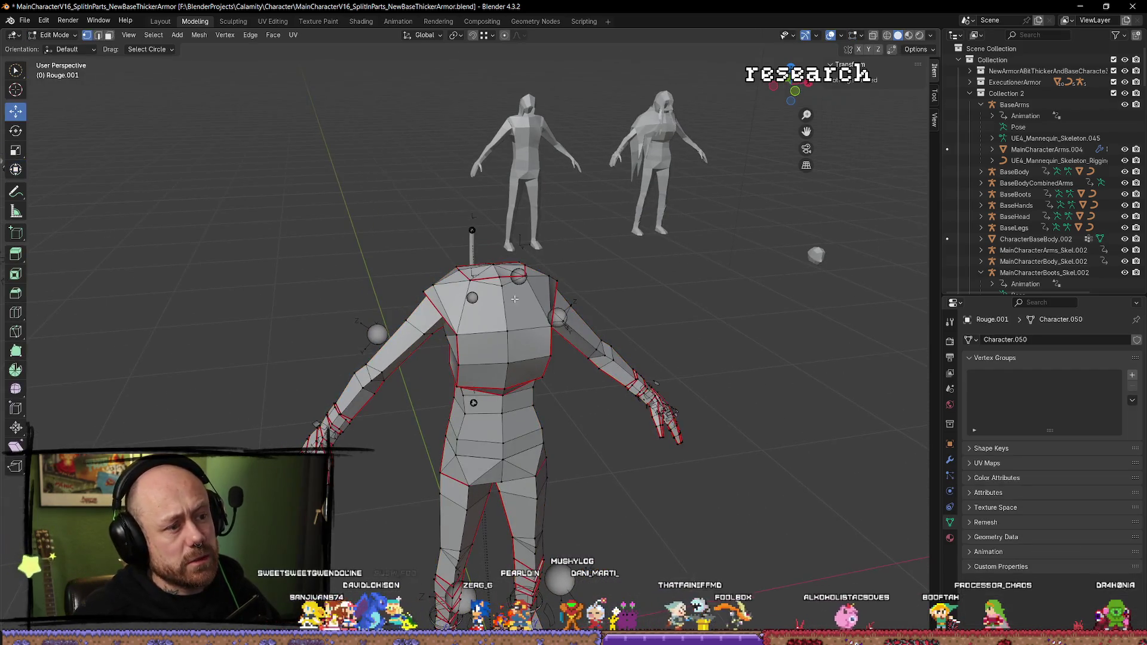
Step: Delete the top neck faces of the Rouge.001 body to leave an open hole, then return to Object Mode
key(KP_8)
key(KP_8)
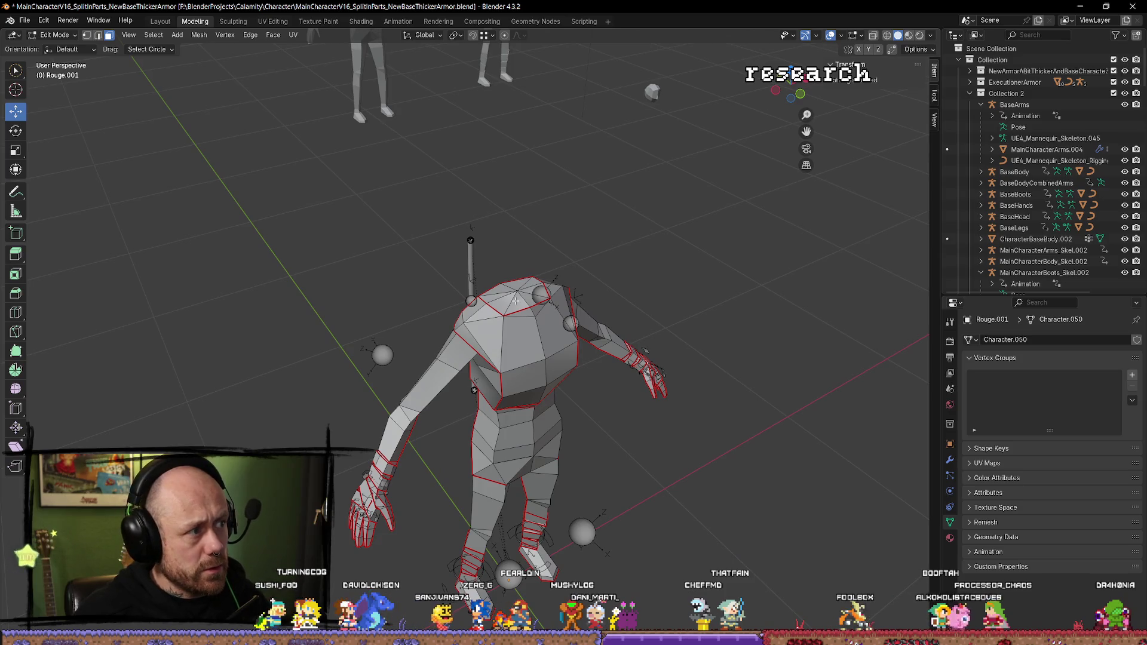
click(505, 303)
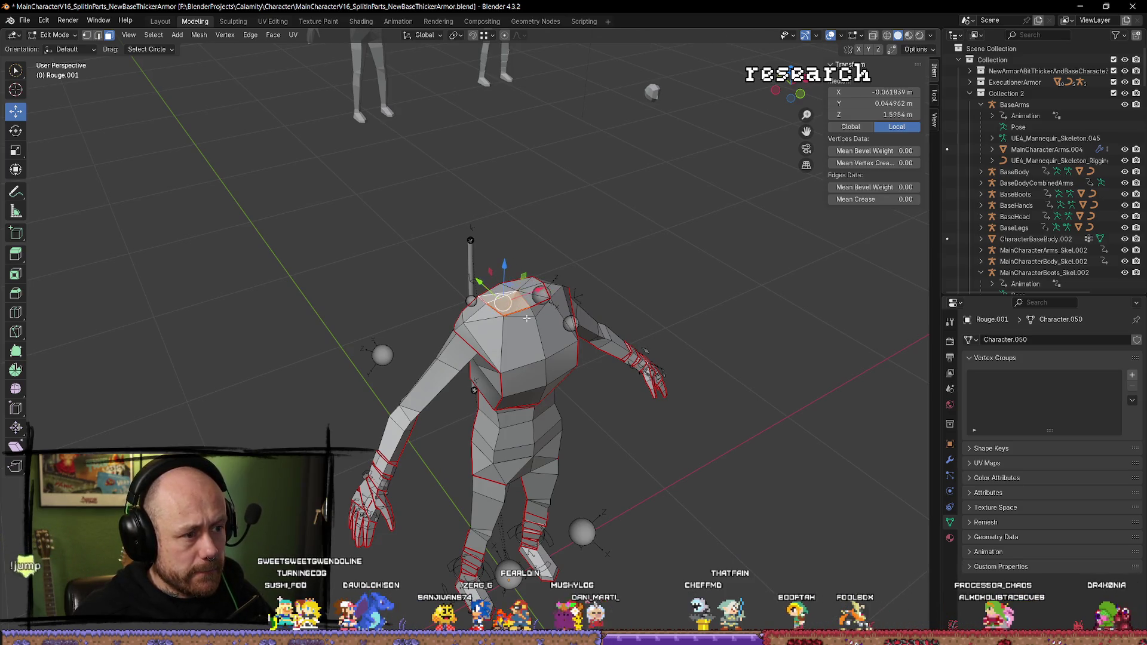
click(564, 292)
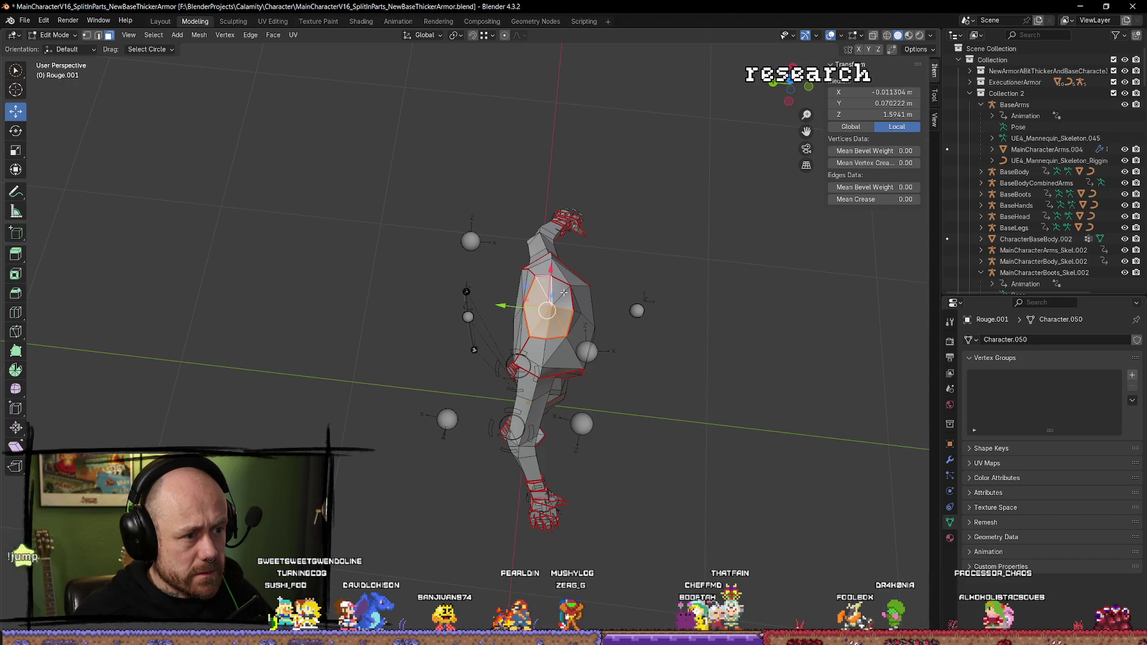
shift+click(565, 296)
key(x)
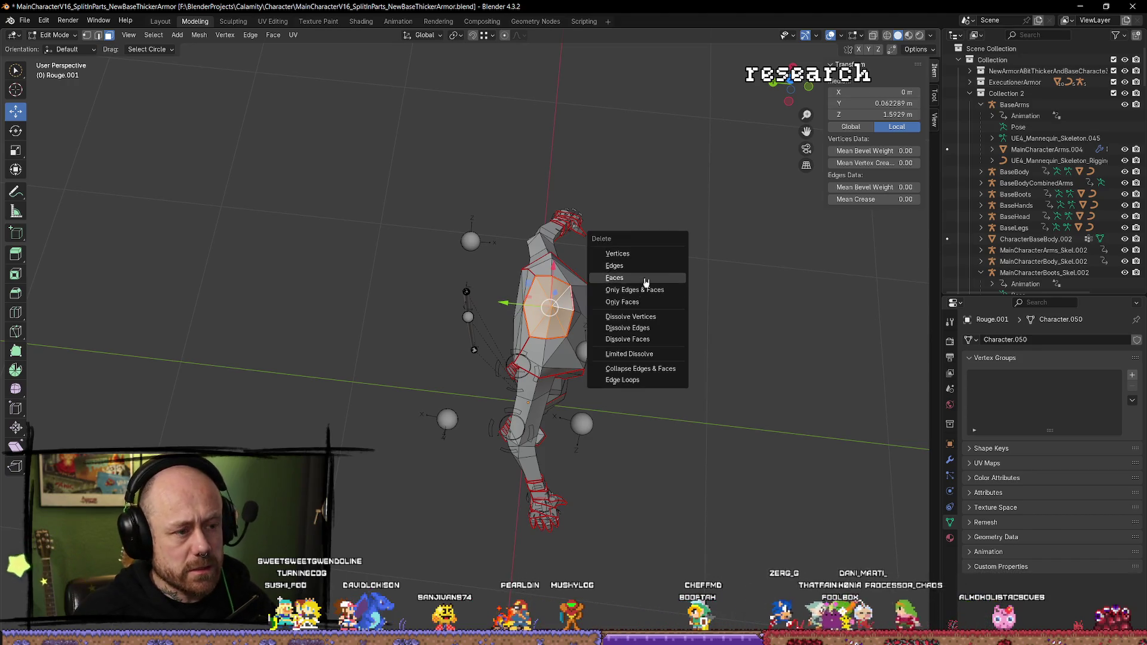
click(642, 278)
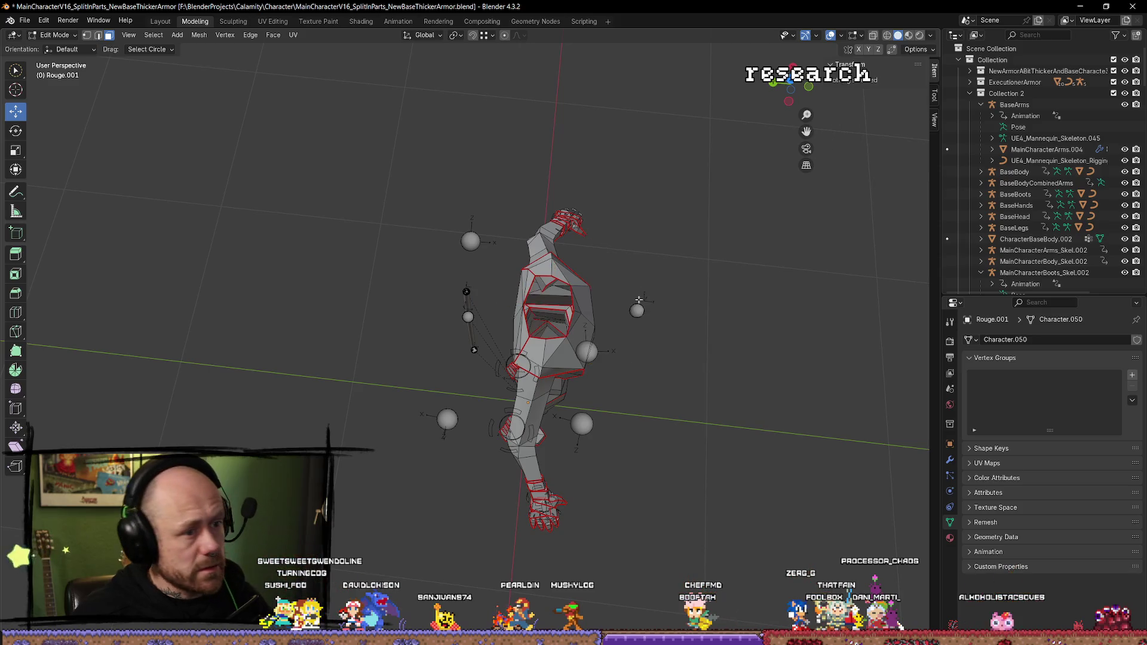
key(Tab)
scroll(494, 401, down, 3)
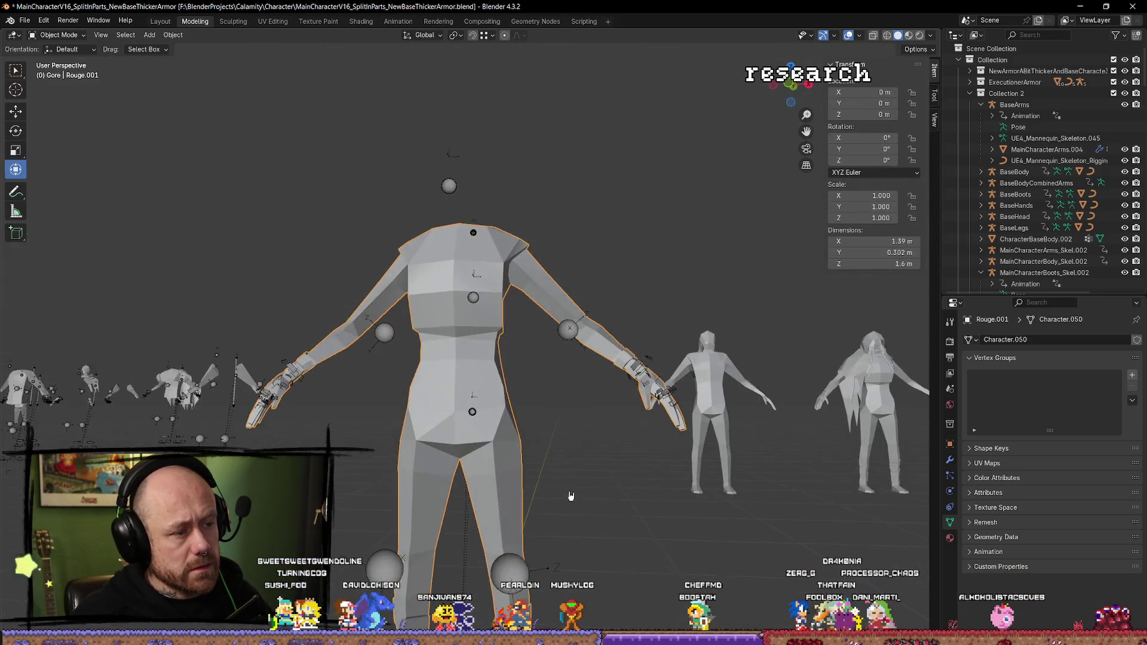
Step: Select only the Rouge.001 mesh and export it with the Mr Mannequins FBX quick-favorites command
key(shift+bracketleft)
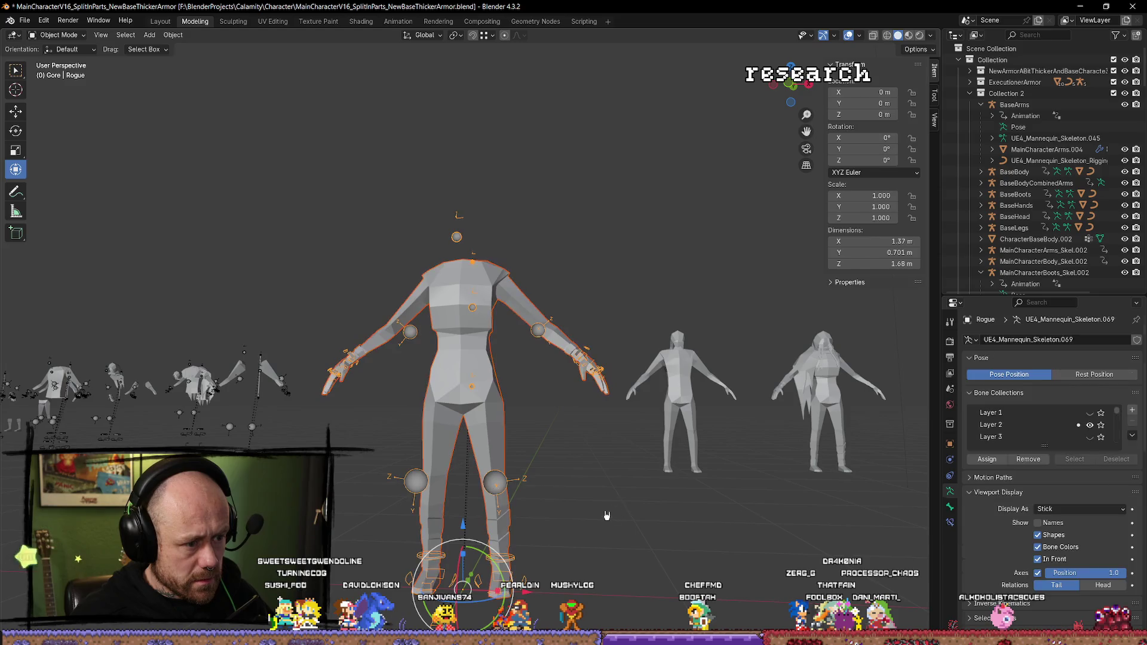
click(613, 525)
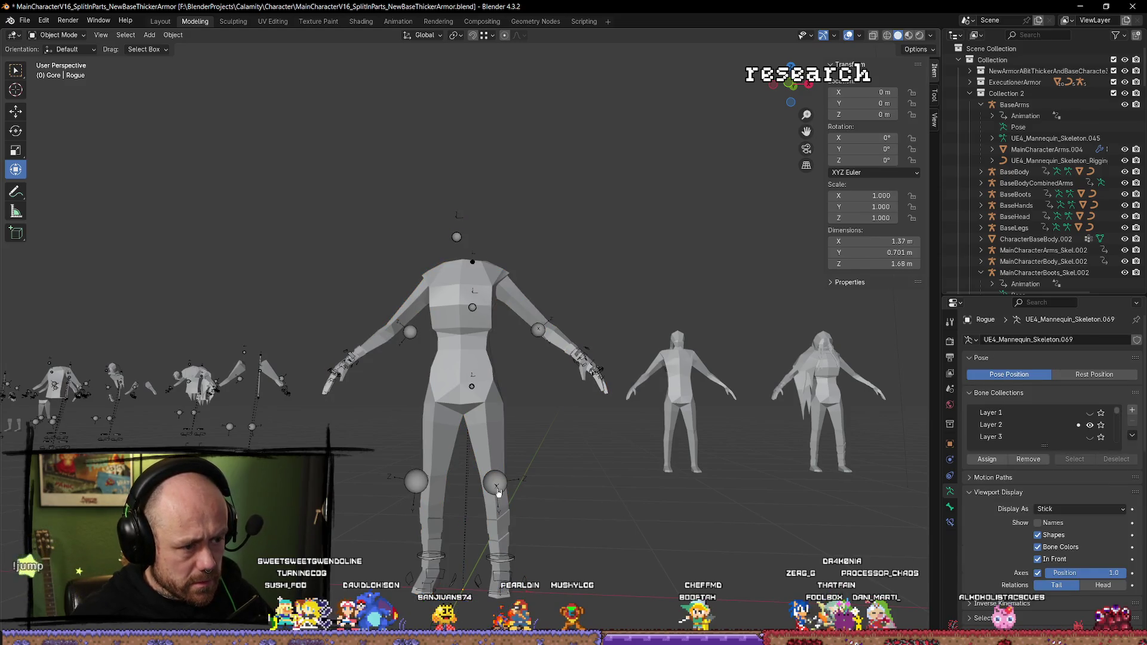
click(499, 492)
key(q)
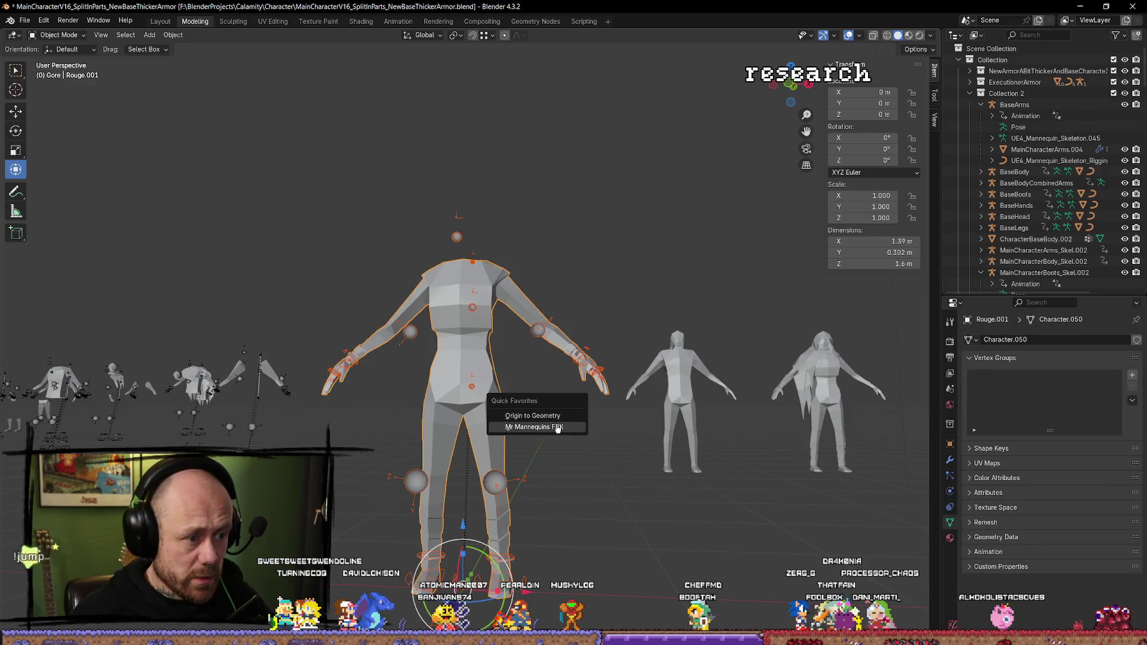
click(558, 428)
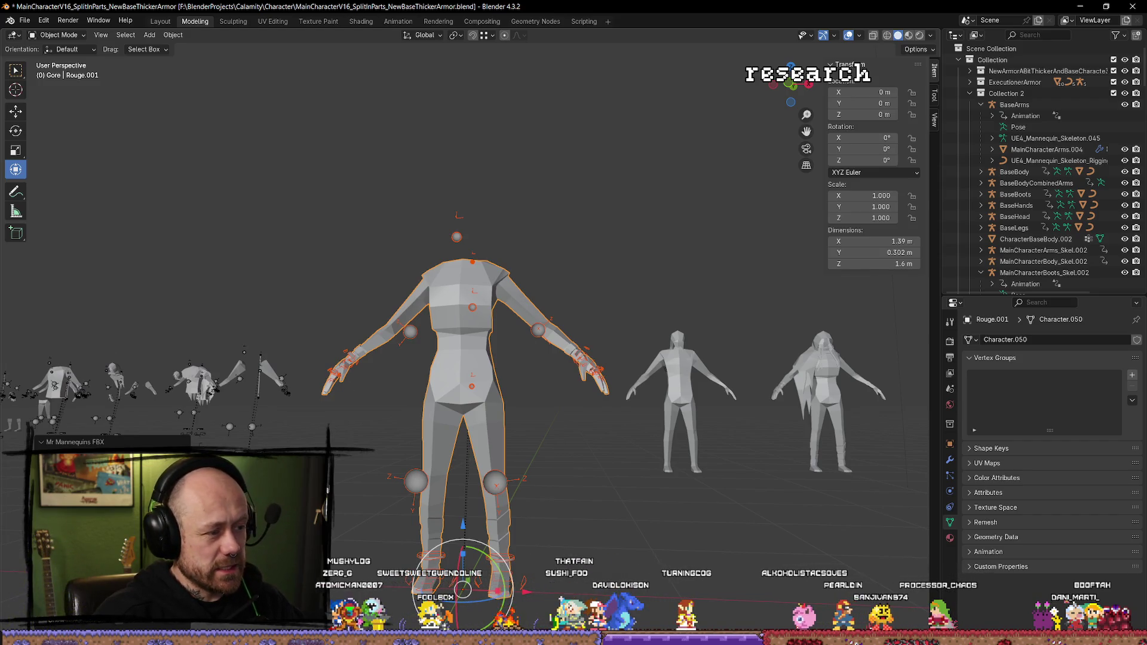
key(alt+Tab)
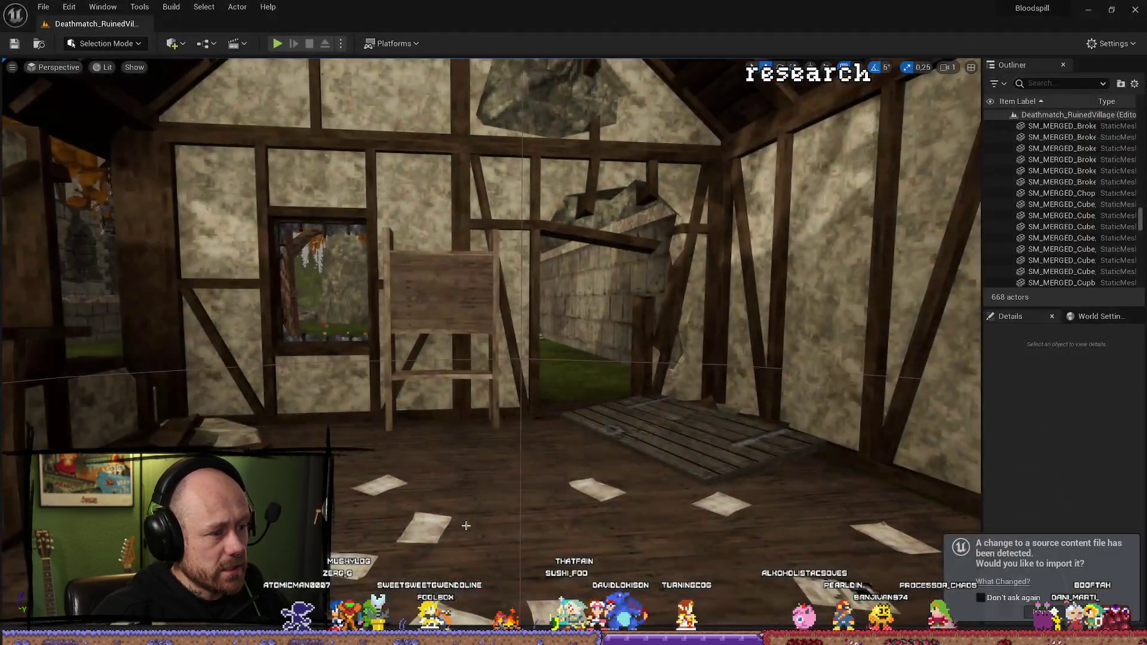
Step: Reimport the changed Rouge_001 source file and view the updated body on BP_PlayerCharacter's MeshFP
click(1045, 609)
drag(622, 415, 669, 490)
key(ctrl+space)
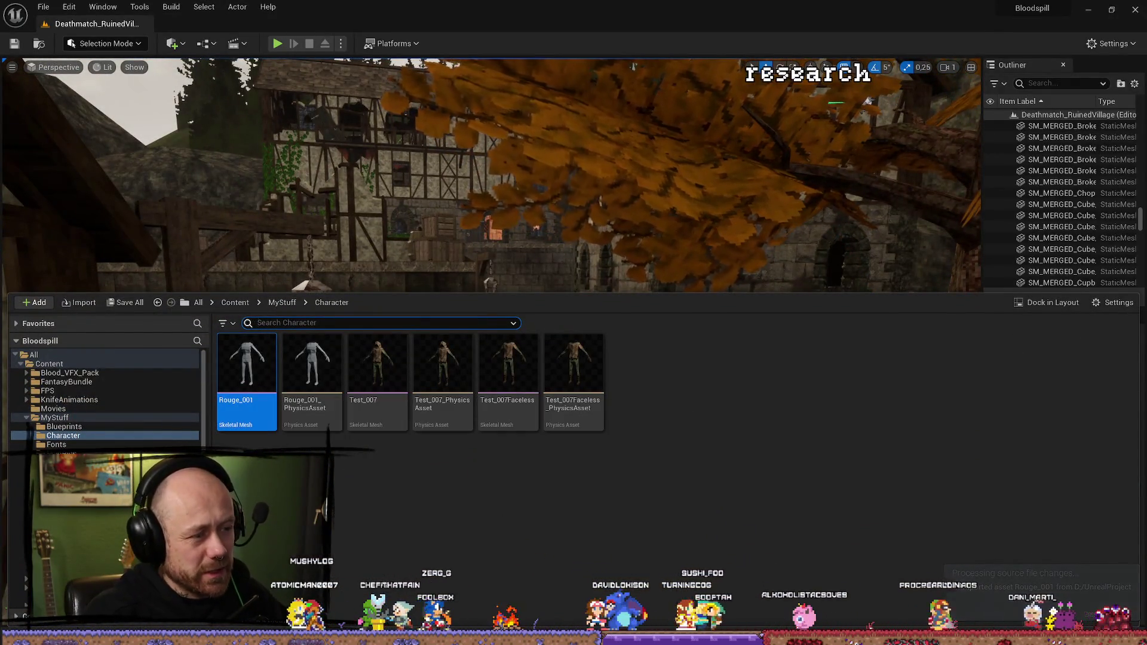
key(alt+Tab)
mouse_move(595, 383)
mouse_down()
mouse_move(454, 385)
mouse_move(472, 385)
mouse_move(472, 334)
mouse_move(473, 418)
mouse_move(622, 398)
mouse_move(608, 295)
mouse_up()
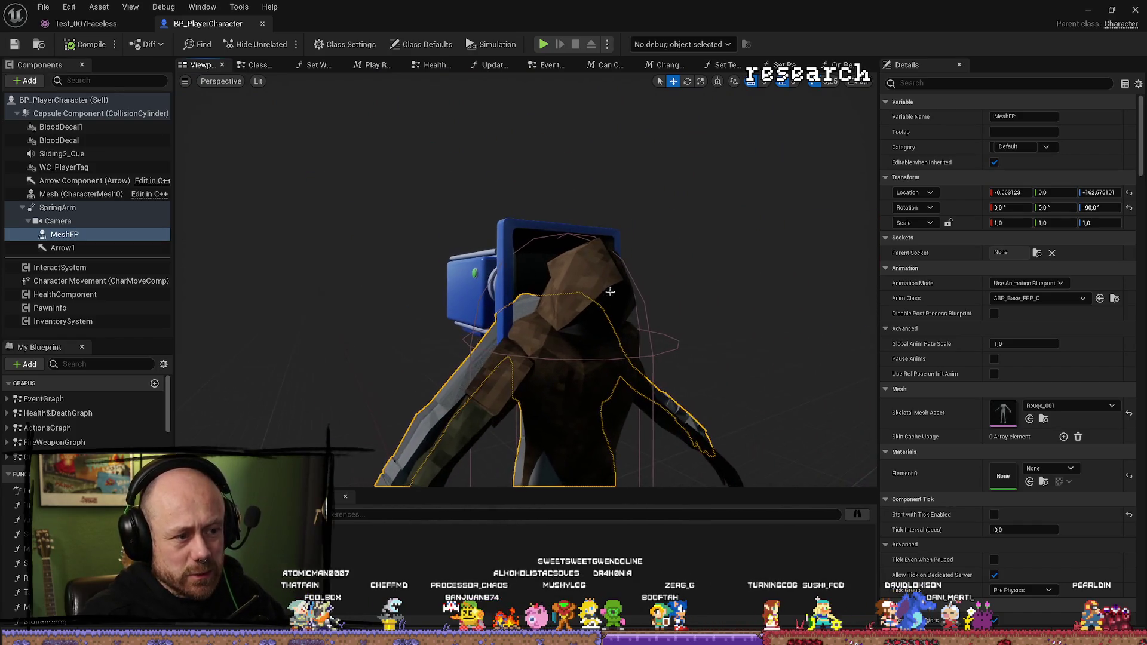
Step: In Blender, frame the FinalMoreVerts character and orbit around it from several angles
key(alt+Tab)
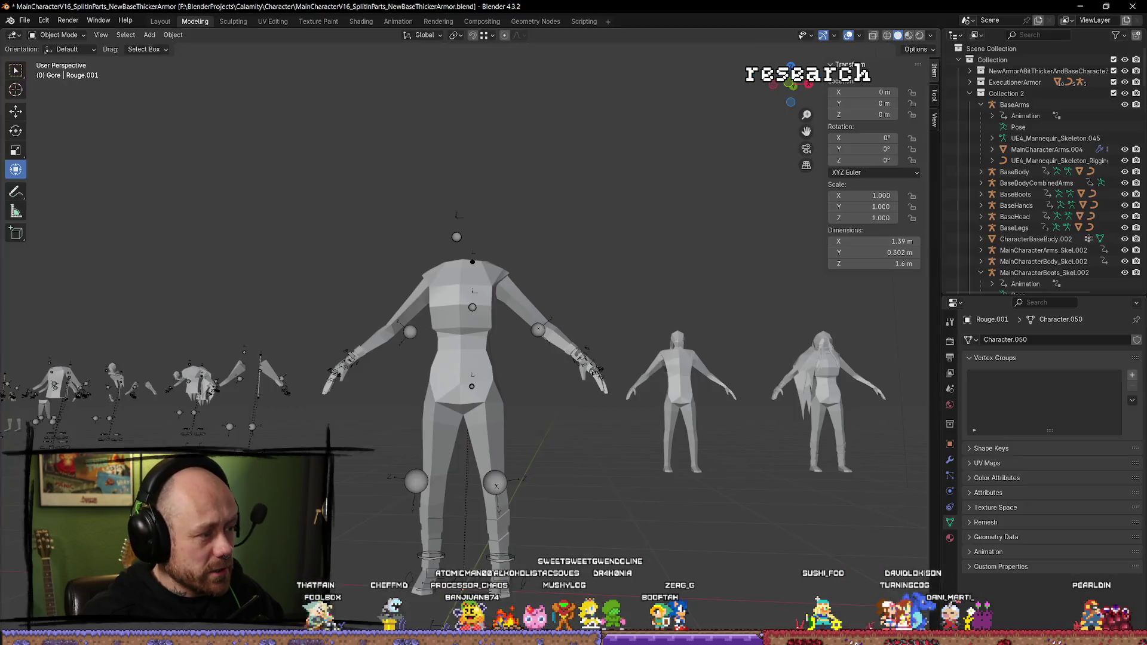
click(157, 112)
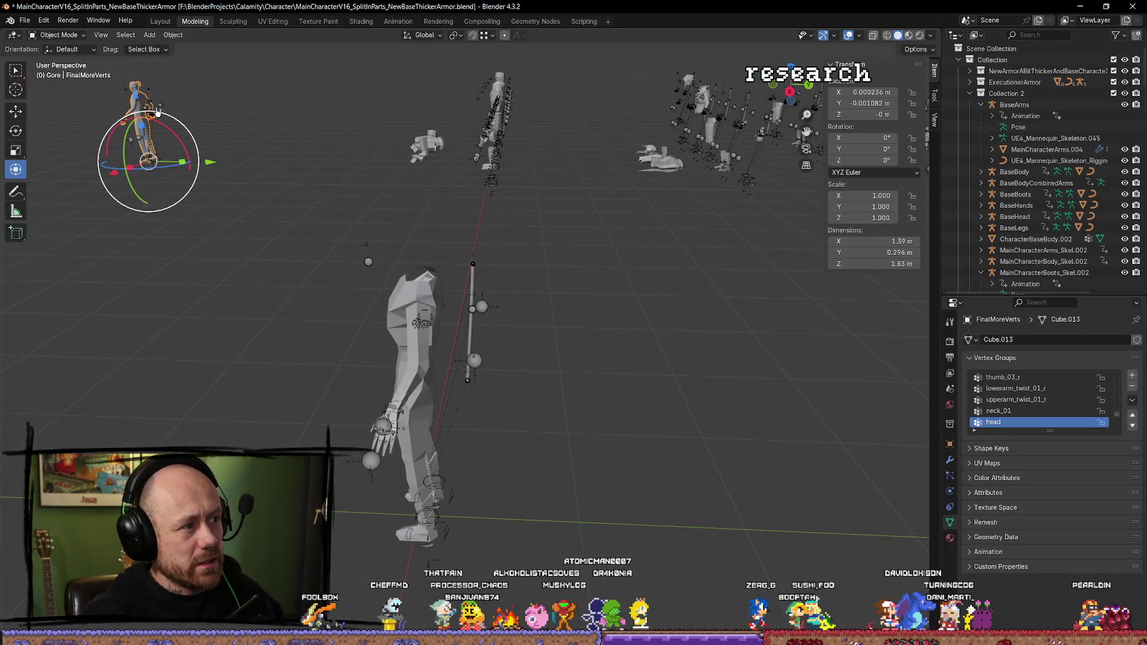
key(KP_Decimal)
drag(289, 274, 512, 352)
mouse_move(661, 361)
mouse_down()
mouse_move(691, 377)
mouse_move(504, 358)
mouse_move(675, 392)
mouse_move(572, 334)
mouse_up()
scroll(701, 412, down, 5)
mouse_move(594, 385)
mouse_down()
mouse_move(655, 402)
mouse_move(622, 436)
mouse_move(759, 406)
mouse_move(656, 466)
mouse_move(715, 464)
mouse_up()
scroll(694, 466, up, 3)
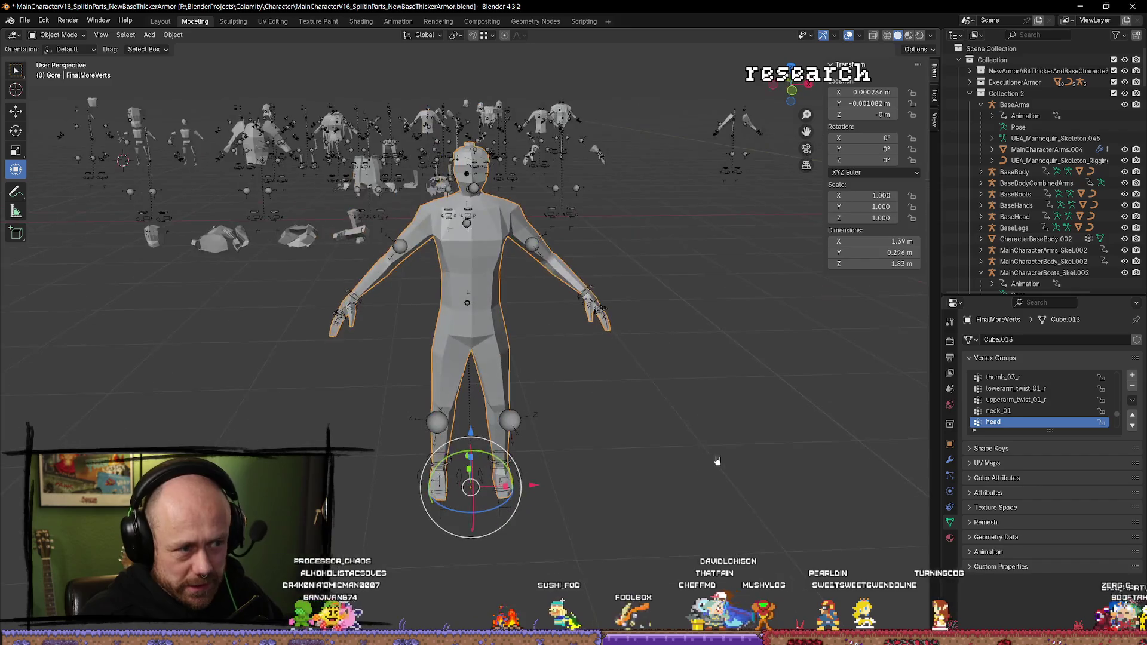
mouse_move(589, 402)
mouse_down()
mouse_move(763, 179)
mouse_move(538, 437)
mouse_move(756, 464)
mouse_up()
scroll(589, 436, down, 2)
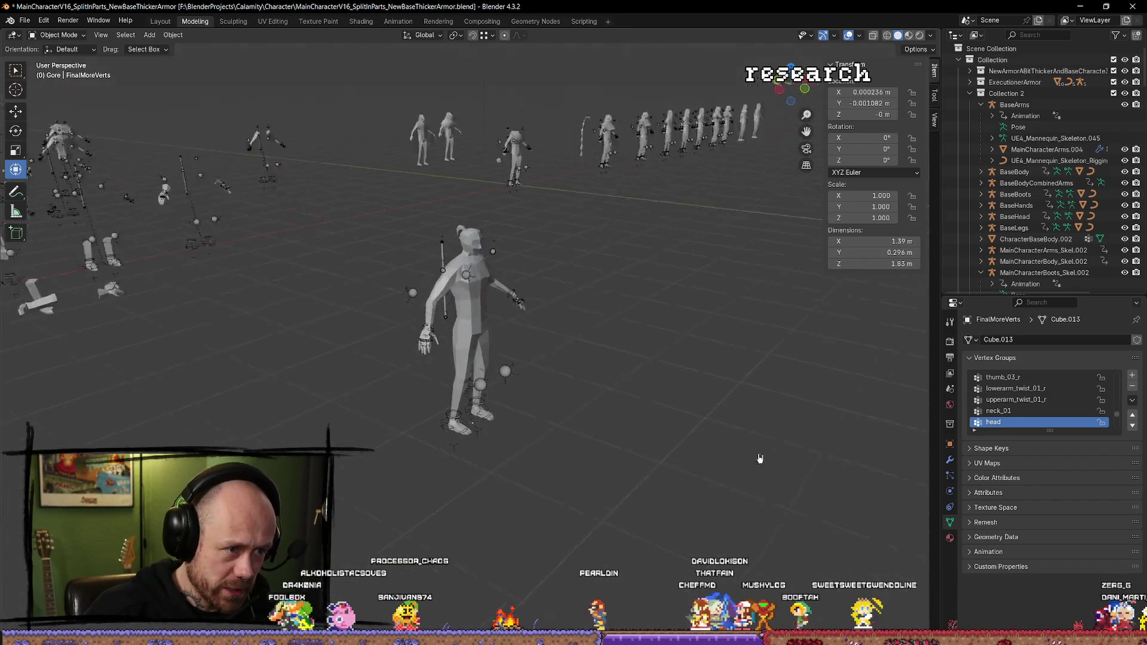
Step: Frame Rouge.001 and inspect it alongside FinalMoreVerts
click(521, 143)
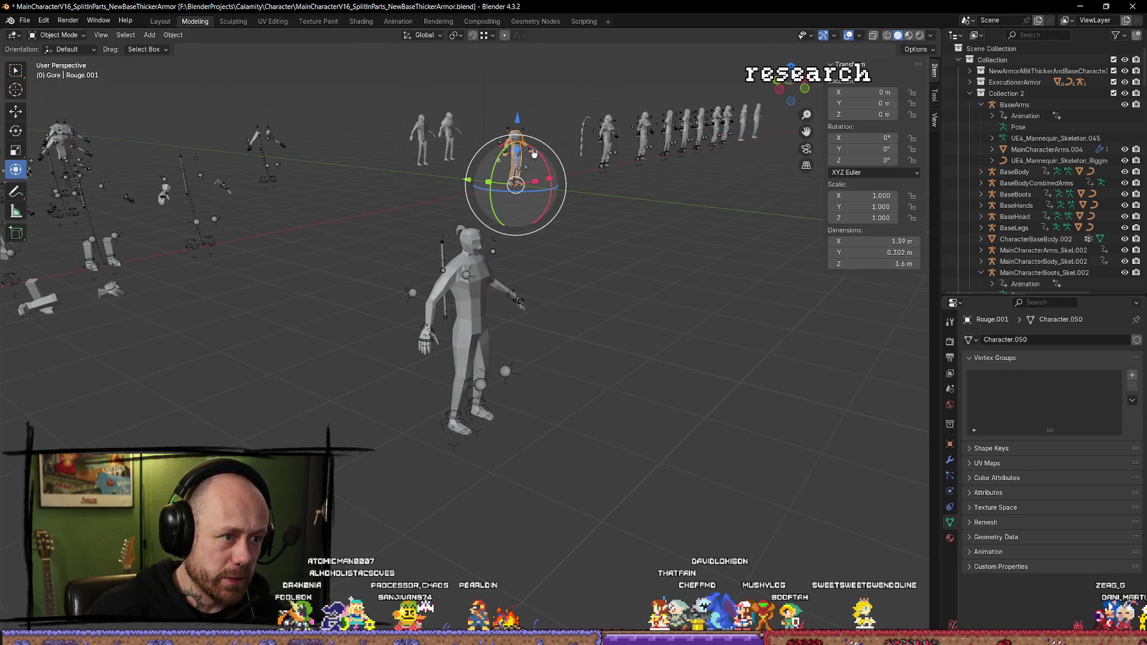
key(KP_Decimal)
scroll(588, 154, down, 5)
mouse_move(589, 154)
mouse_down()
mouse_move(323, 302)
mouse_move(463, 182)
mouse_up()
click(489, 169)
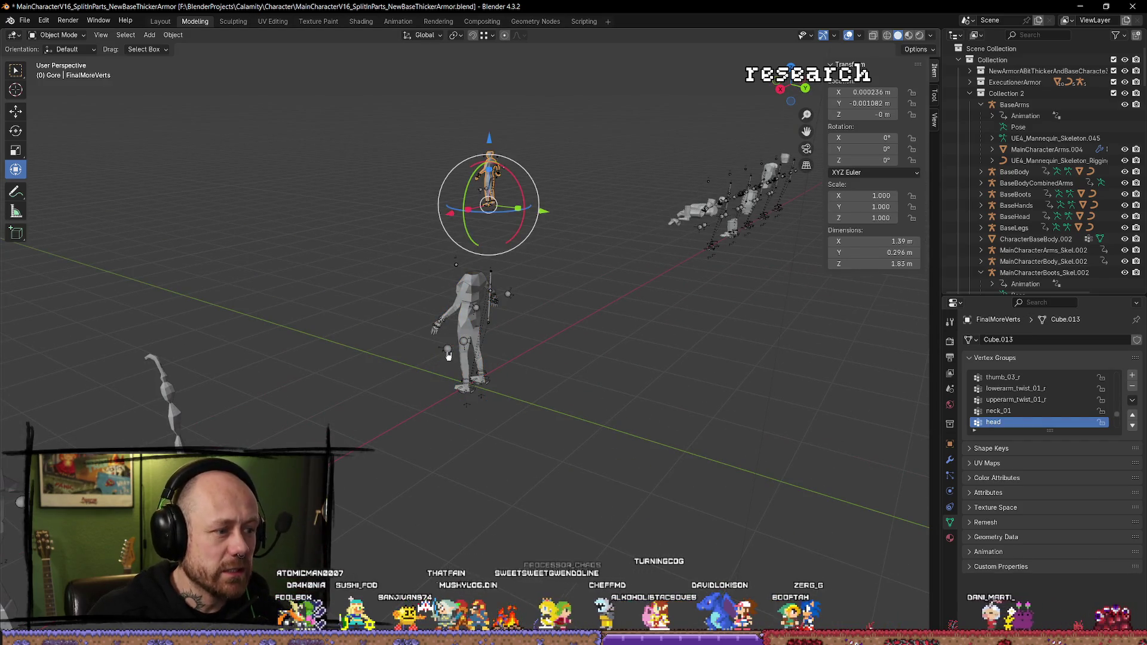
click(457, 305)
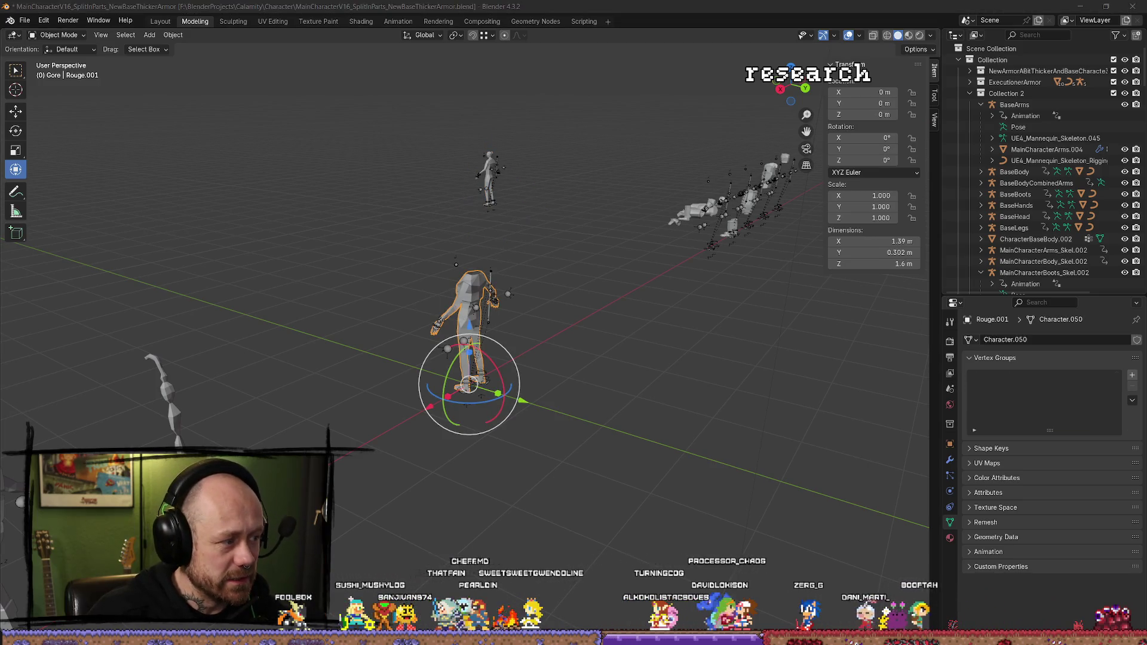
key(alt+Tab)
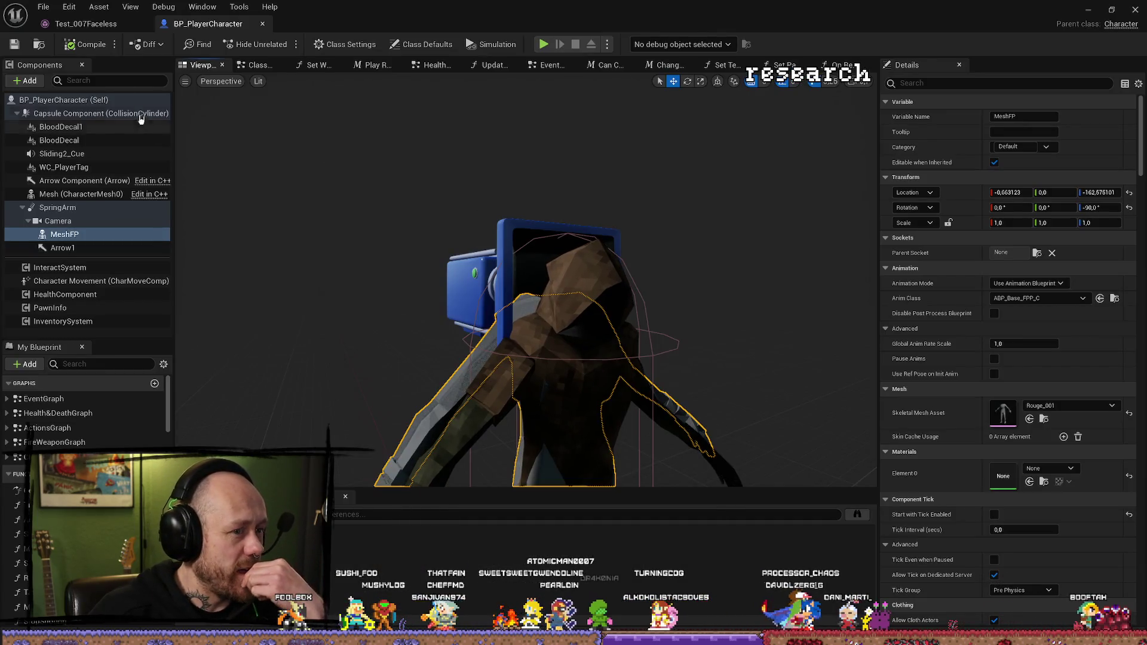
Step: Save and close BP_PlayerCharacter, then start a play-in-editor match deployed with the crossbow
key(ctrl+s)
click(1088, 9)
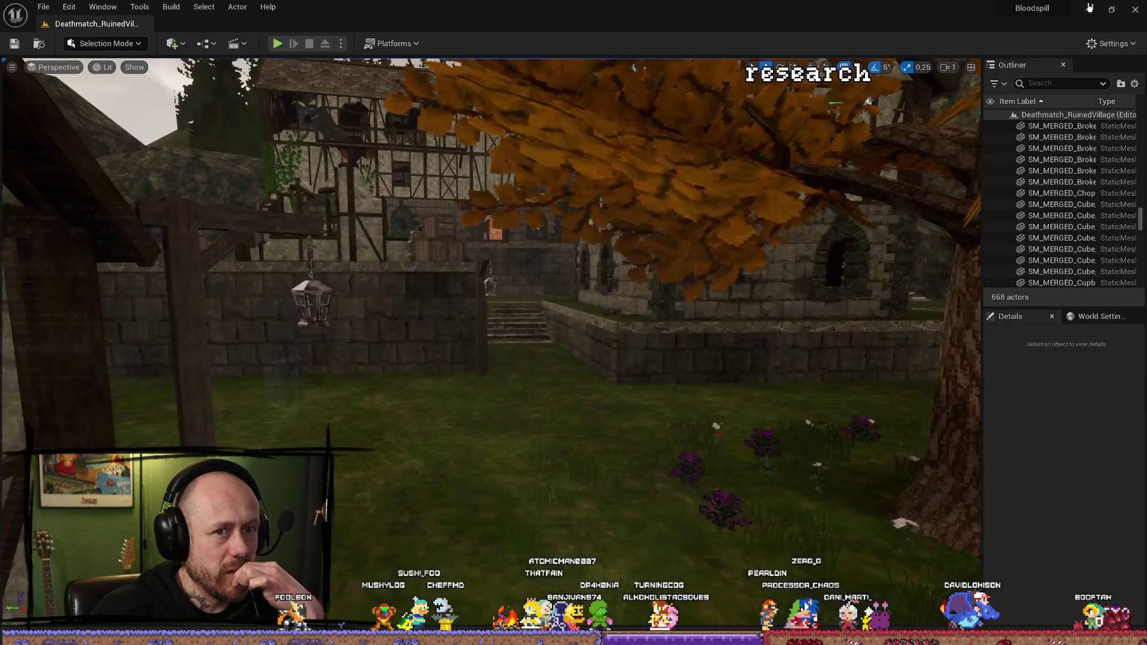
click(278, 44)
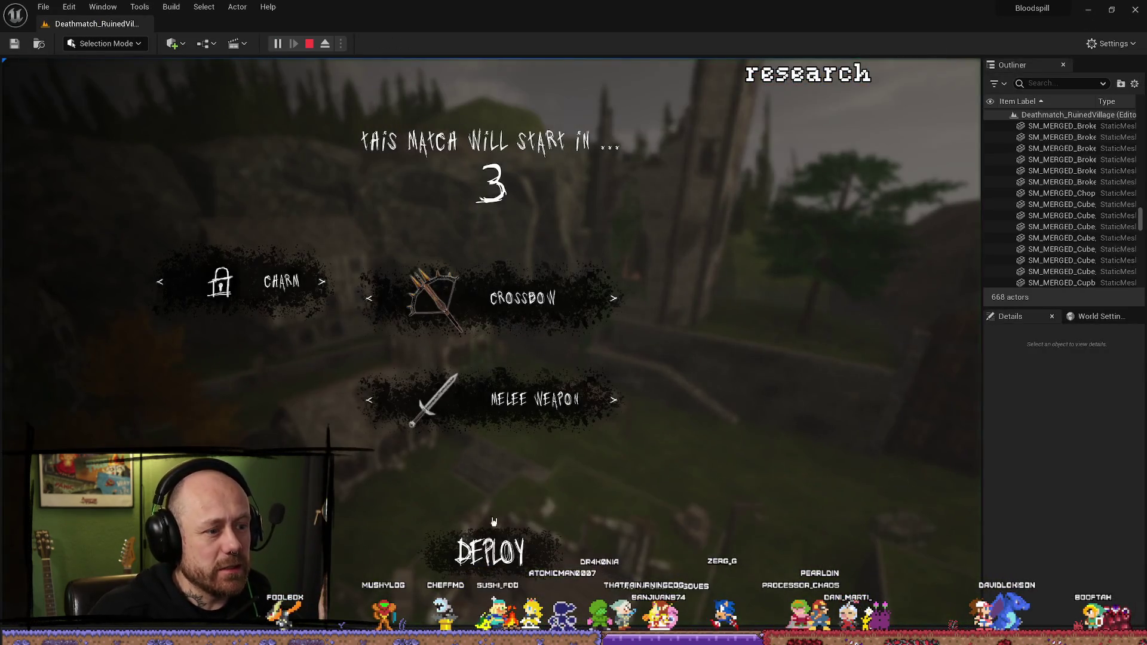
click(490, 551)
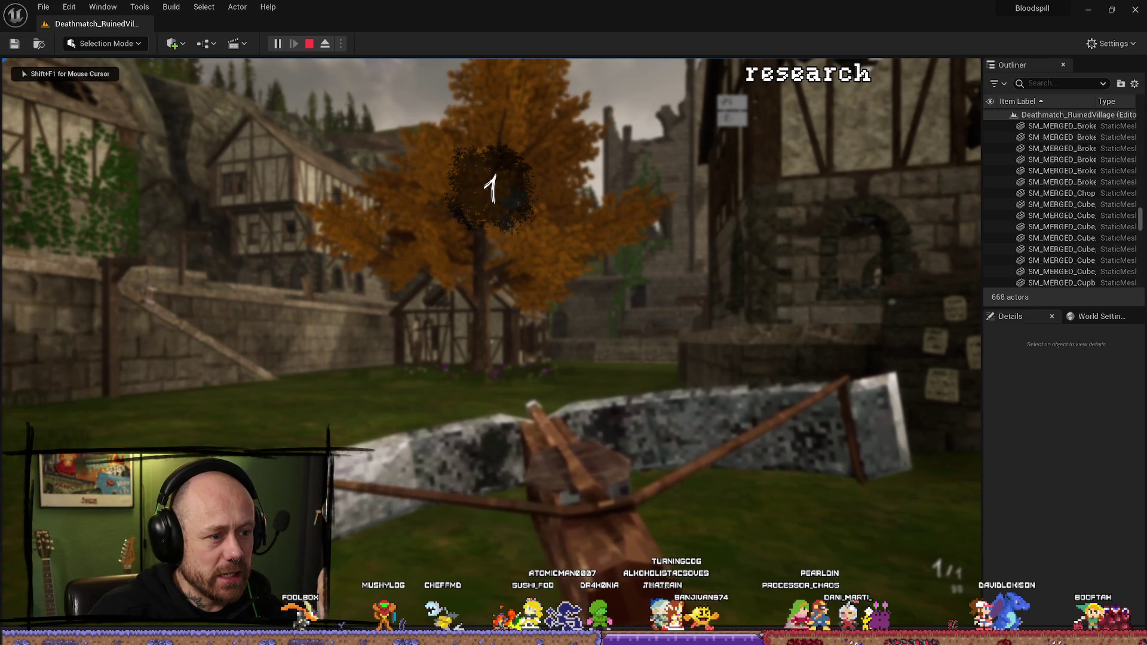
key(w)
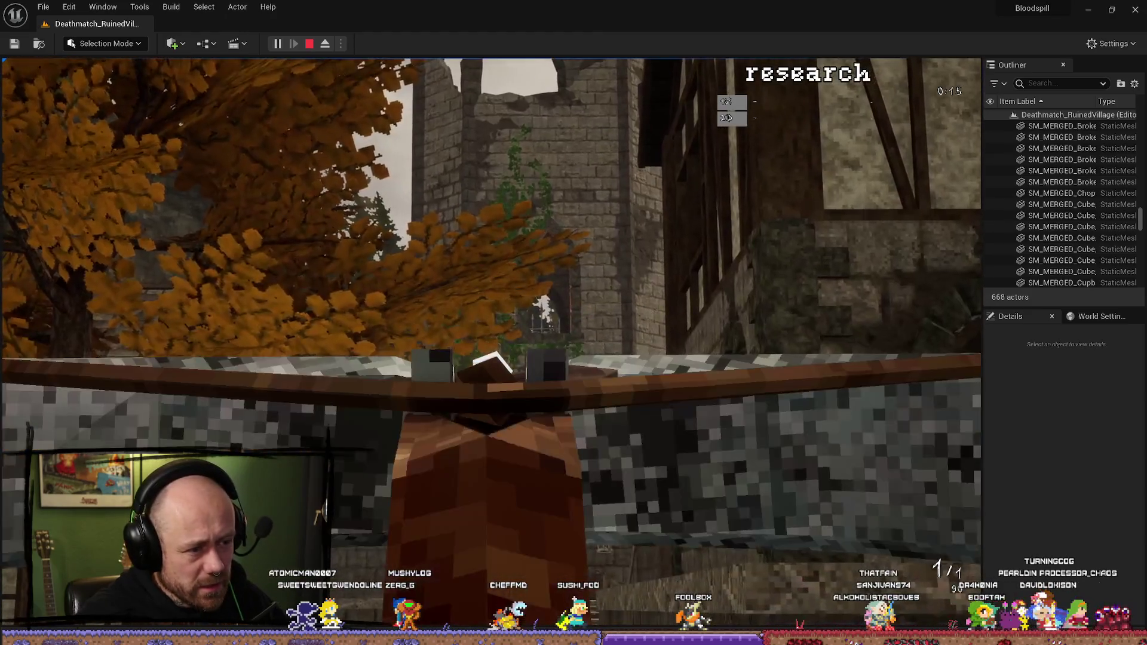
Step: Eject the camera to inspect the headless Rouge_001 body, stop the playtest, and show the Character folder
key(F8)
scroll(722, 190, down, 5)
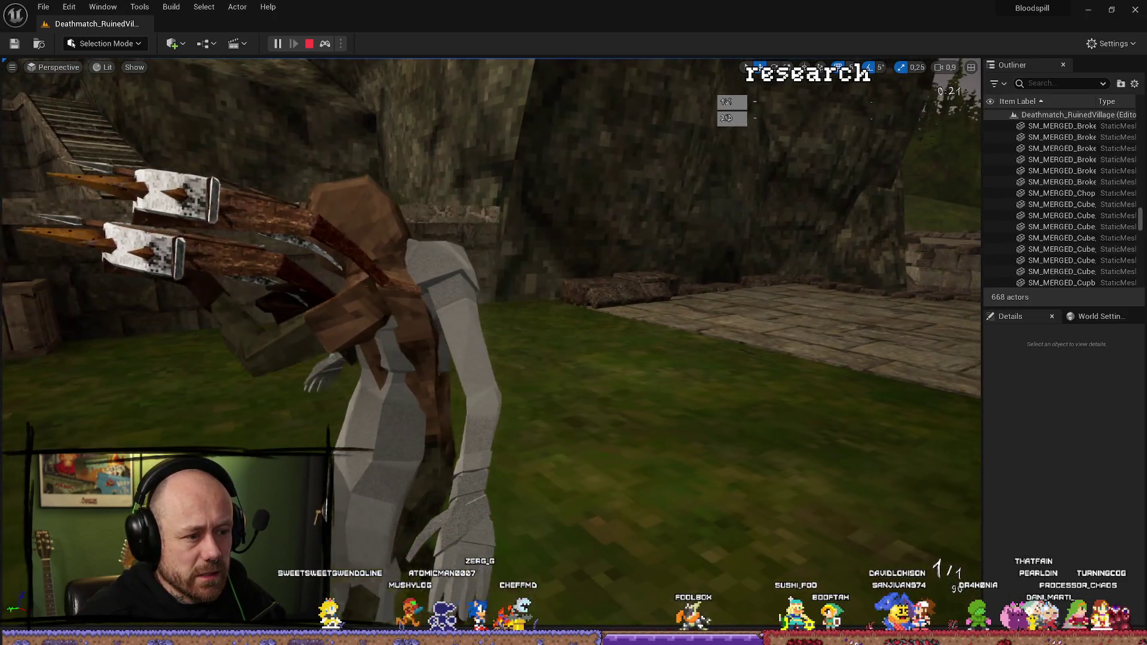
key(Right)
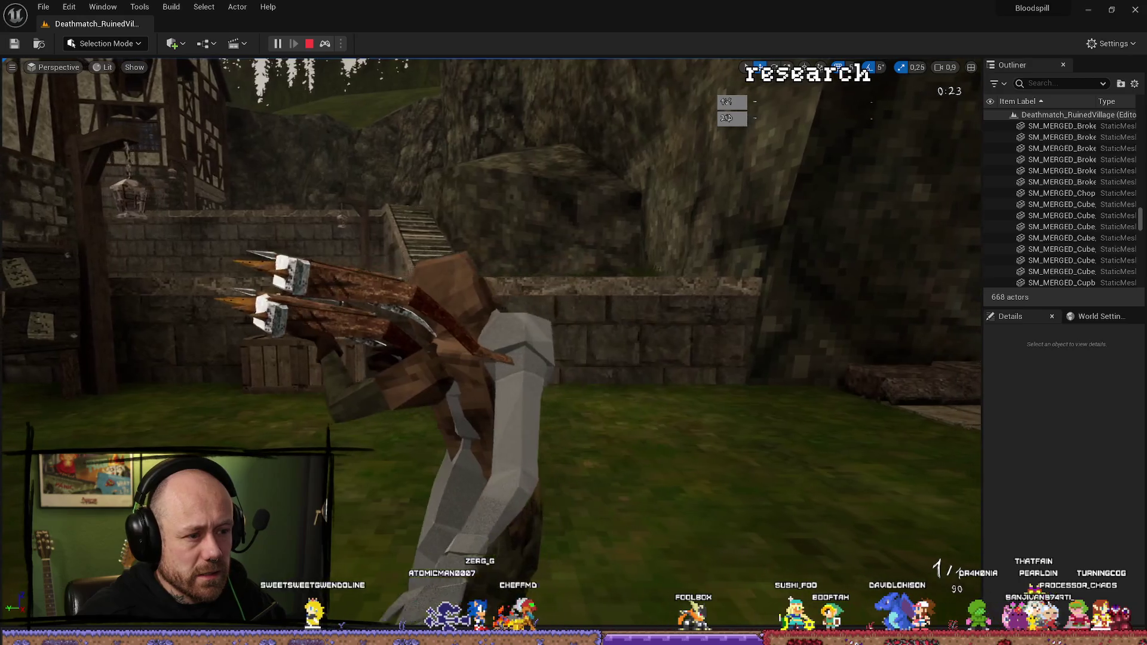
scroll(490, 345, up, 3)
scroll(490, 344, down, 3)
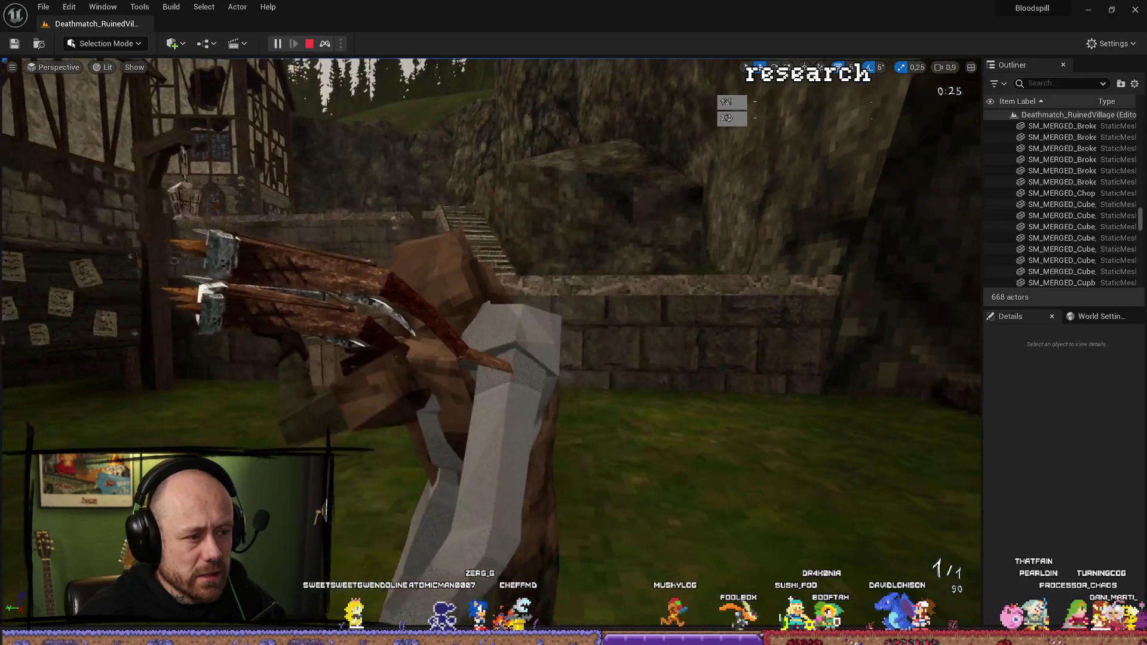
click(314, 45)
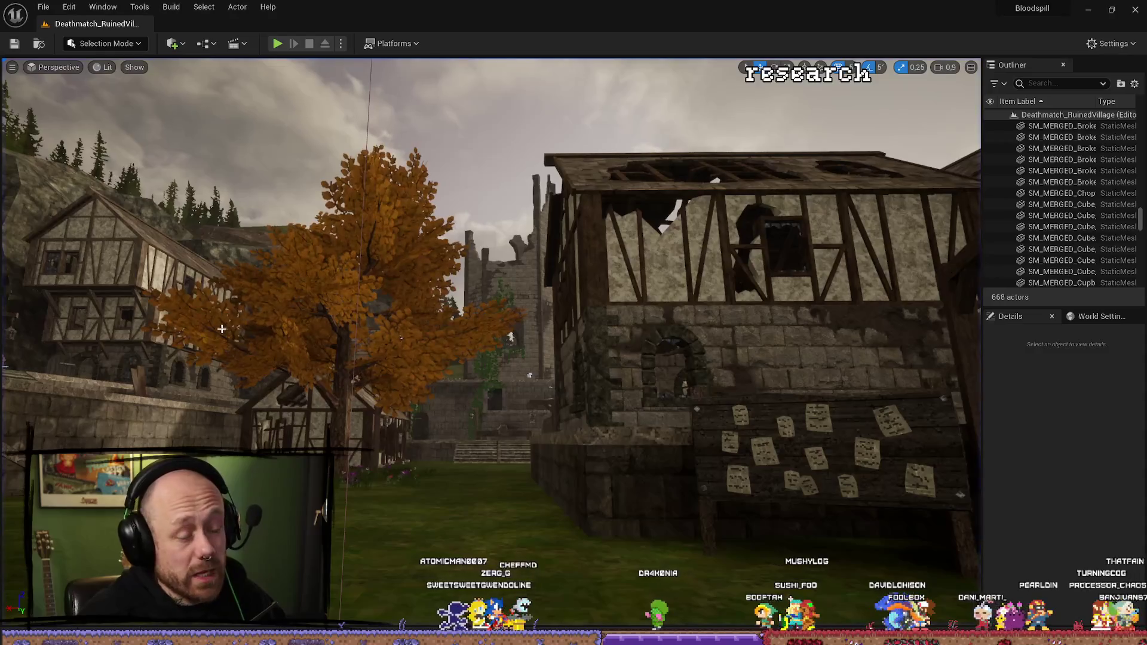
key(ctrl+space)
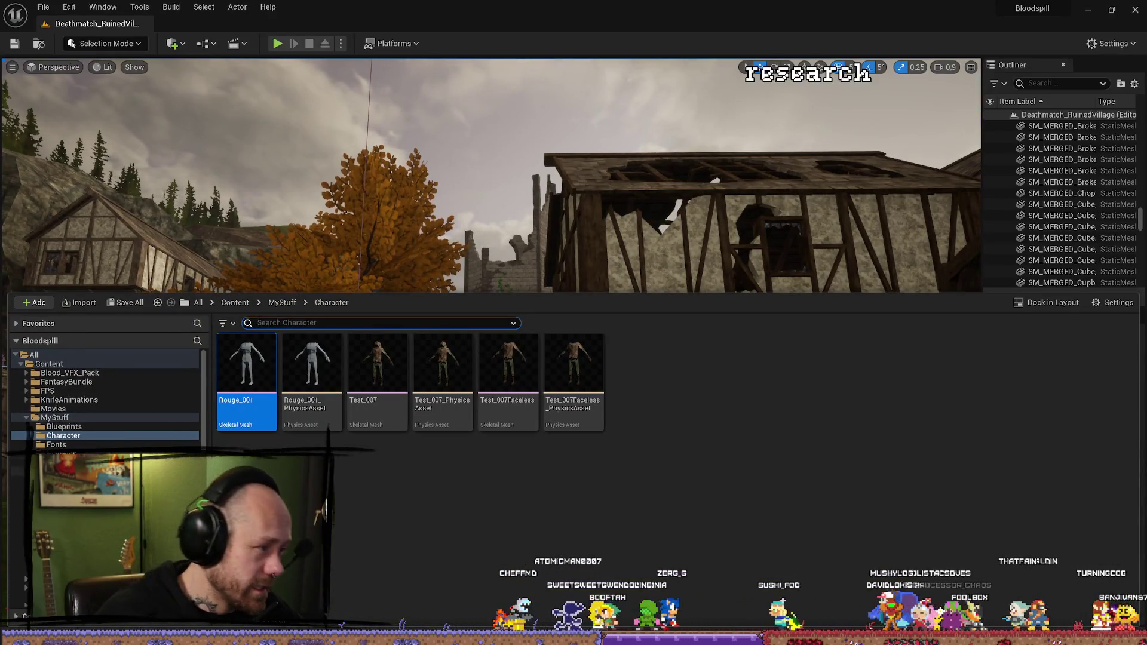
Step: Move MeshFP forward to X location 12.973241, then save and close BP_PlayerCharacter
key(alt+Tab)
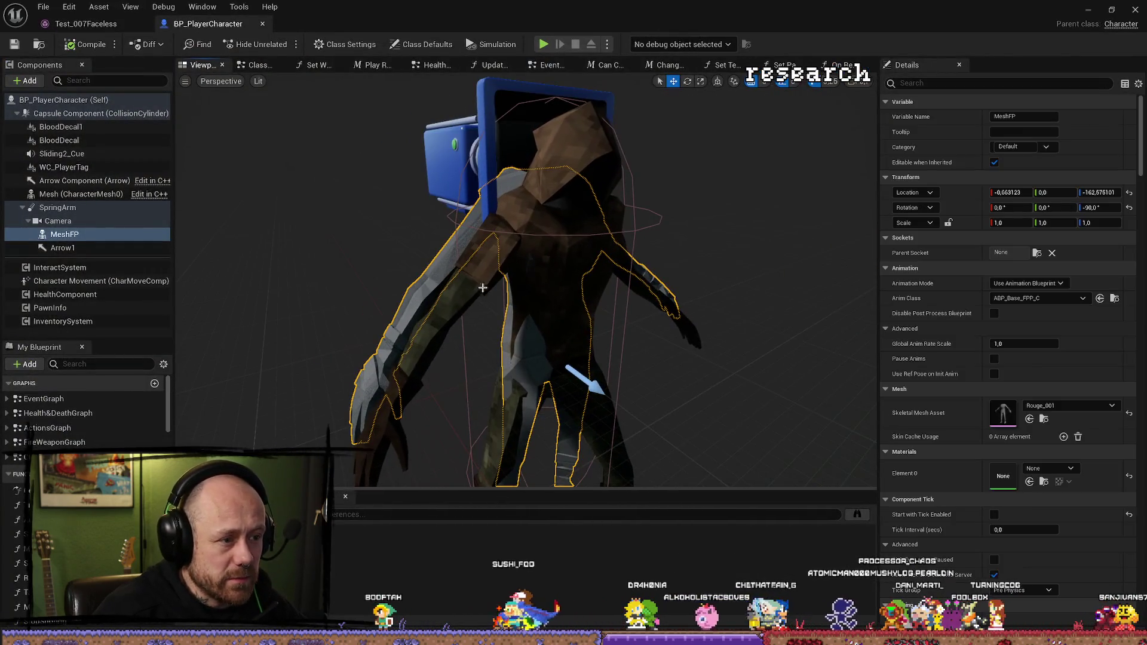
scroll(475, 293, down, 6)
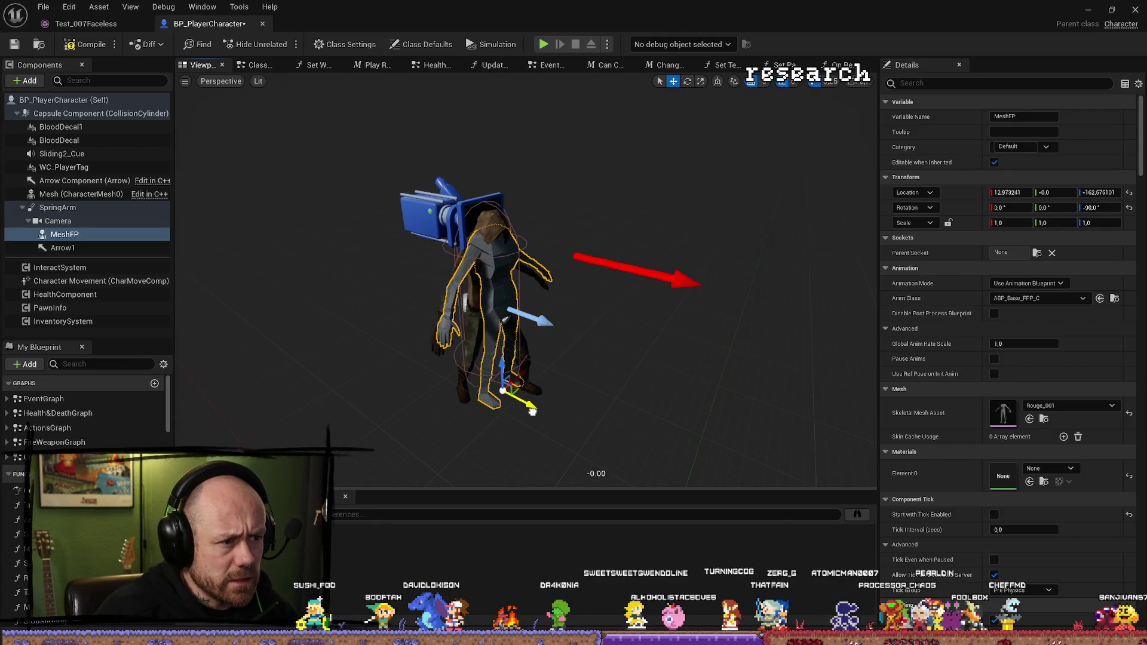
key(ctrl+s)
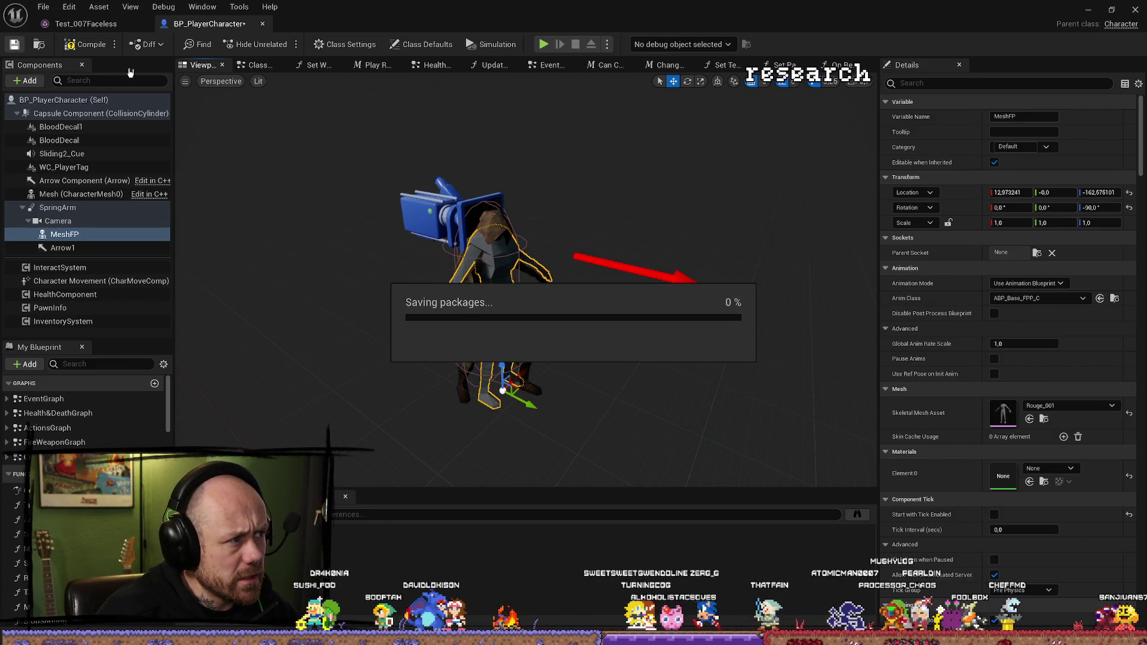
click(1088, 12)
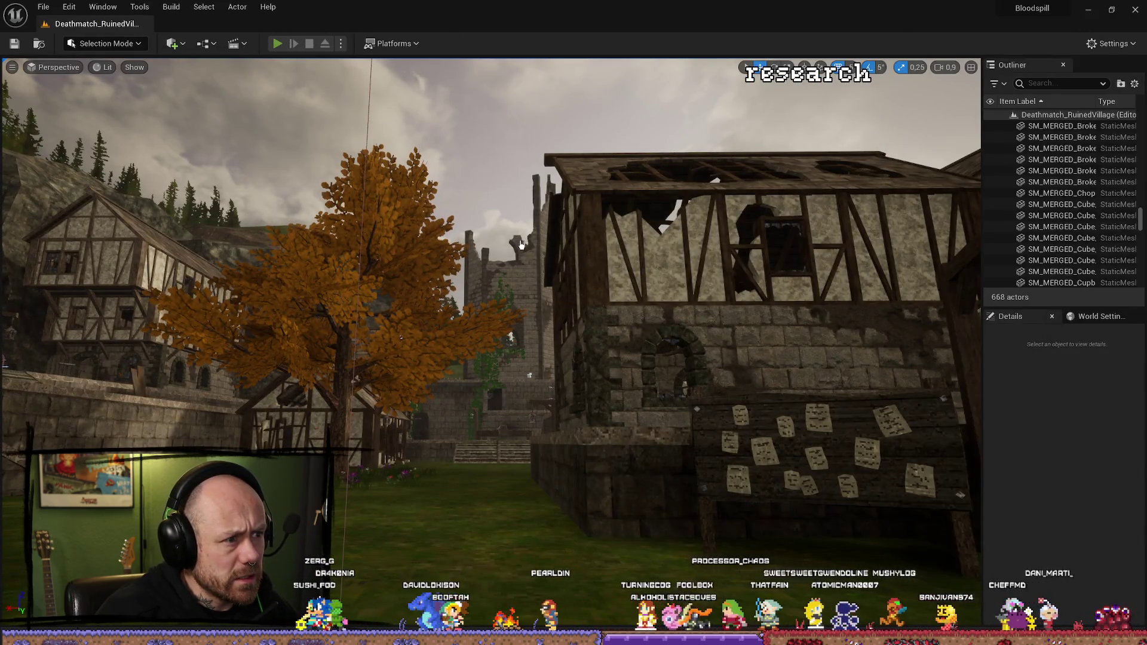
key(alt+p)
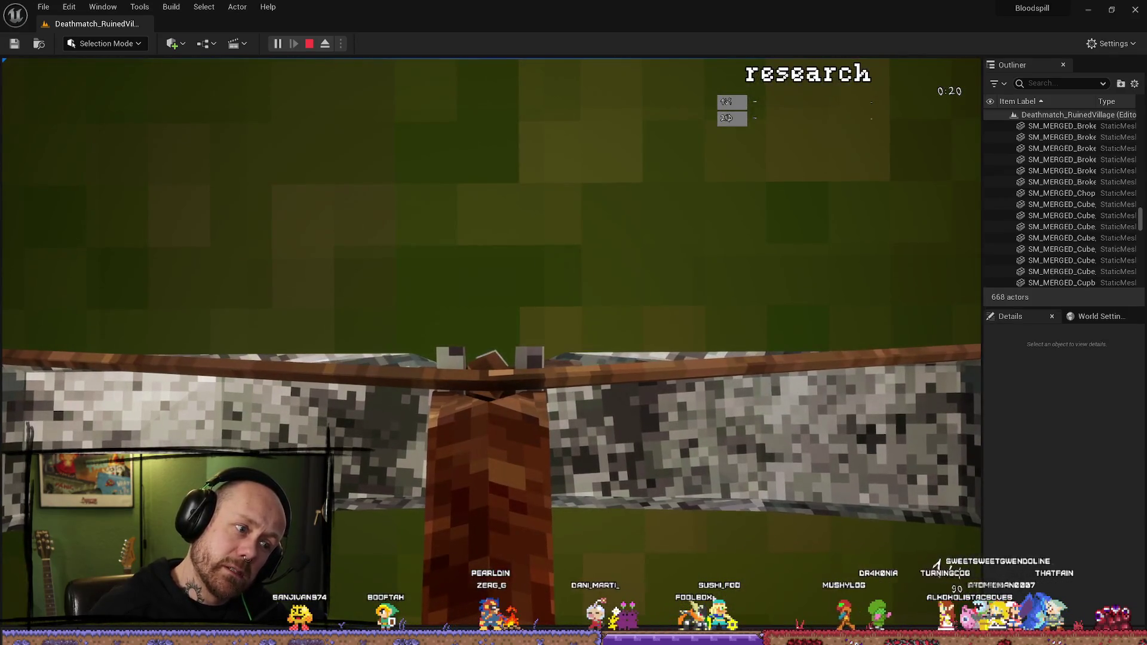
Step: Attack twice with the held crossbow in first person, then end the play session
click(491, 342)
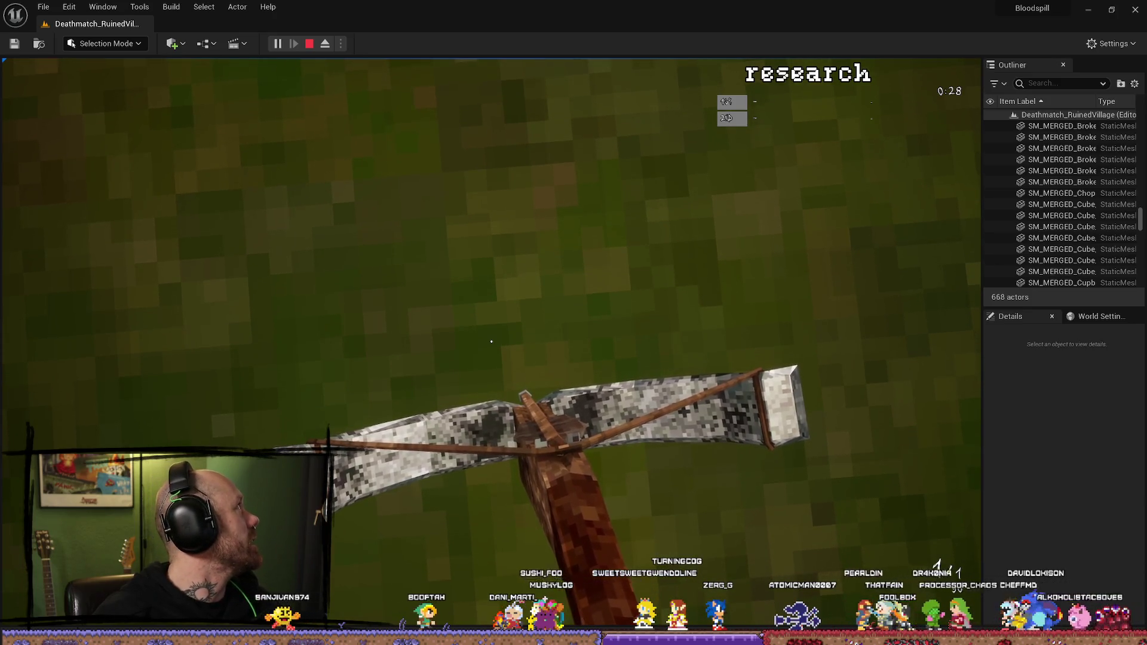
click(491, 341)
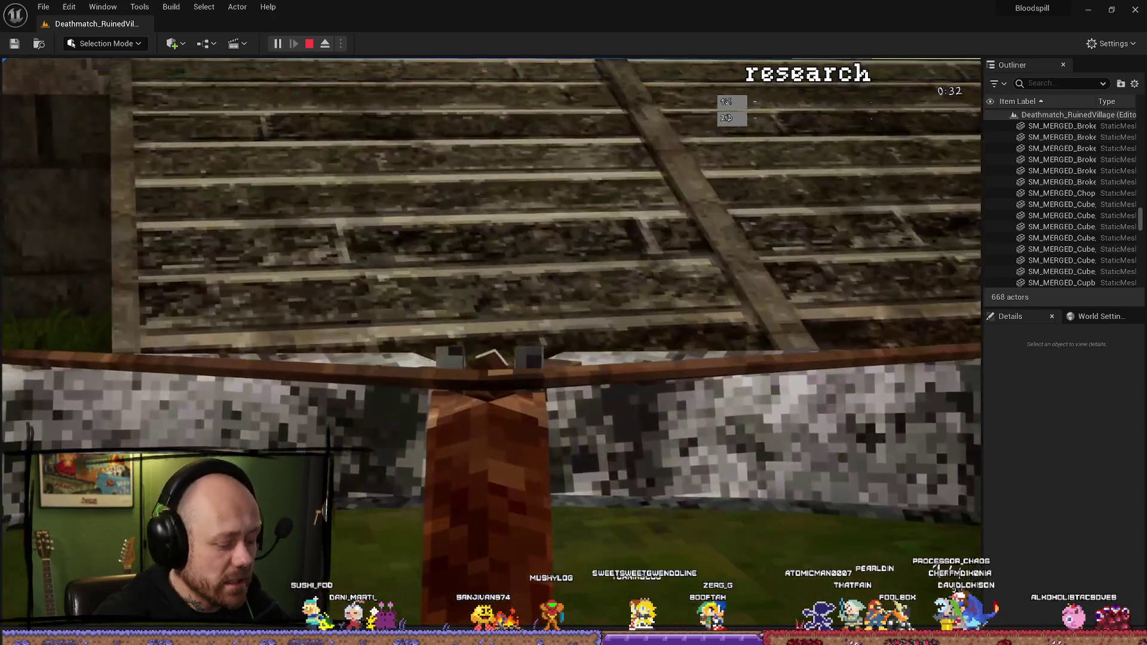
key(shift+F1)
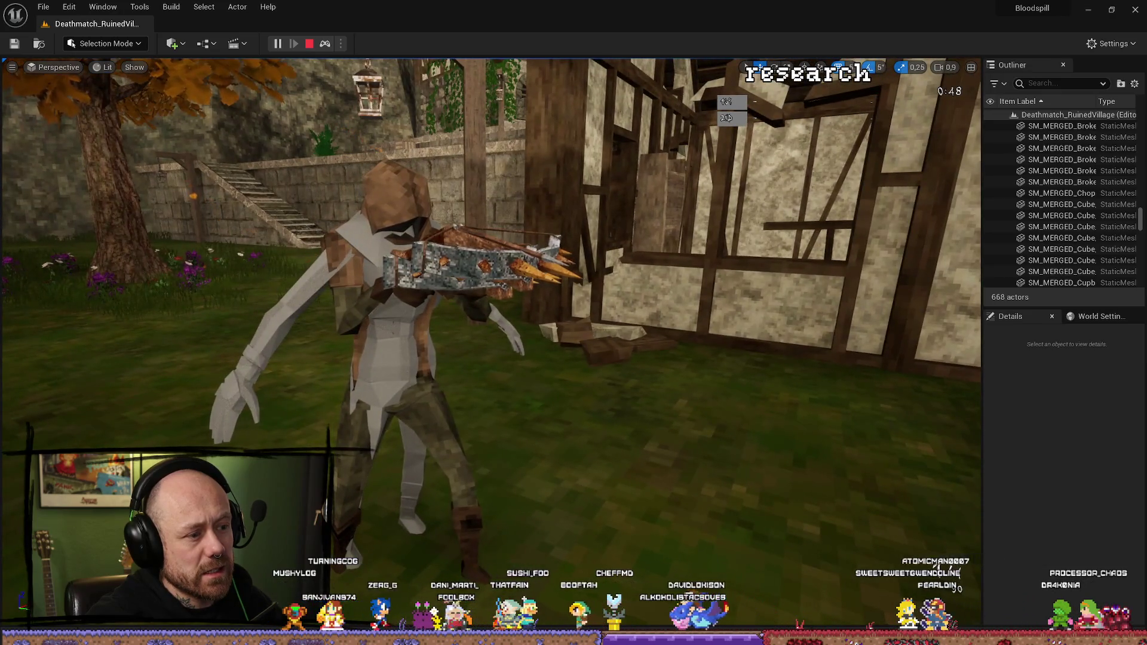
key(Escape)
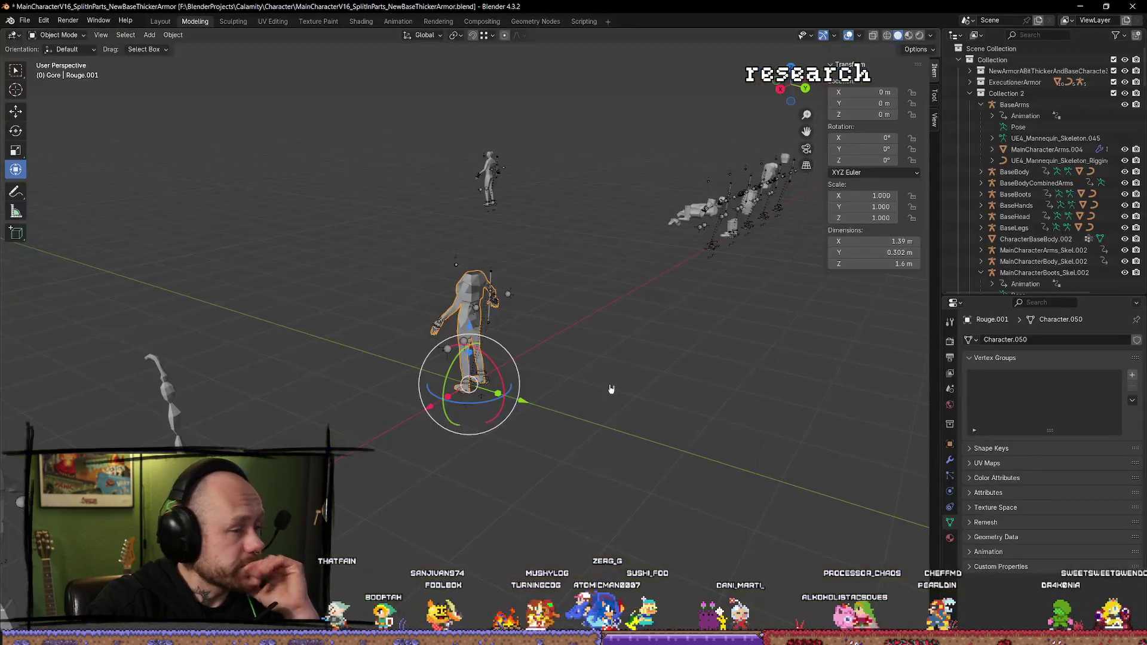
Step: Close Blender without saving the Rouge.001 changes
click(612, 389)
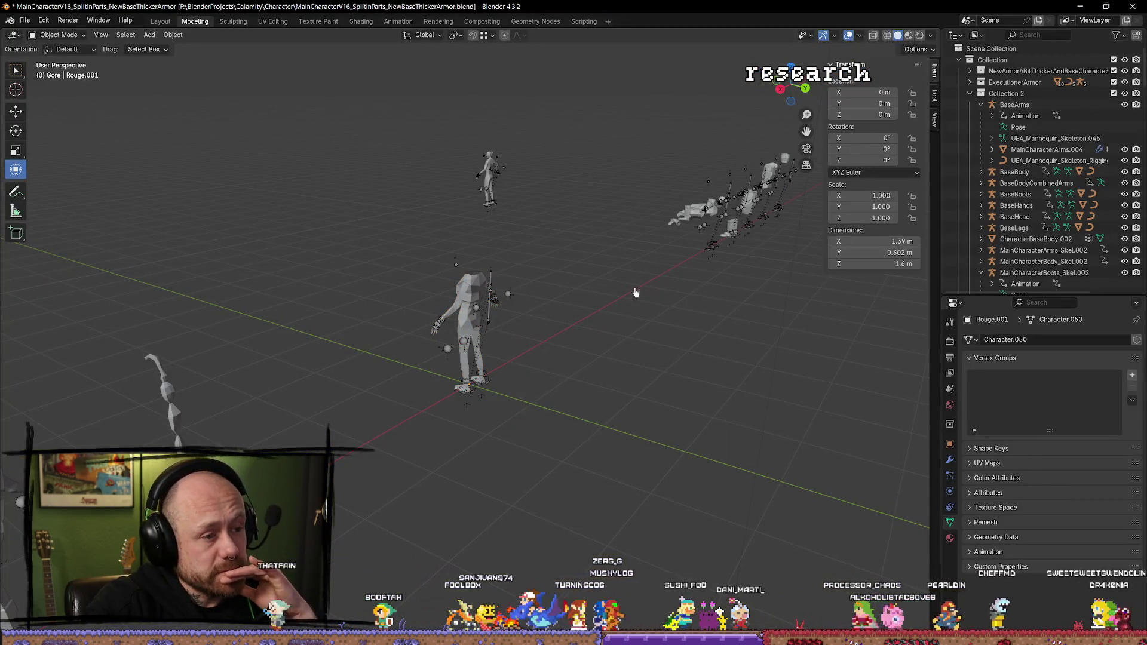
click(1131, 5)
click(607, 352)
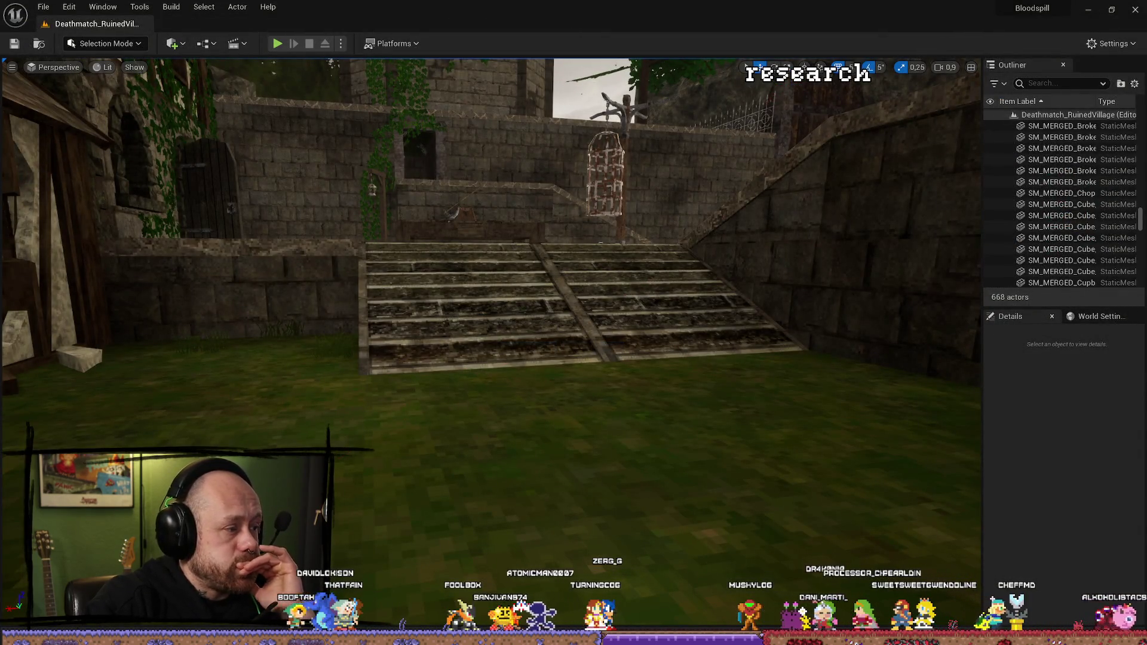
Step: Set BP_PlayerCharacter's MeshFP skeletal mesh asset back to Test_007Faceless
drag(368, 468, 384, 466)
key(ctrl+space)
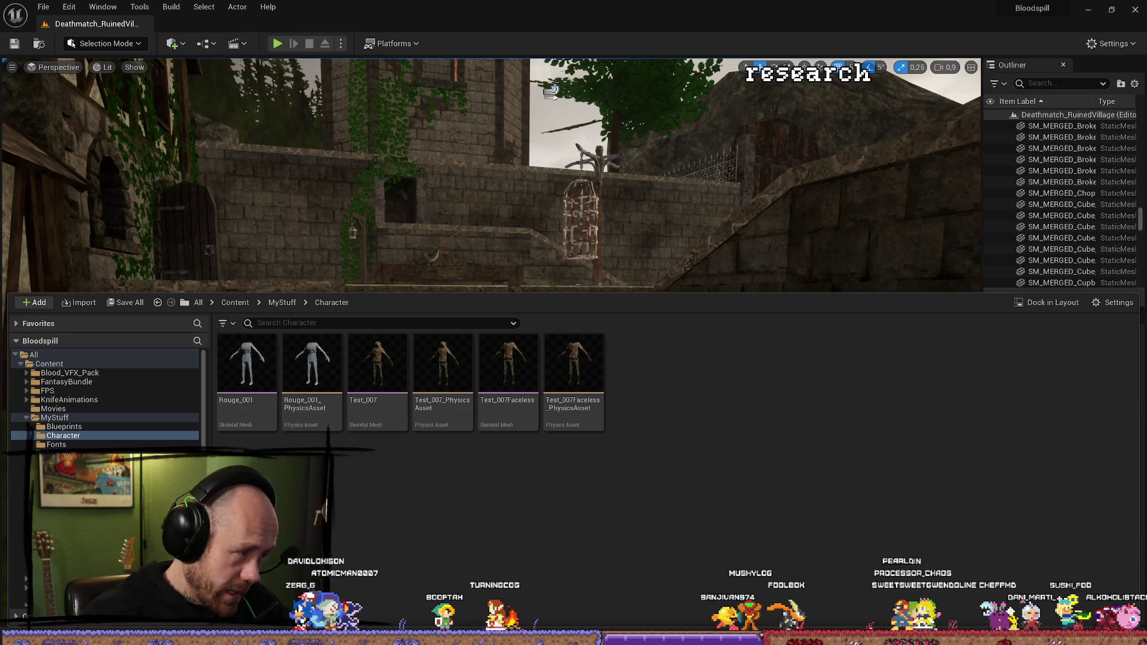
key(alt+Tab)
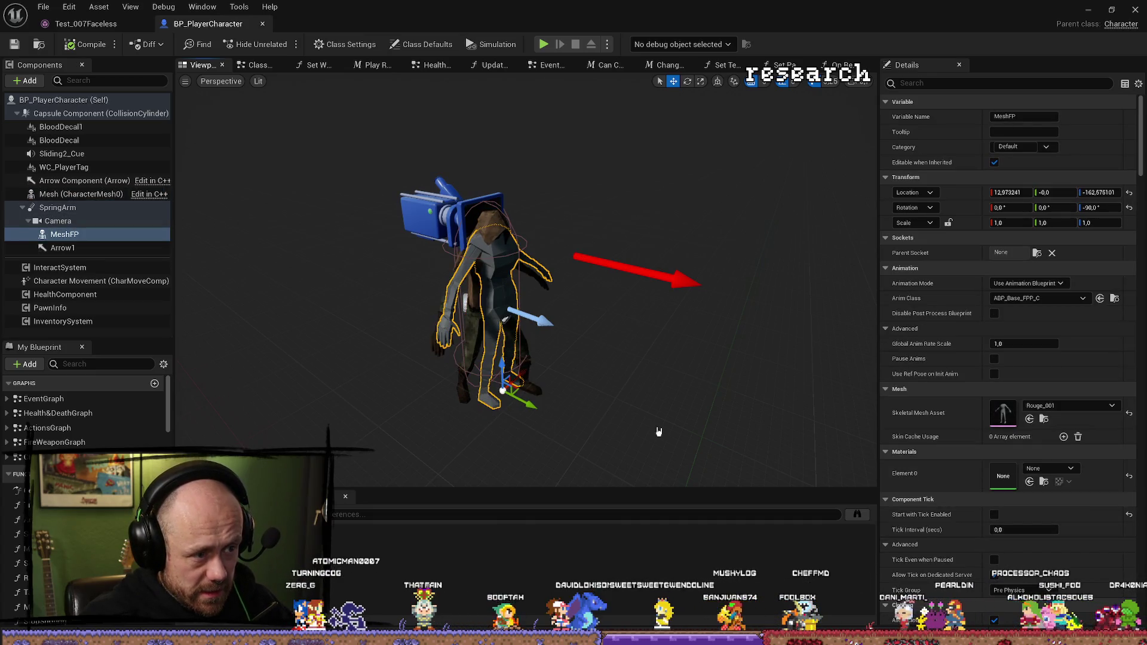
click(1056, 406)
click(1045, 420)
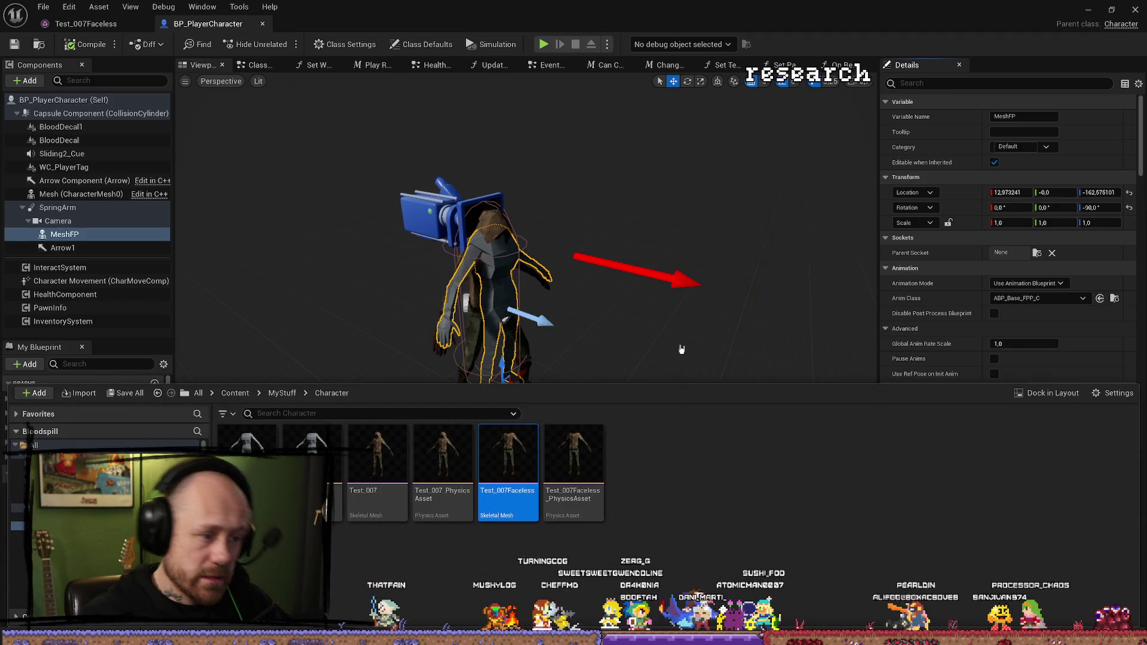
click(675, 349)
click(1045, 419)
click(1033, 426)
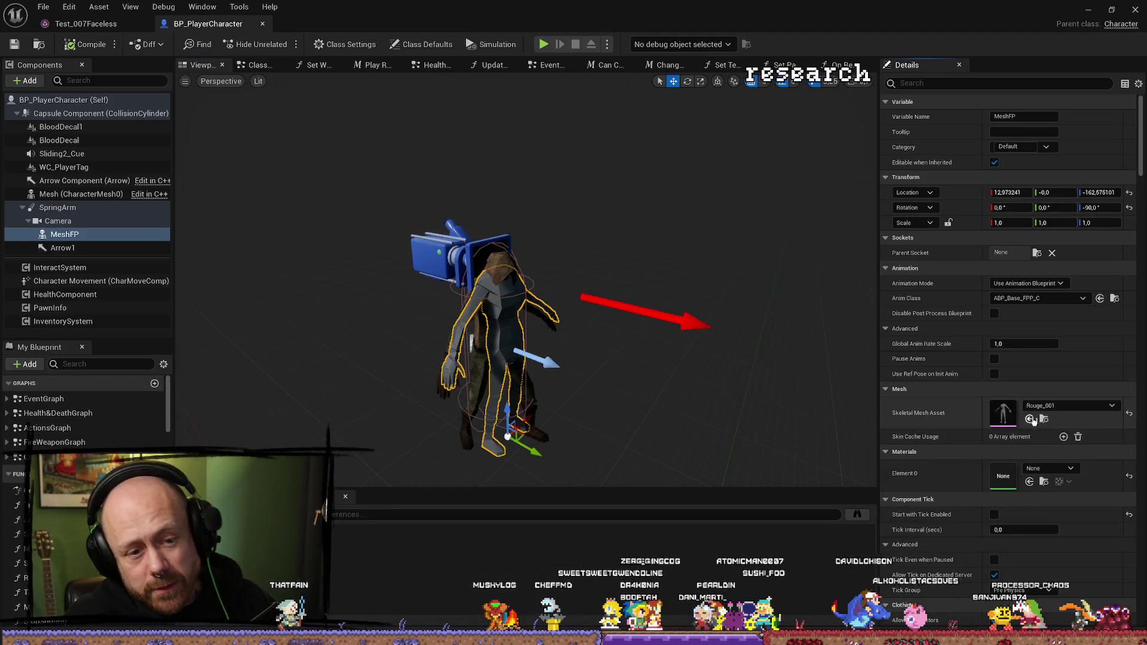
click(1030, 419)
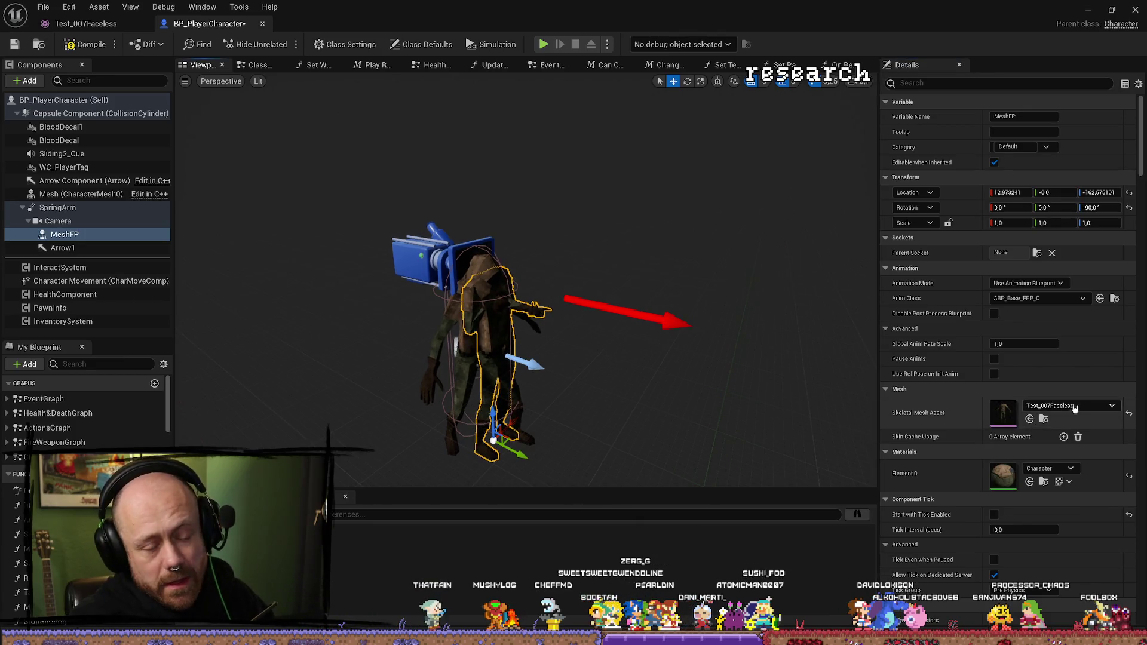
click(1044, 419)
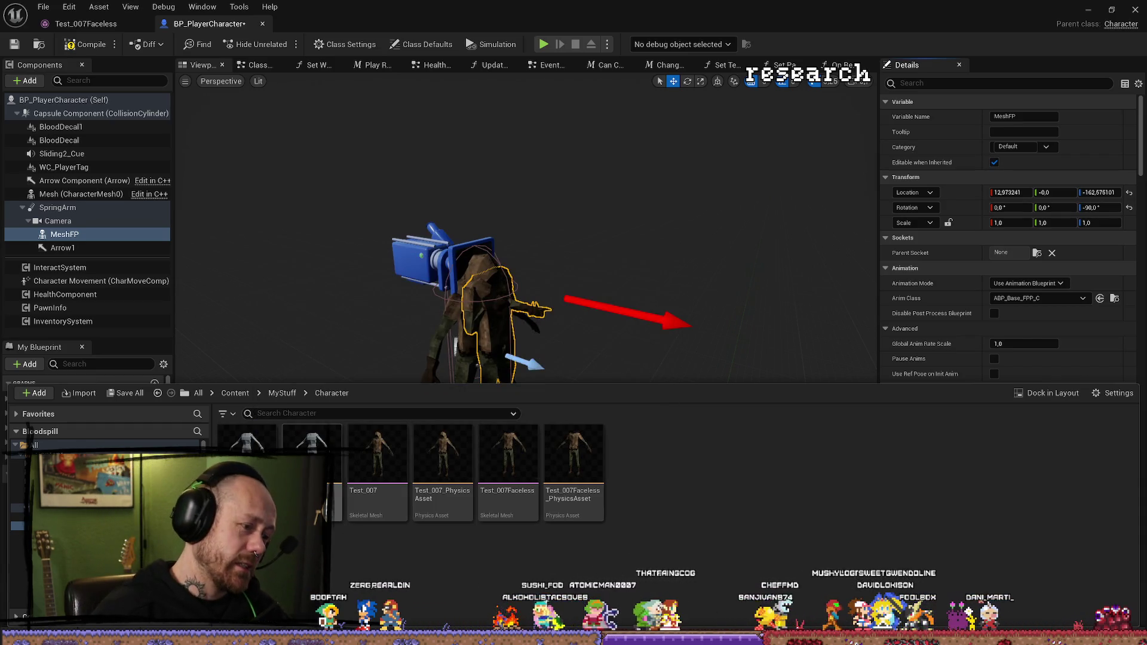
Step: Force-delete the Rouge_001 mesh and its physics asset from the Character folder
right_click(311, 446)
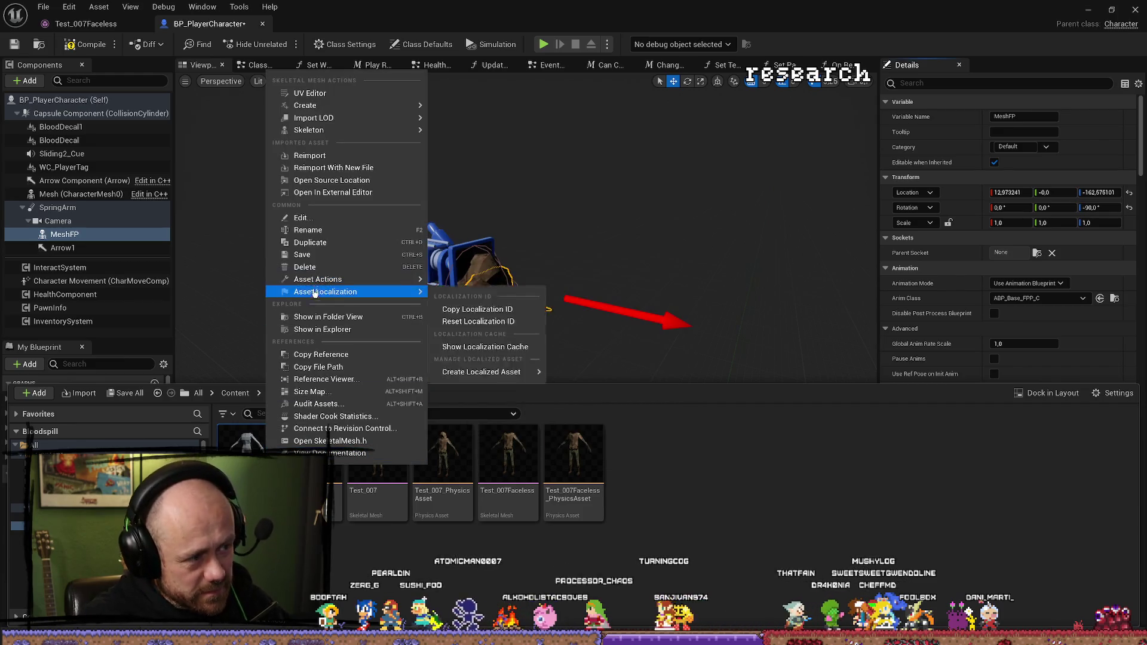
drag(247, 455, 342, 493)
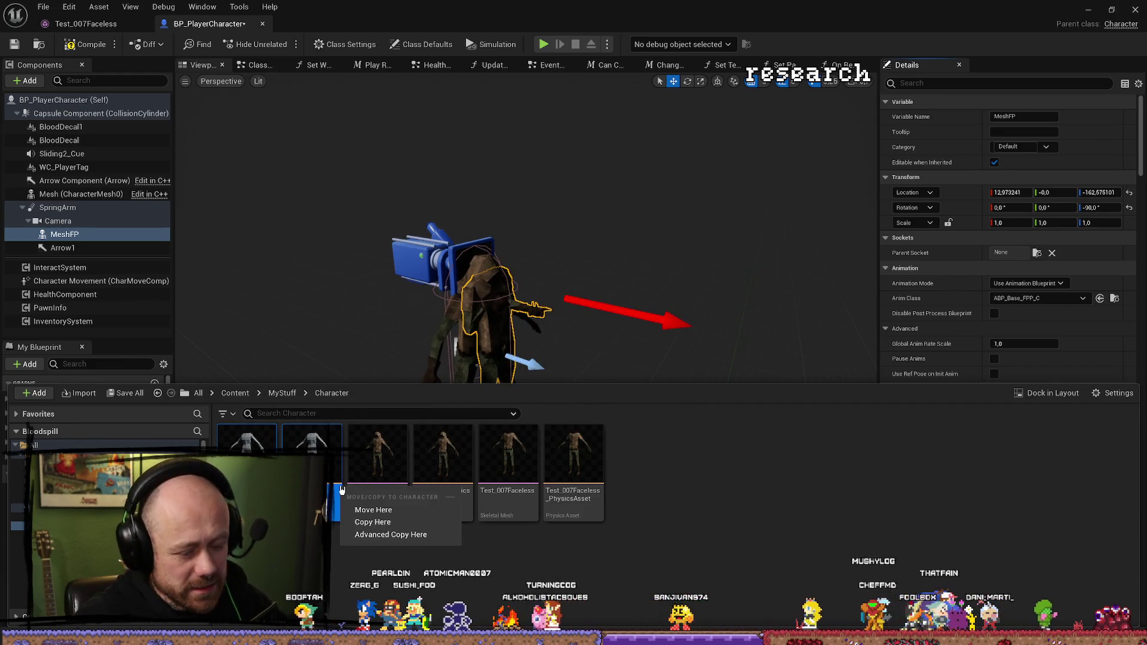
click(389, 534)
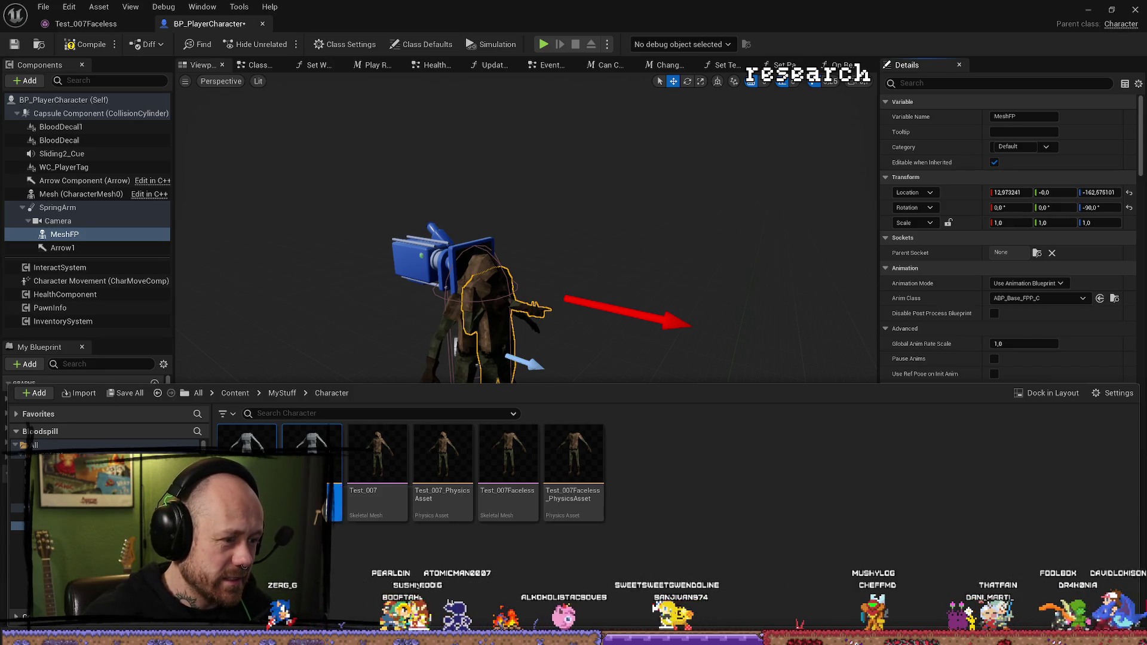
right_click(311, 454)
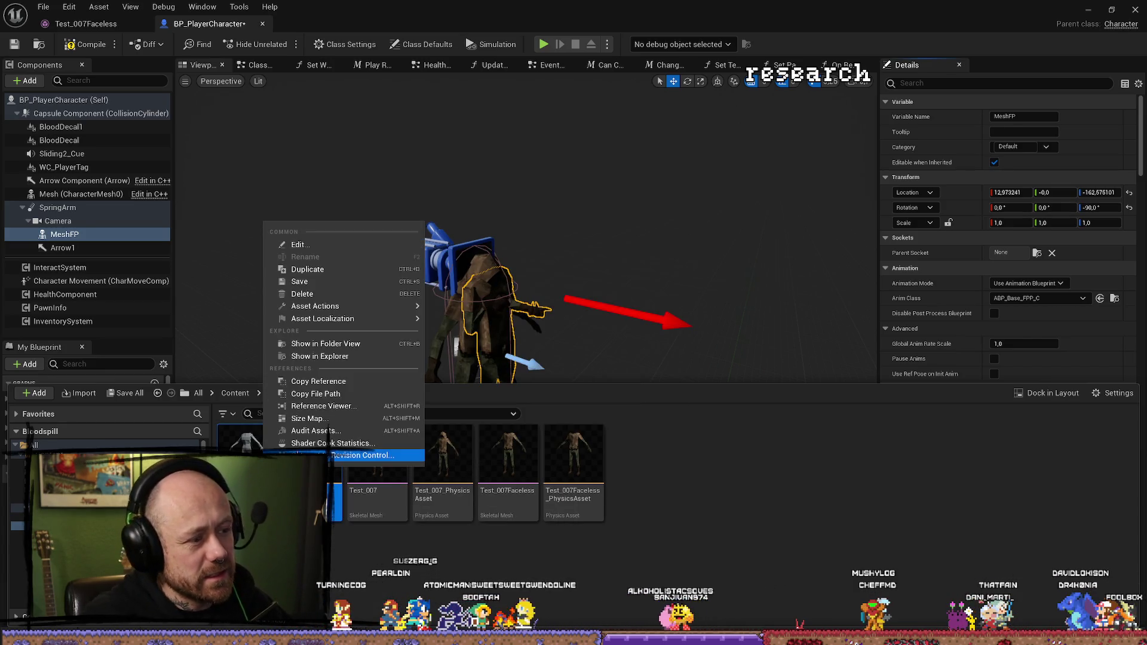
click(302, 293)
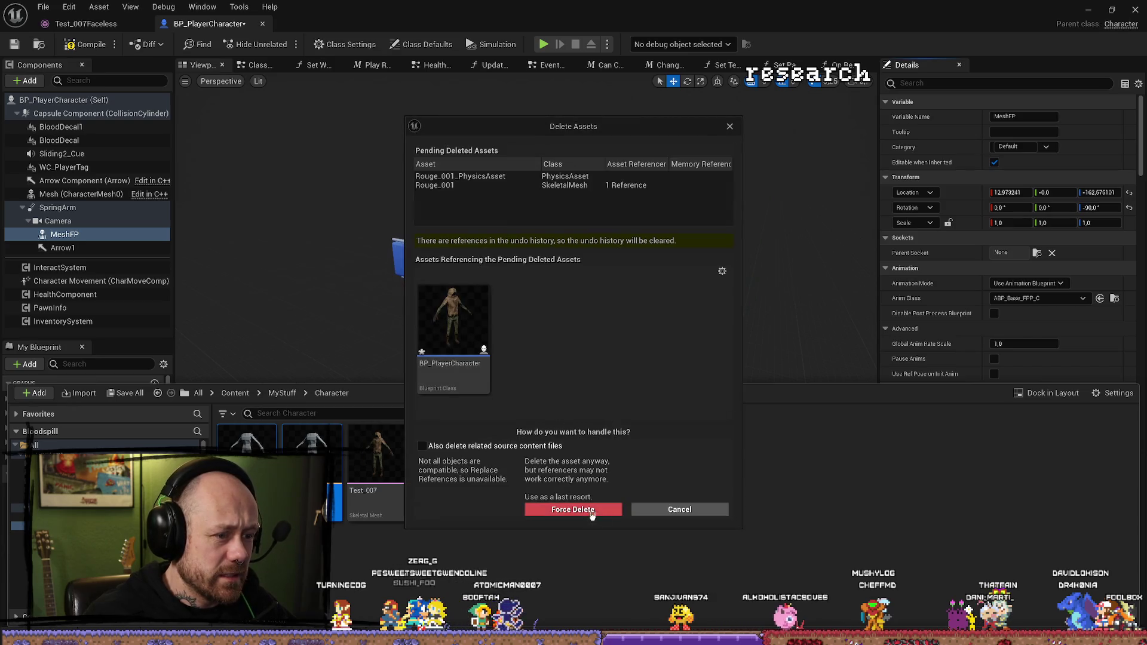
click(572, 509)
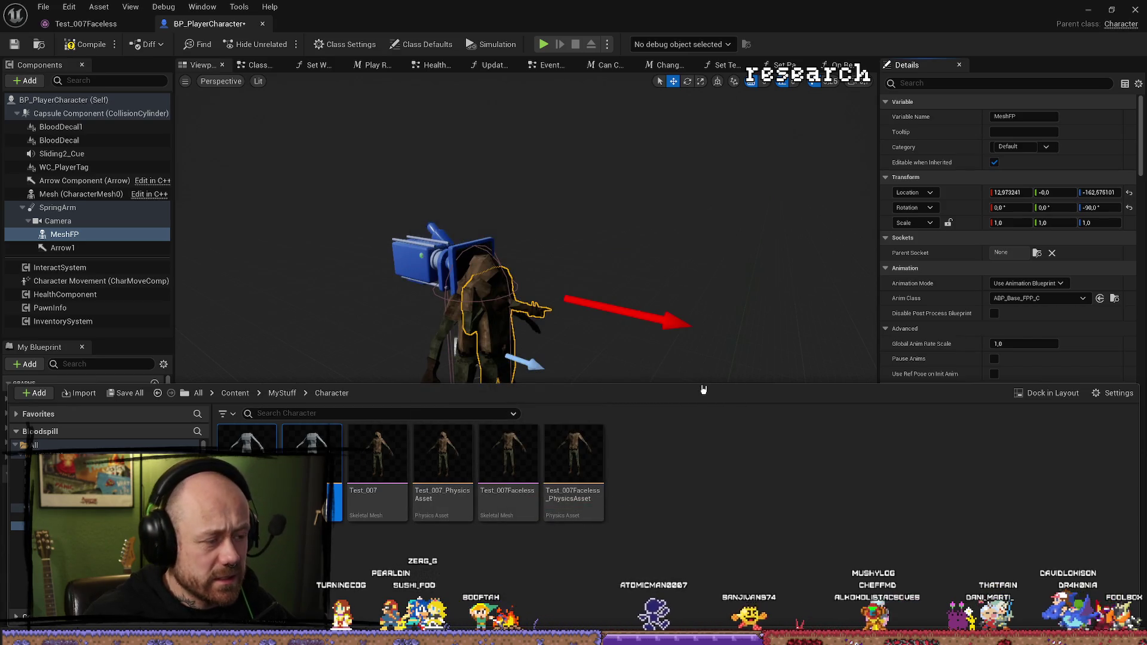
right_click(260, 454)
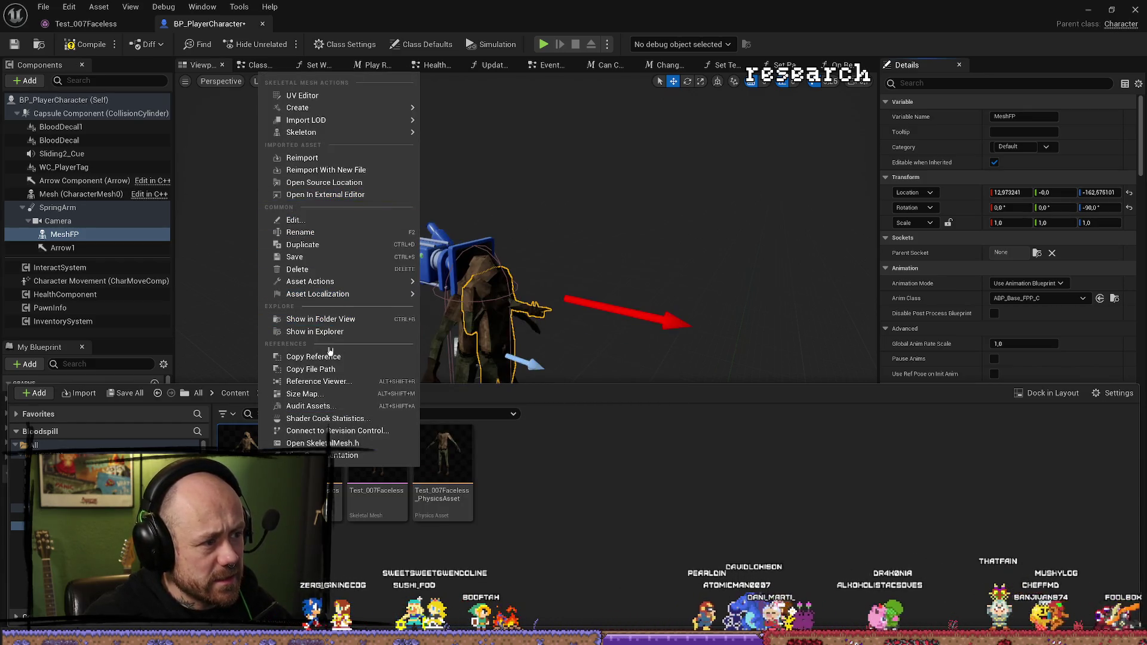
Step: Reveal the Character folder in File Explorer and delete Rouge.001.fbx
mouse_move(323, 289)
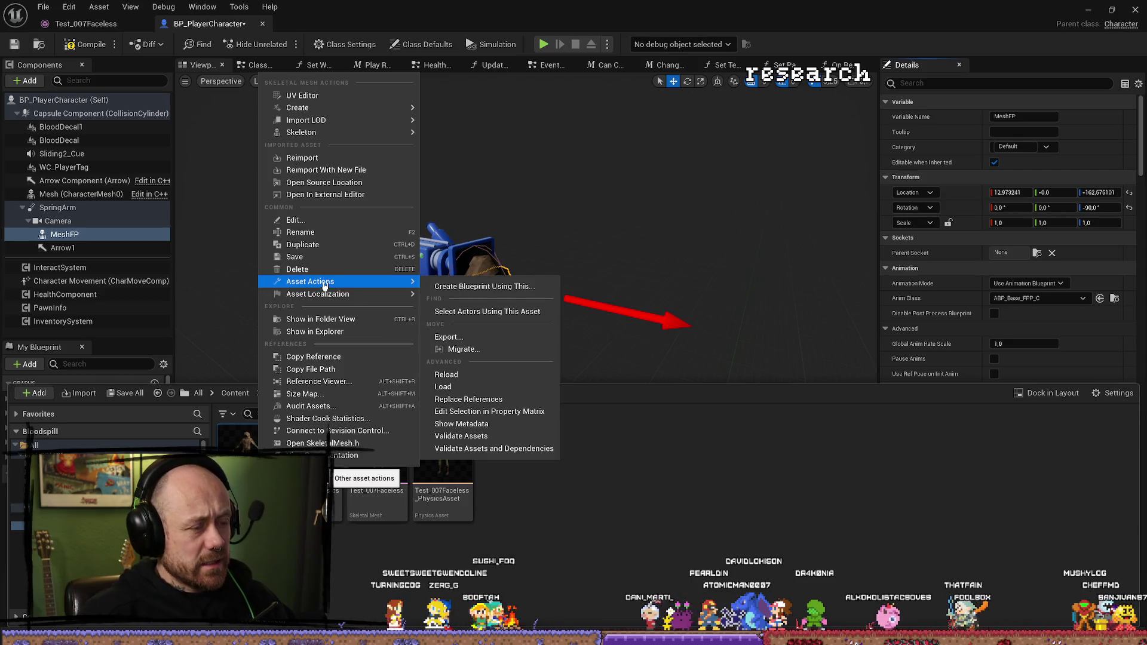
click(321, 332)
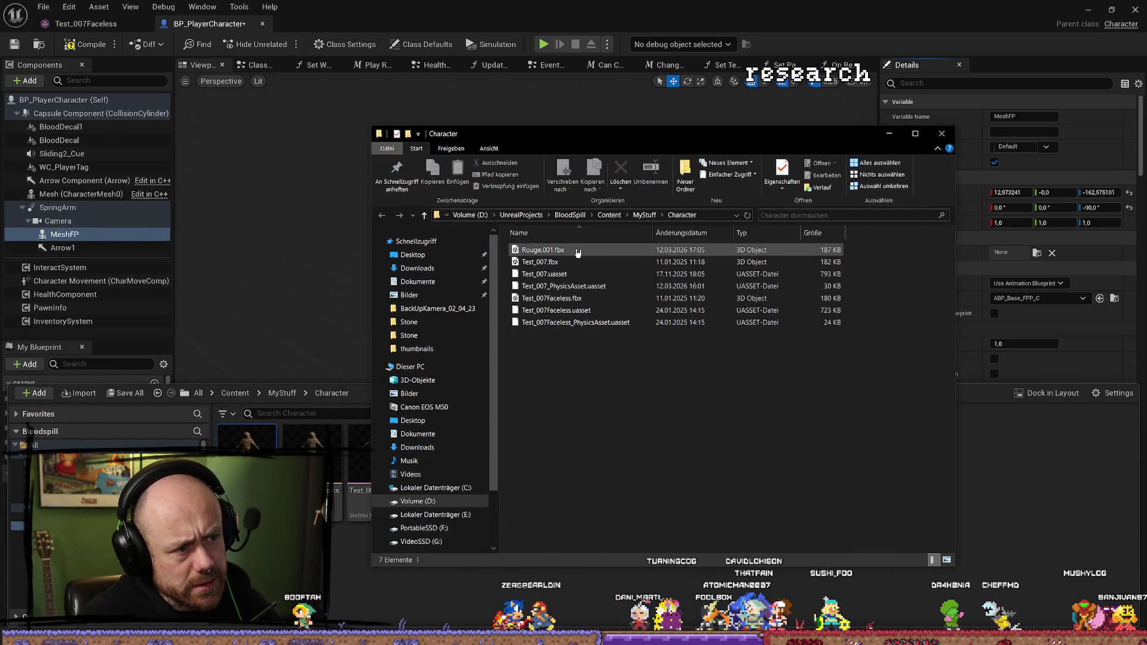
click(591, 249)
key(Delete)
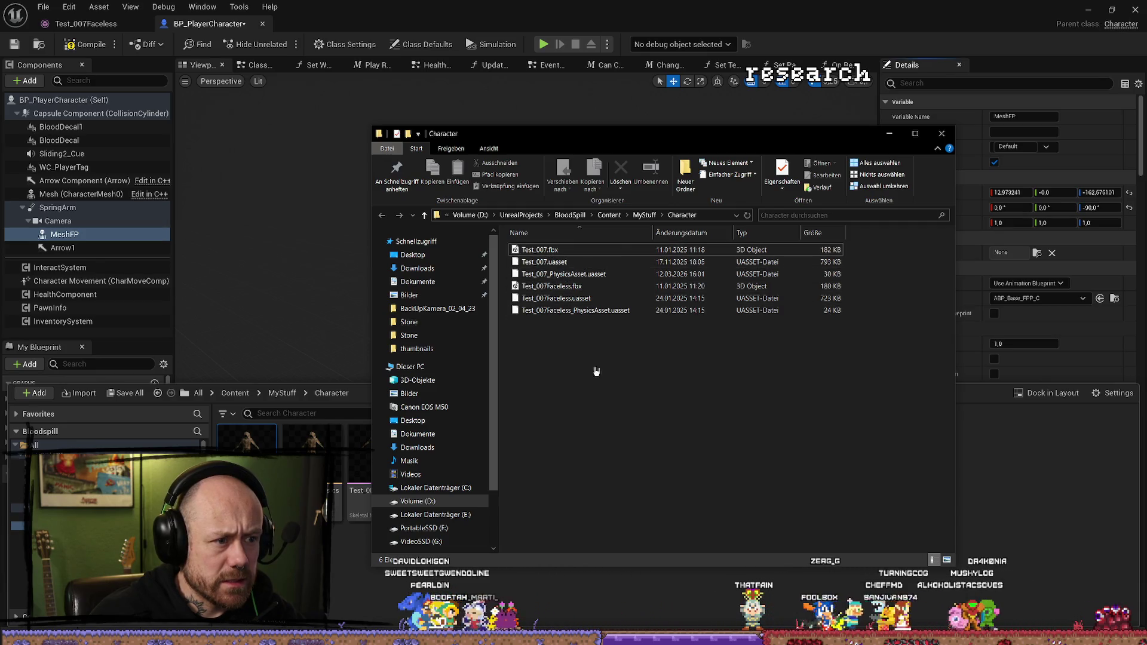
Step: Compile BP_PlayerCharacter and close its blueprint tab
click(264, 135)
click(68, 44)
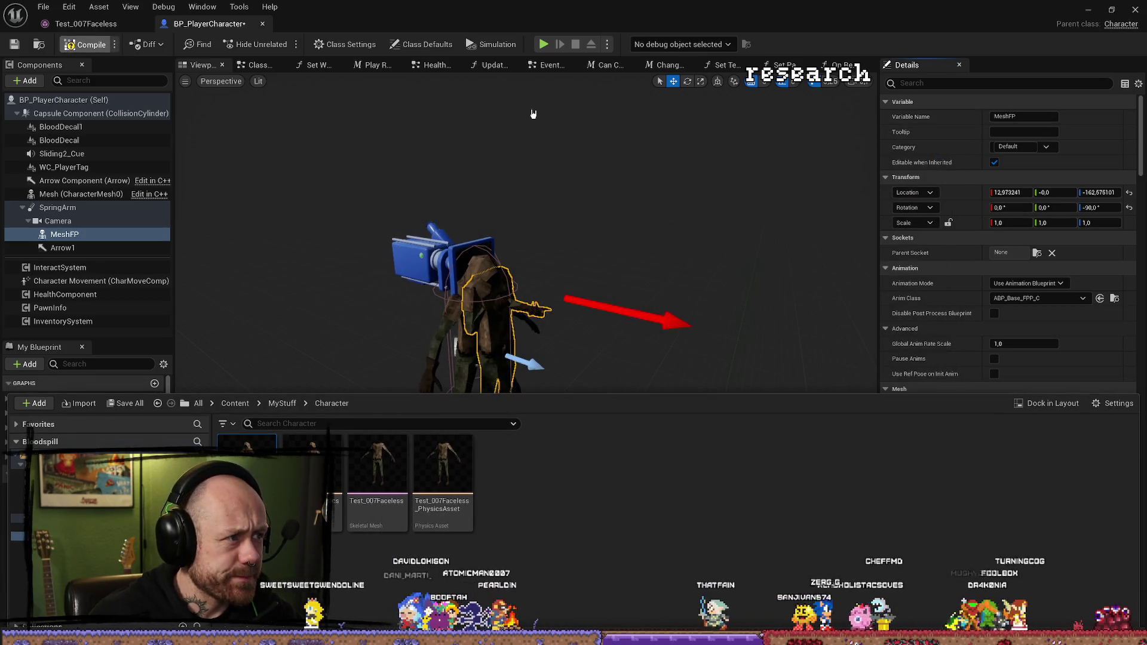
click(1137, 8)
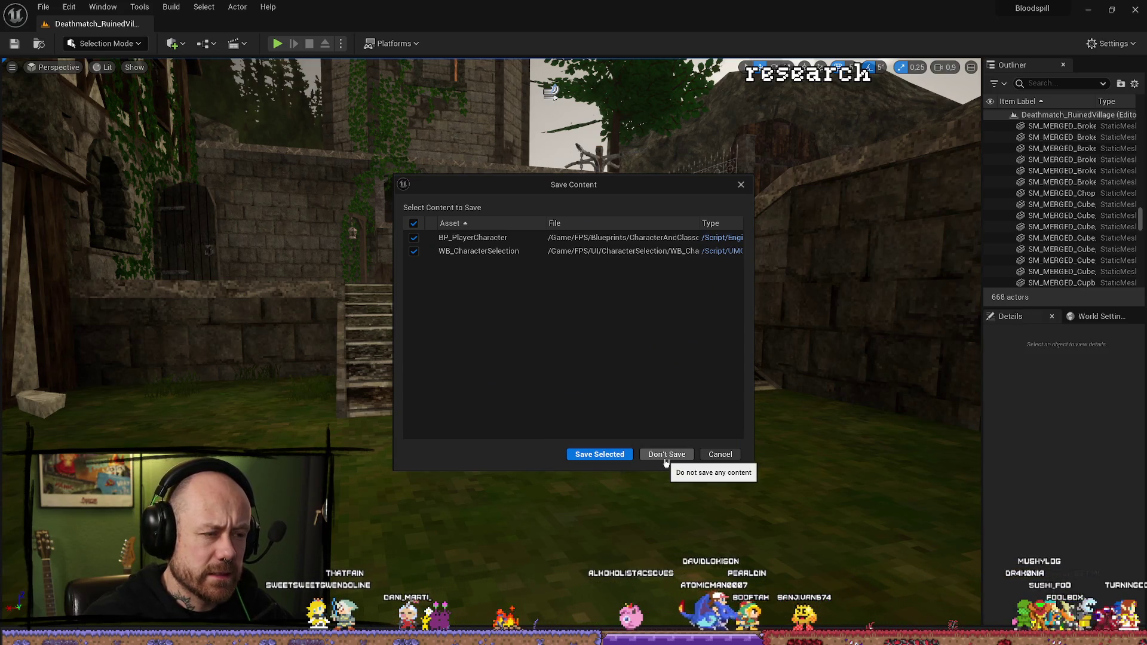
Step: Quit Unreal with Don't Save, discarding the BP_PlayerCharacter and WB_CharacterSelection changes
click(666, 456)
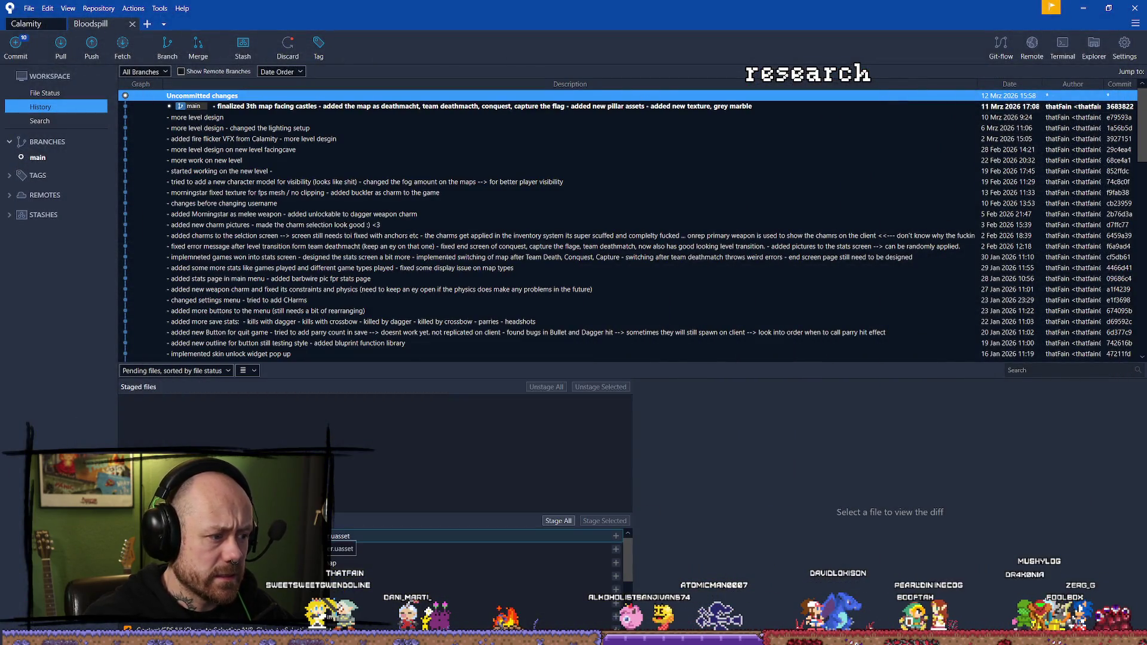
Step: Review the uncommitted diff of BP_PlayerCharacter.uasset in Sourcetree's unstaged files
click(338, 538)
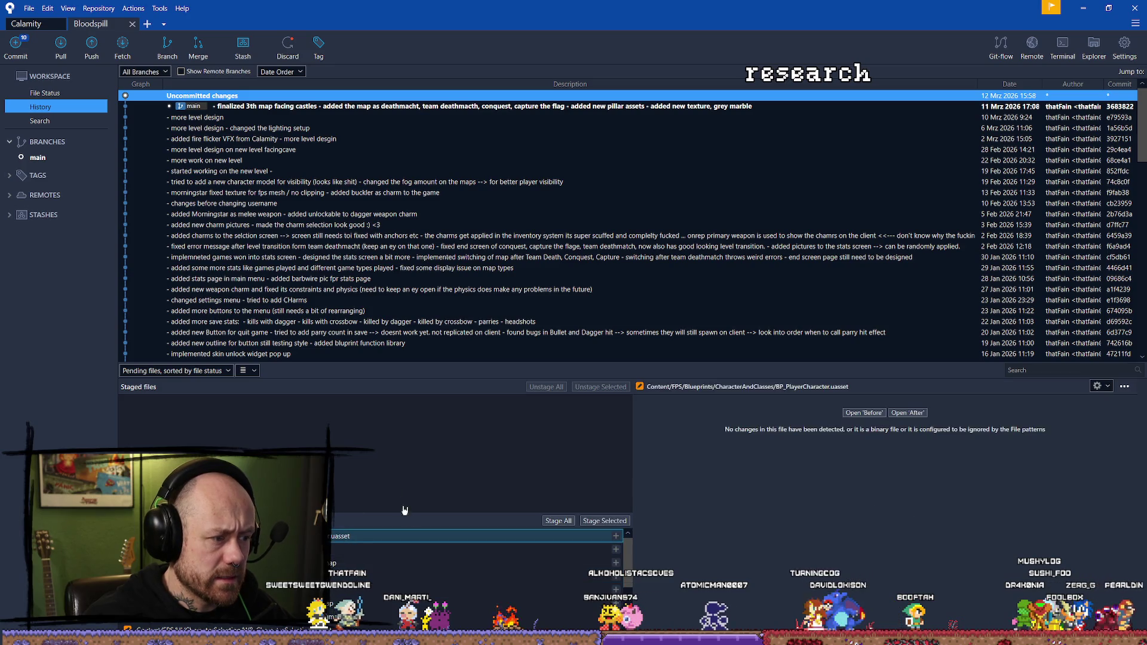
scroll(380, 619, down, 1)
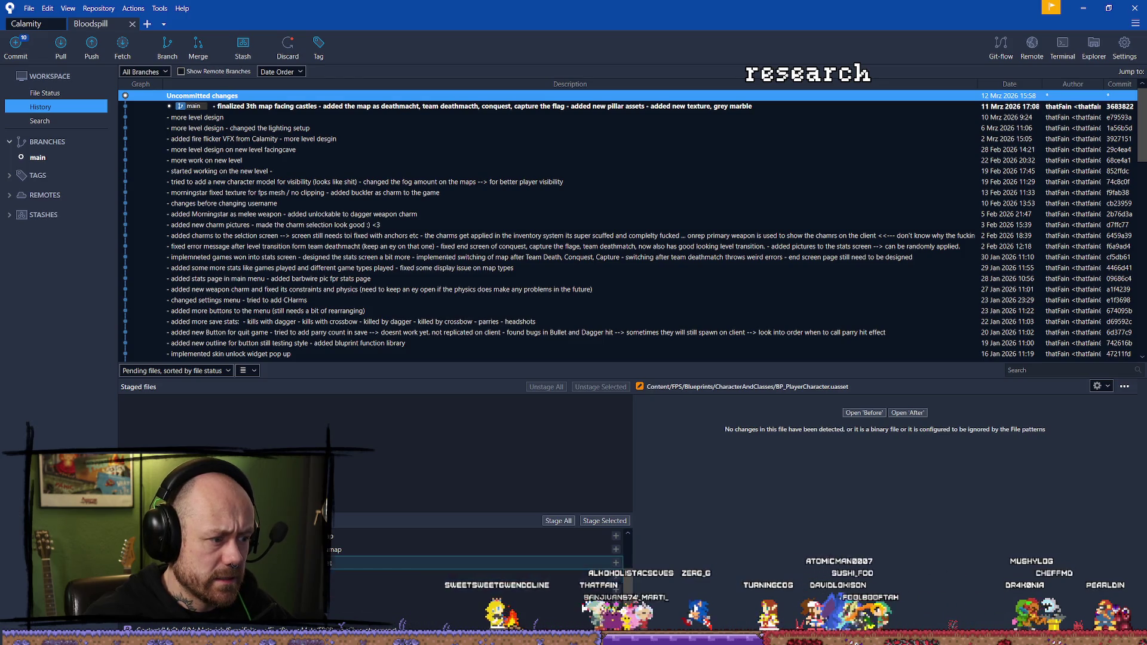
scroll(406, 569, up, 2)
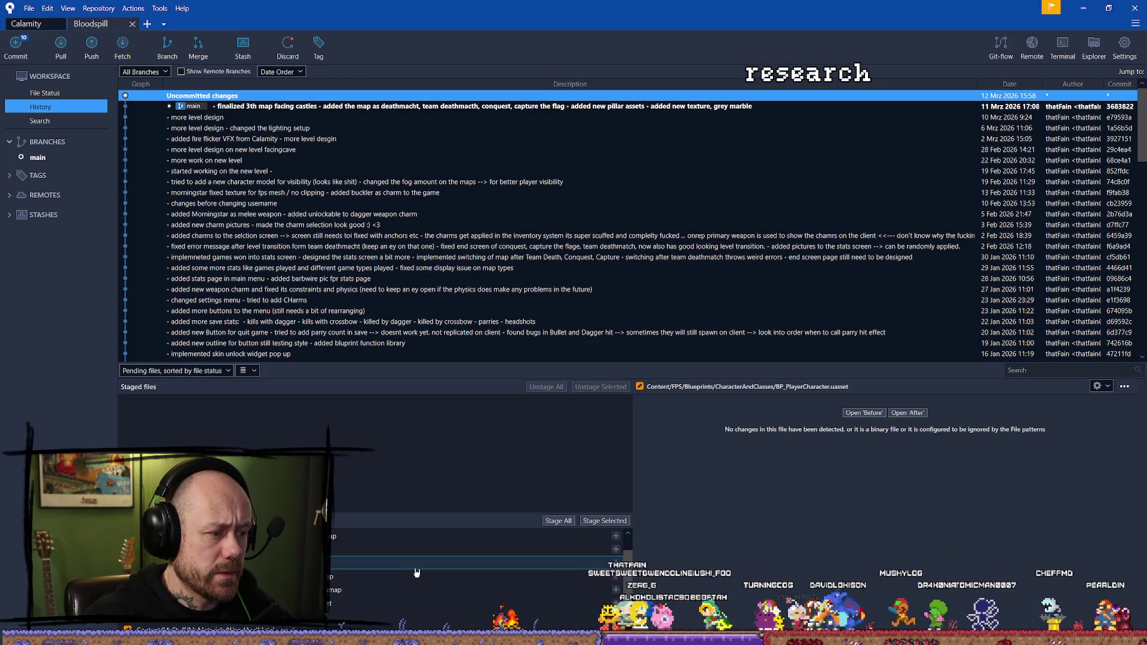
scroll(412, 590, up, 2)
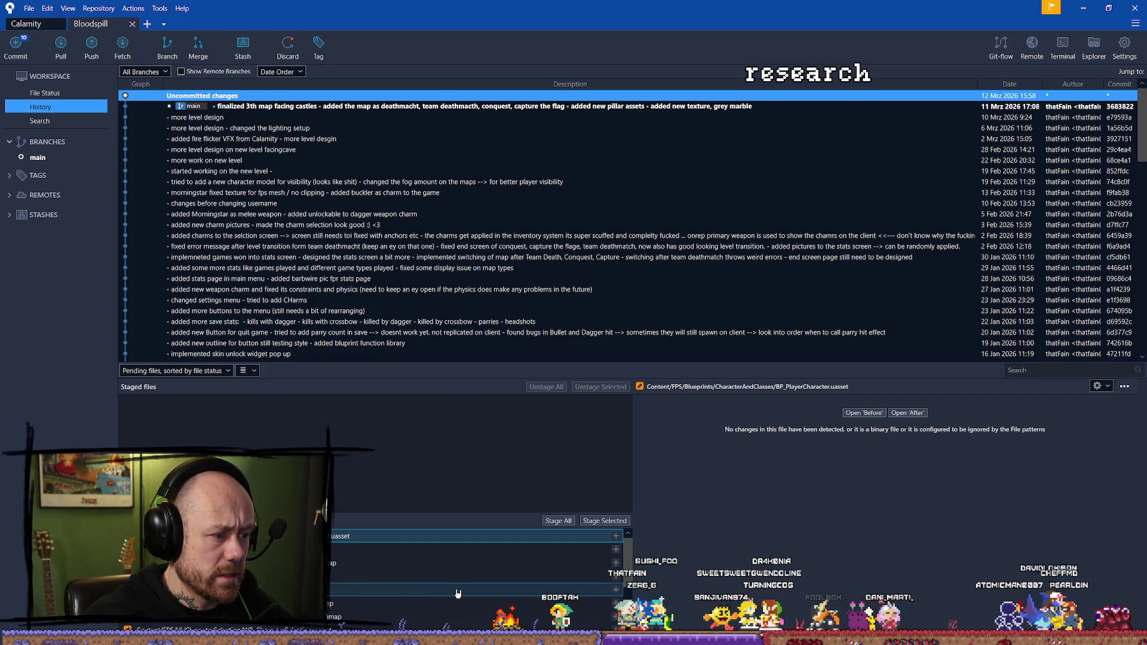
scroll(466, 597, down, 2)
scroll(419, 573, up, 2)
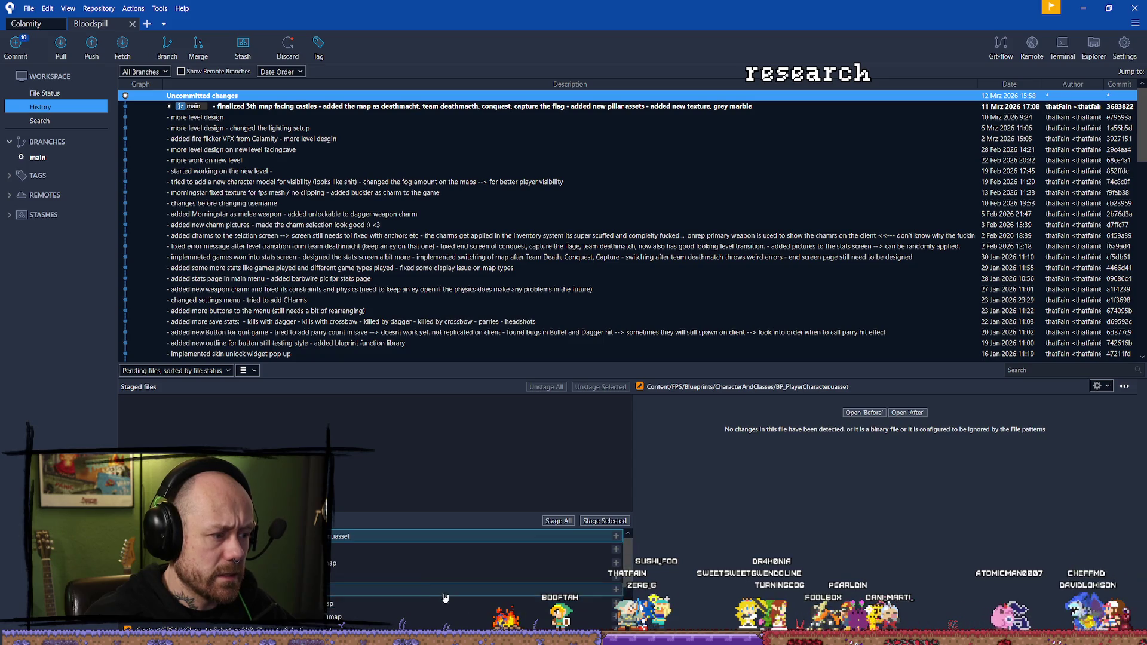
Step: Revert BP_PlayerCharacter.uasset to discard its changes, then relaunch Bloodspill from the Epic Games launcher
click(332, 548)
click(333, 536)
right_click(333, 535)
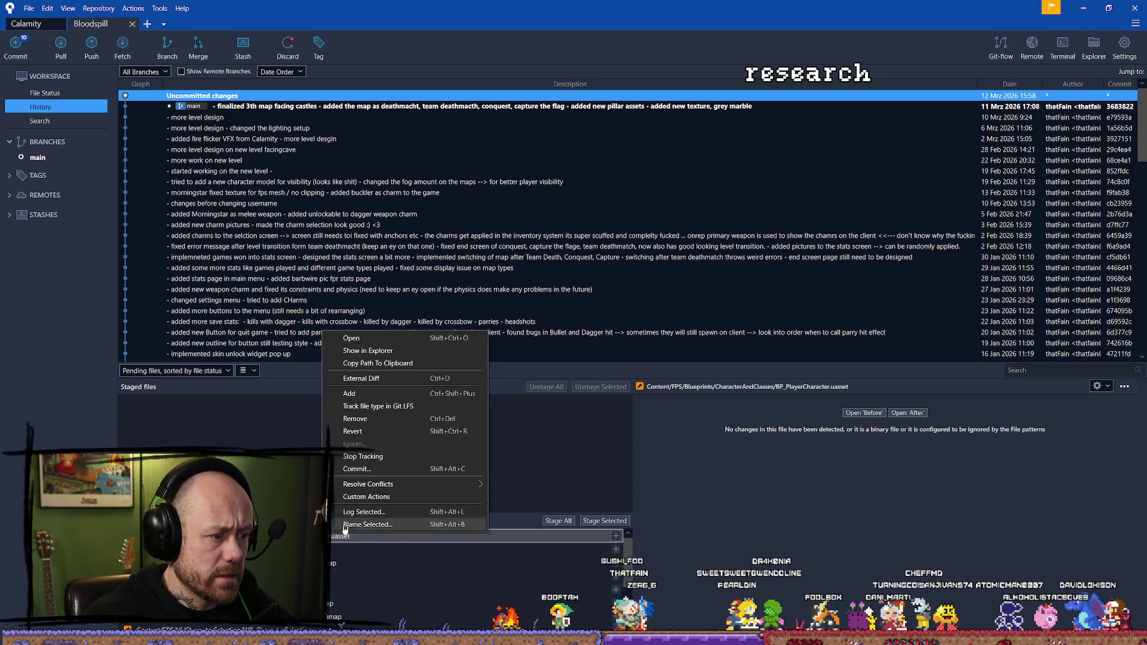
click(377, 432)
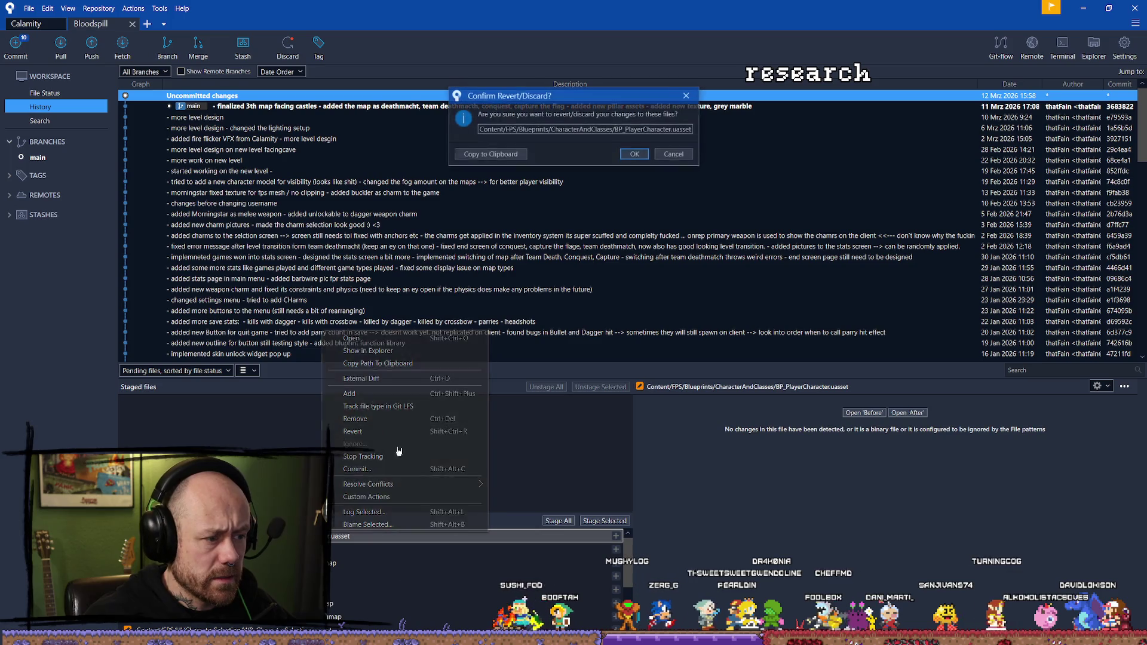
click(627, 154)
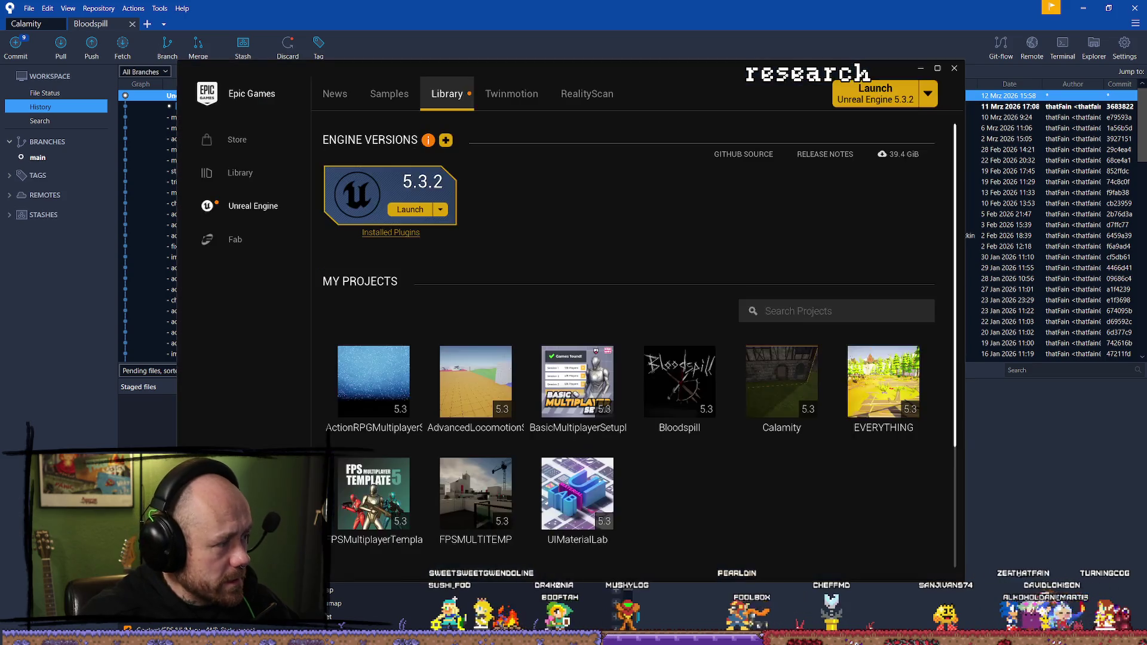
double_click(698, 398)
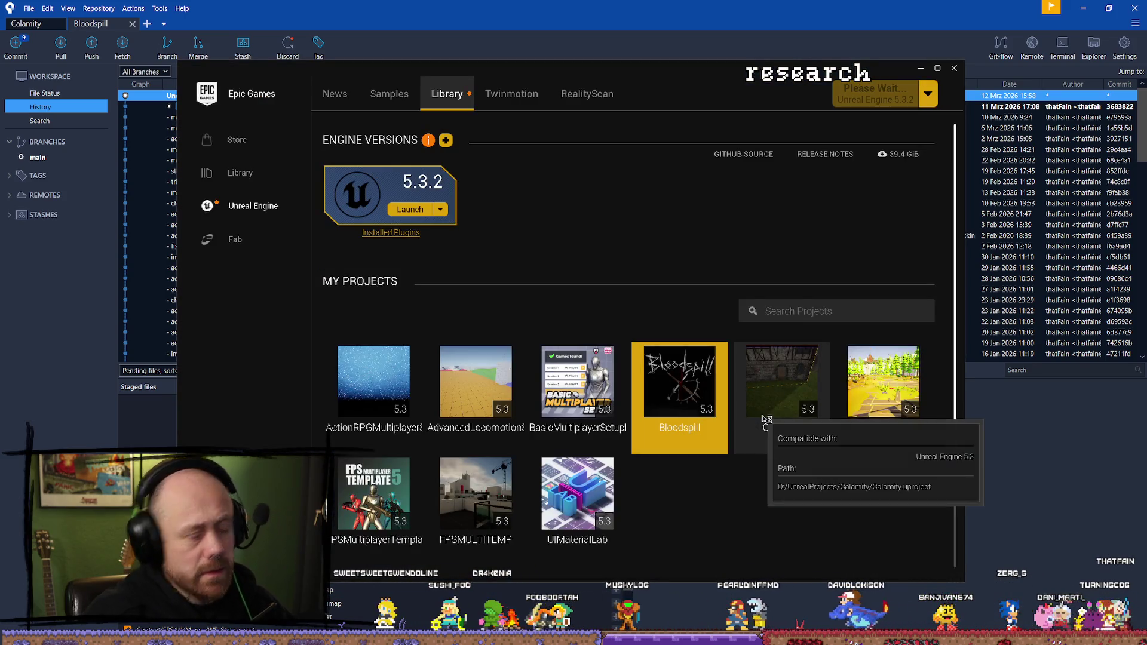
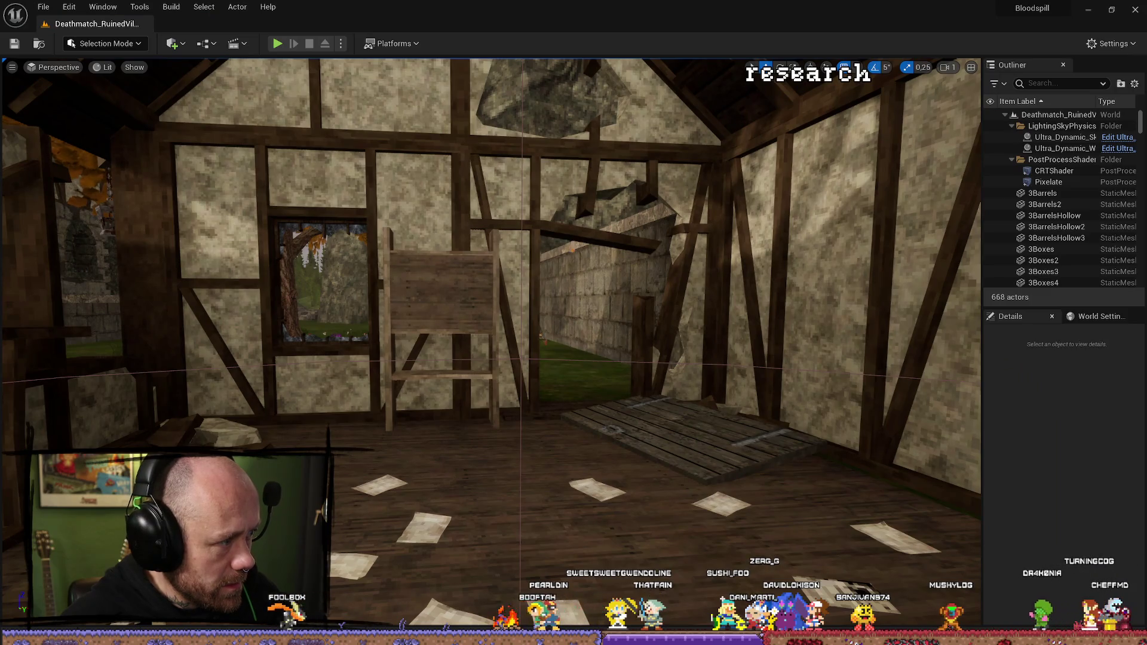
Step: Launch Blender, then find BP_PlayerCharacter via a 'character' search and open its viewport
key(alt+Tab)
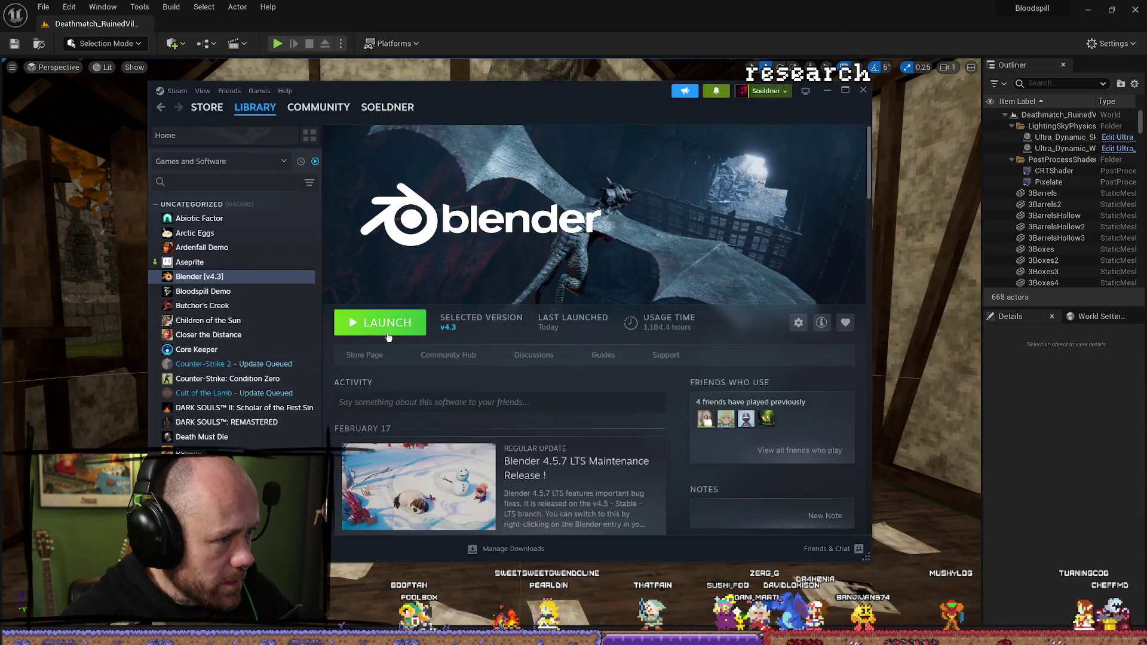
click(388, 337)
key(ctrl+space)
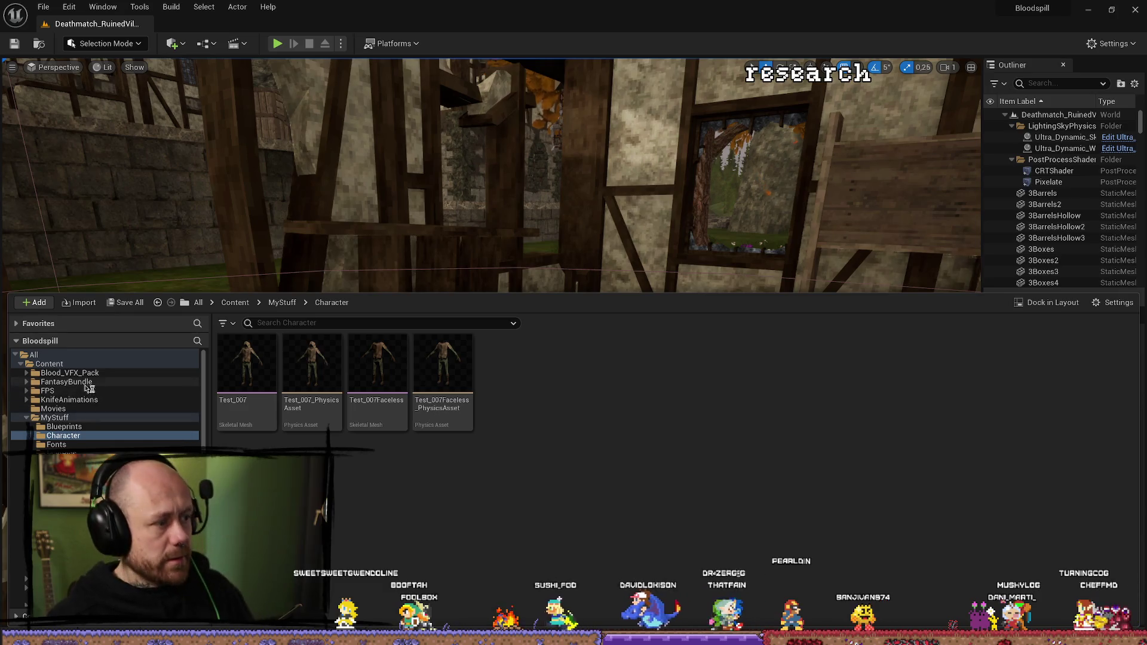
click(49, 364)
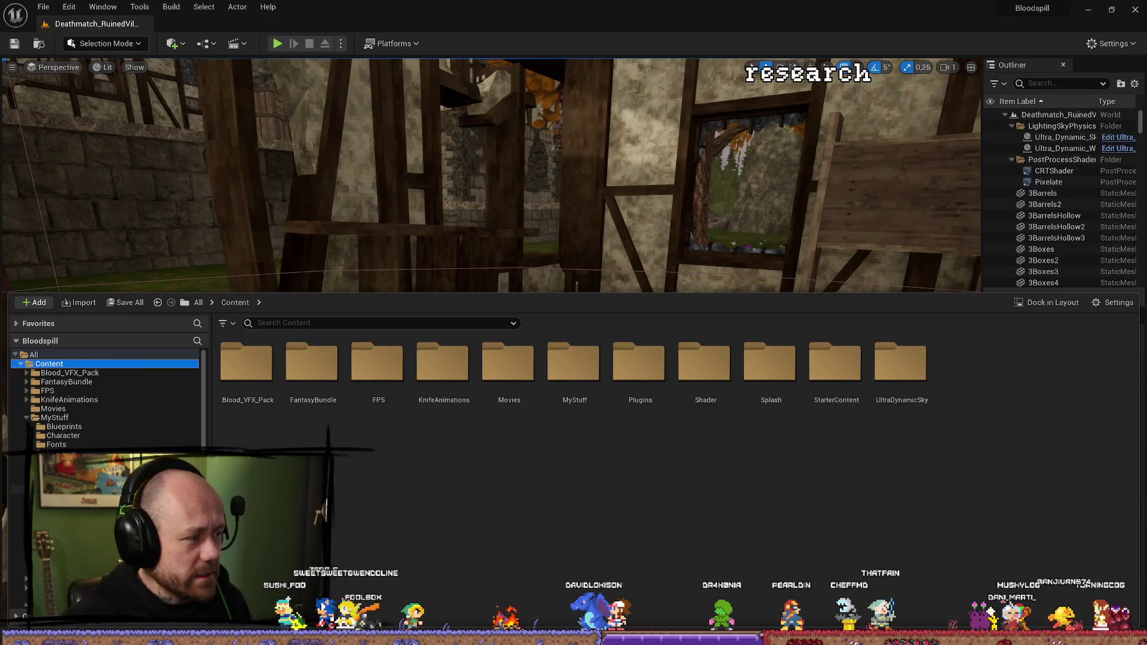
scroll(107, 397, down, 2)
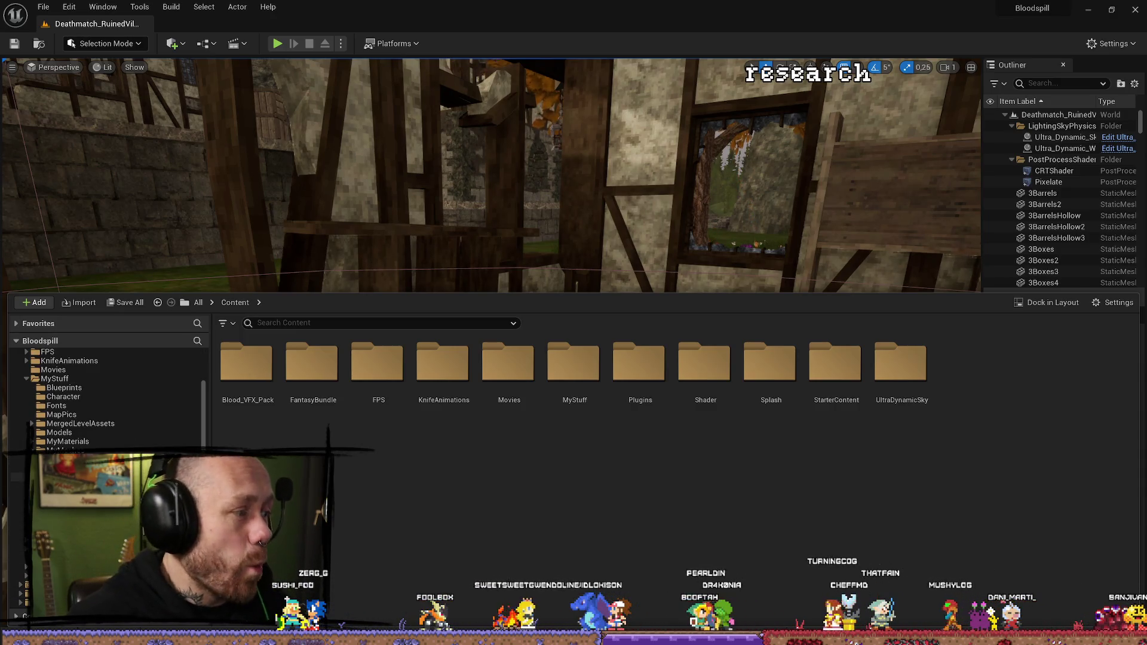
scroll(108, 397, up, 2)
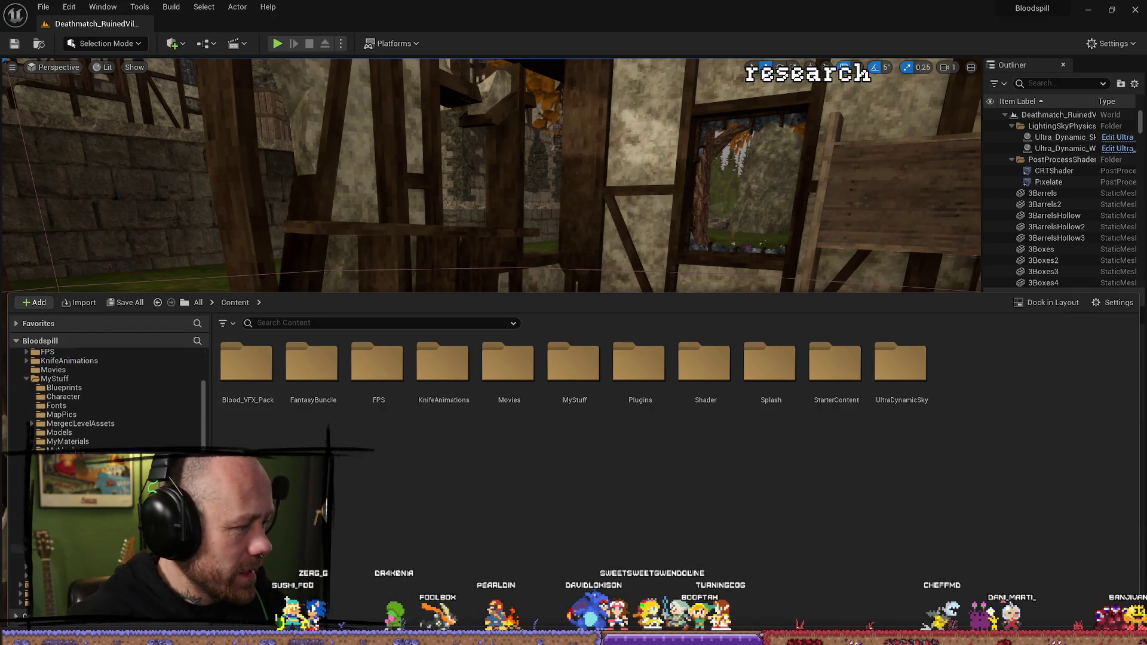
click(308, 322)
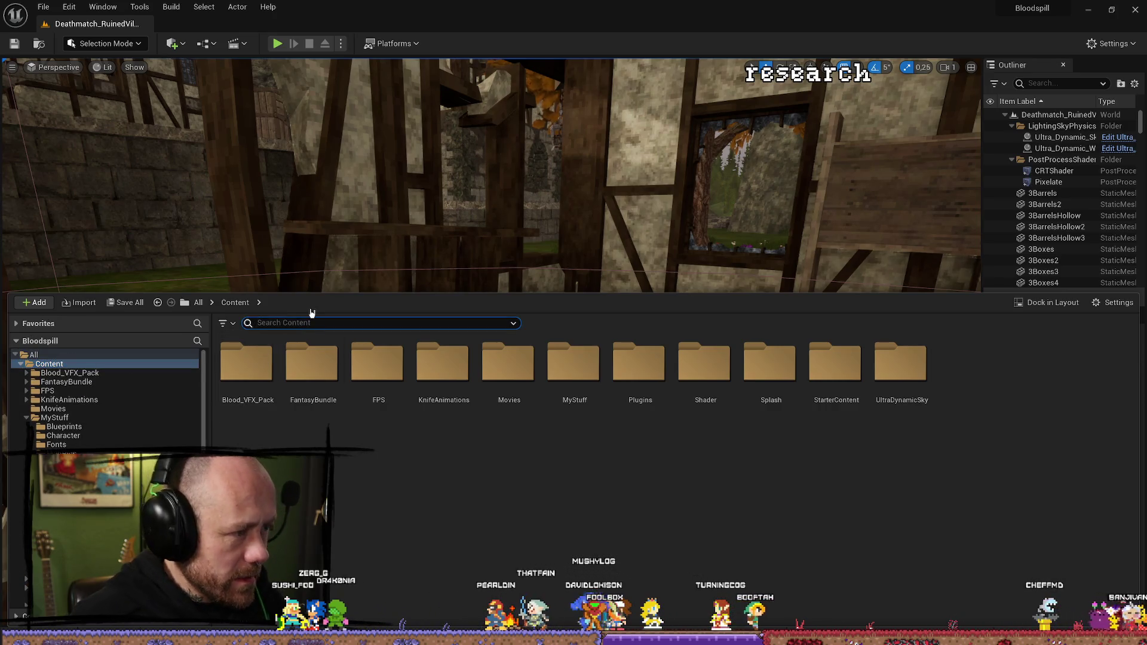
text(character)
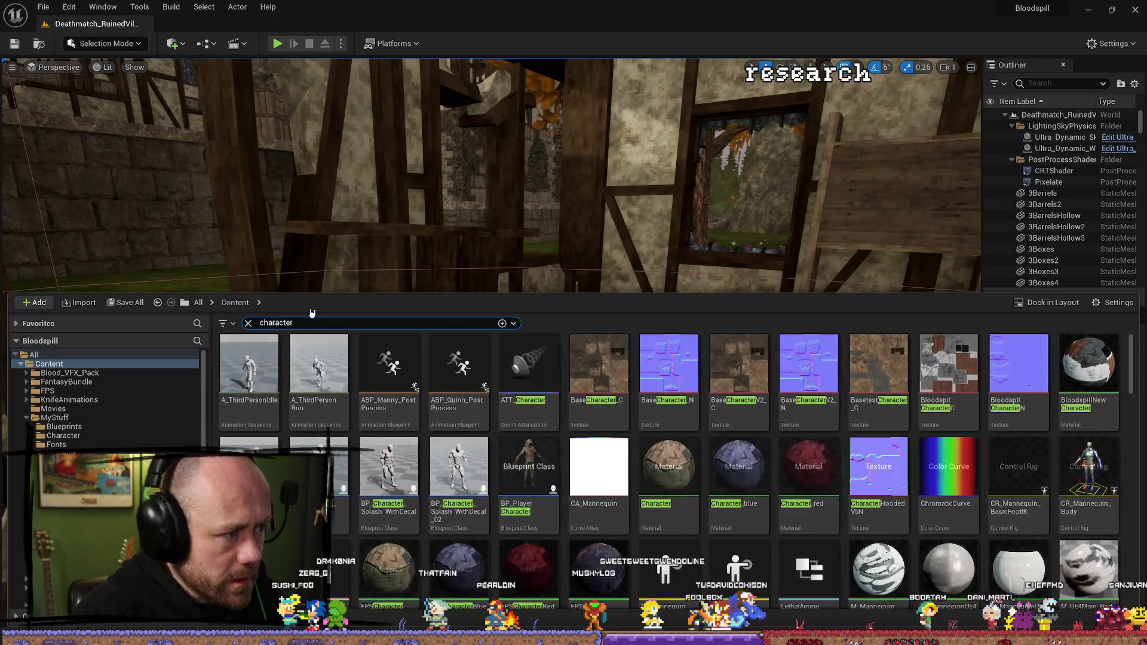
double_click(529, 463)
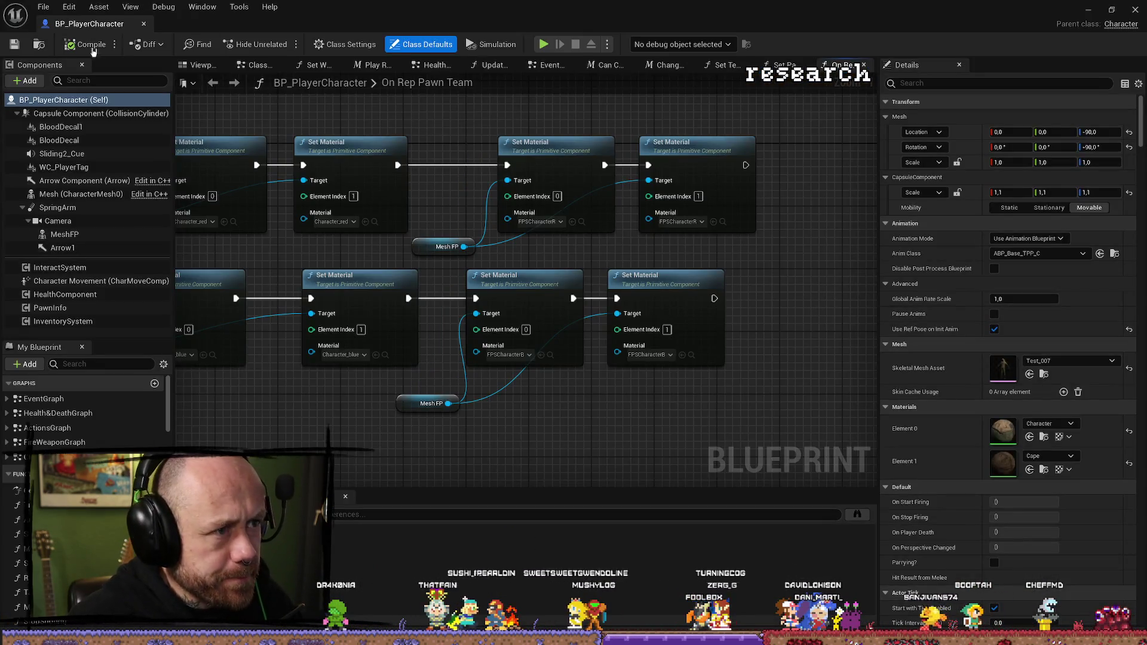
click(204, 67)
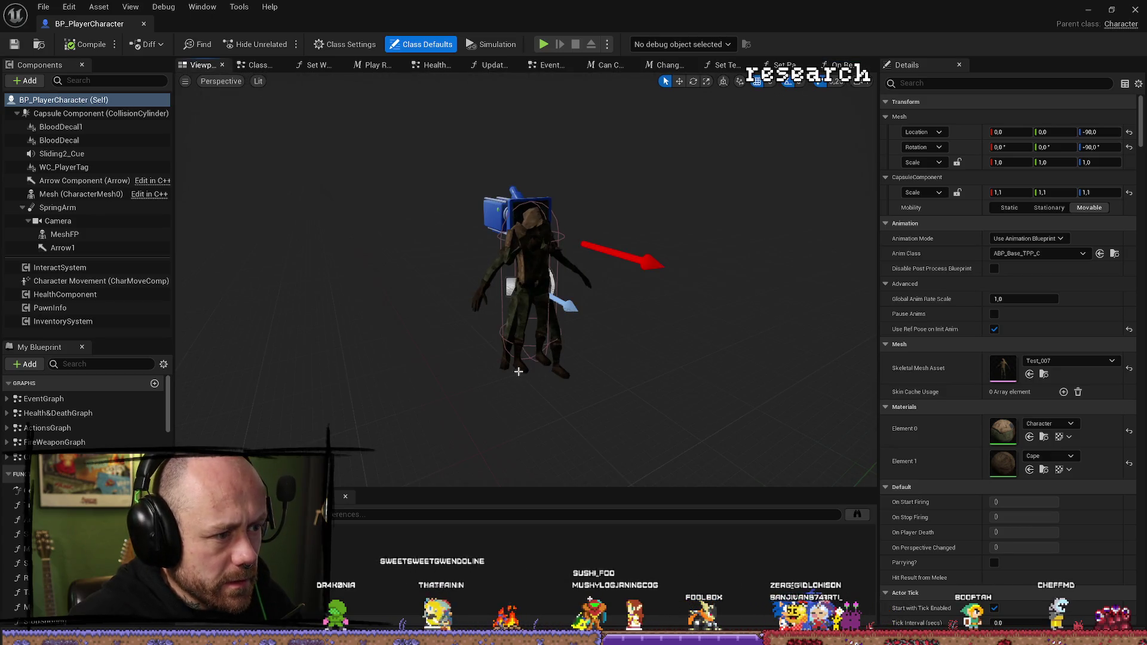
Step: Set the MeshFP component's Location X to 0 and save BP_PlayerCharacter
click(519, 371)
key(f)
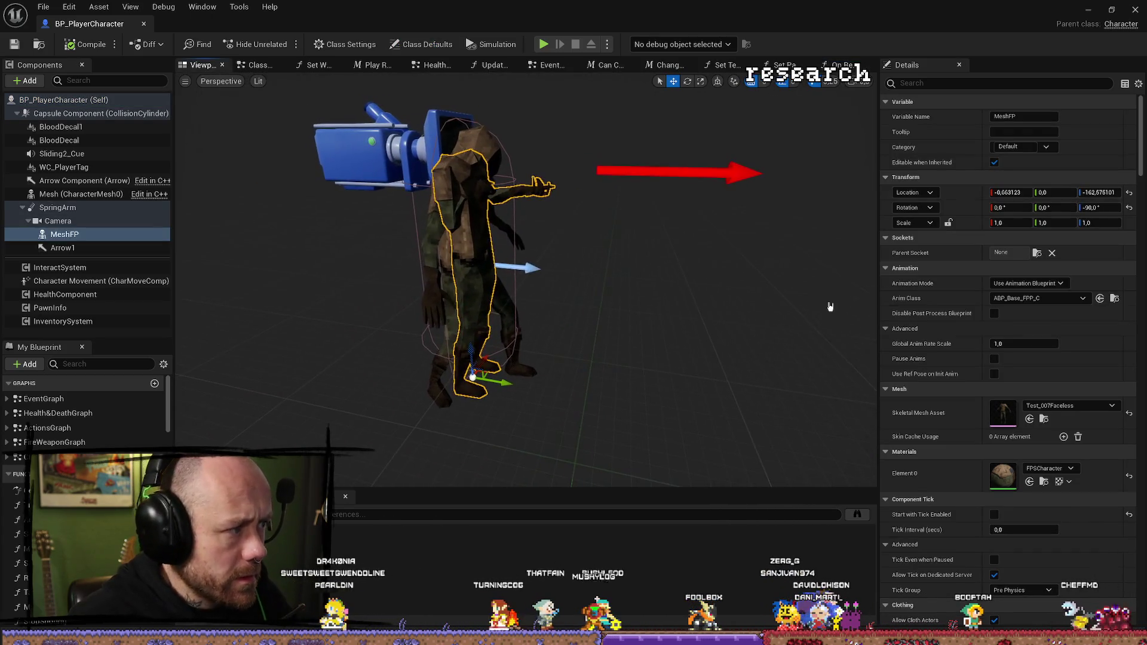
click(1010, 193)
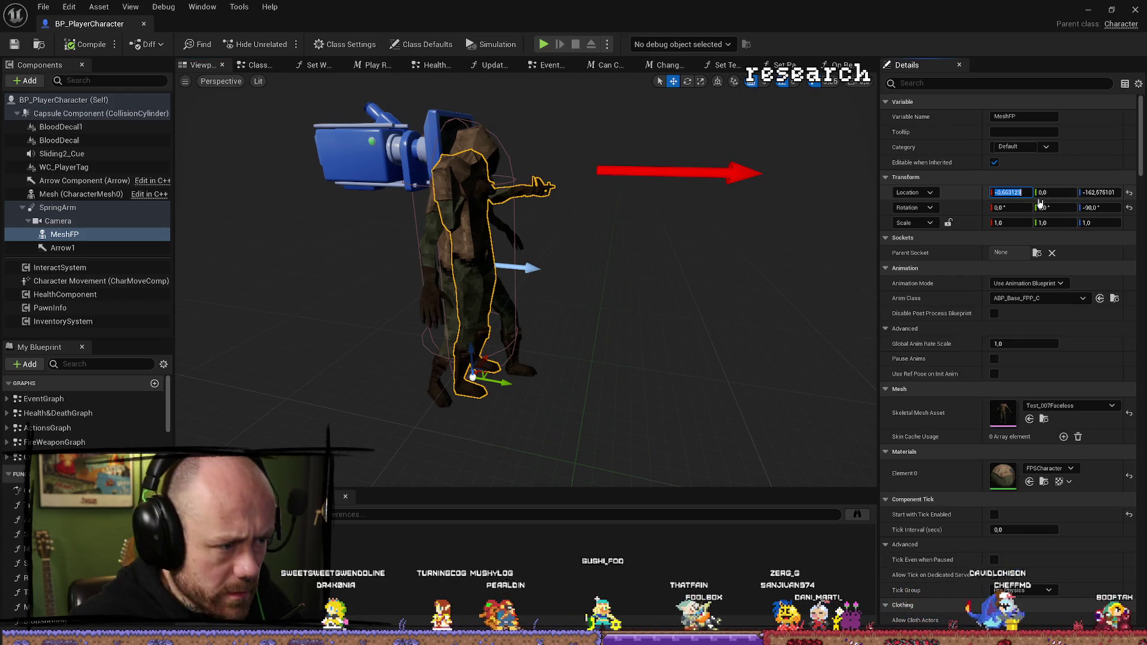
text(0)
key(Return)
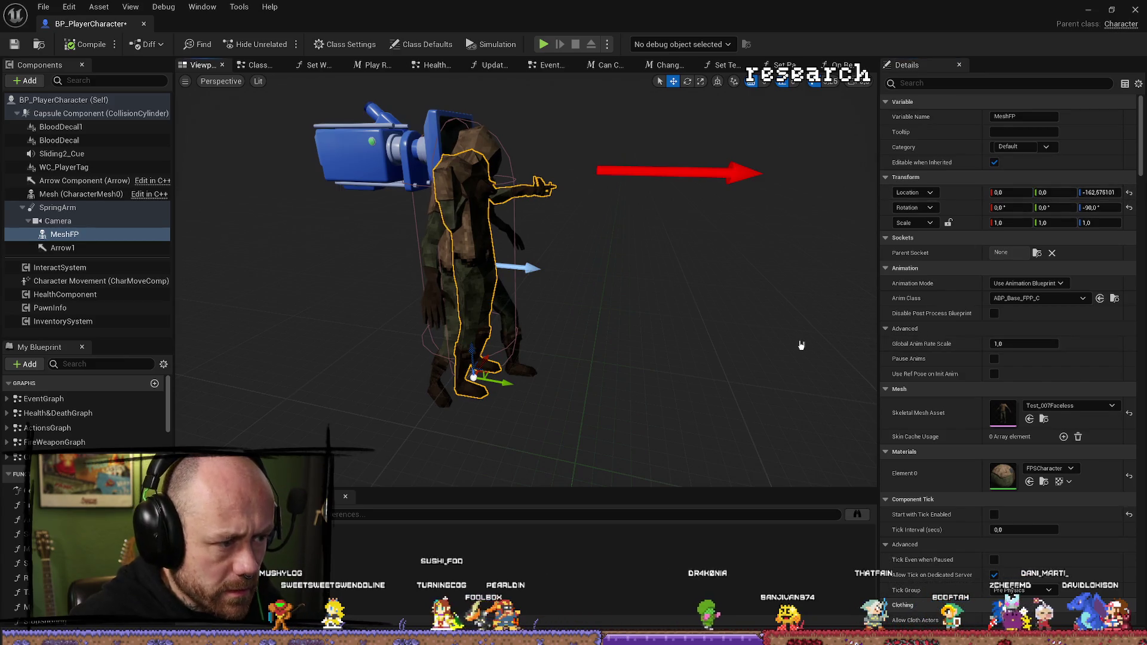
key(ctrl+z)
click(1019, 193)
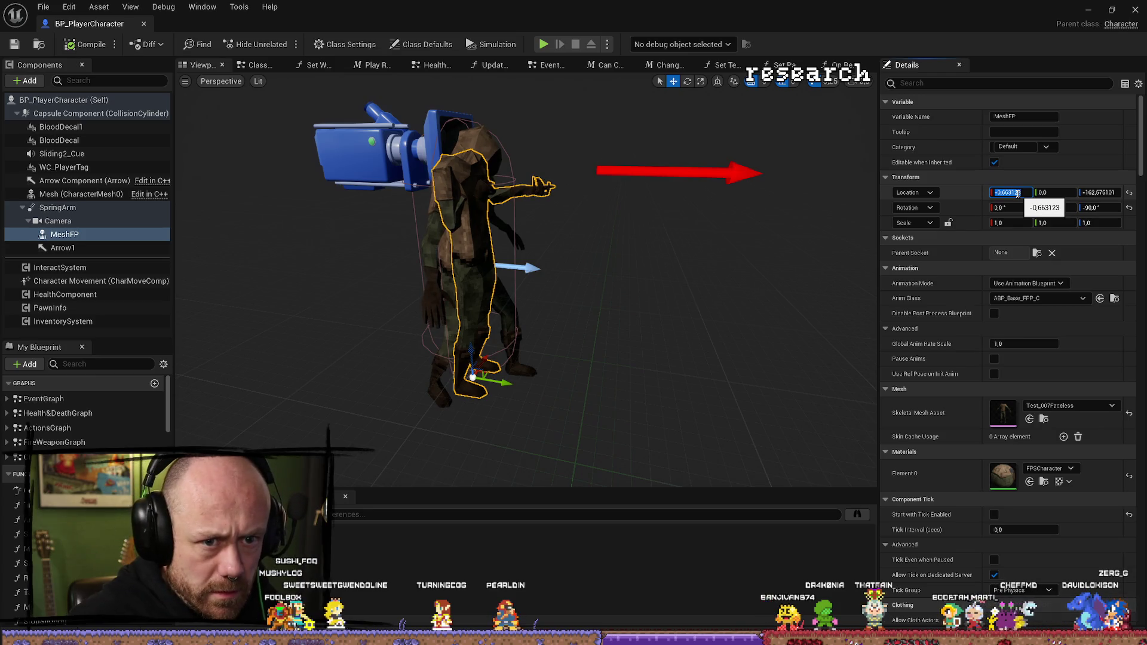
text(0)
key(Return)
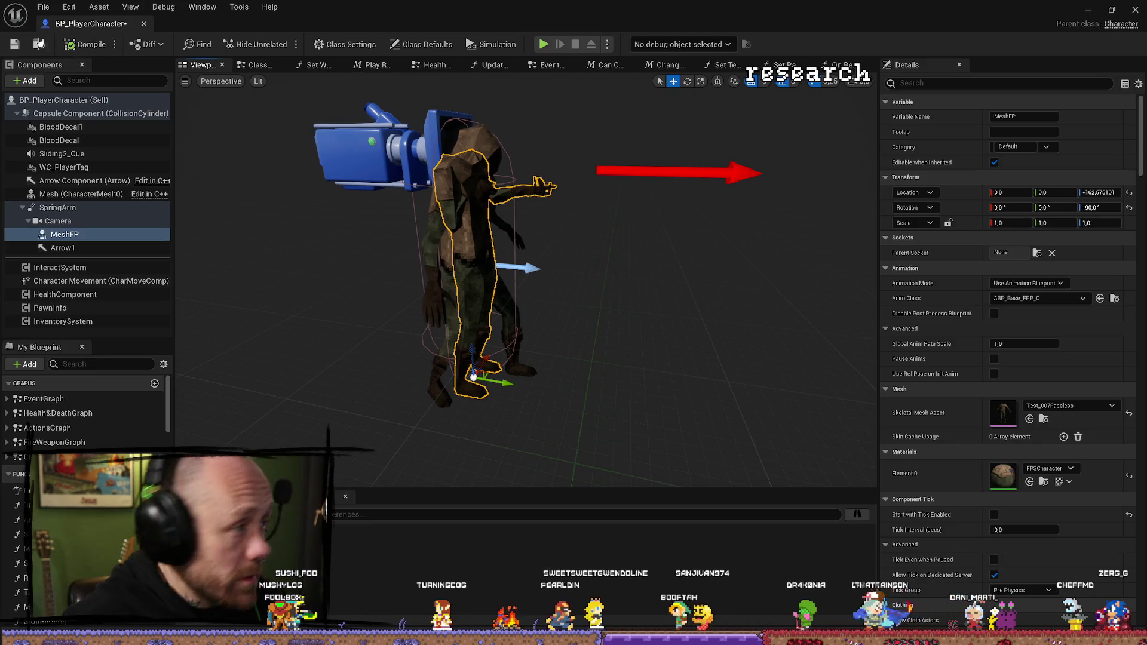
click(14, 50)
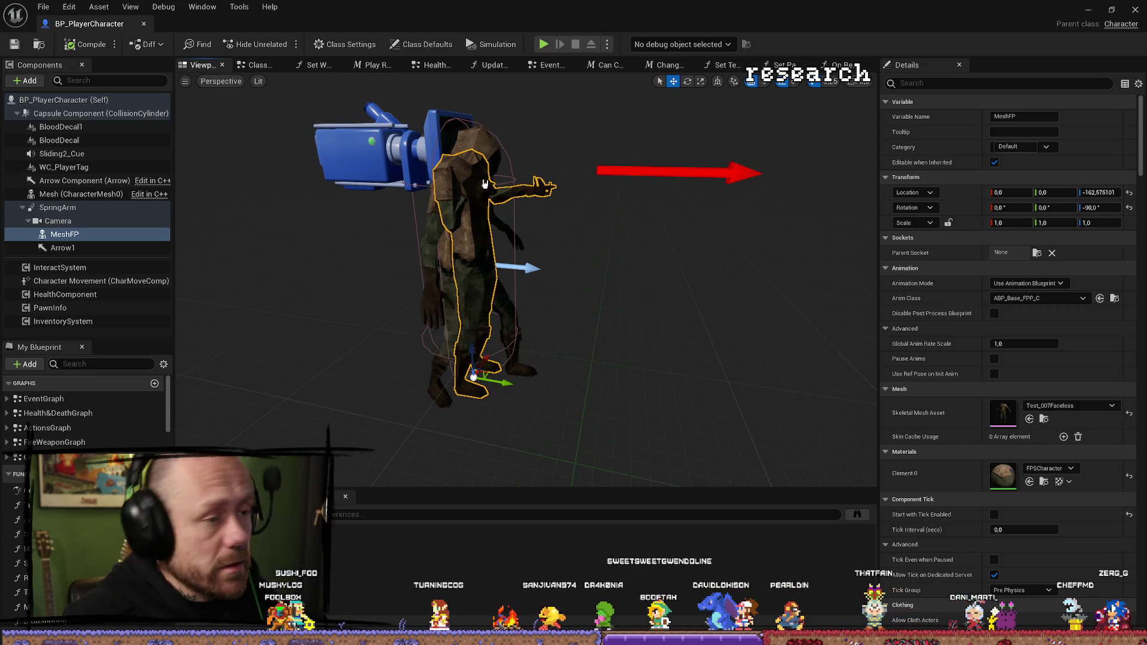
click(43, 6)
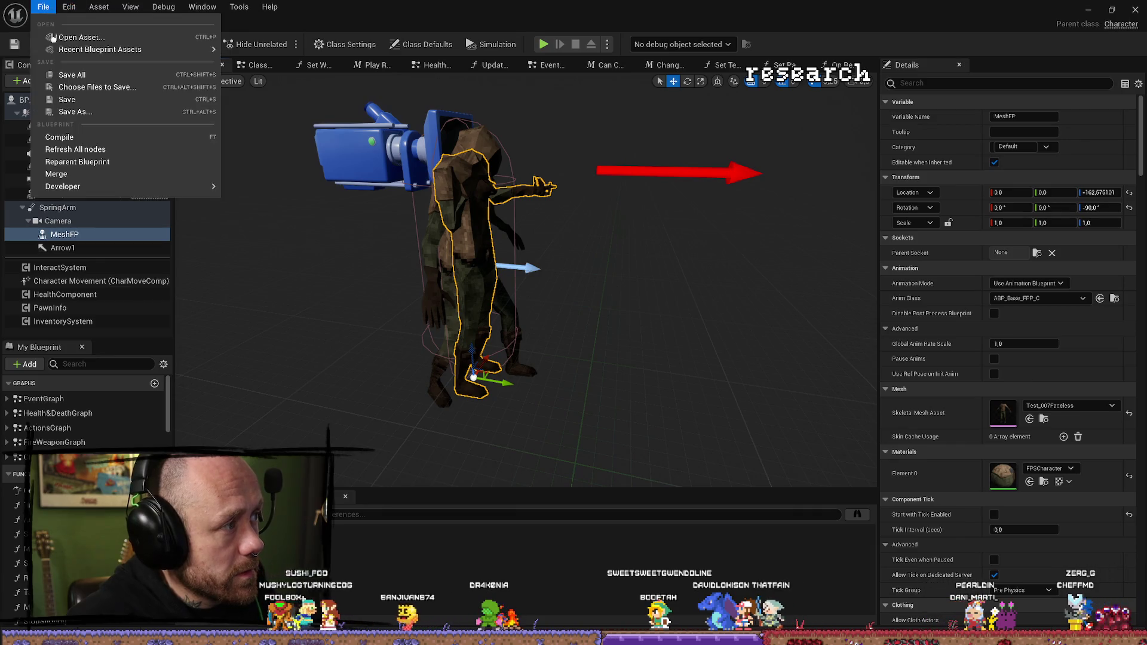
Step: Change MeshFP's Location Z to -162, save the blueprint, and go back to the level
click(75, 76)
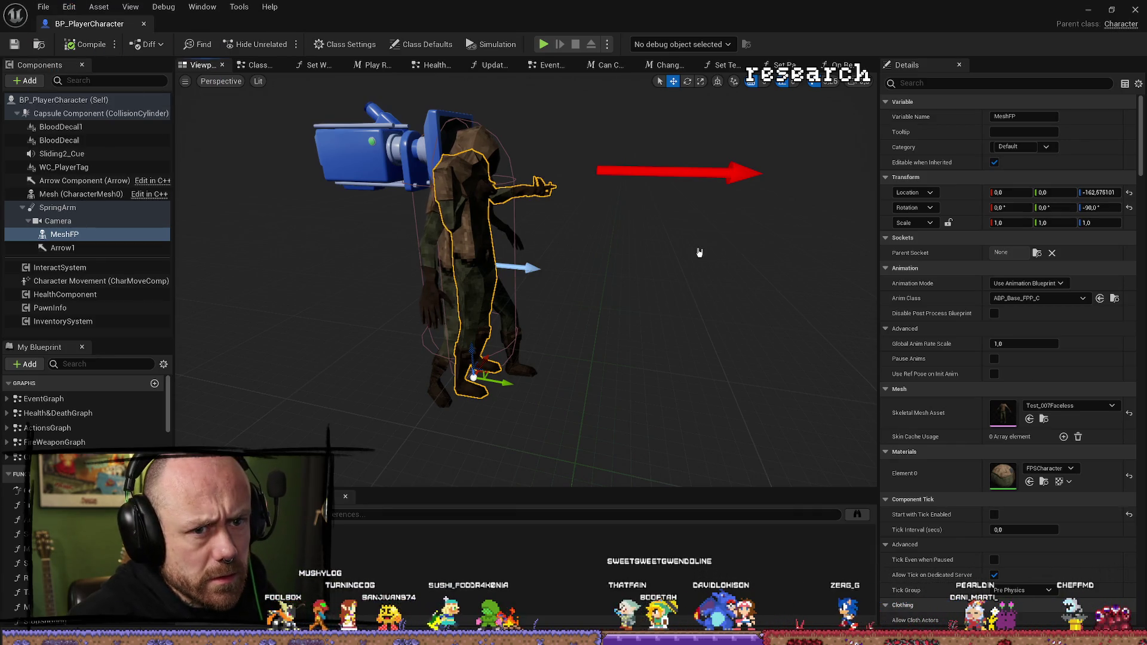
mouse_move(684, 258)
mouse_down()
mouse_move(693, 197)
mouse_move(664, 311)
mouse_up()
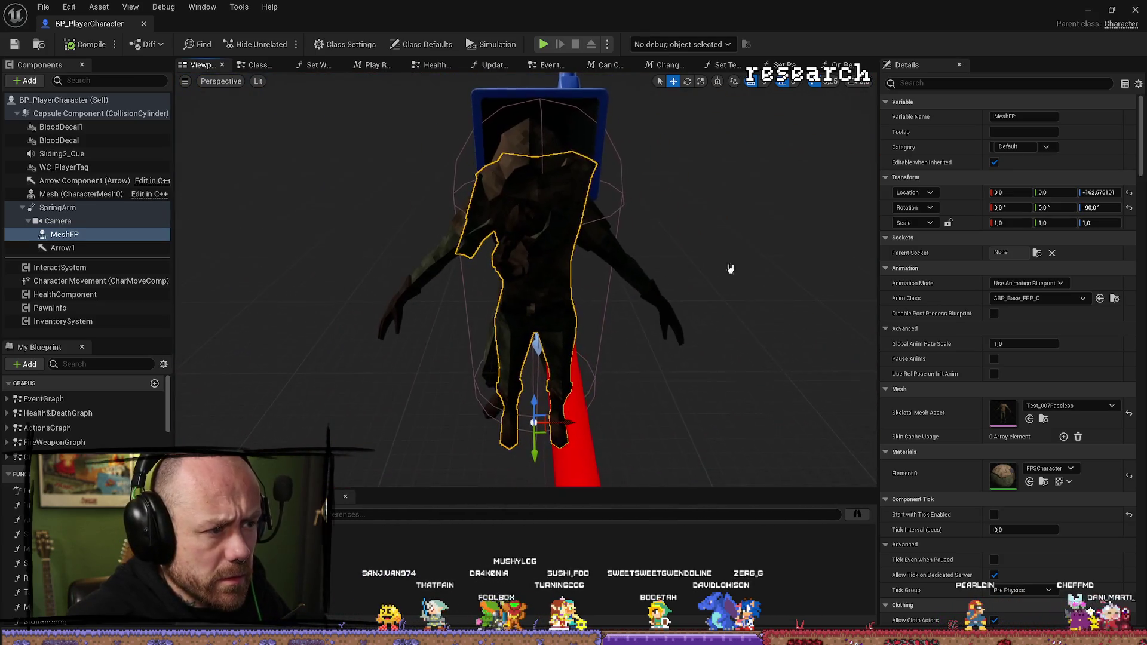
click(1096, 193)
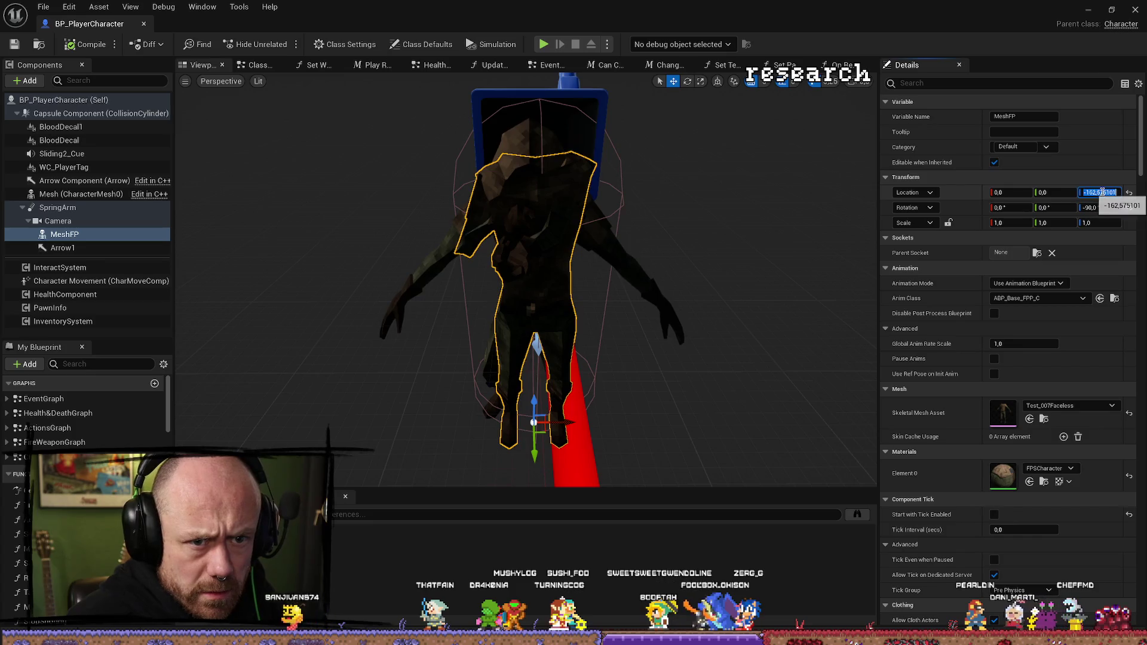
text(-162)
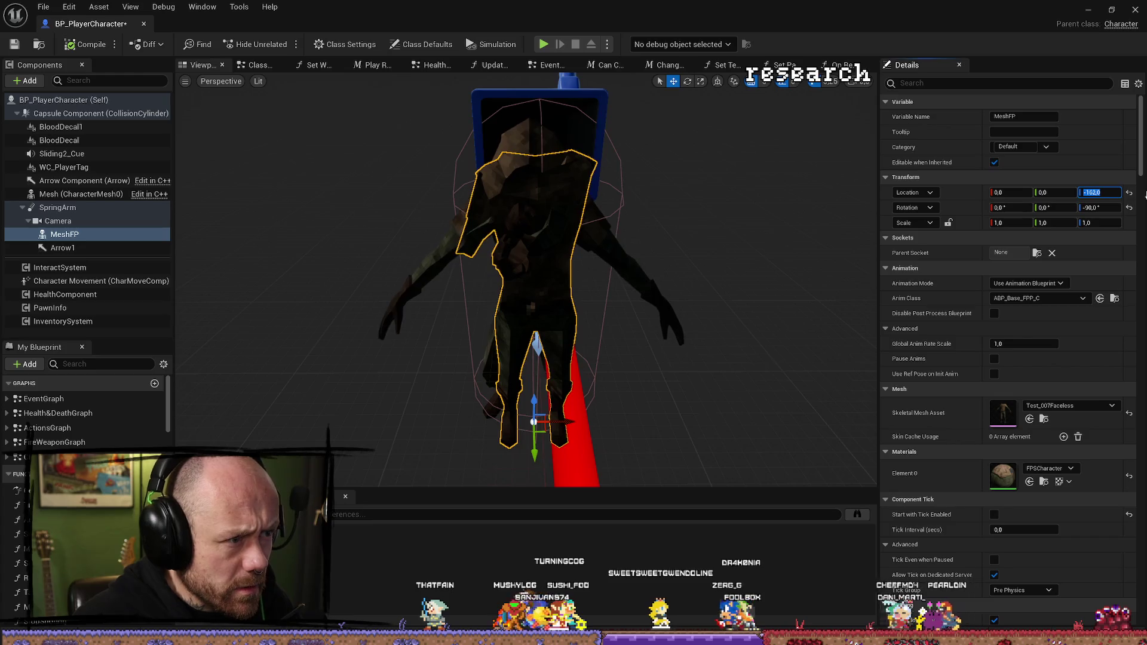
key(Return)
drag(382, 263, 420, 264)
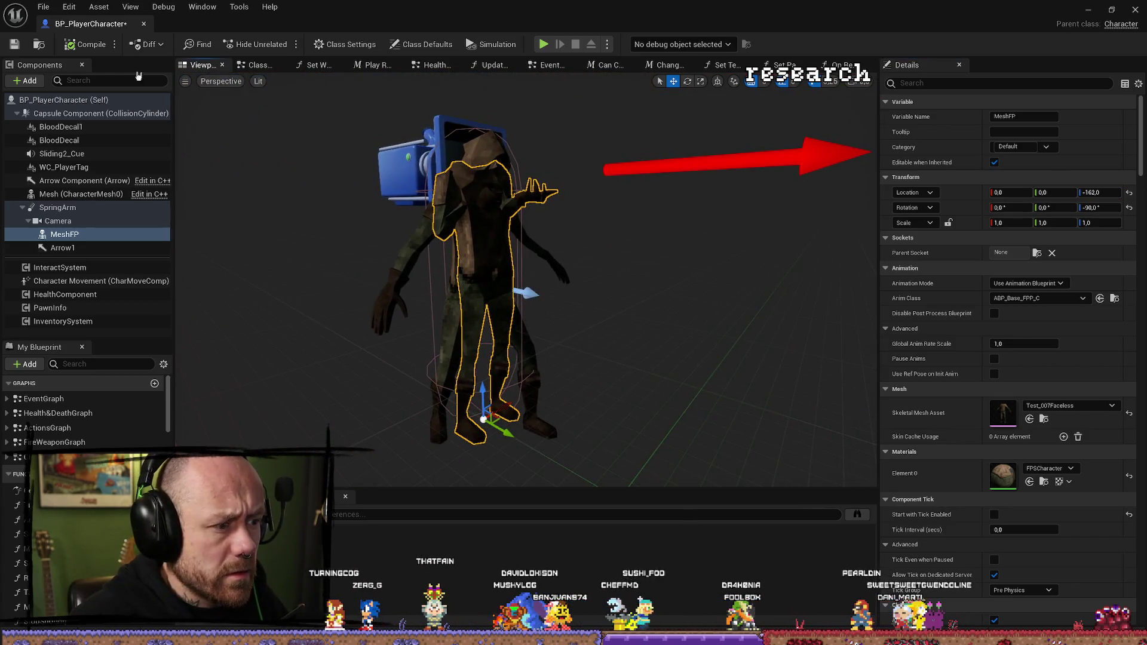
click(18, 45)
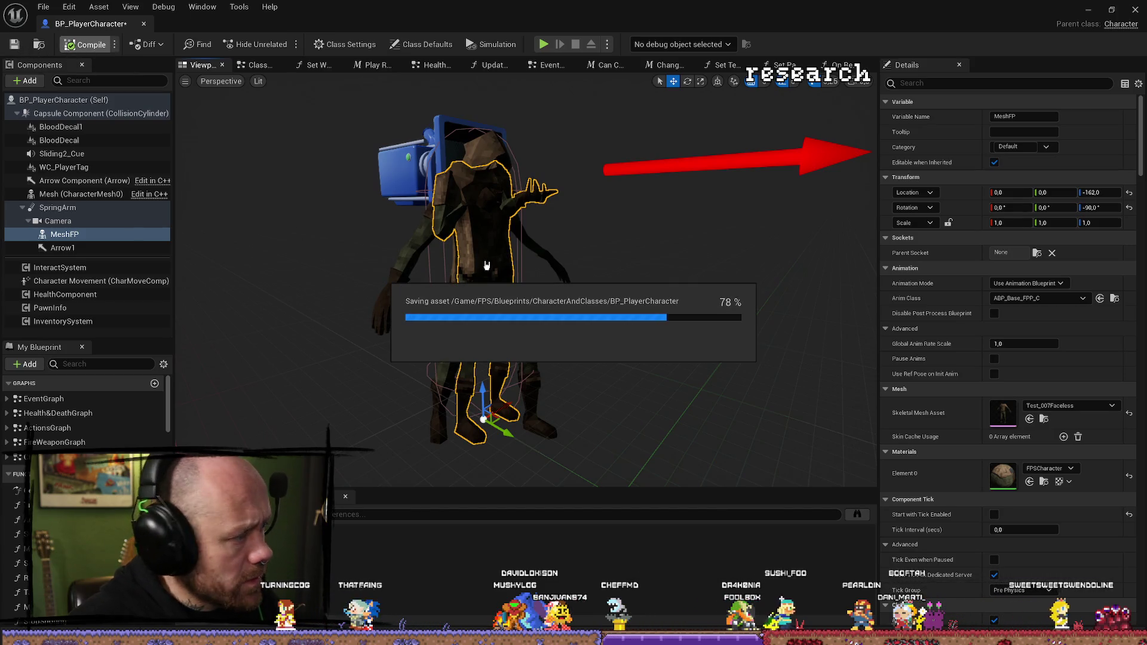
key(ctrl+s)
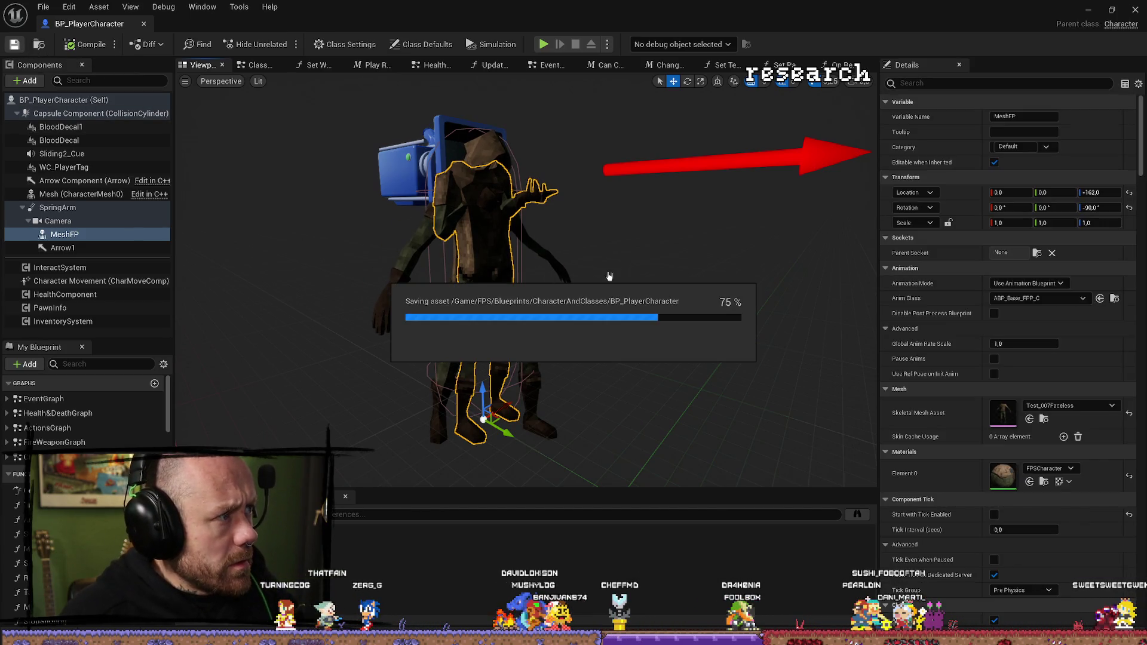
click(1087, 11)
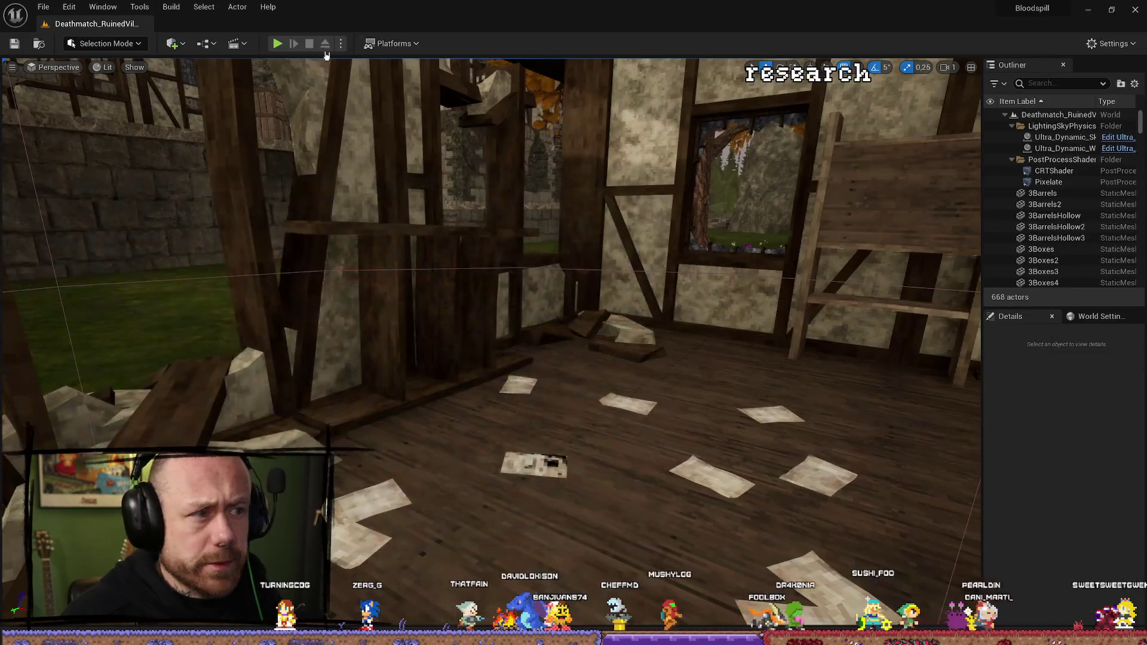
Step: Playtest as the player, aiming and lowering the crossbow, opening the wooden door, then stopping
key(alt+p)
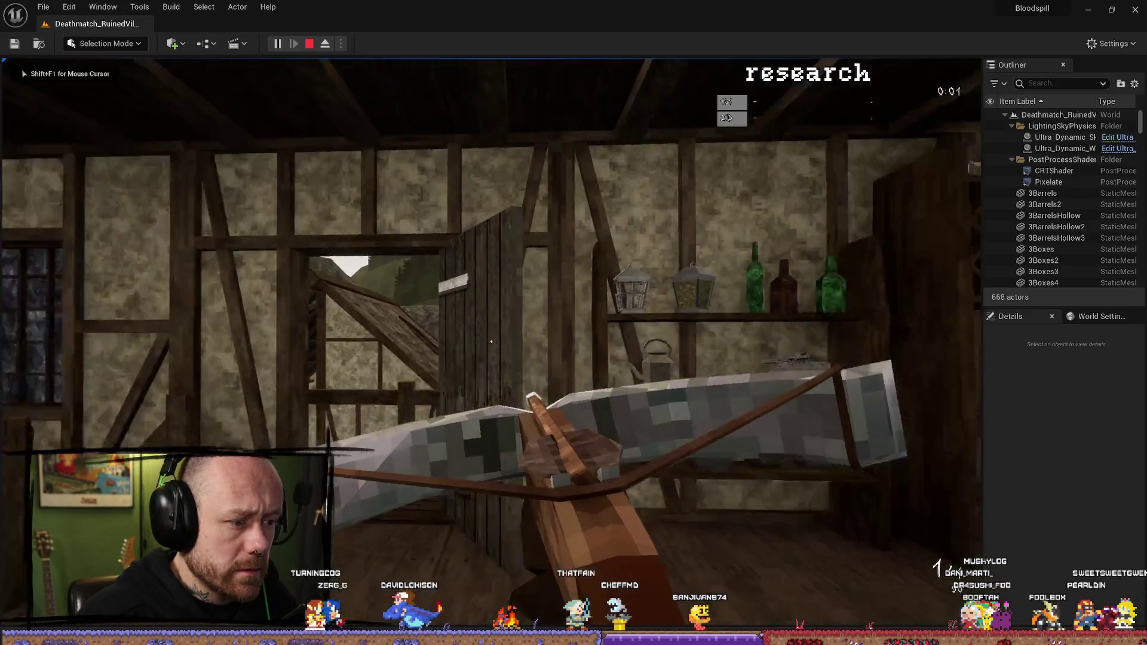
key(F11)
click(574, 323)
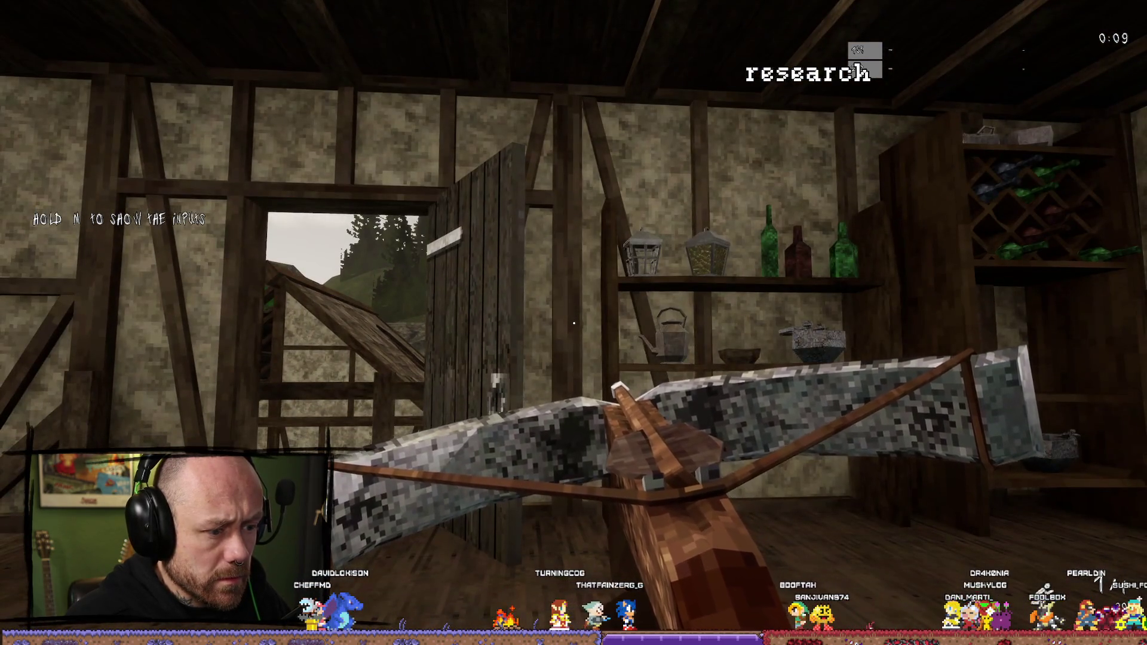
right_click(574, 323)
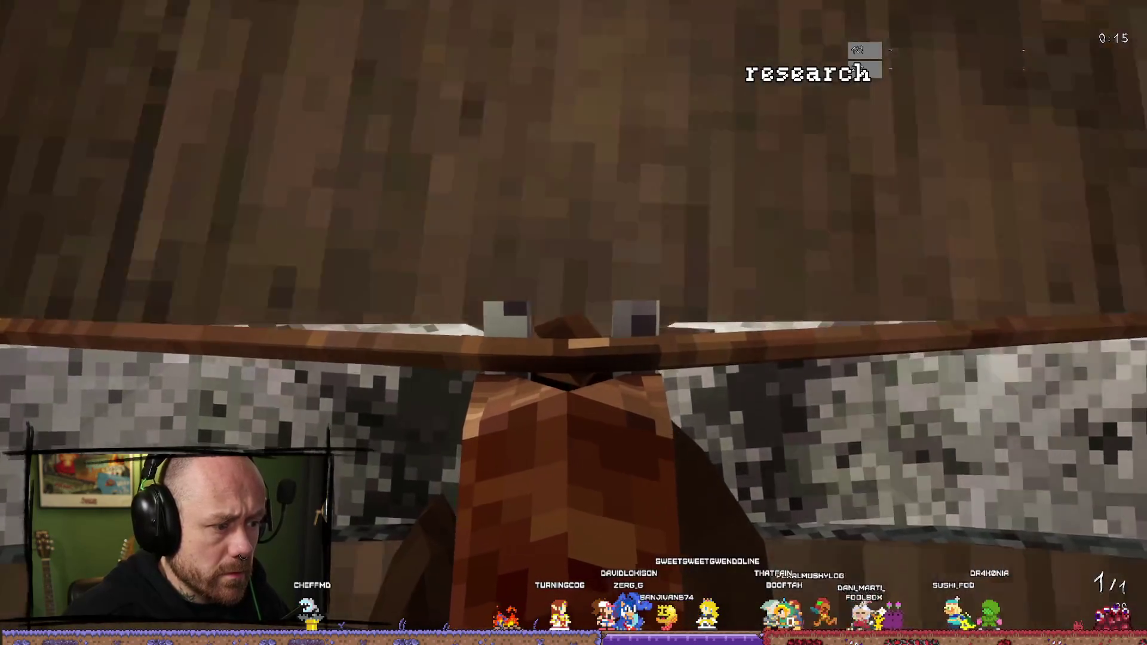
right_click(574, 323)
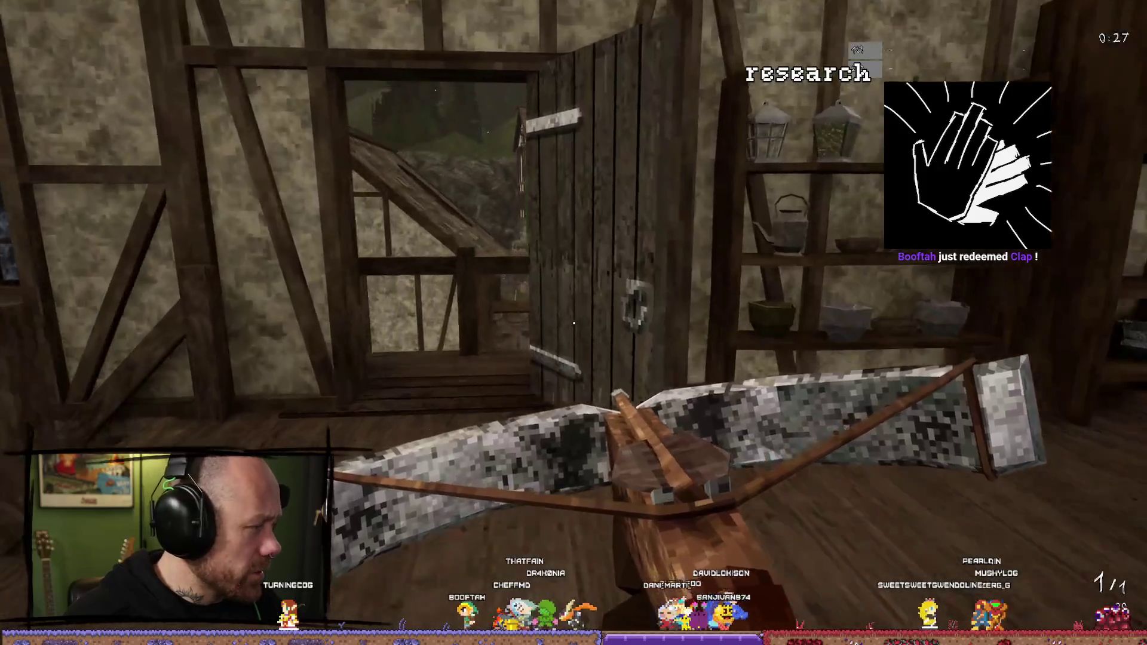
key(e)
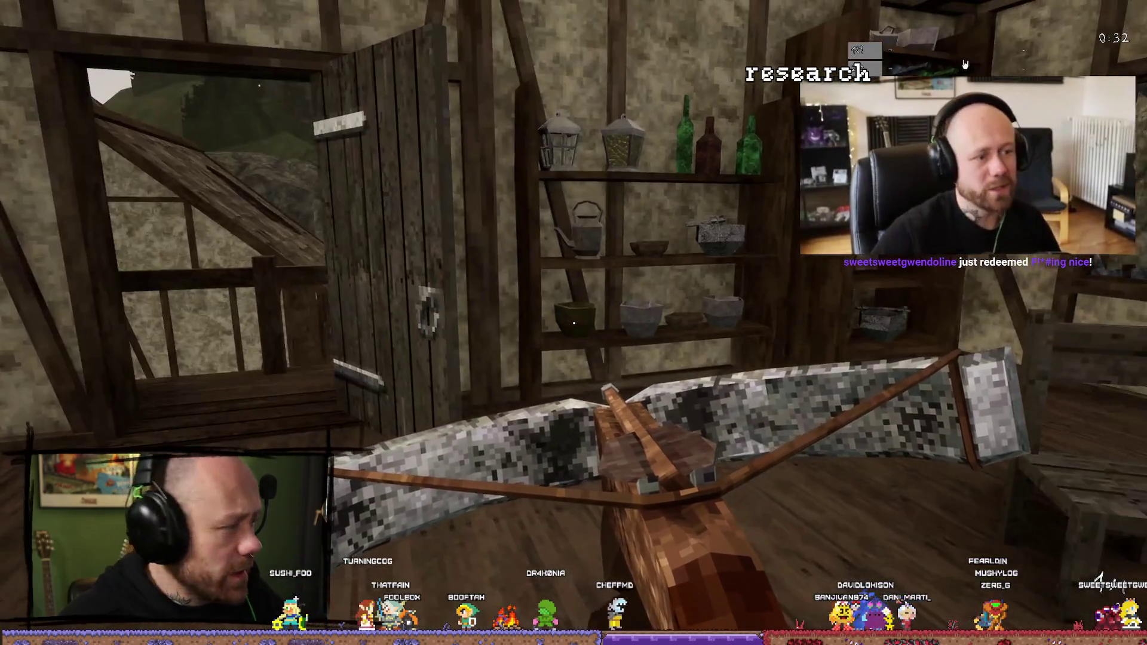
key(Escape)
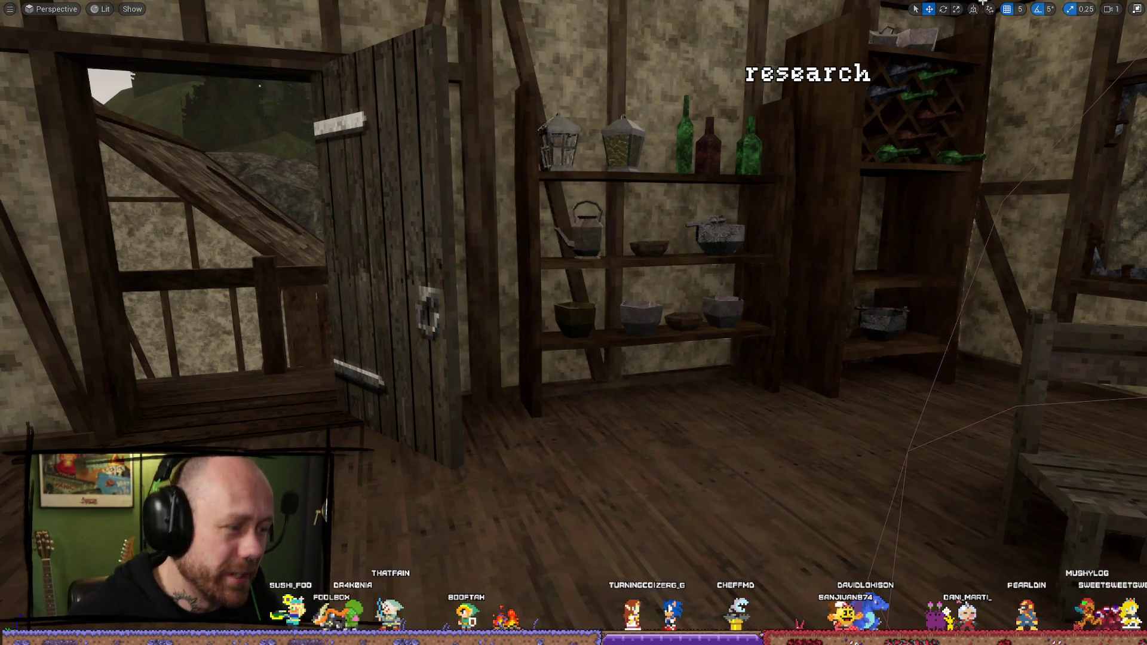
key(ctrl+space)
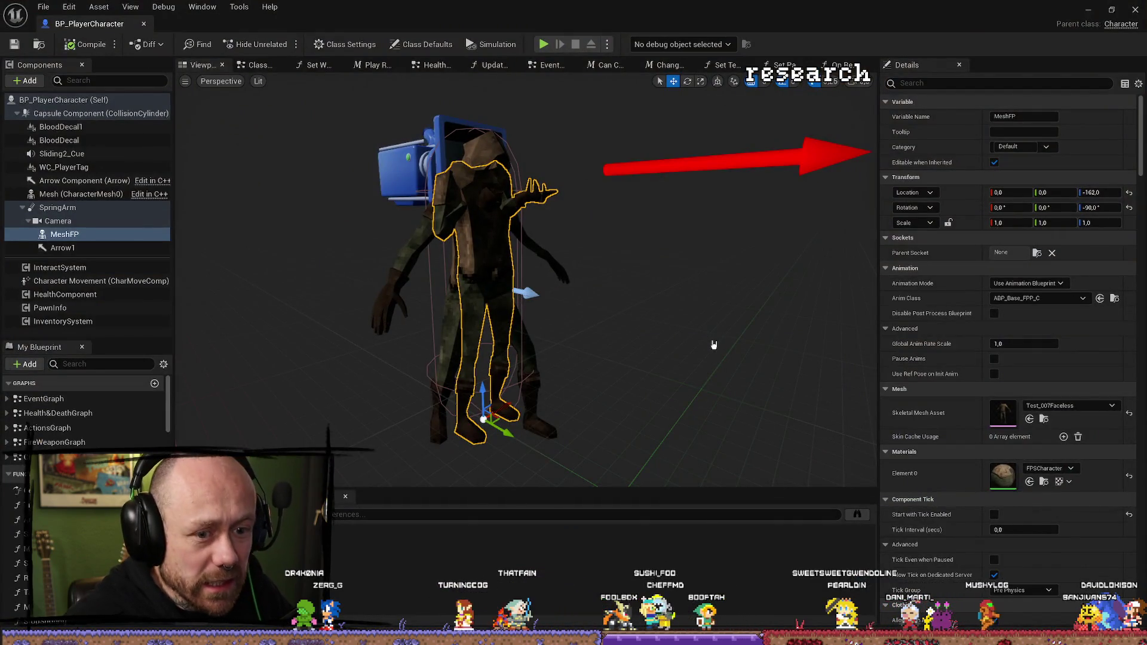
drag(706, 350, 710, 350)
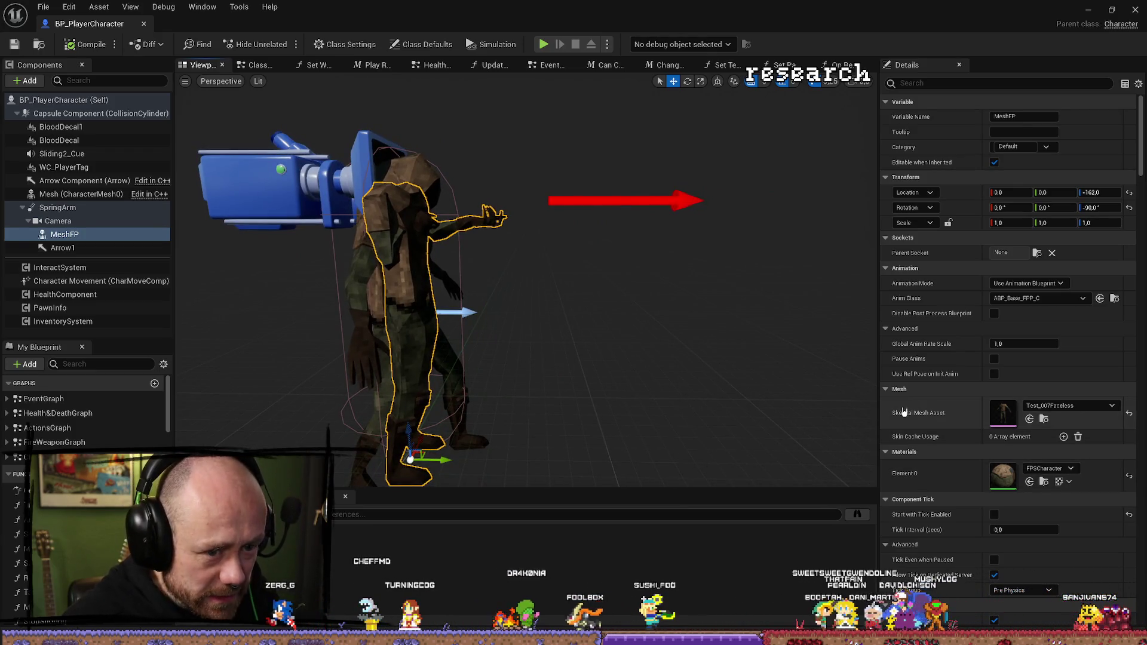
click(1105, 7)
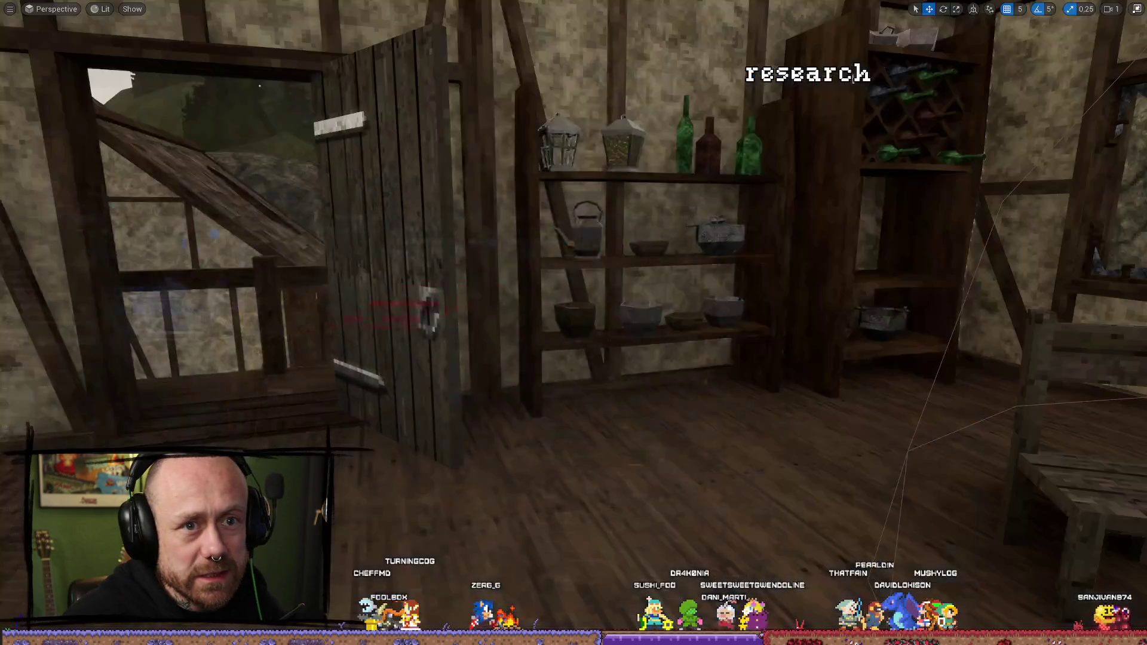
Step: Playtest again: aim the crossbow, swing the melee weapon, switch to crossbow with 2, then stop
key(alt+p)
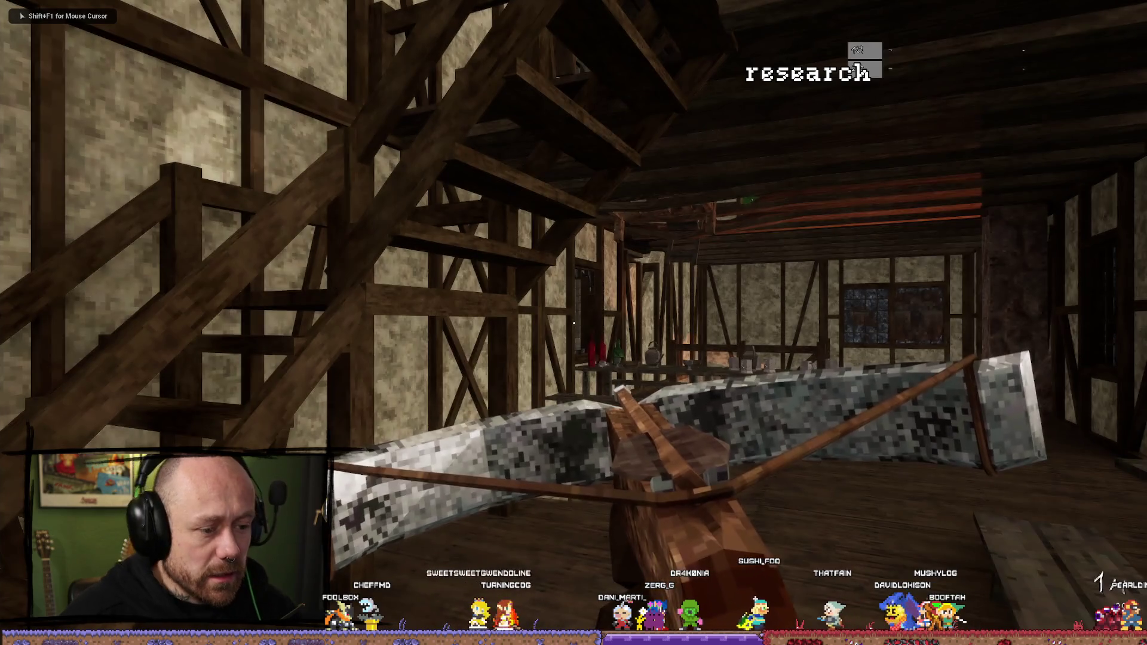
mouse_move(573, 323)
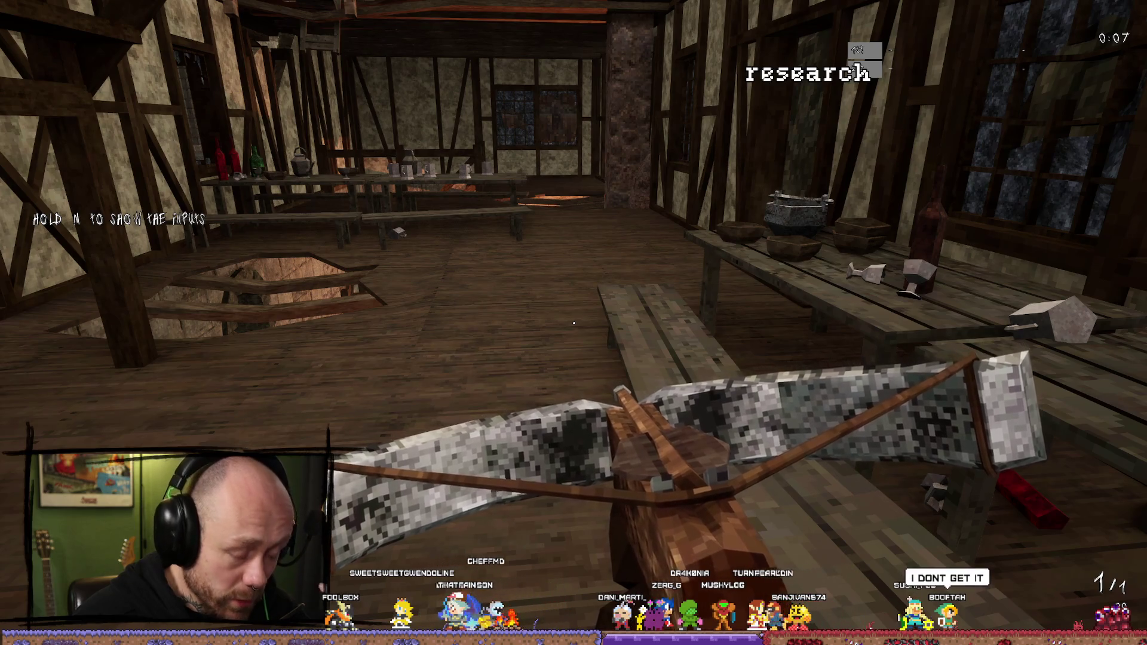
right_click(574, 323)
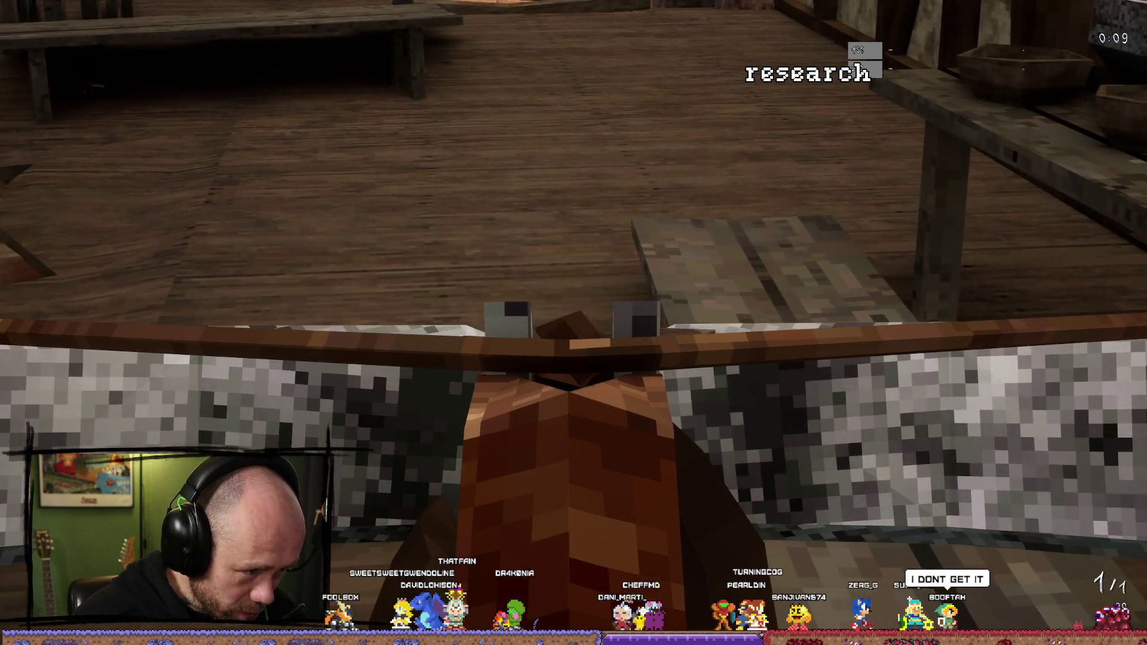
right_click(573, 322)
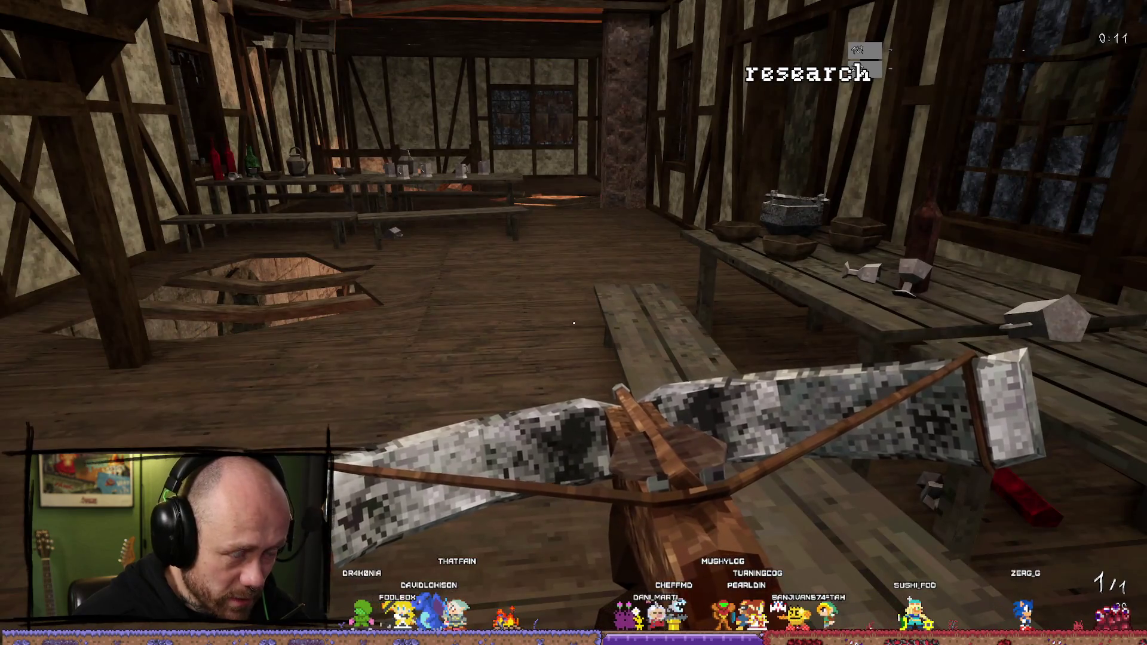
click(574, 324)
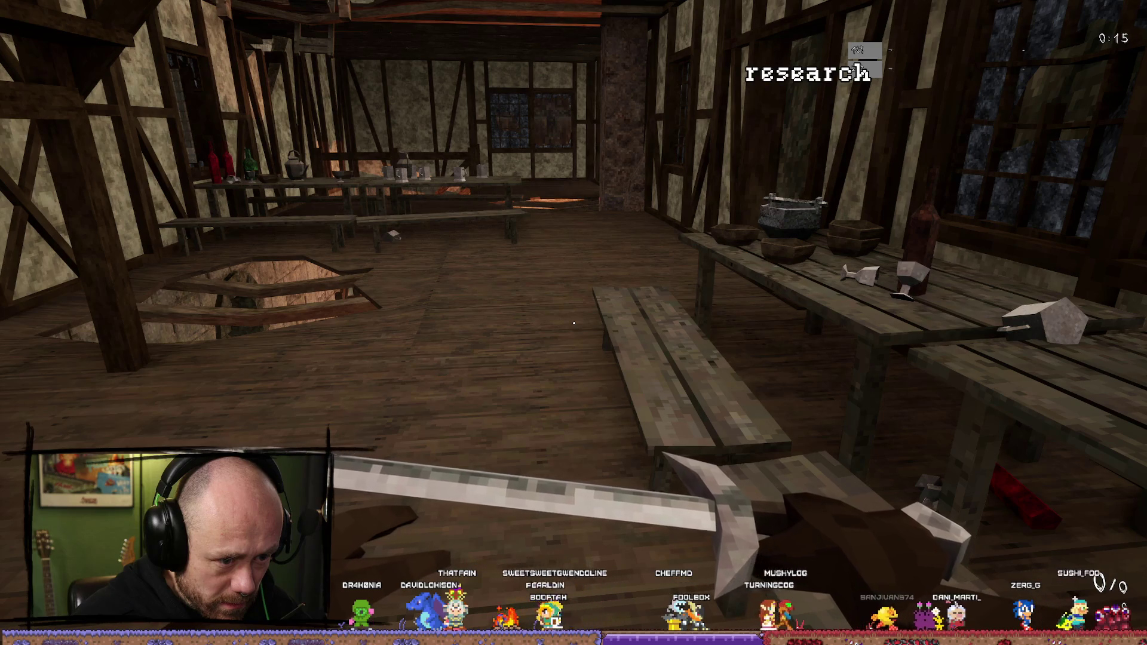
key(2)
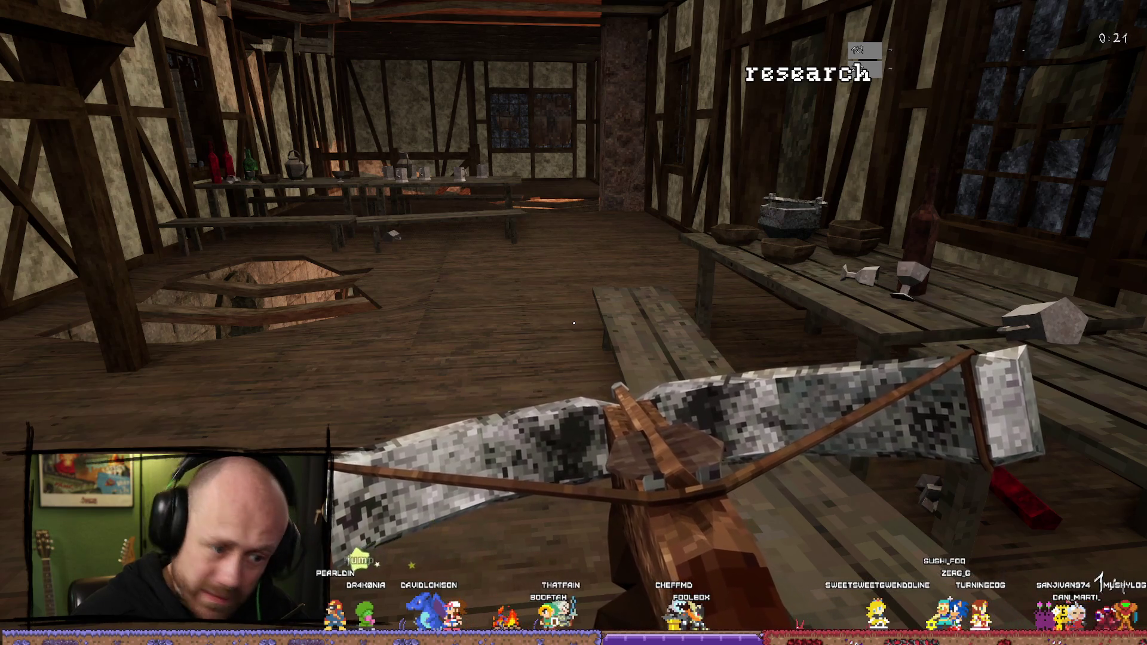
key(Escape)
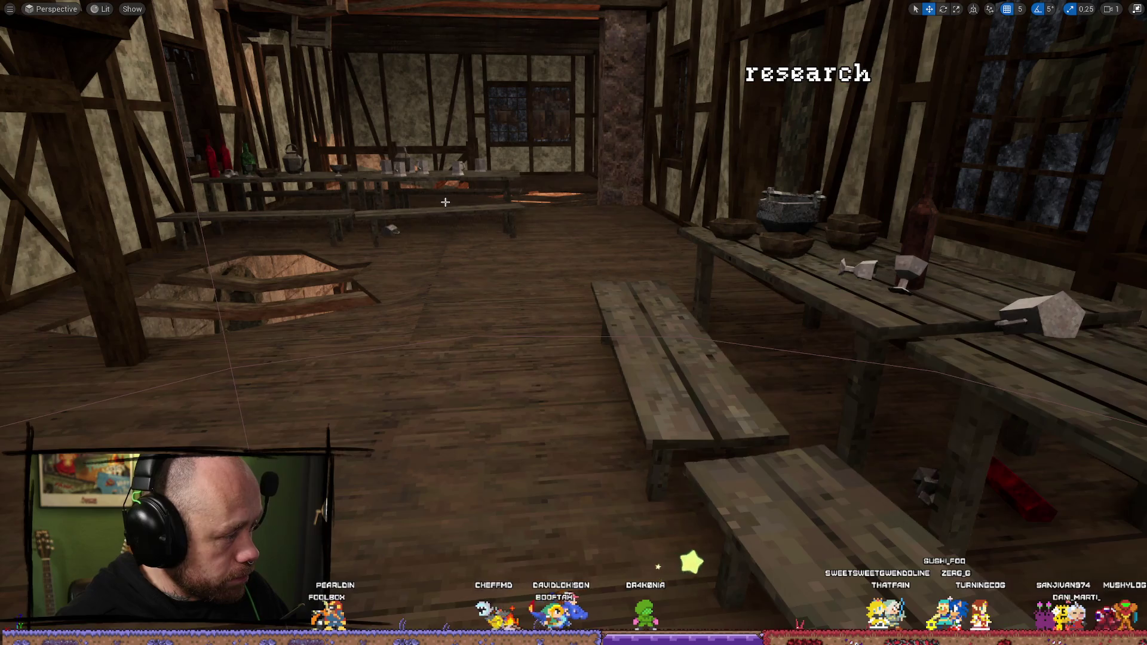
Step: Bring up the Content Drawer, then leave the maximized viewport with F11 to show Outliner and Details
key(ctrl+space)
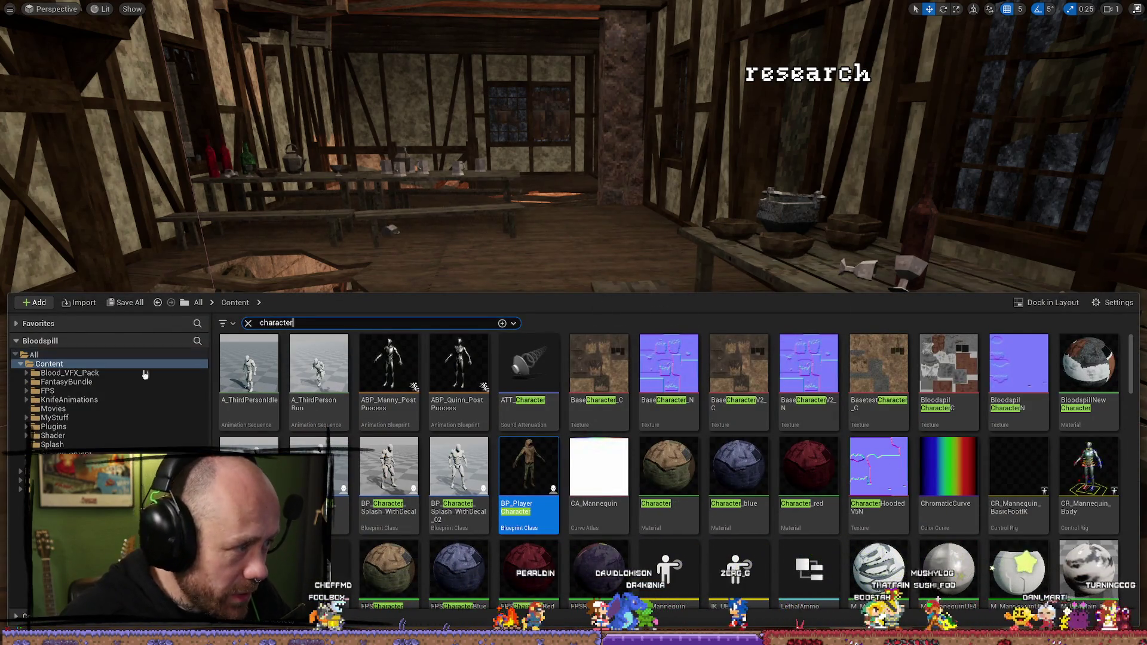
mouse_move(530, 468)
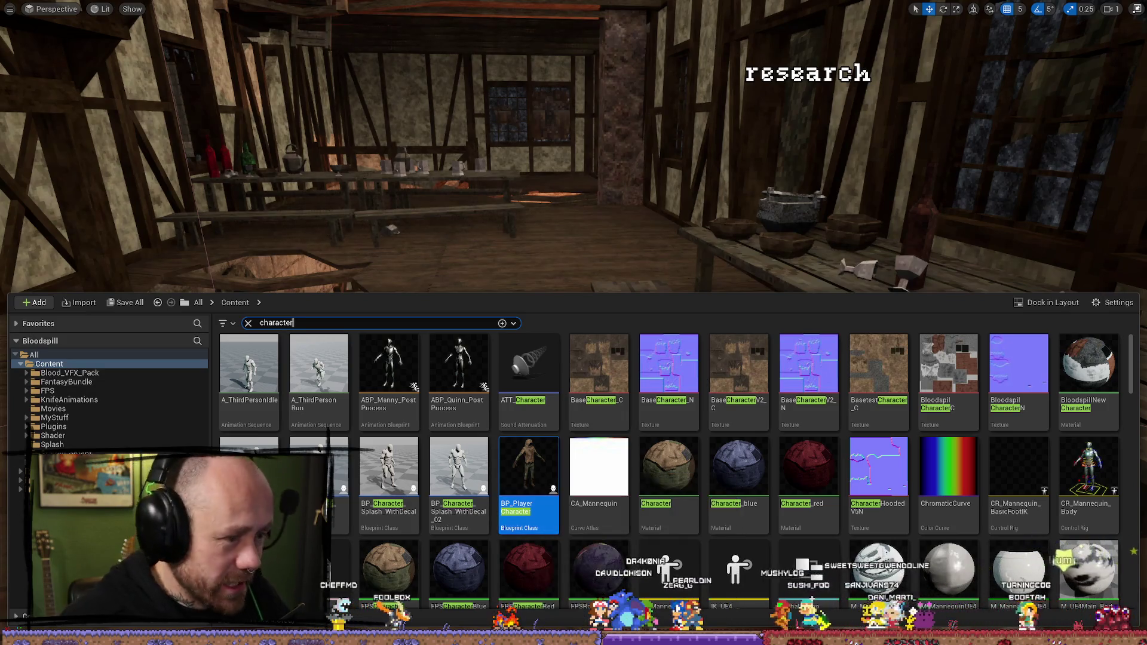
key(F11)
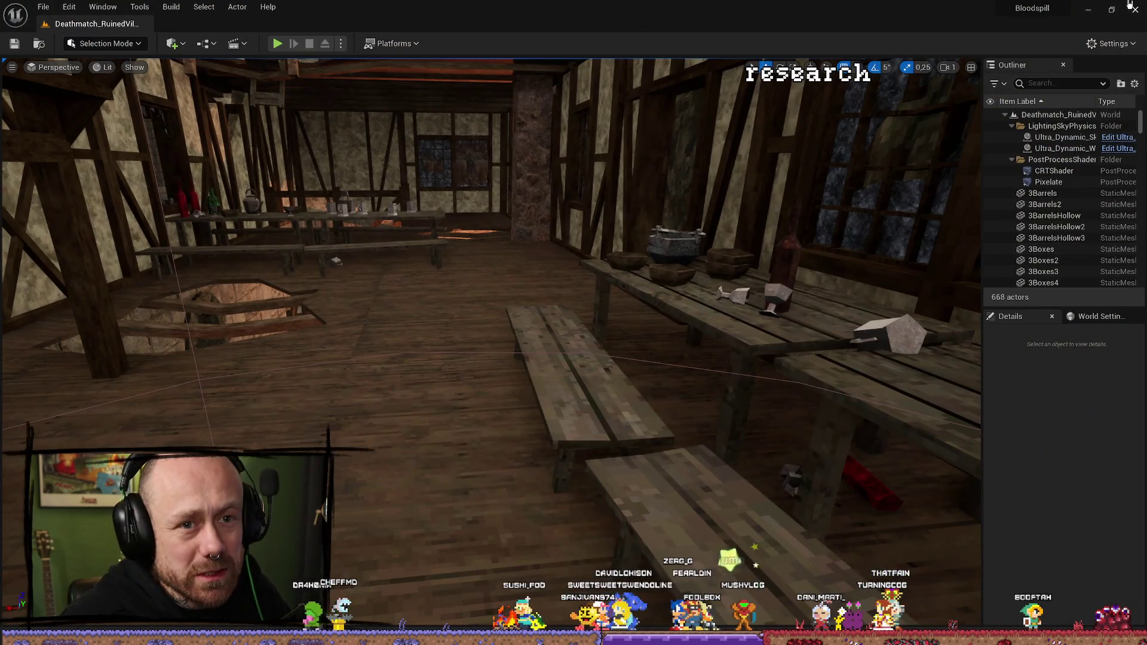
Step: Open MainCharacterV16_SplitInParts_NewBaseThickerArmor.blend in Blender, orbit around Rouge, then minimize Blender
click(1089, 13)
click(812, 315)
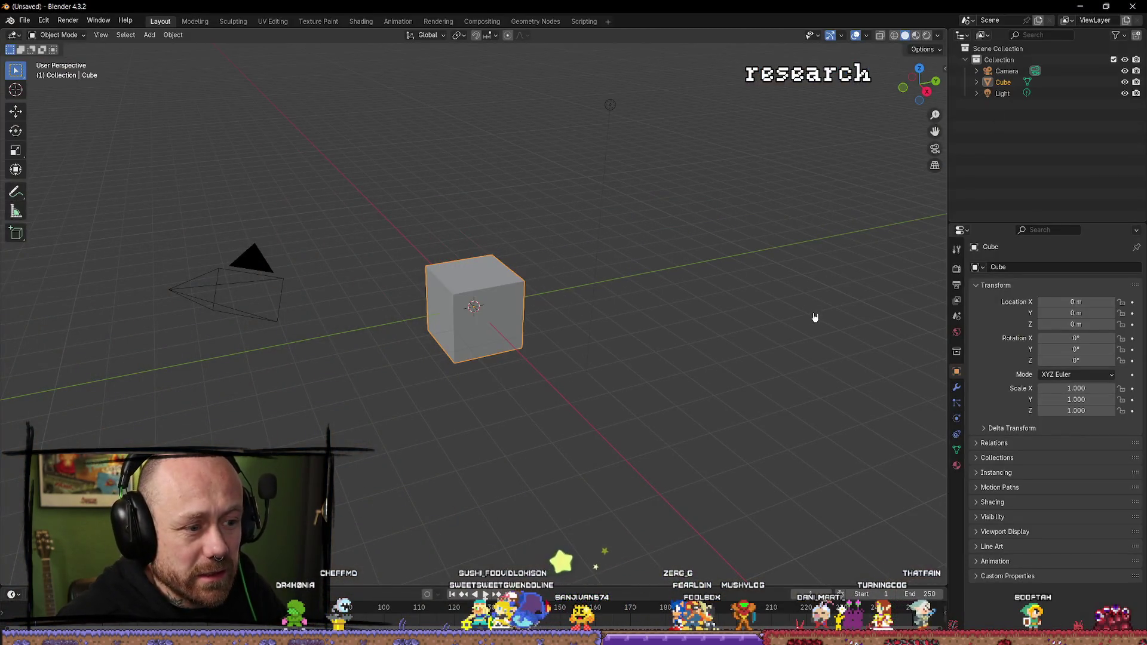
click(25, 21)
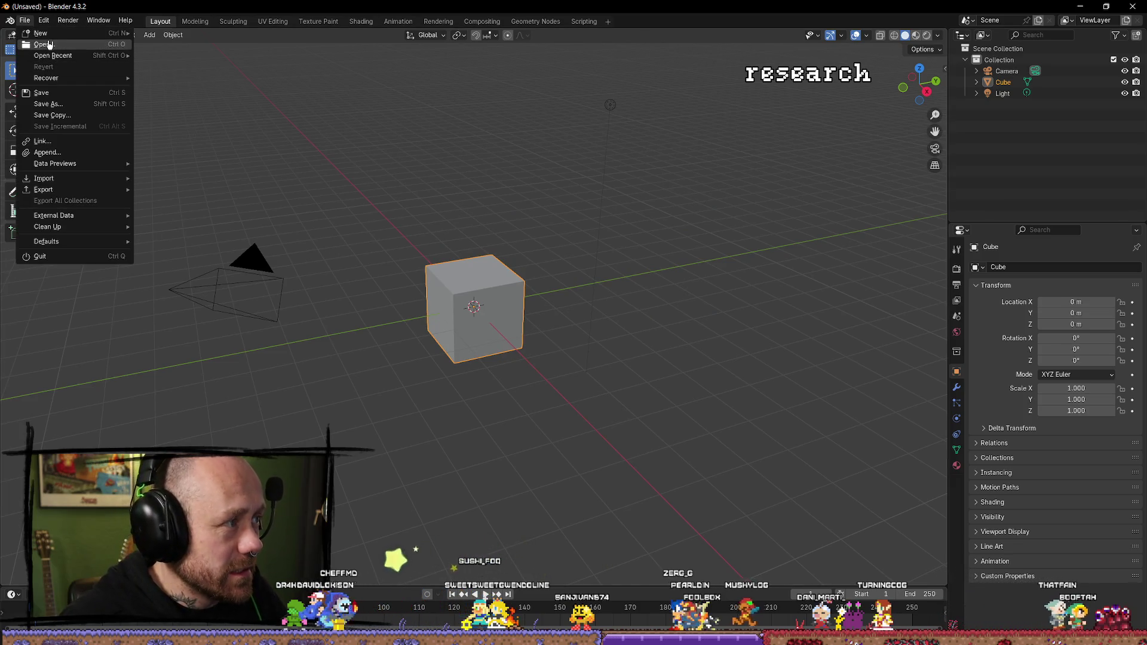
click(72, 45)
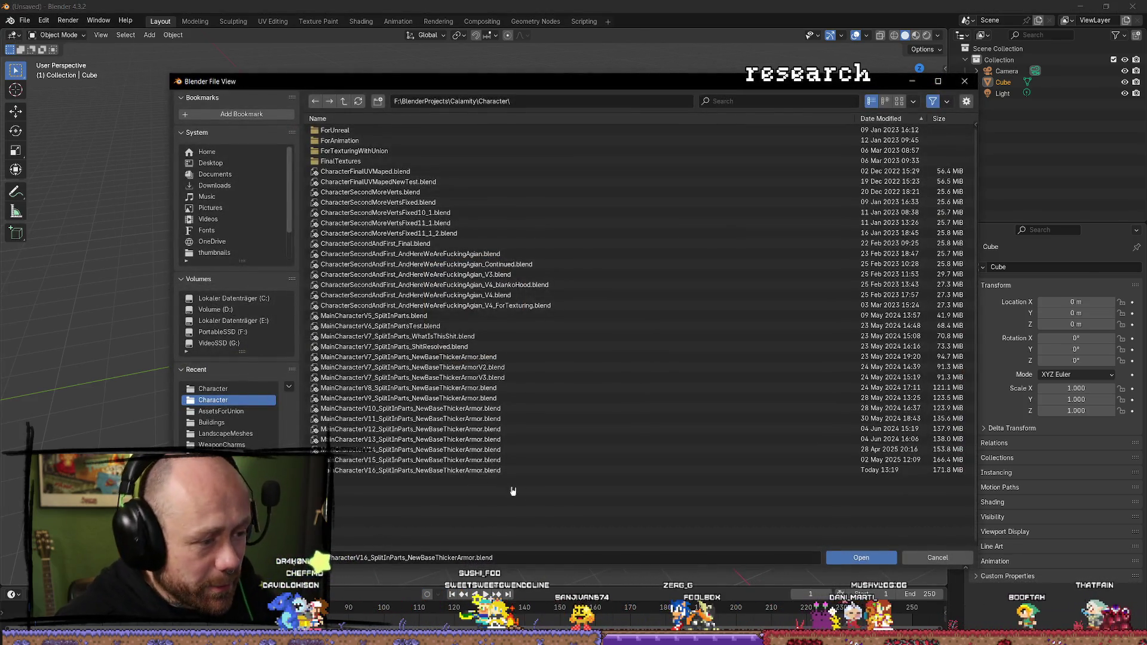
double_click(476, 471)
click(877, 554)
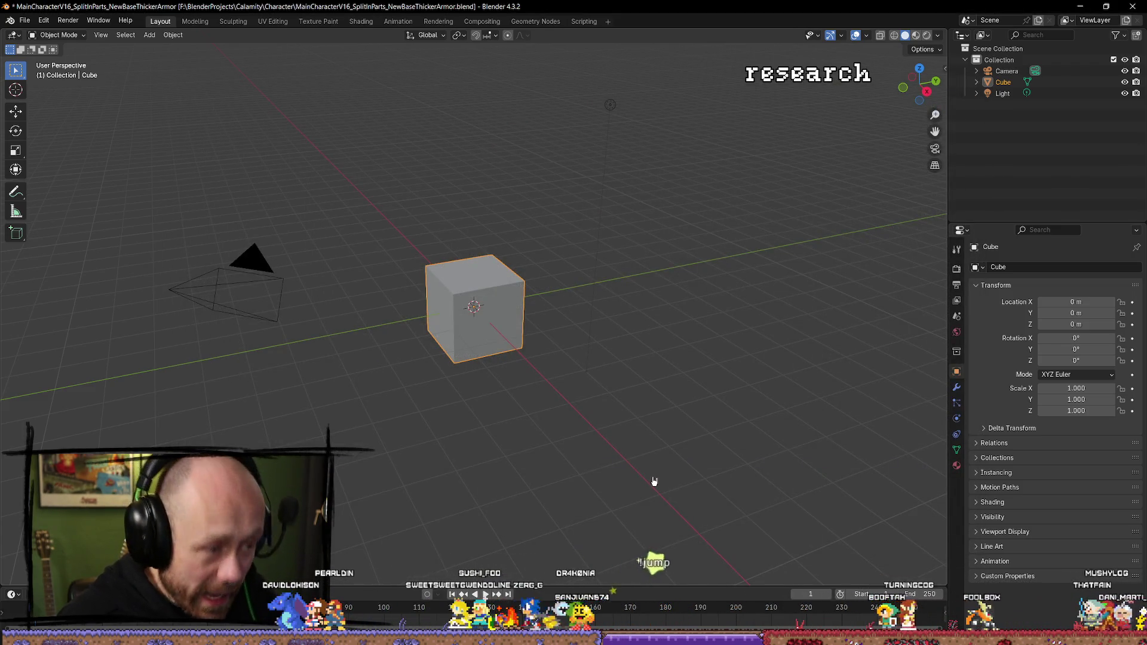
drag(647, 476, 742, 491)
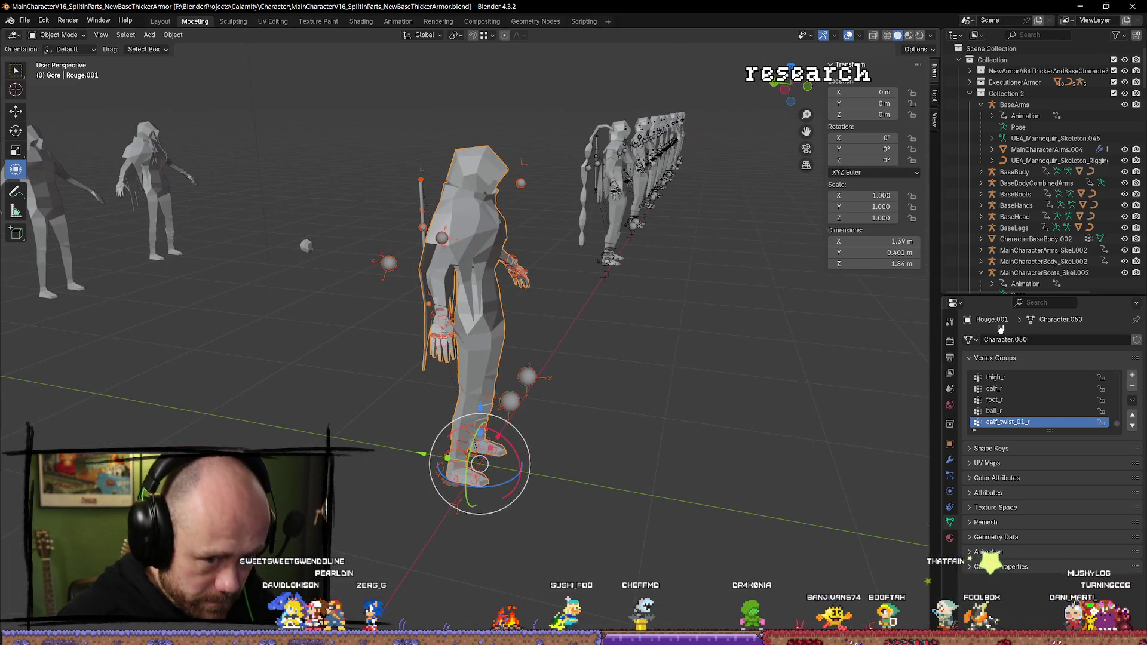
click(1081, 6)
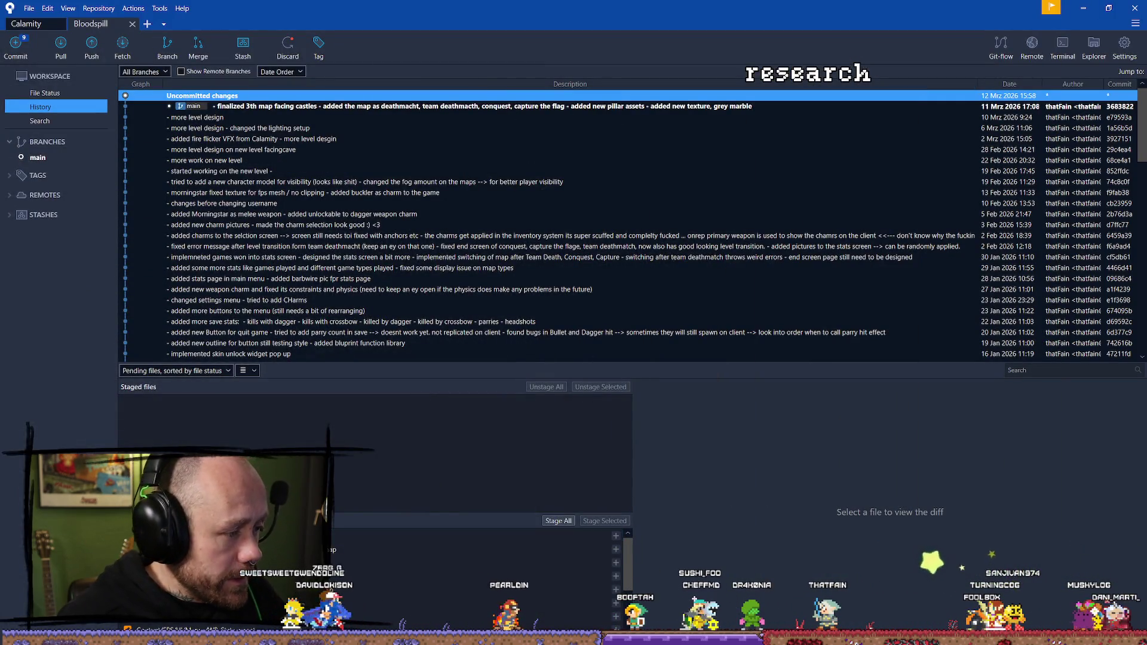
Step: Revert the pending changes to BP_PlayerCharacter.uasset in Sourcetree
click(1083, 8)
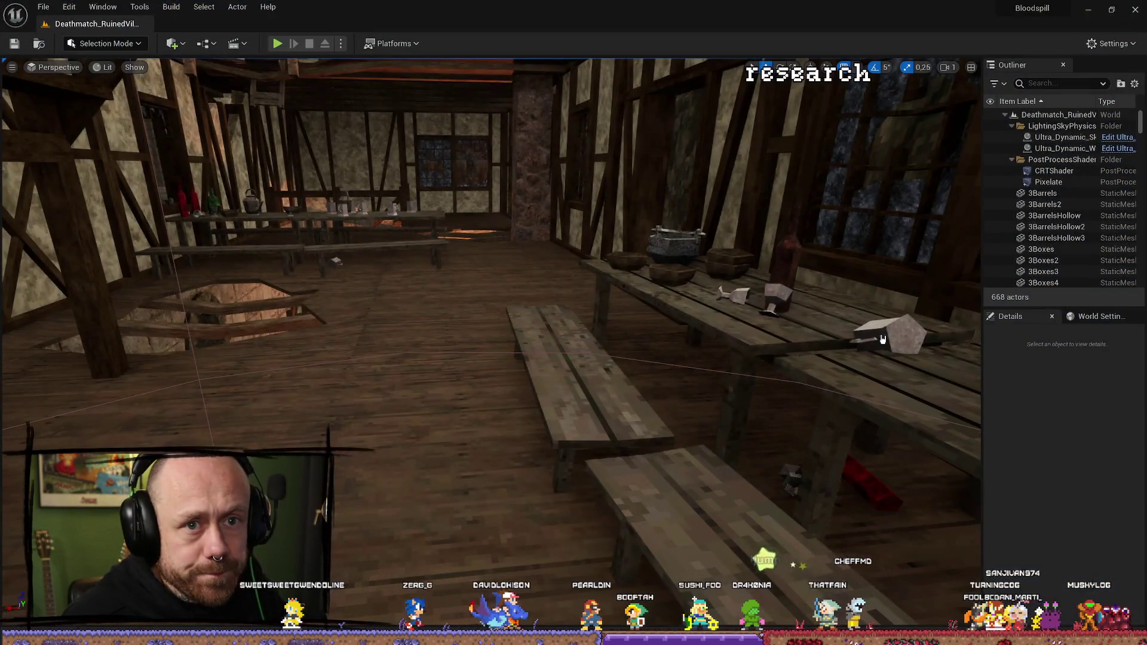
key(alt+Tab)
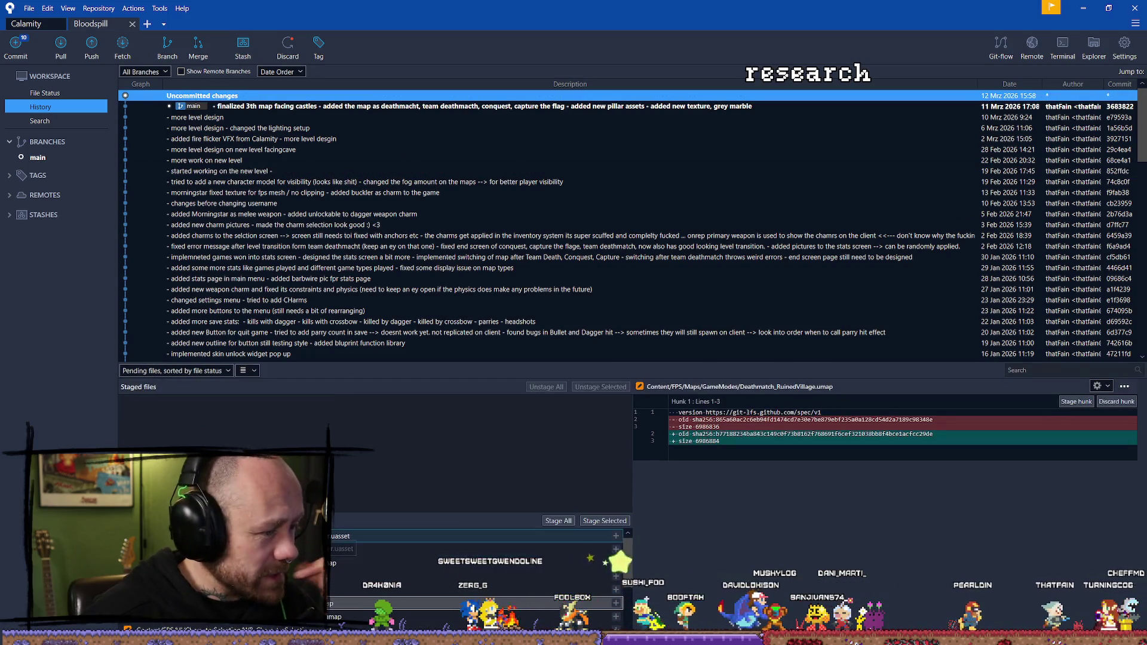
click(396, 537)
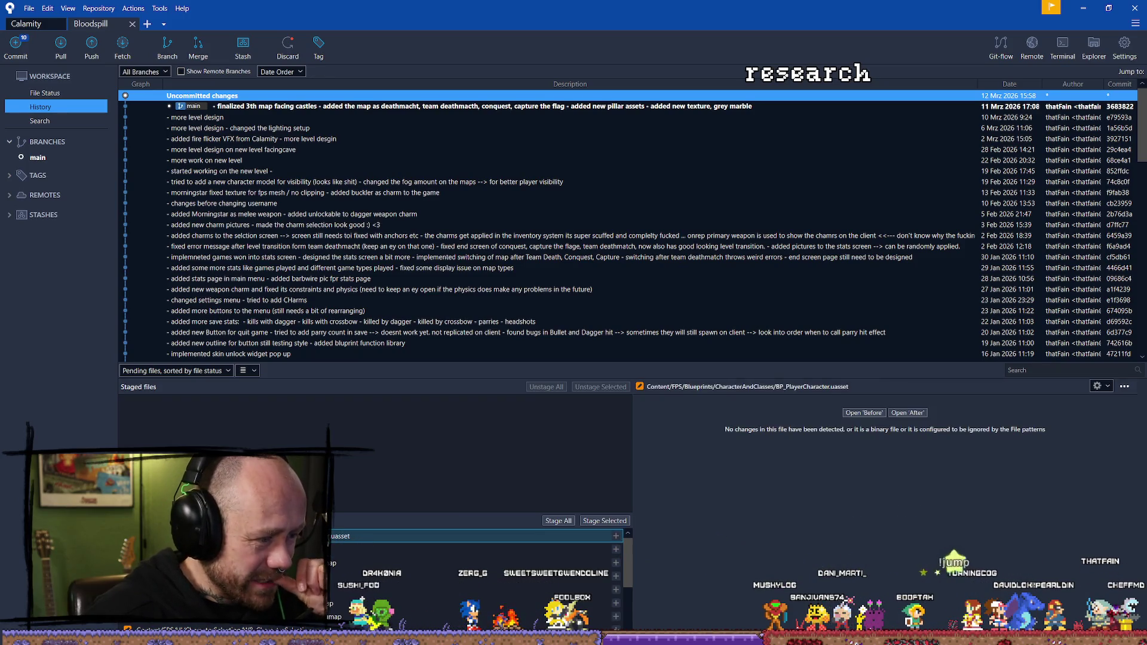
right_click(328, 535)
click(356, 434)
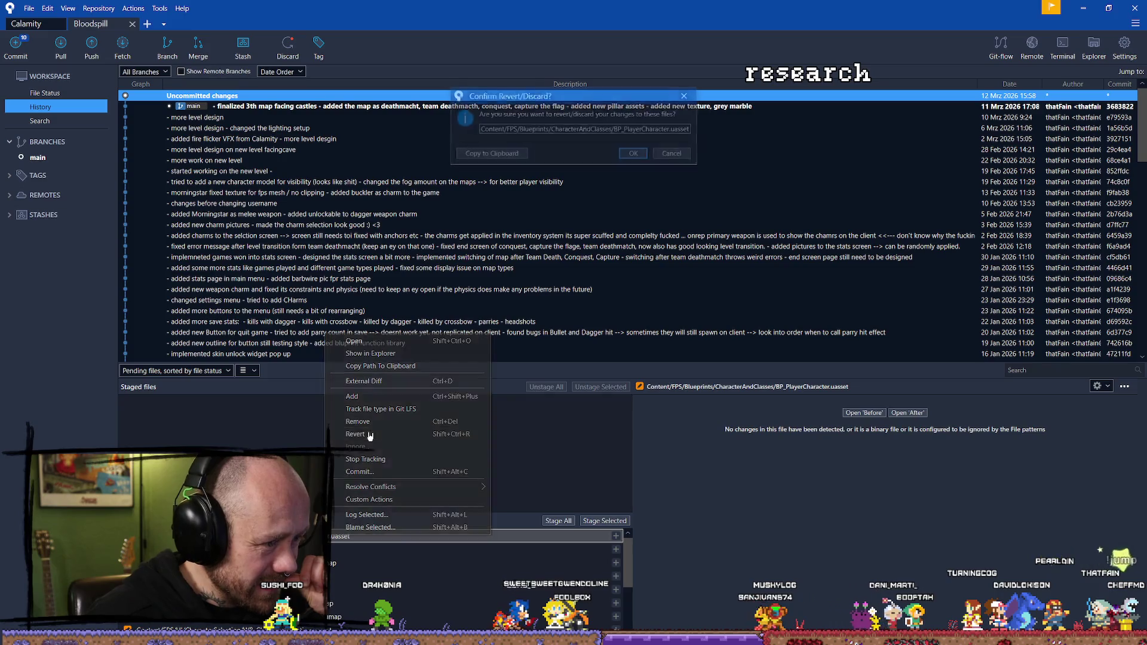
click(628, 155)
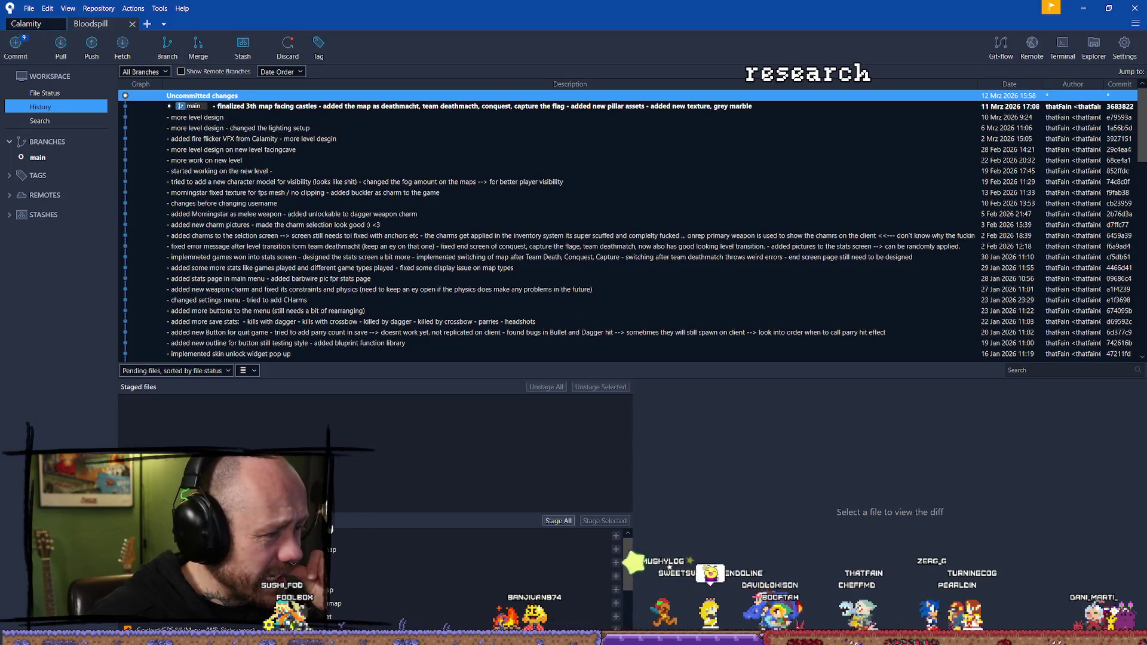
Step: Review the BP_SpectatorBase.uasset changes, then relaunch the Bloodspill project from the Epic launcher
click(339, 605)
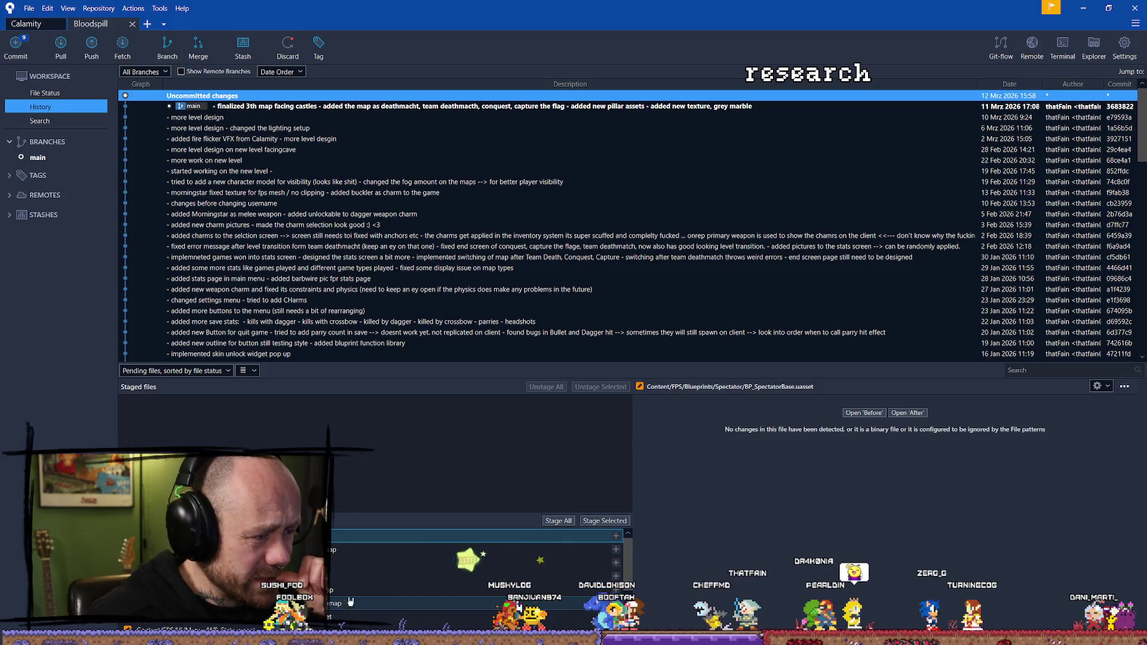
click(1085, 7)
double_click(688, 396)
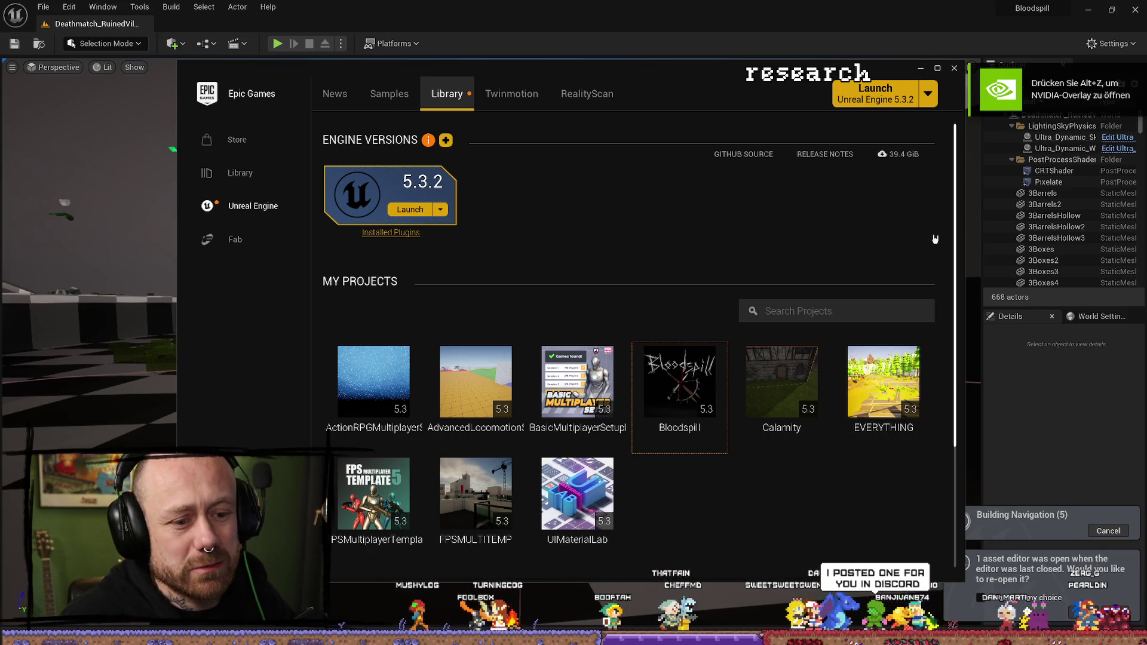
Step: Minimize the Epic launcher and bring back the BP_PlayerCharacter Blueprint editor
click(918, 73)
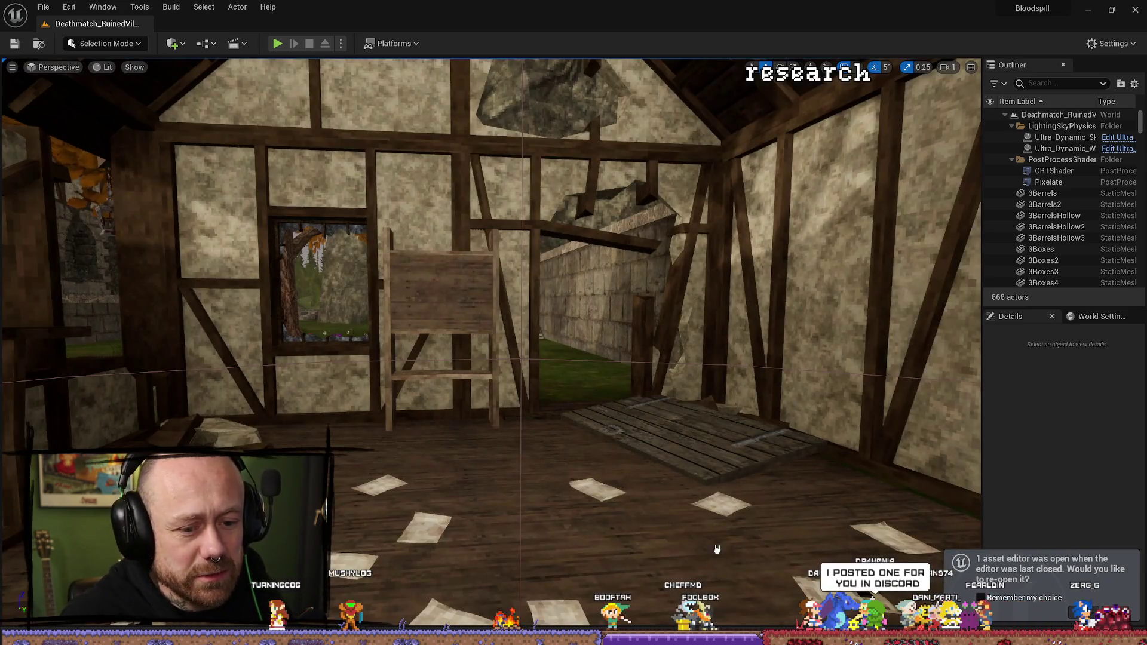
click(1083, 613)
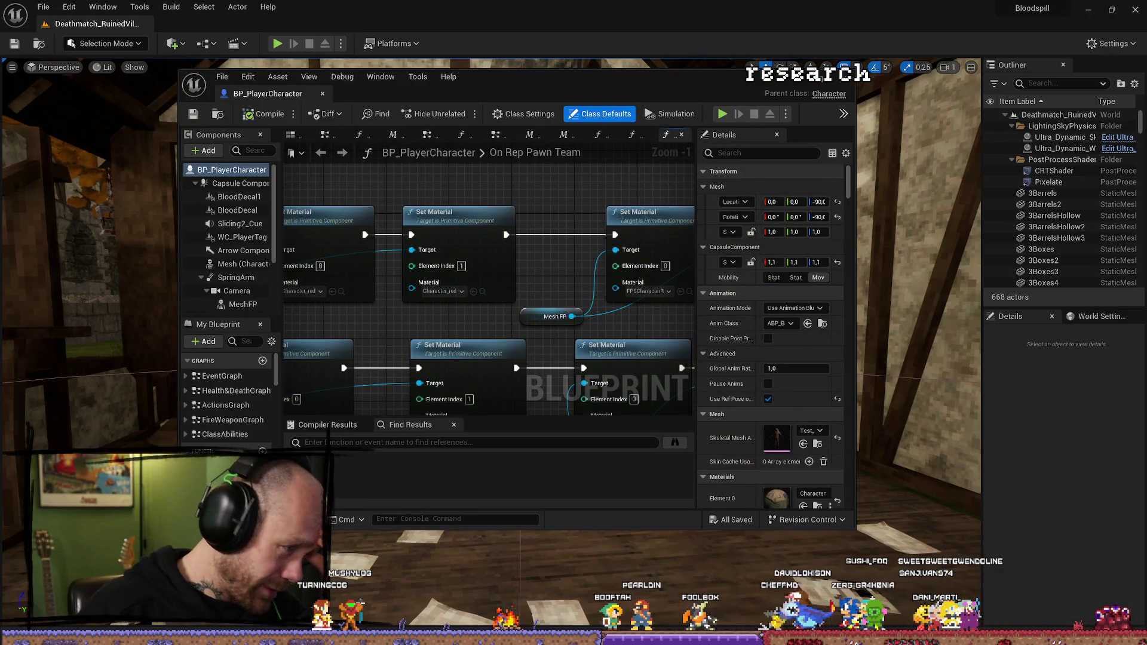
Step: Maximize BP_PlayerCharacter and select MeshFP in its Viewport tab
double_click(818, 83)
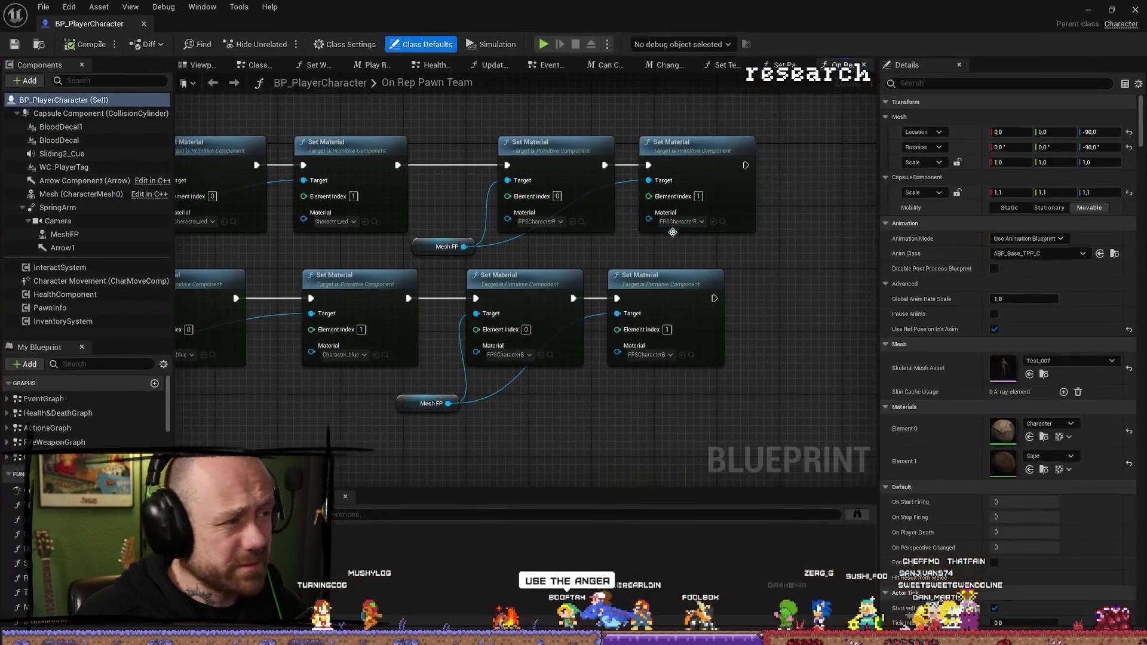
click(206, 65)
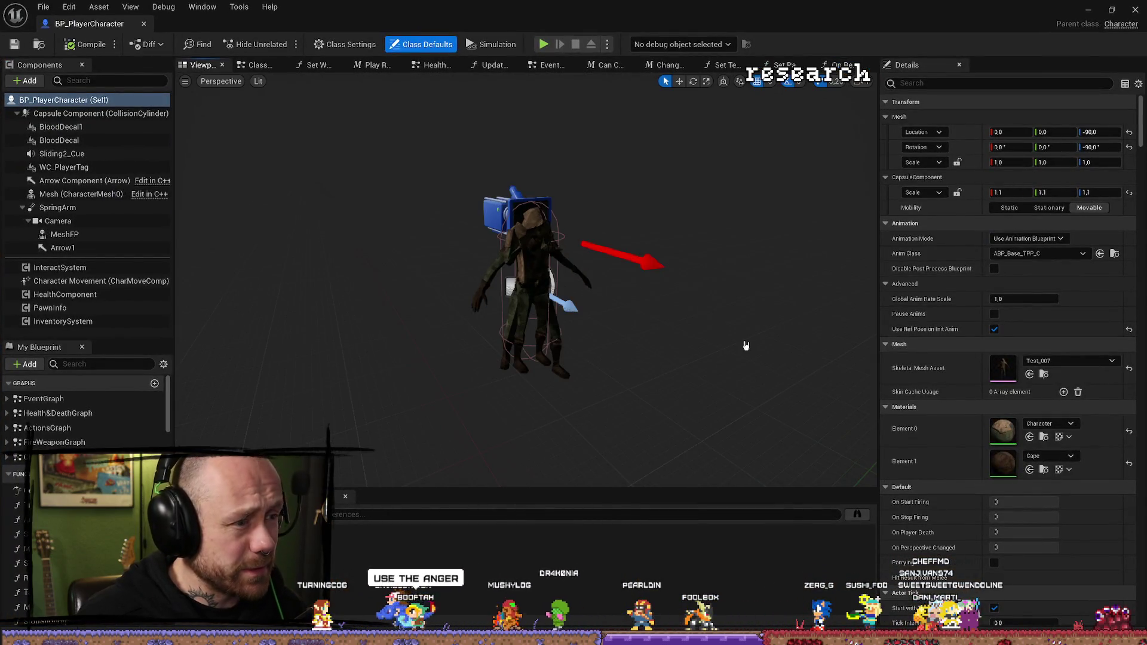
click(511, 253)
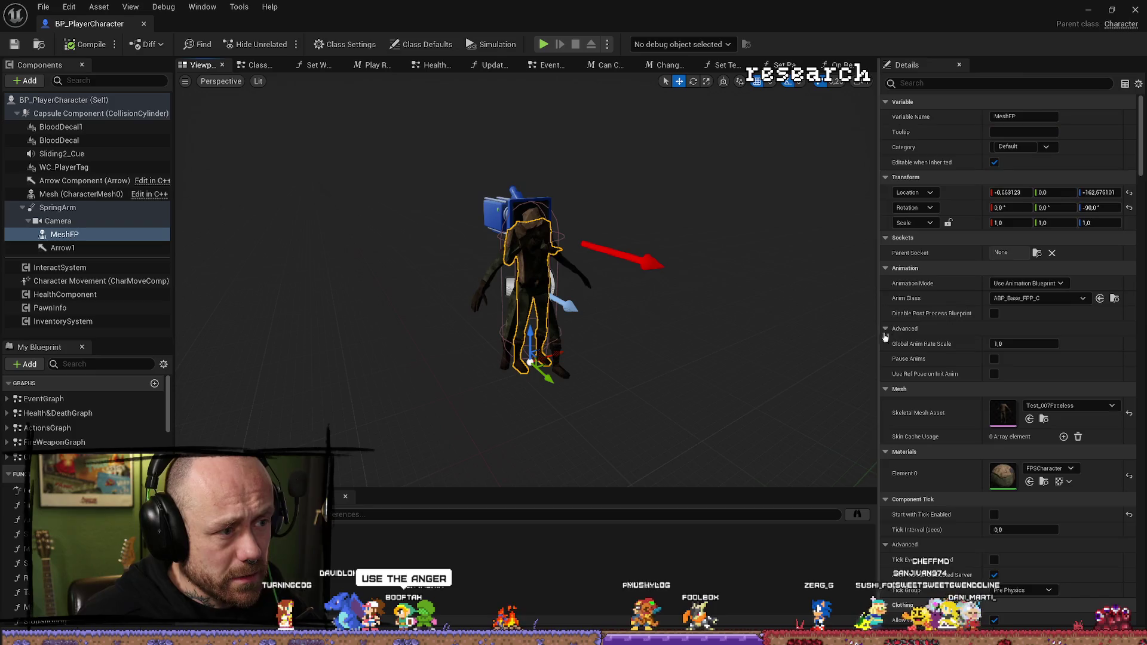
Step: Playtest the ruined village level full-screen with F11, then stop the session
click(1089, 10)
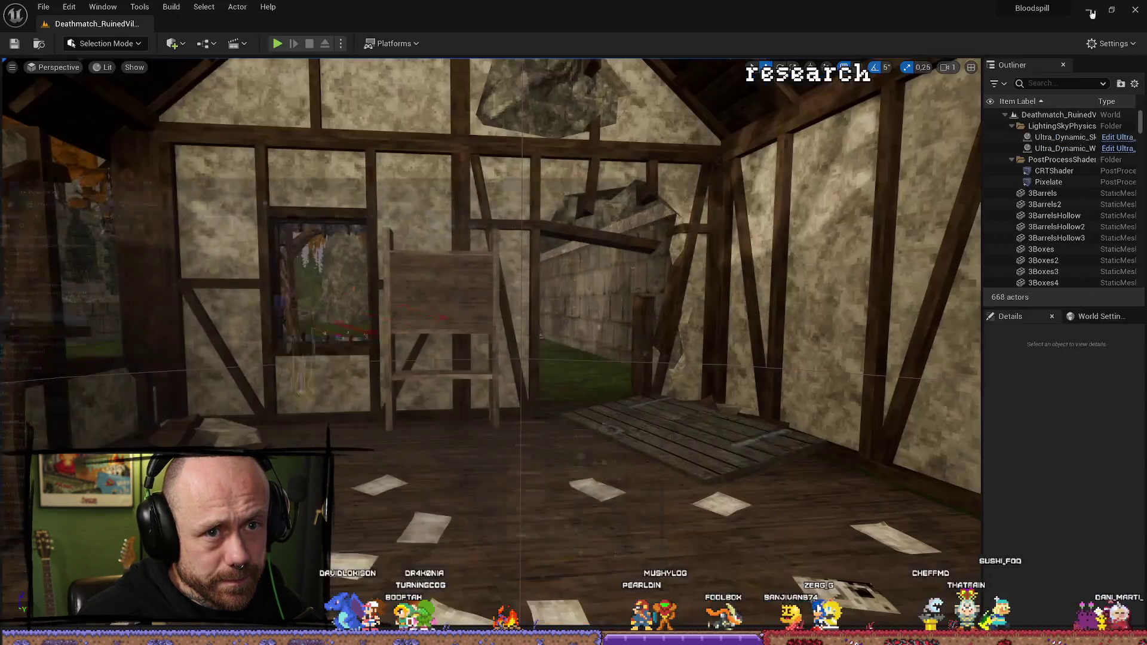
click(276, 43)
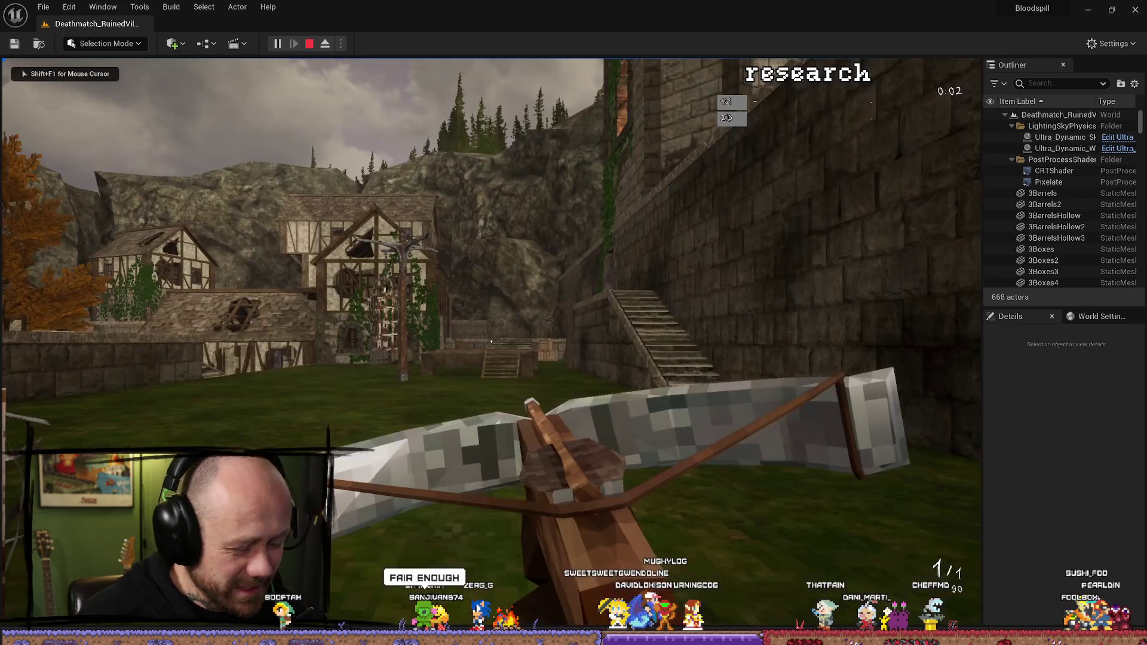
key(F11)
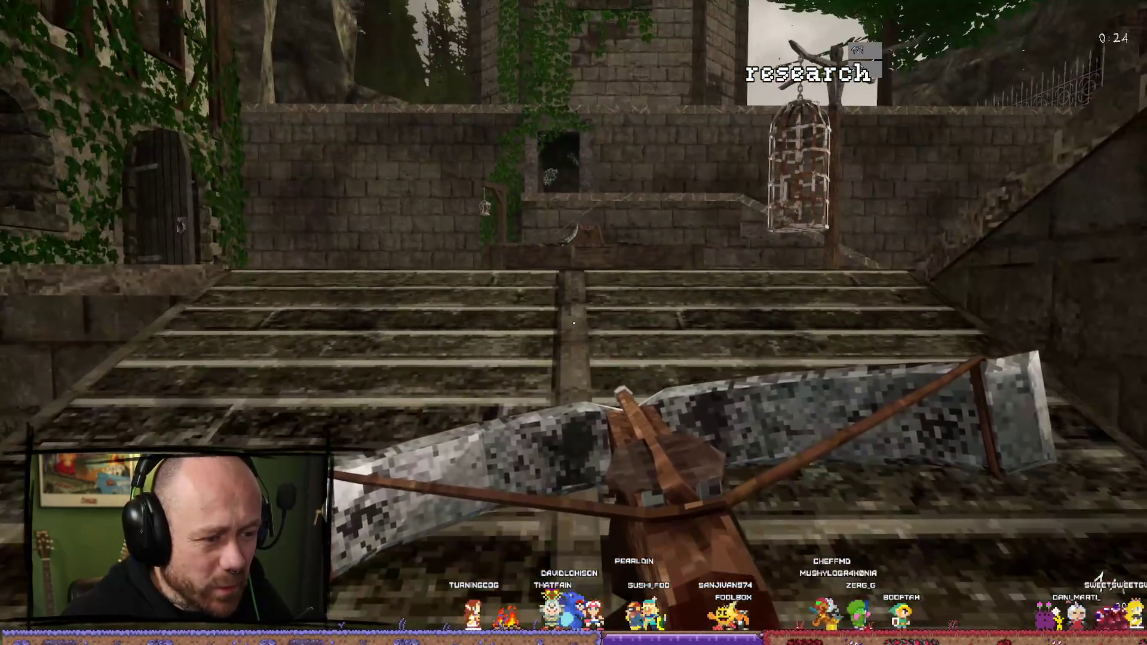
key(Escape)
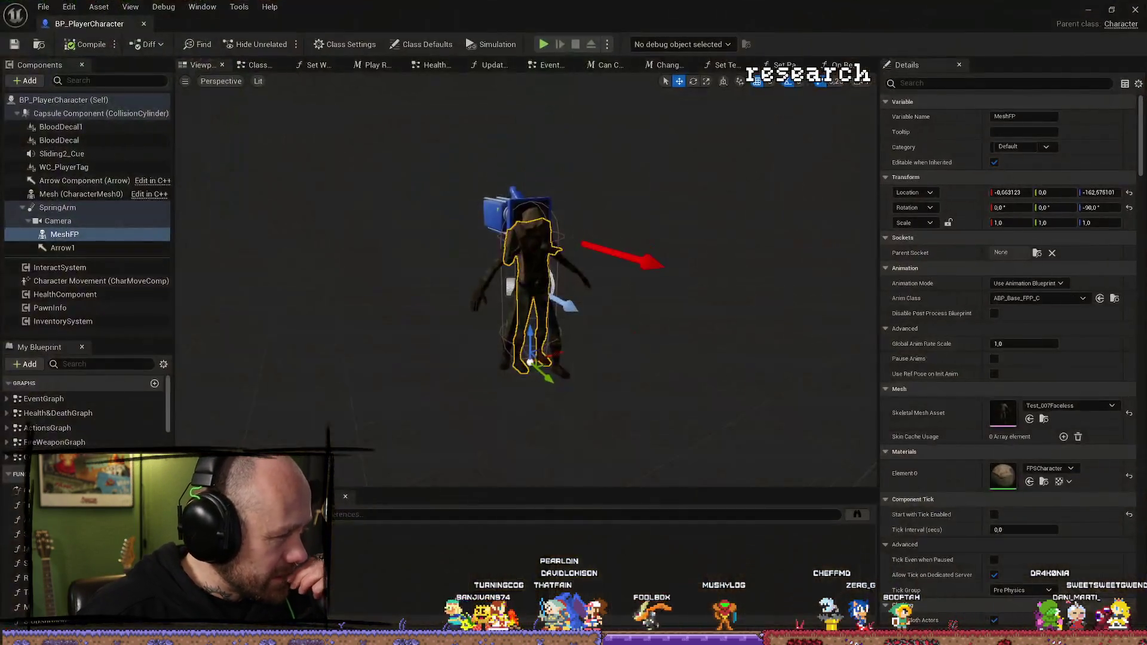
Step: Swap MeshFP's Element 0 material from FPSCharacter to Character and playtest the result
click(1058, 470)
text(character)
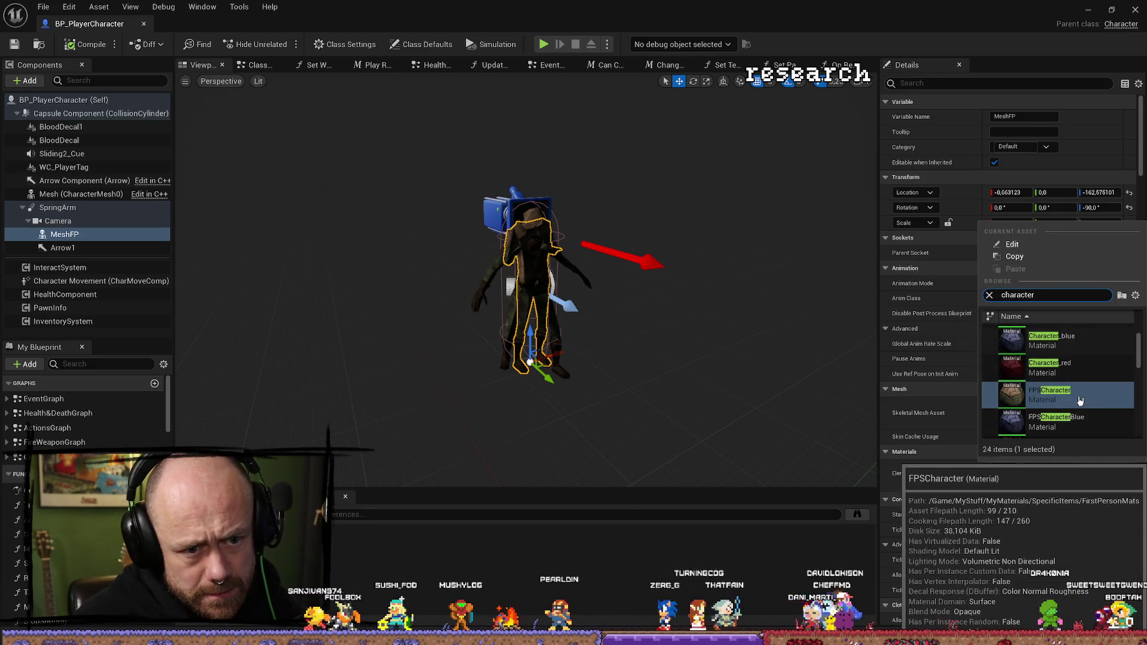
click(1070, 364)
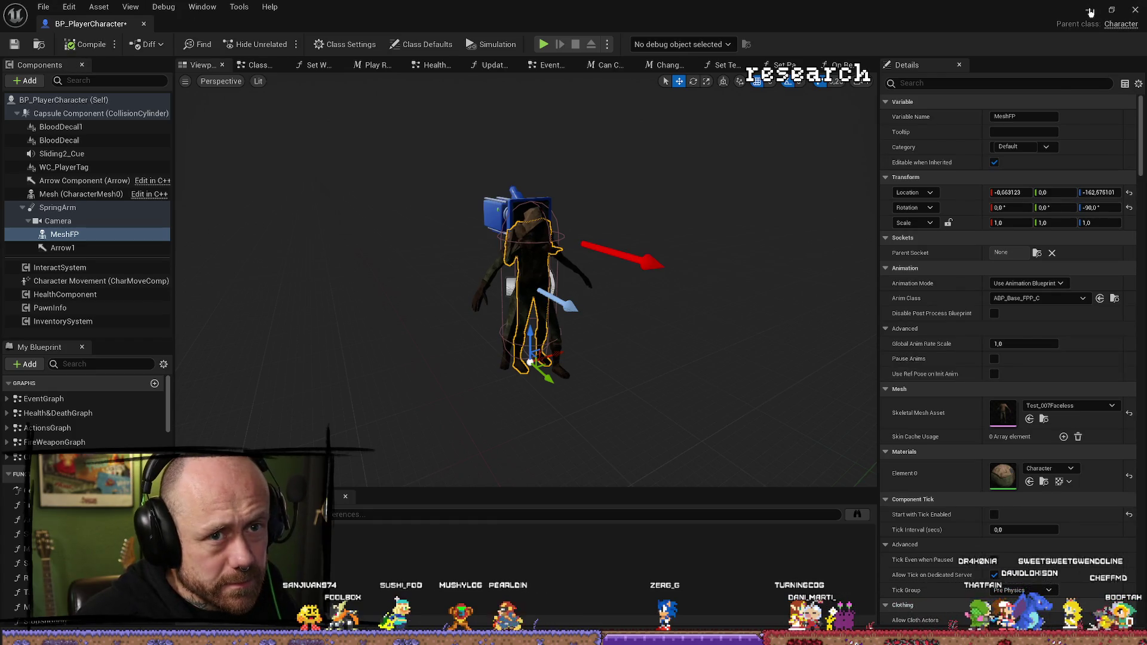
key(alt+Tab)
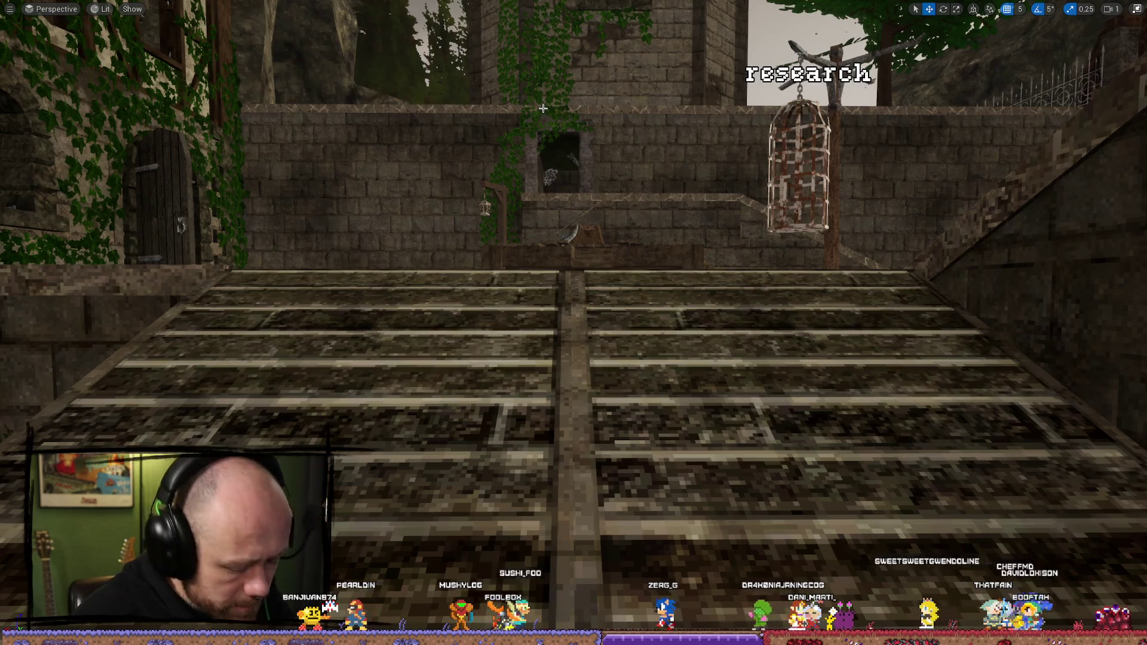
key(alt+p)
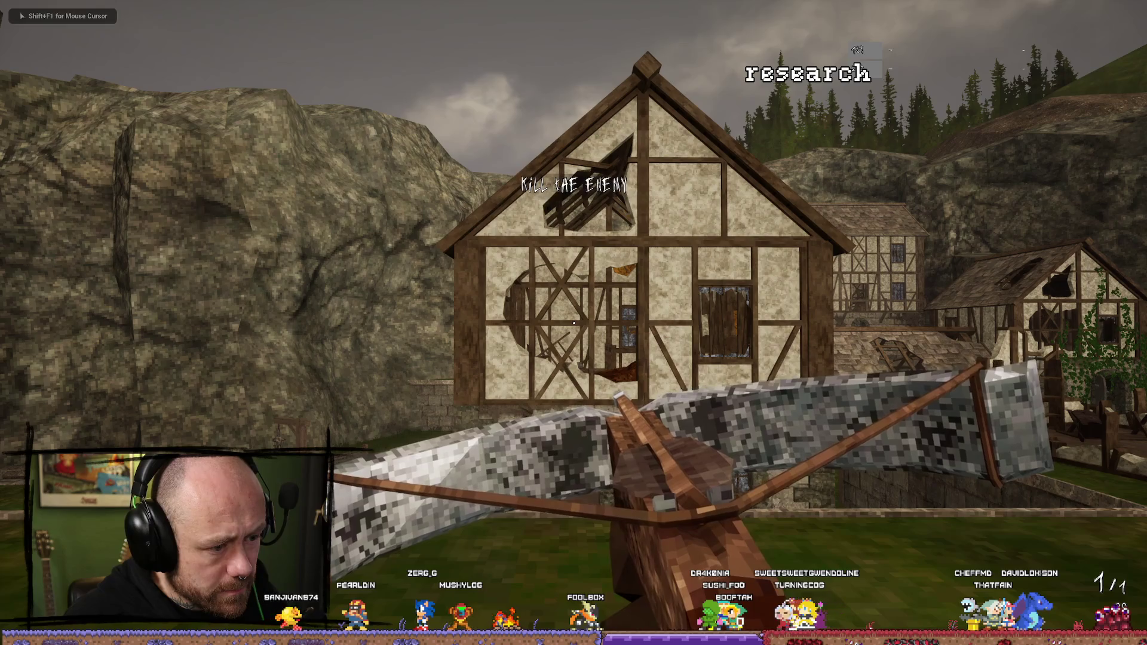
key(Escape)
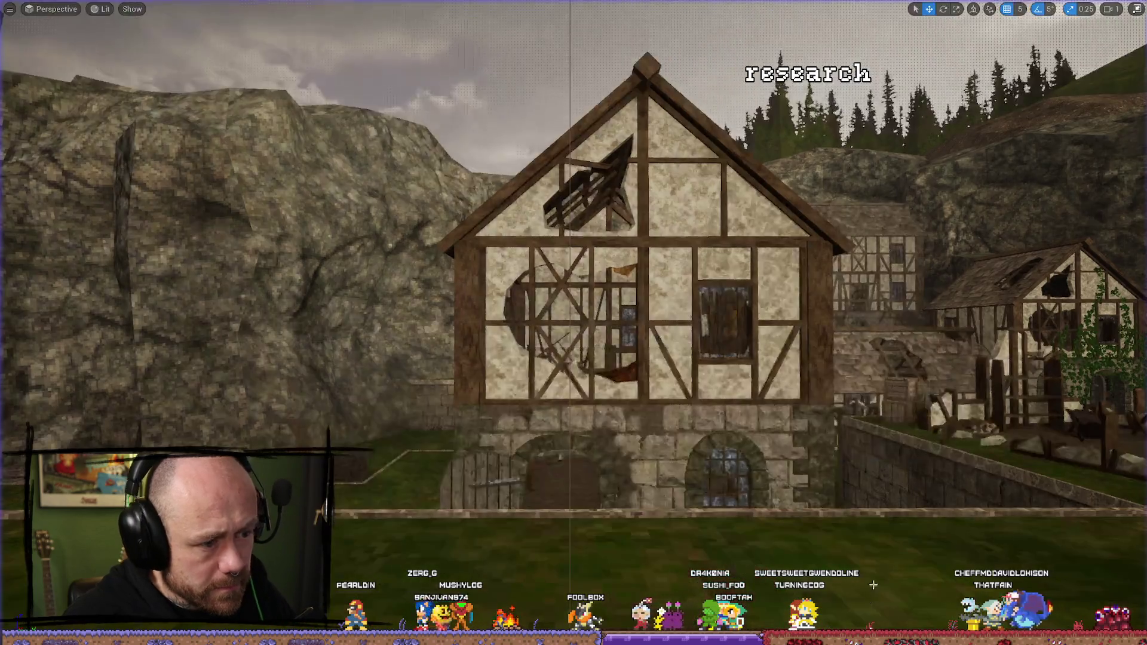
key(ctrl+space)
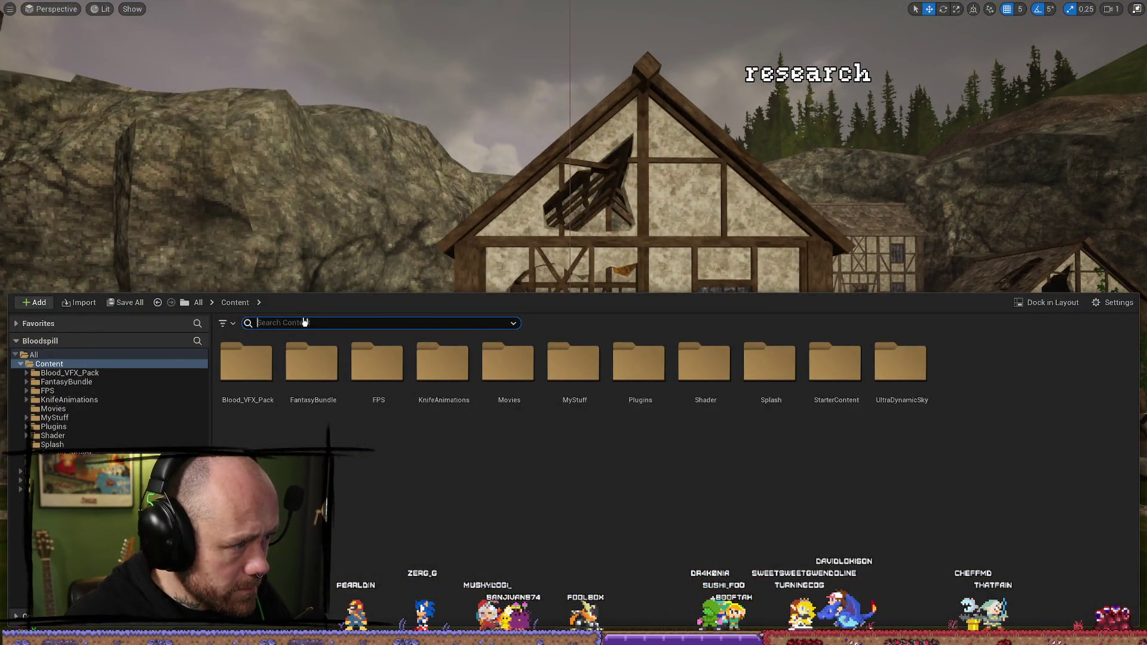
Step: Search 'crop' in the Content Drawer, open BP_Crossbow, and inspect its MeshFPP and CrossbowBoltFPP components
text(crop)
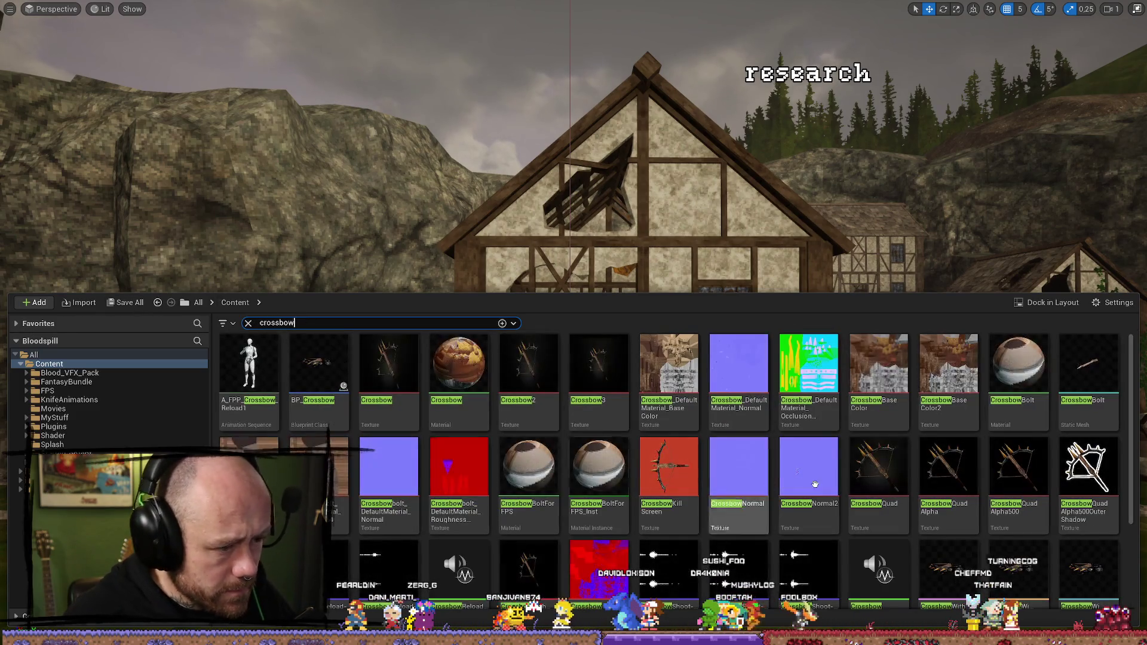
double_click(323, 366)
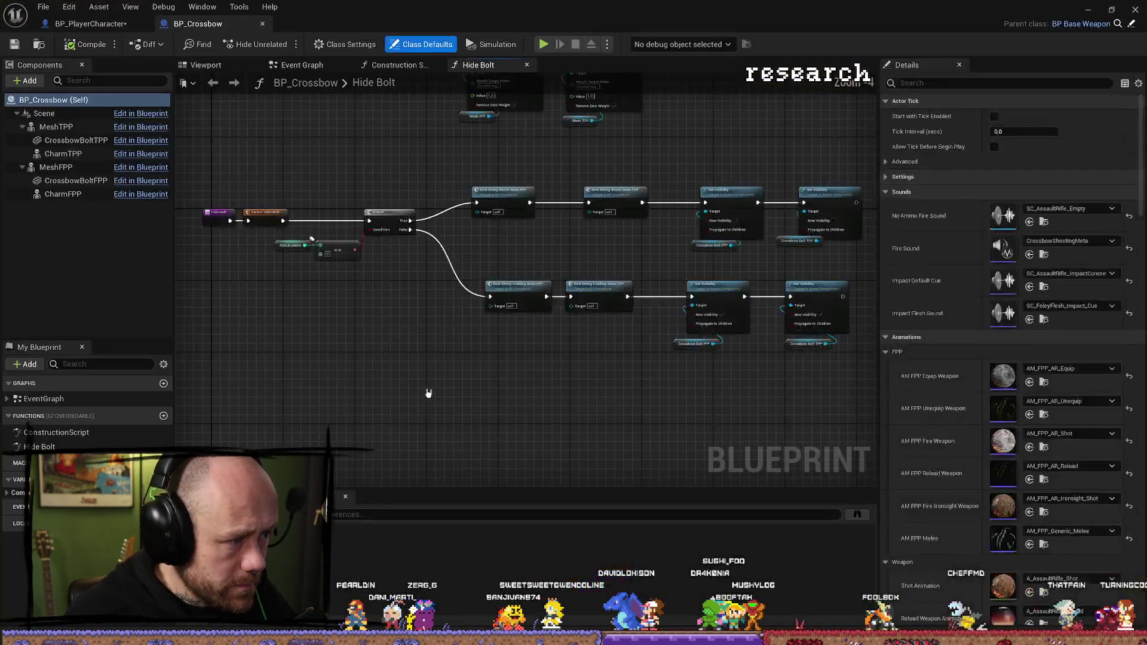
scroll(1016, 418, down, 10)
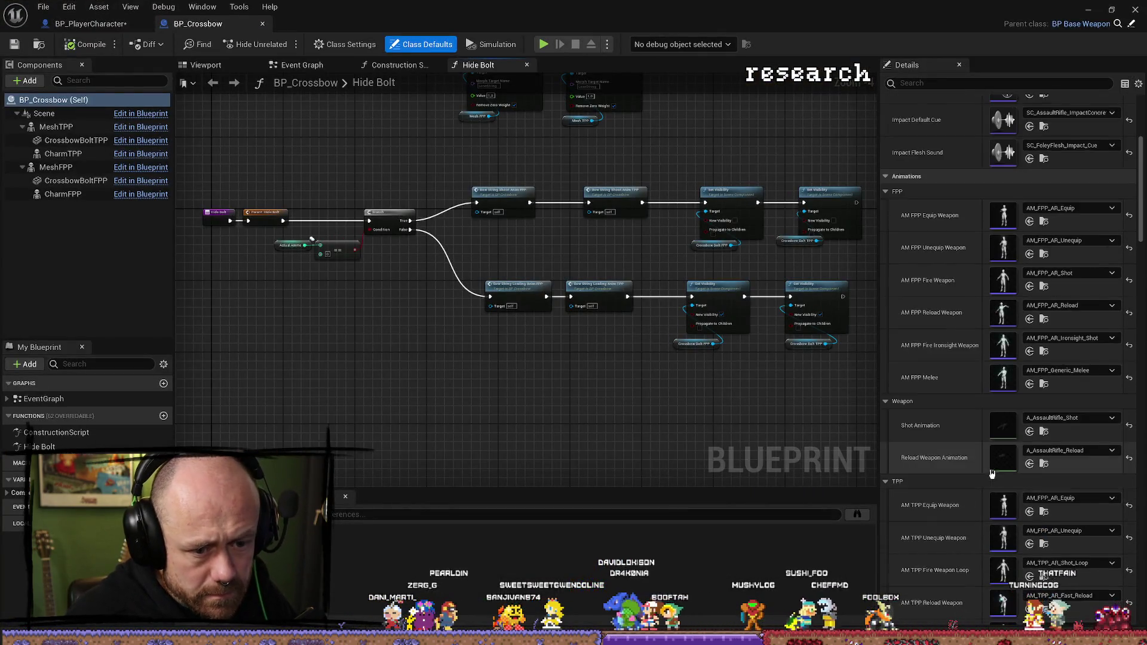
scroll(992, 454, down, 5)
scroll(992, 454, up, 6)
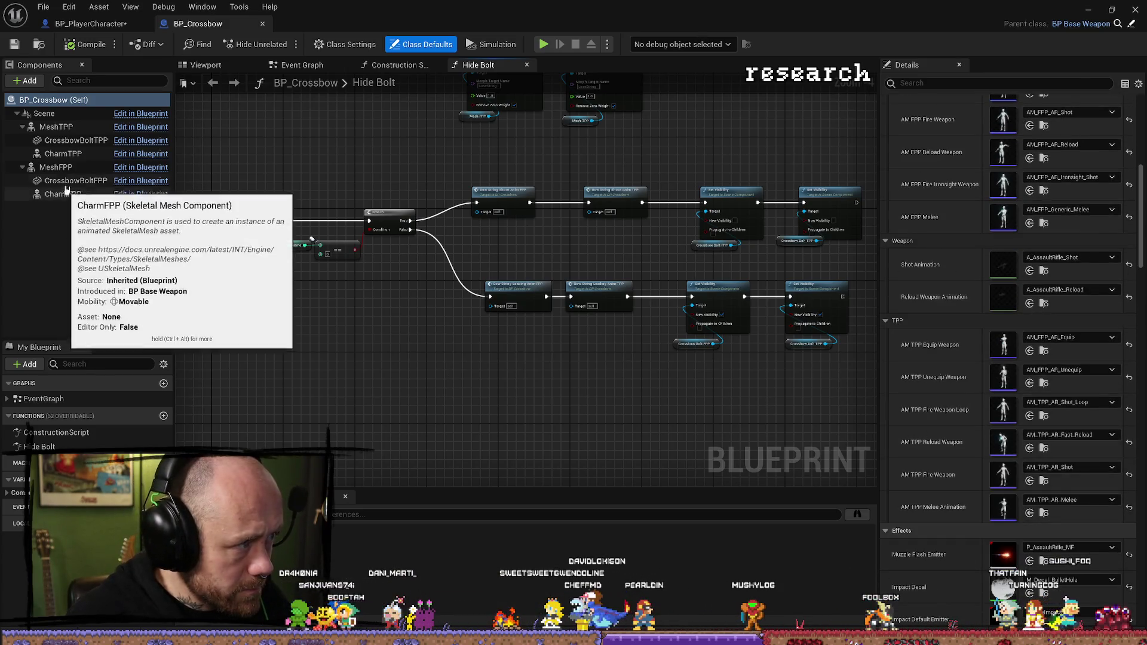
click(57, 167)
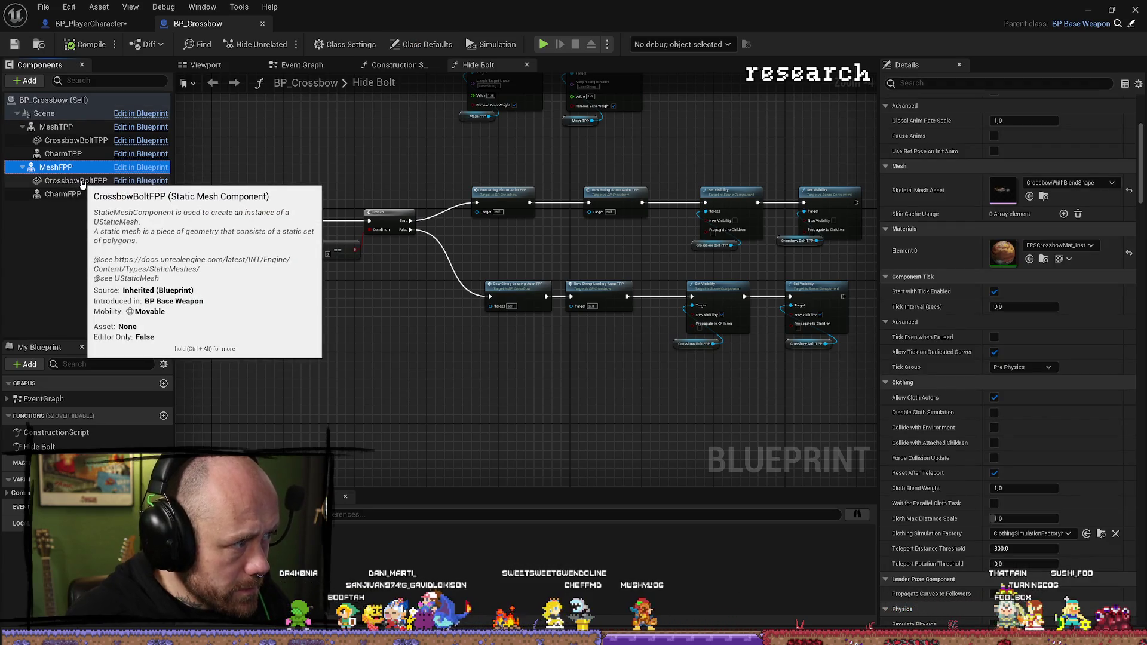
click(84, 182)
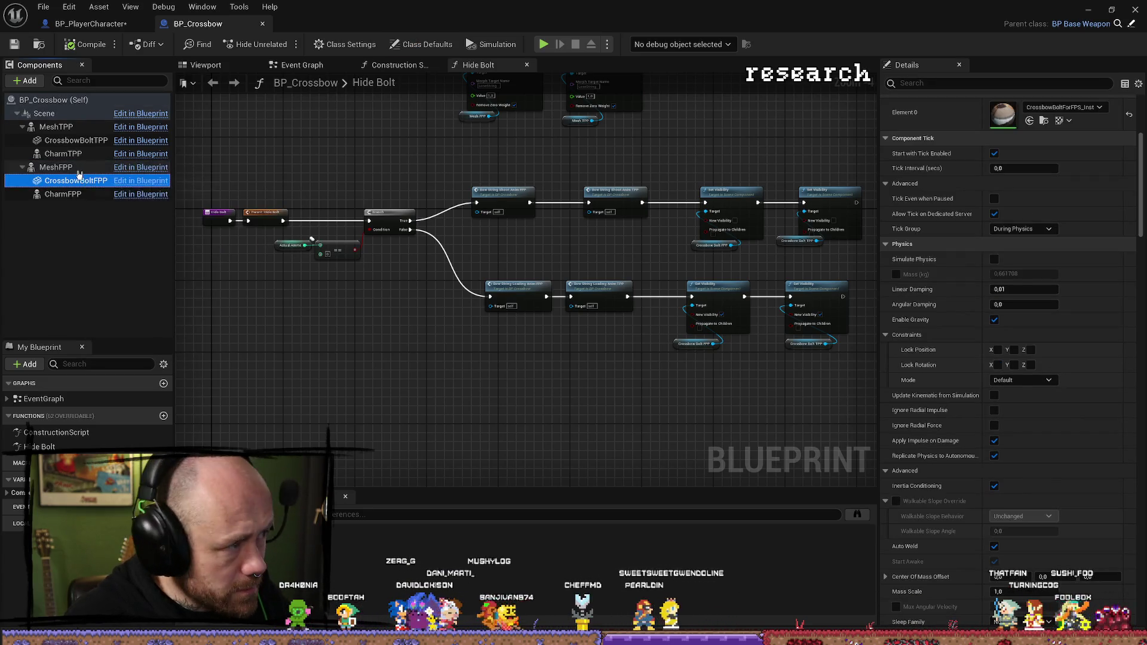
click(81, 168)
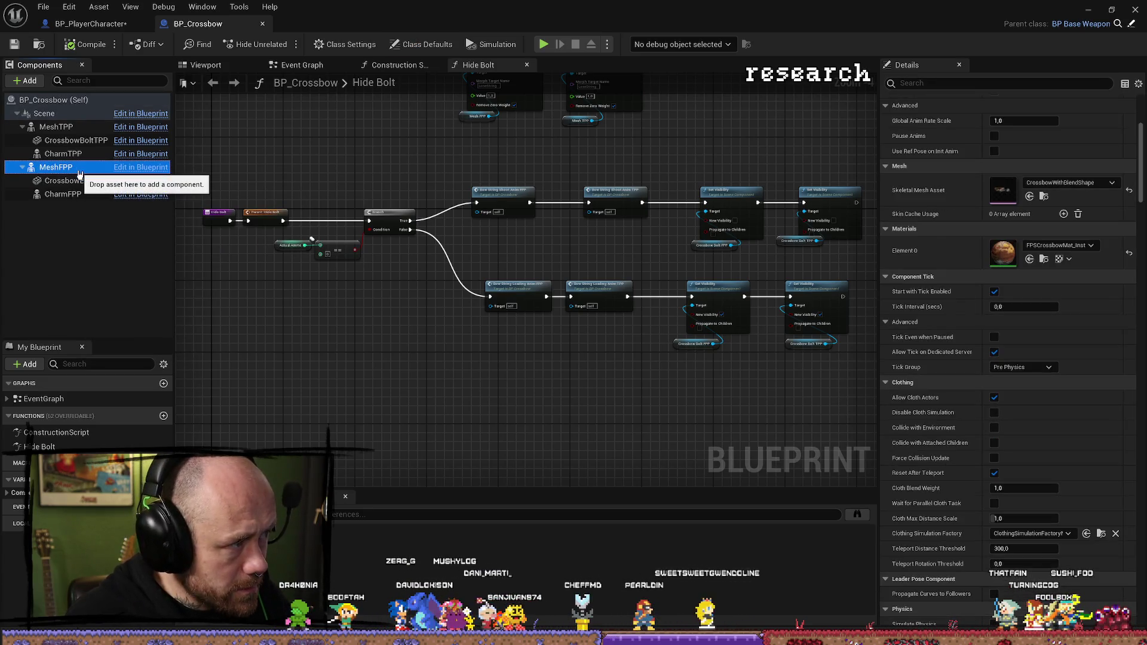
Step: Compare MeshFPP's and MeshTPP's Element 0 materials, locate the Crossbow material, then start a playtest
click(1077, 251)
key(Escape)
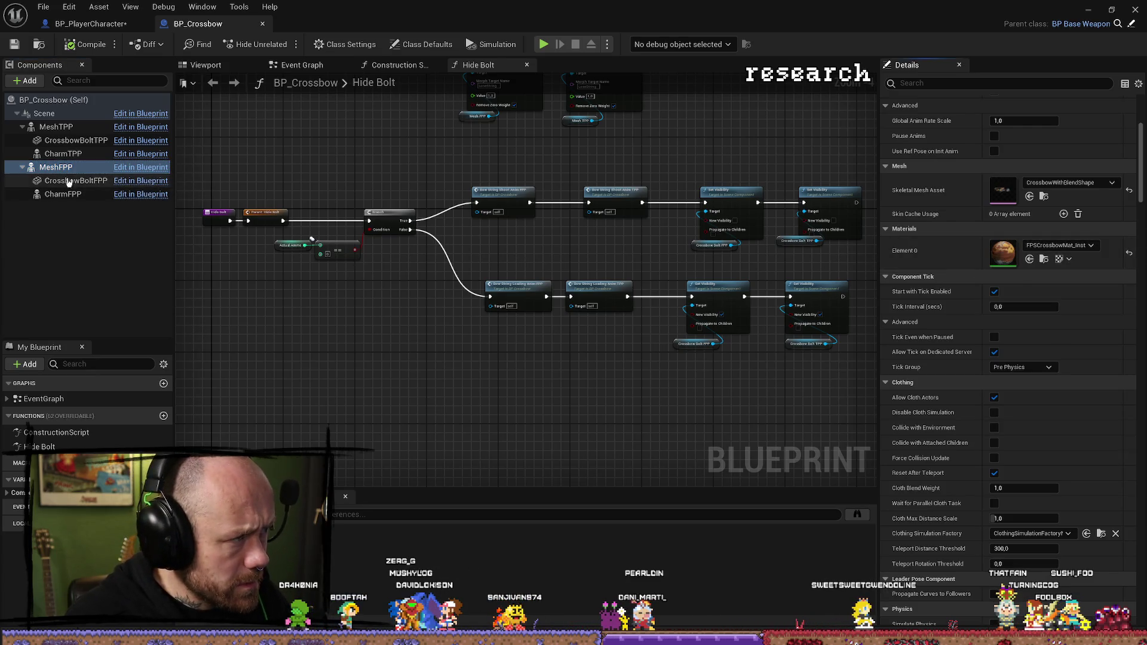
click(60, 167)
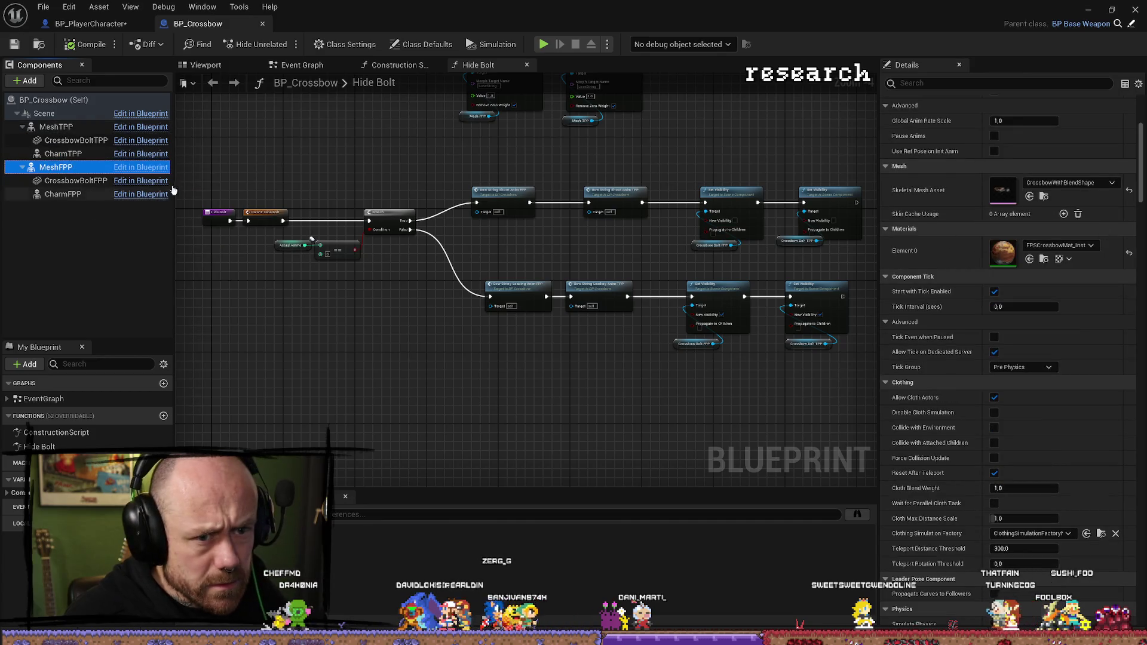
click(55, 129)
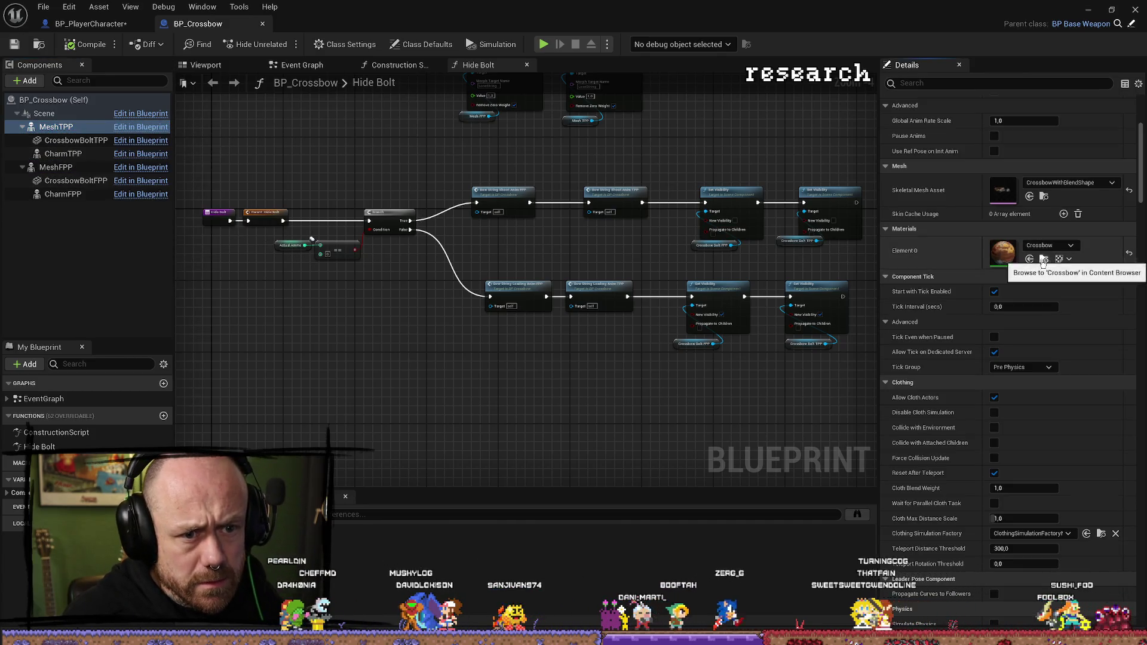
click(1044, 259)
click(50, 169)
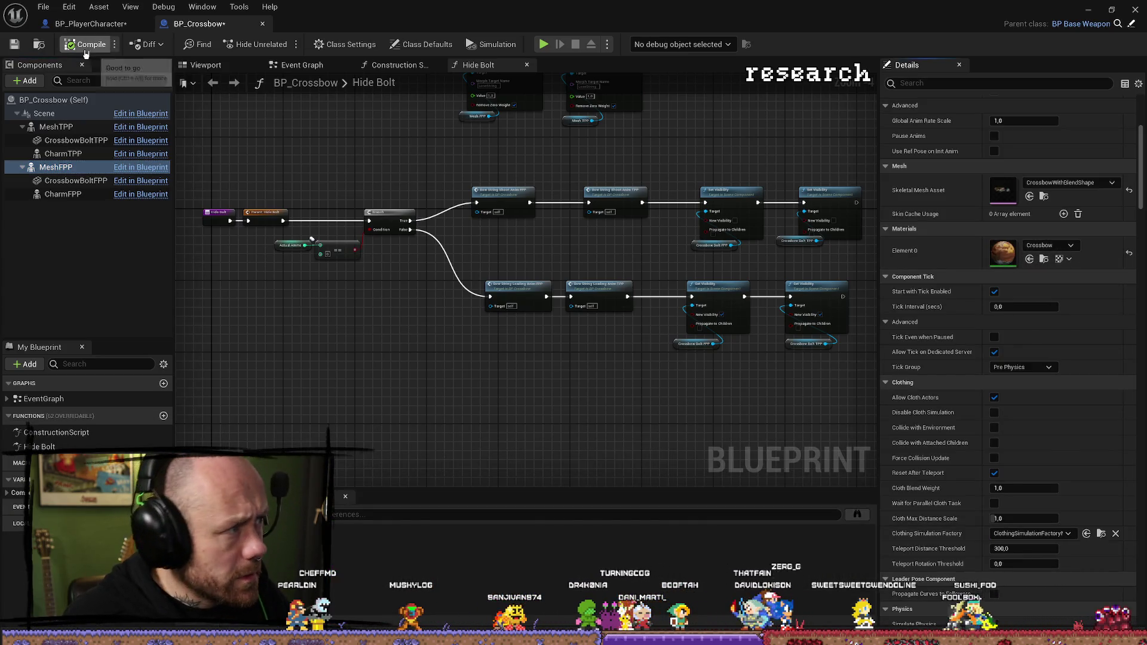
click(1086, 12)
key(alt+p)
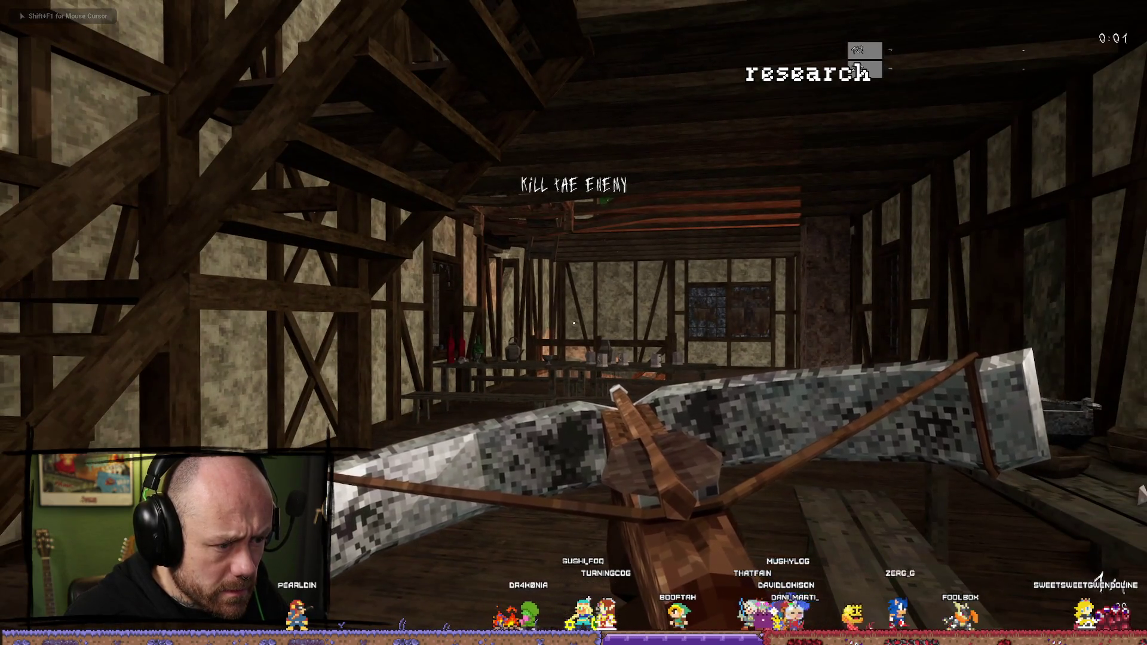
Step: Walk through the tavern in play mode, end the session, and restore the full editor layout
key(w)
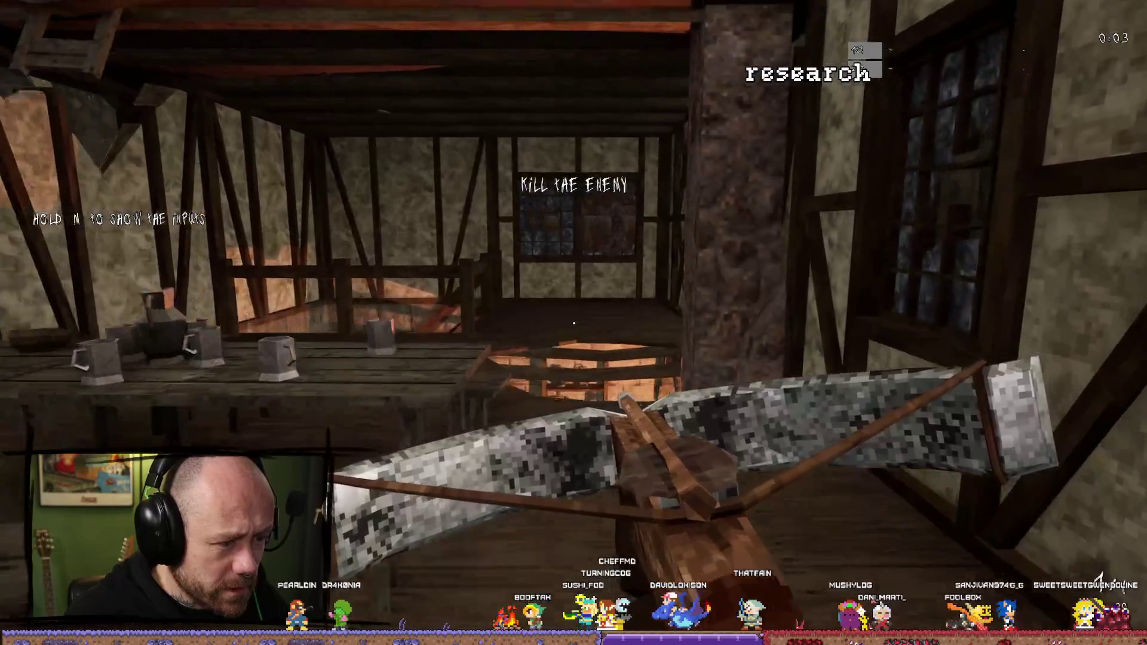
key(w)
key(w)
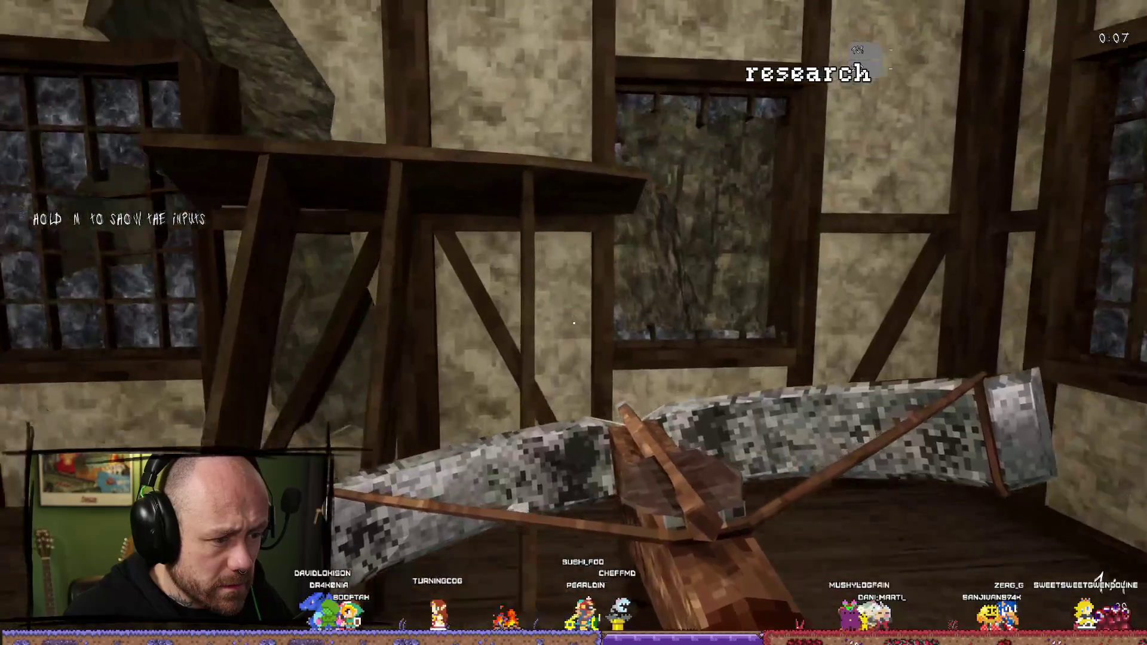
key(w)
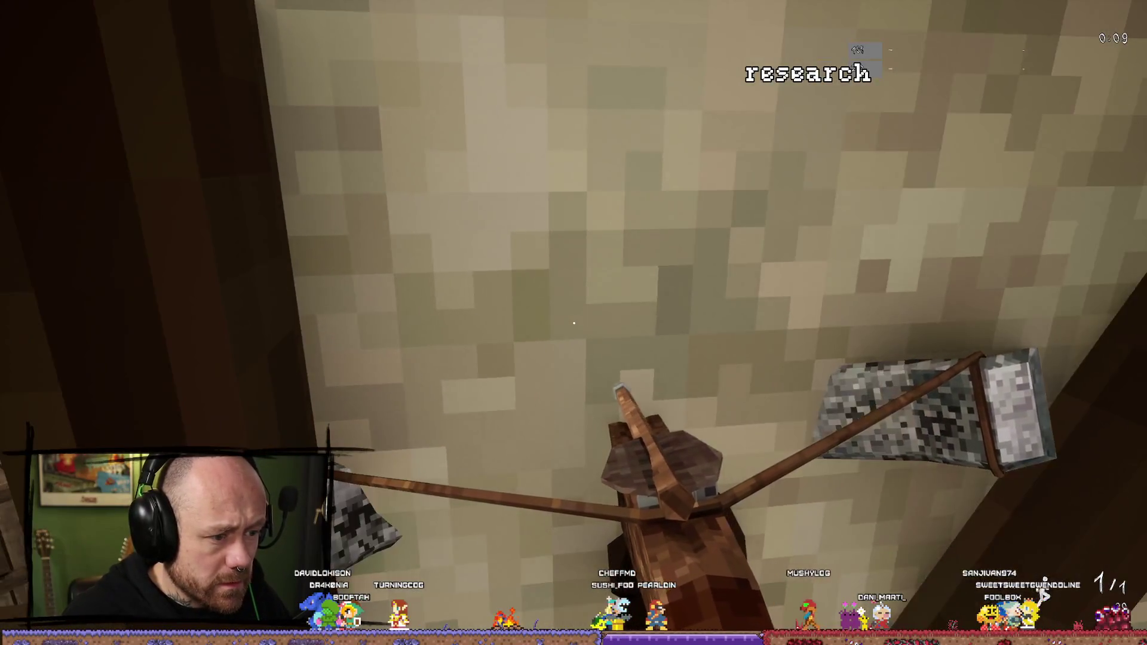
key(Escape)
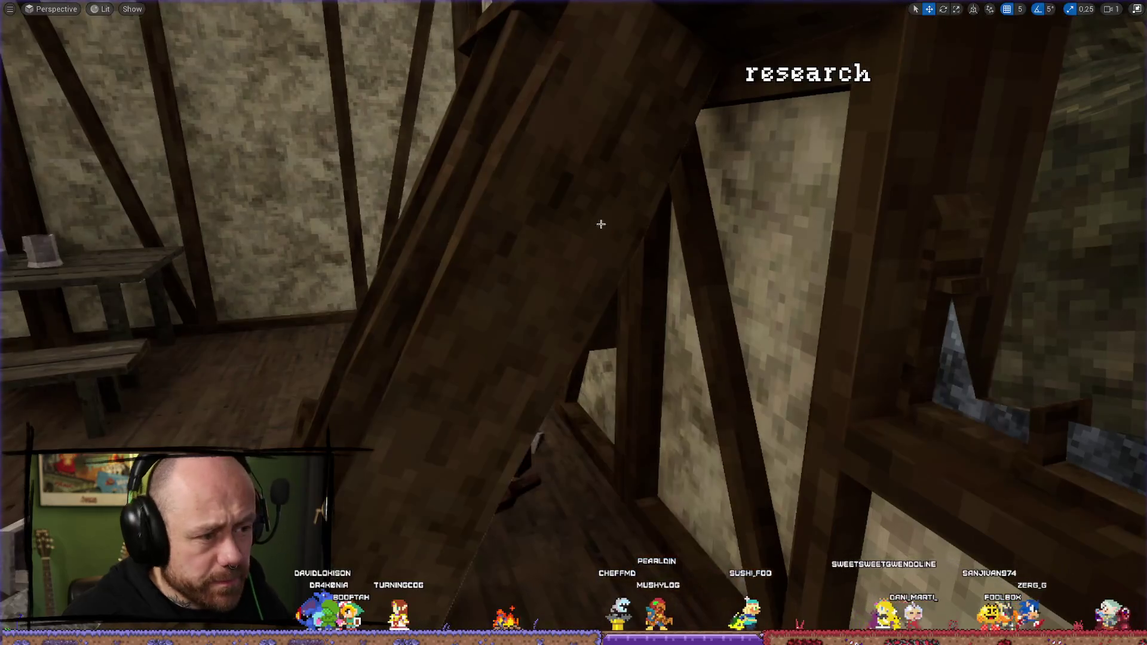
click(1139, 10)
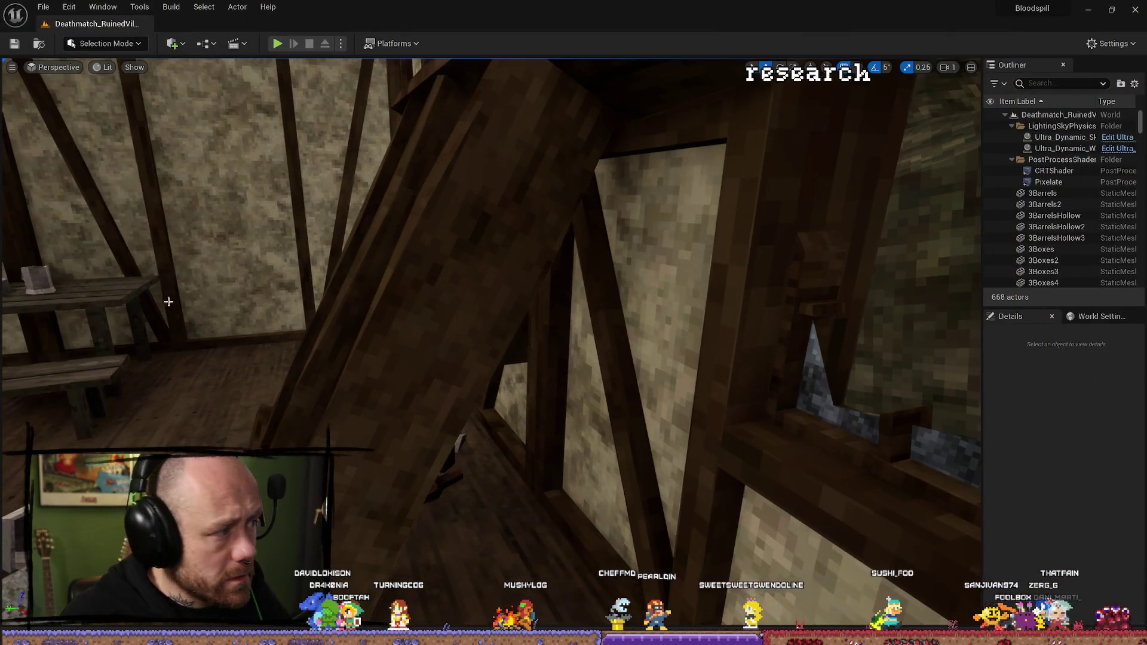
Step: Quit Unreal without saving, then revert BP_Crossbow.uasset in Sourcetree and confirm the discard
click(1136, 10)
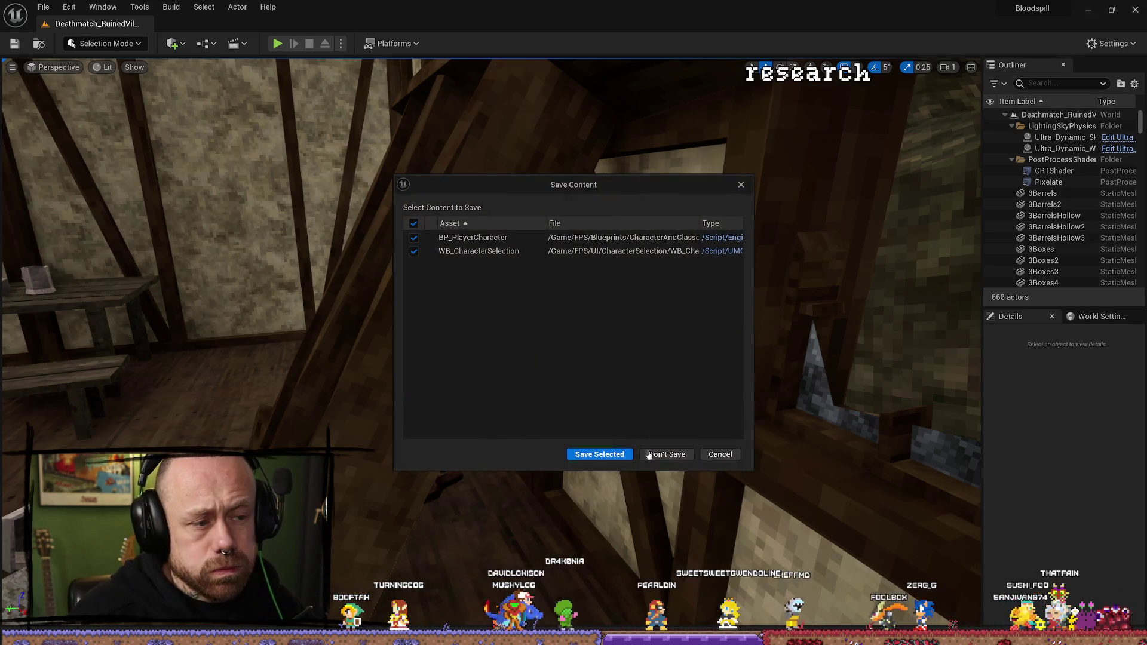
click(683, 461)
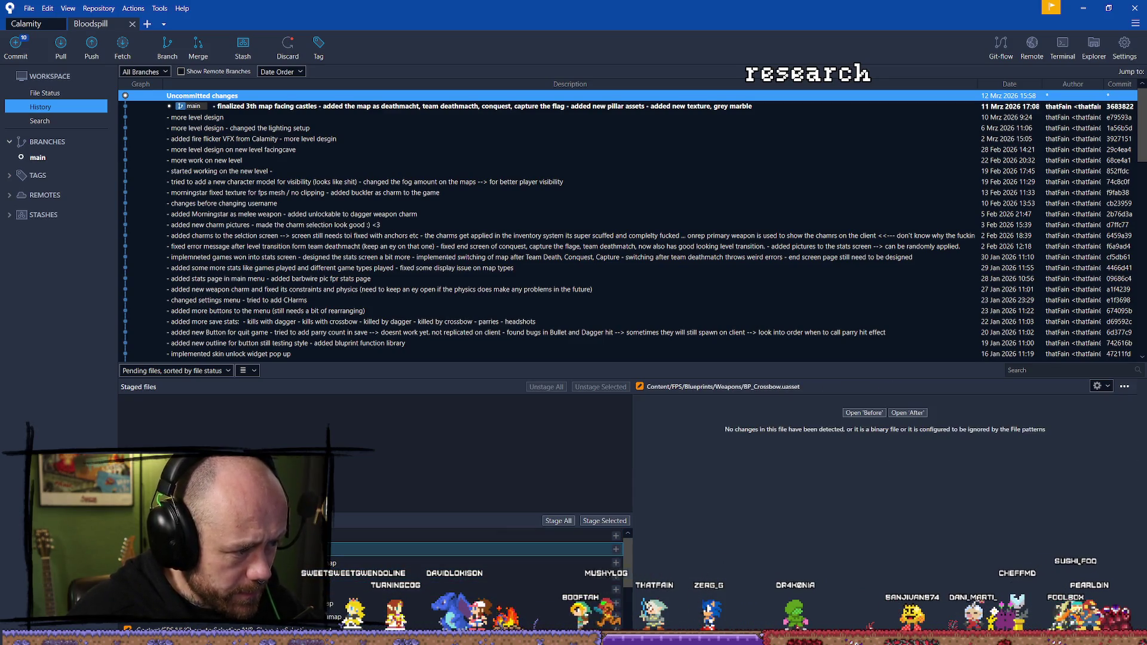
right_click(291, 549)
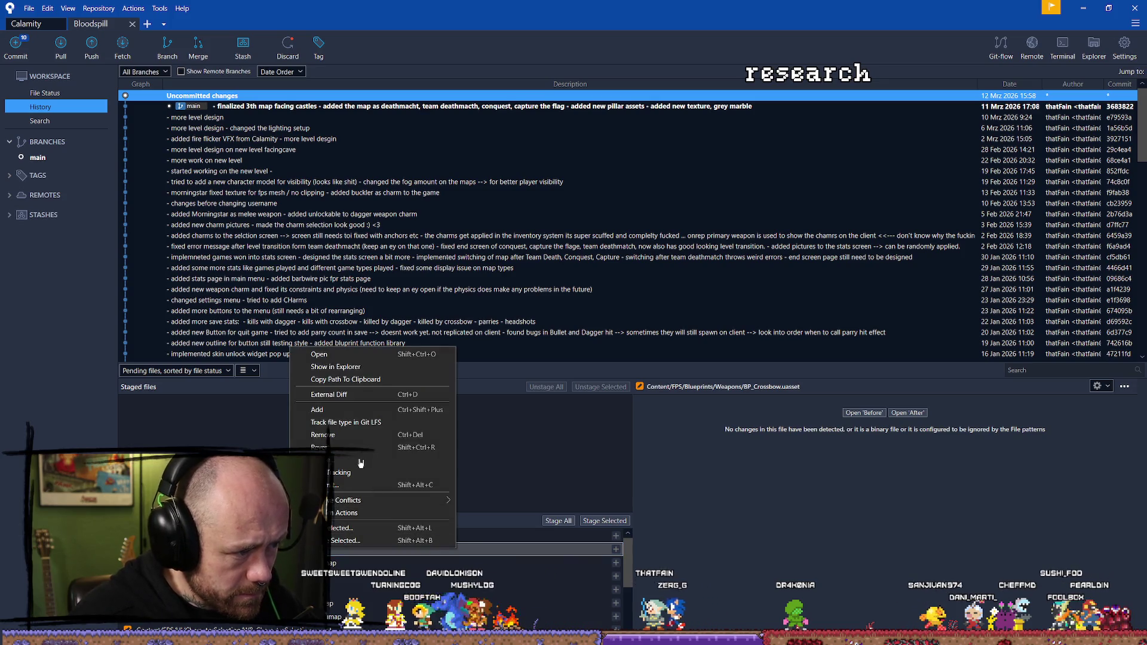
click(337, 449)
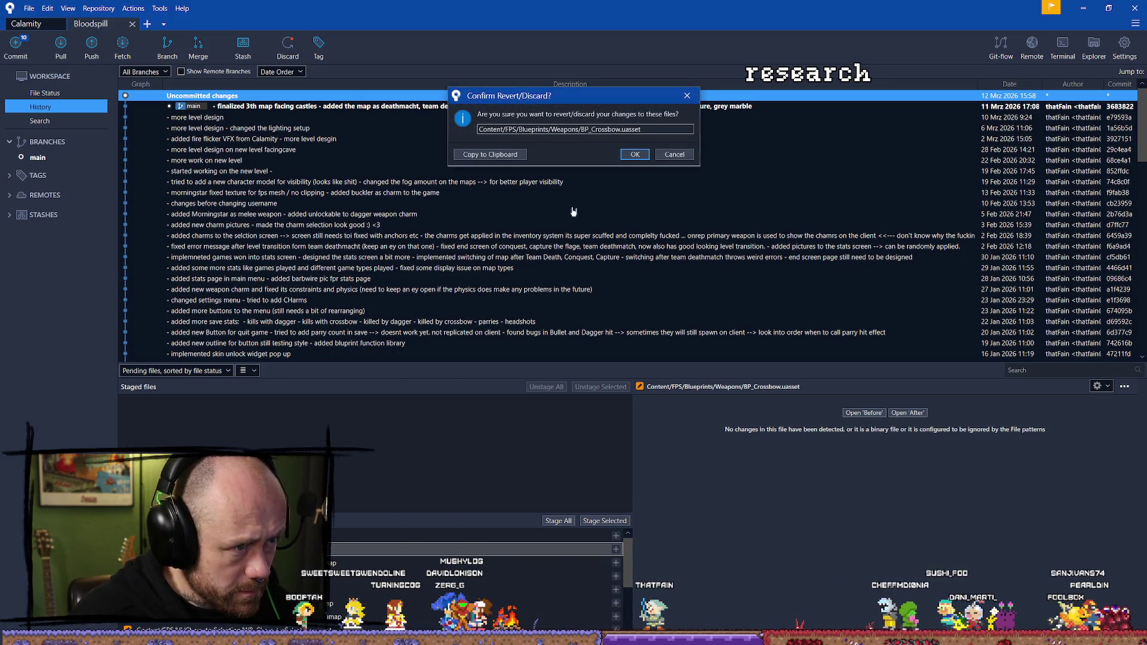
click(702, 155)
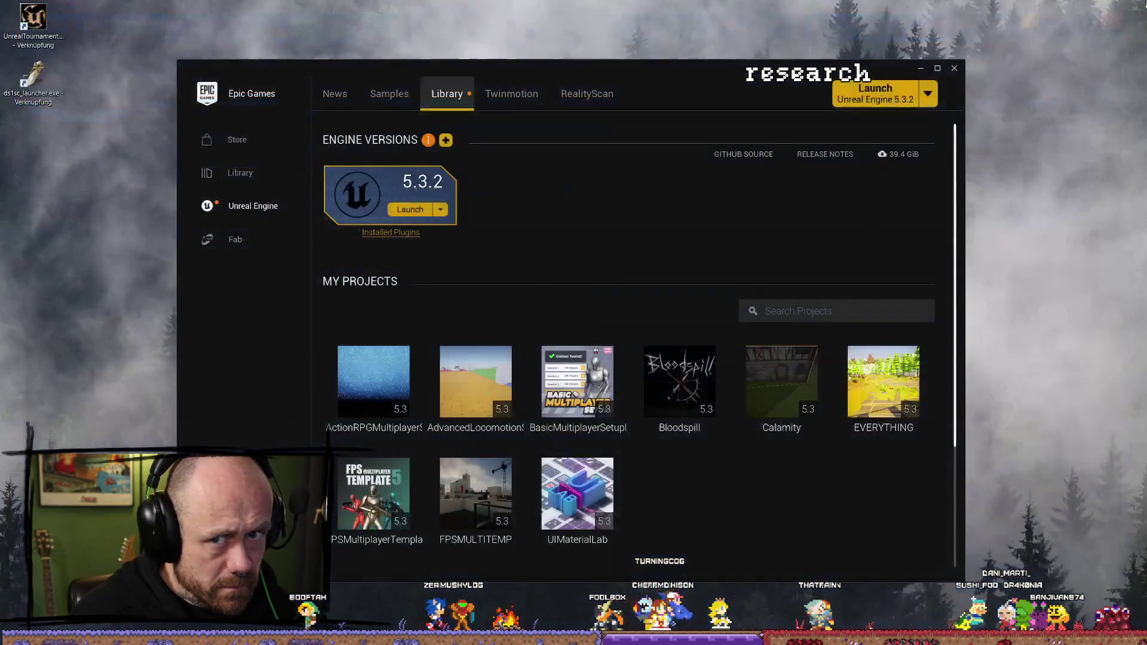
Step: Launch the Bloodspill project from My Projects in Unreal Engine 5.3.2
double_click(713, 398)
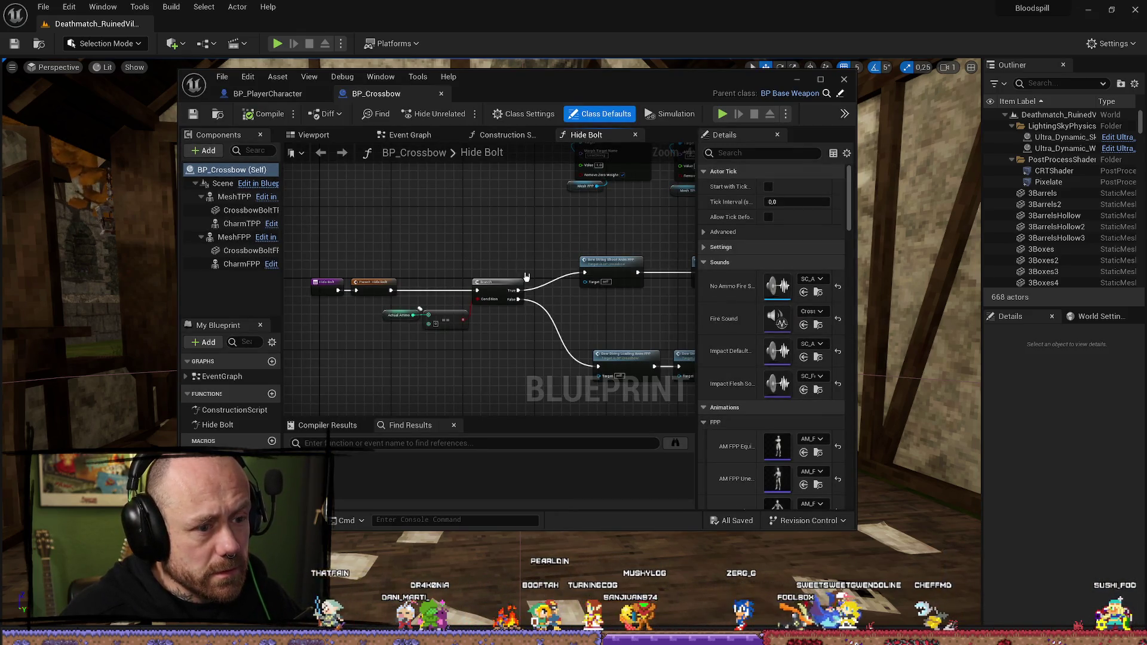
Step: Review the crossbow's MeshFPP component, then close the BP_Crossbow blueprint
click(821, 80)
scroll(890, 381, down, 5)
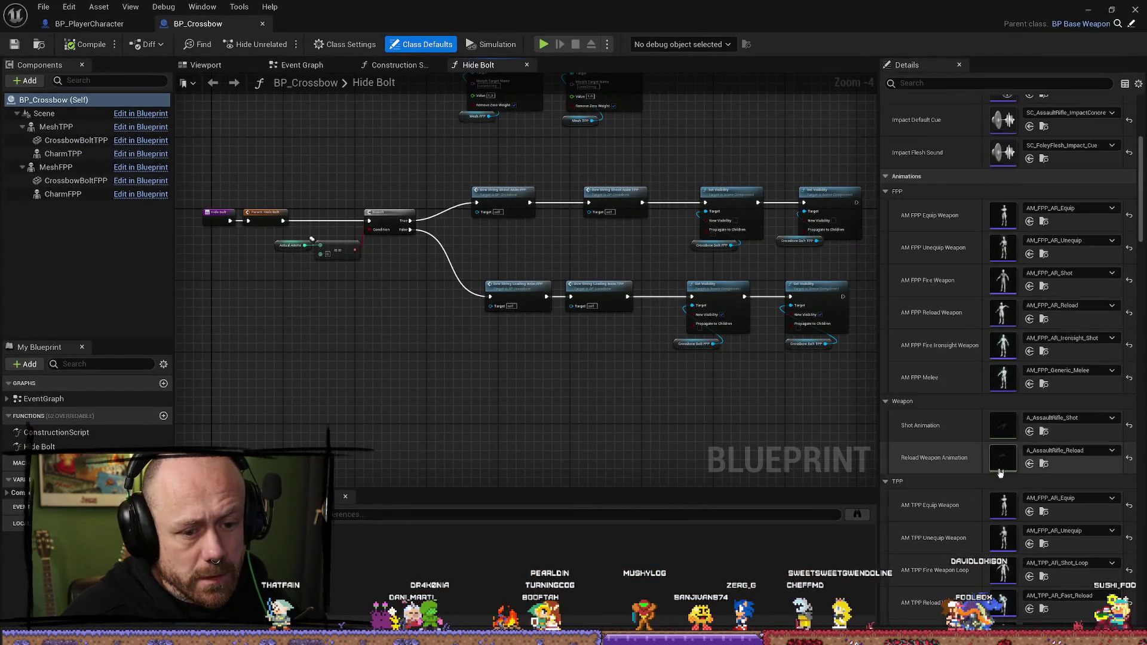
click(123, 171)
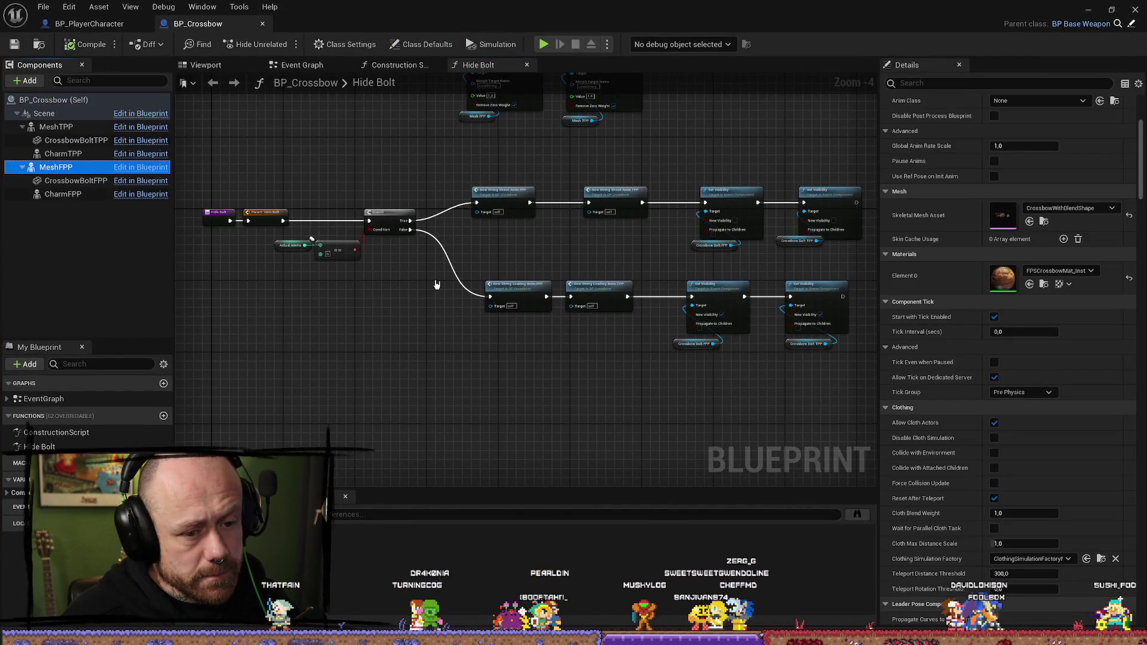
click(262, 24)
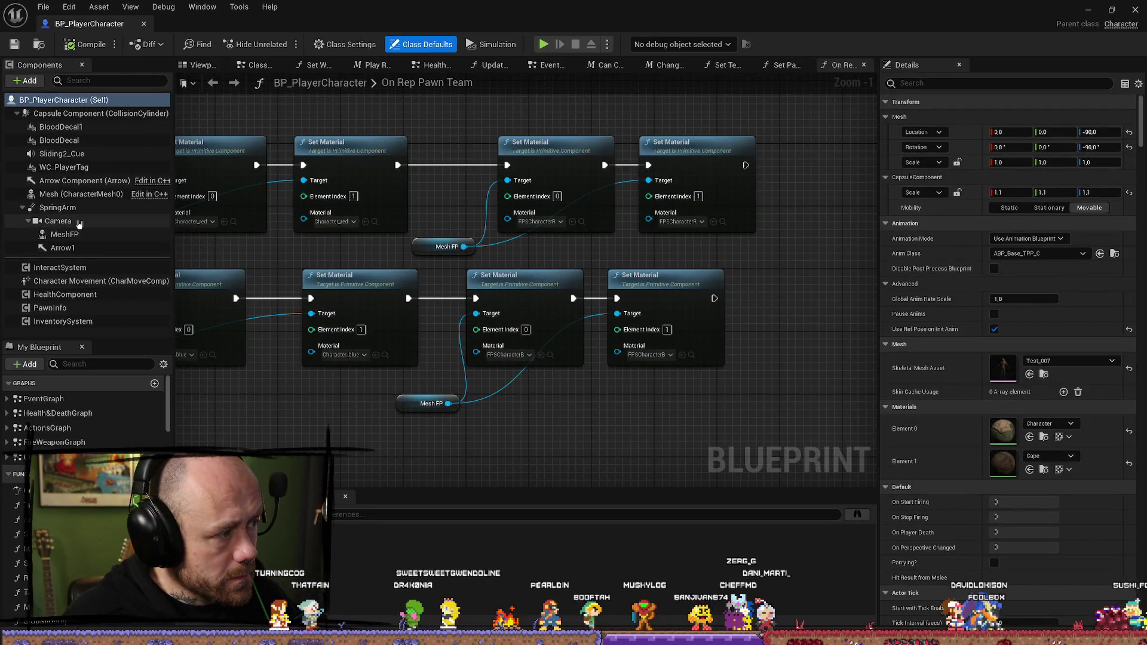
Step: Set BP_PlayerCharacter's MeshFP location to X 0, Z -162 and save the blueprint
click(65, 234)
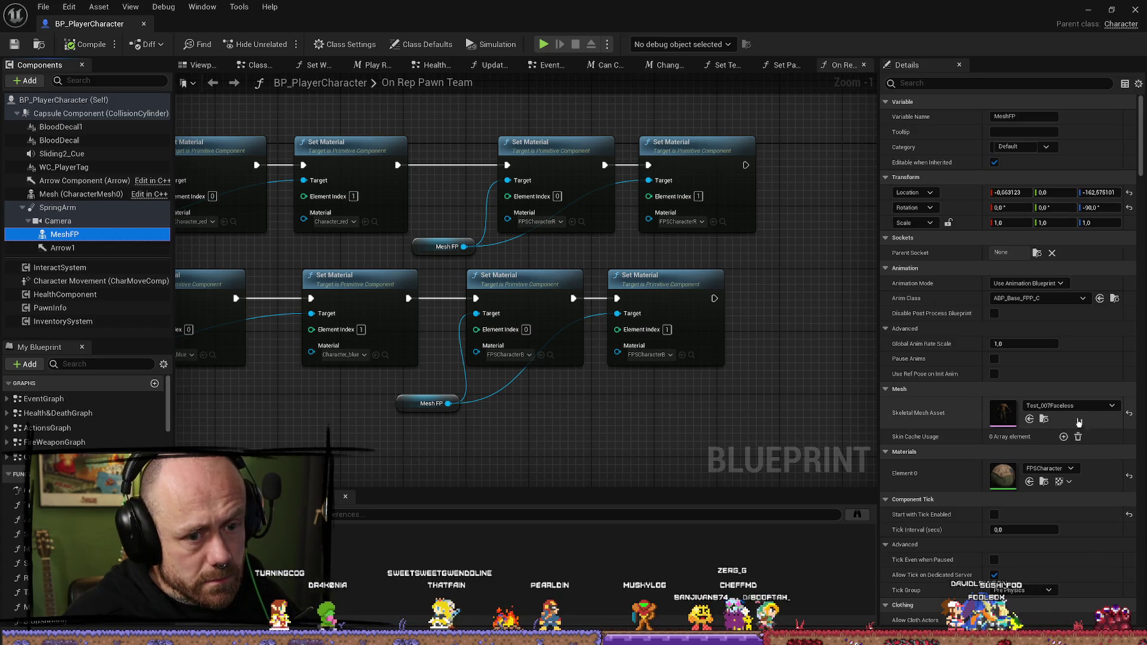
click(196, 65)
click(1022, 194)
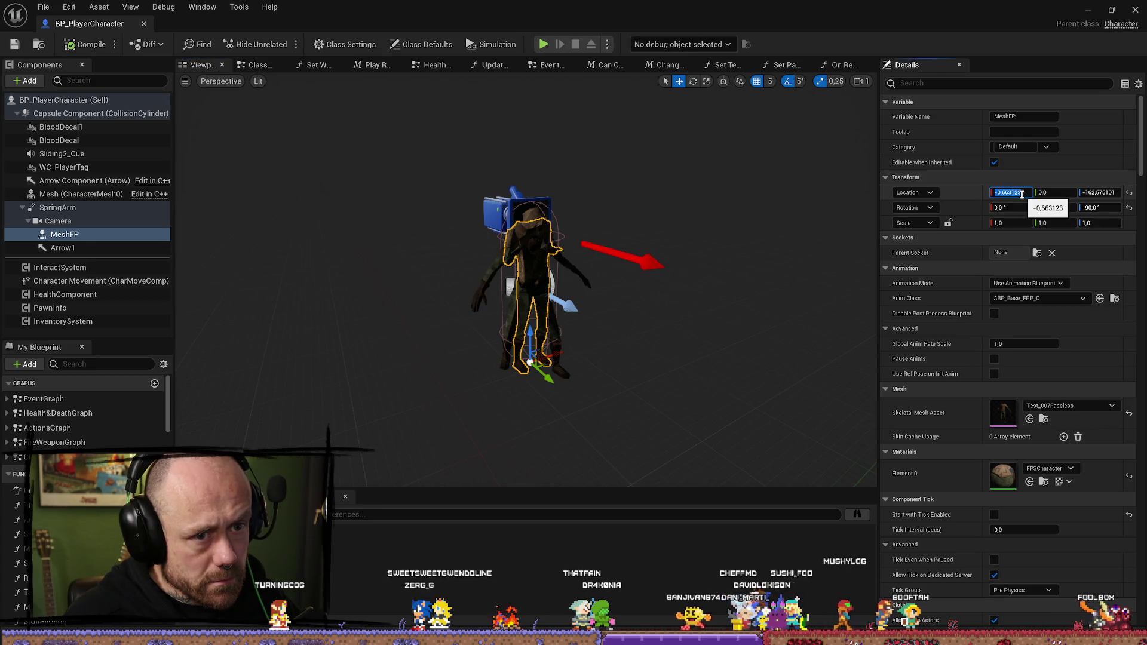
text(0)
key(Return)
click(1097, 192)
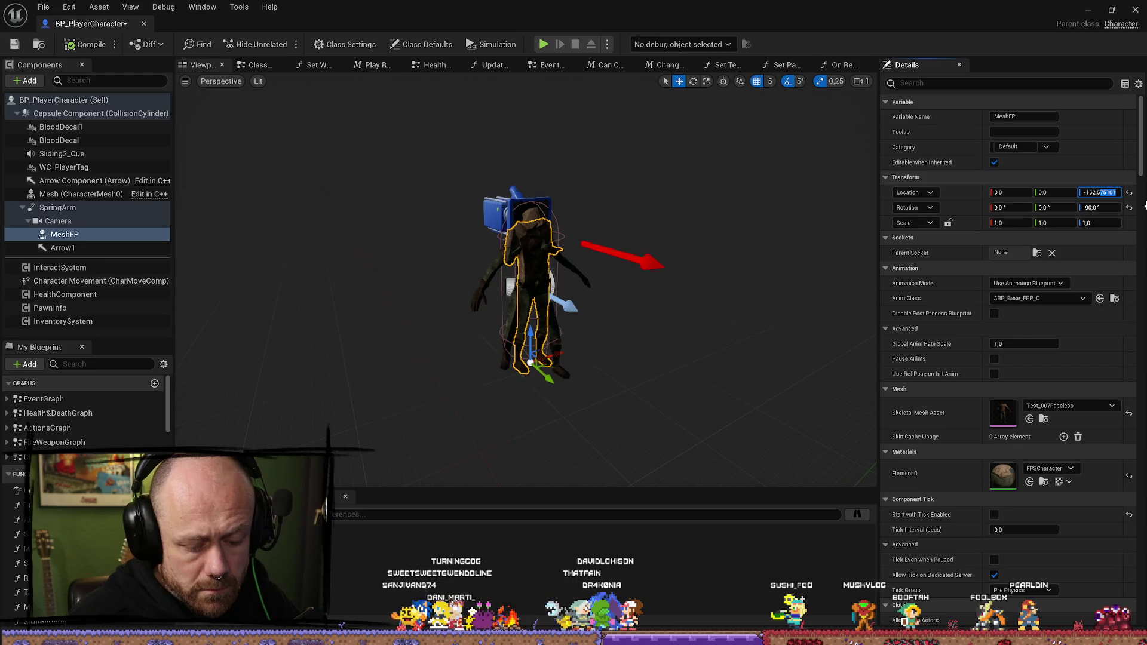
text(0)
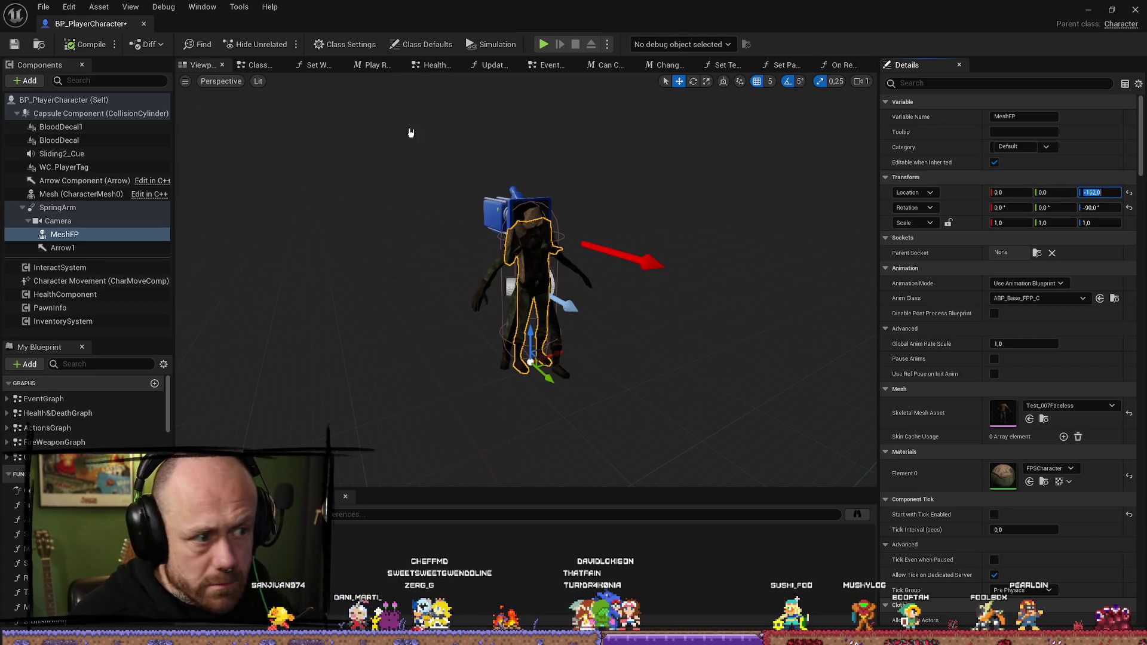
key(ctrl+s)
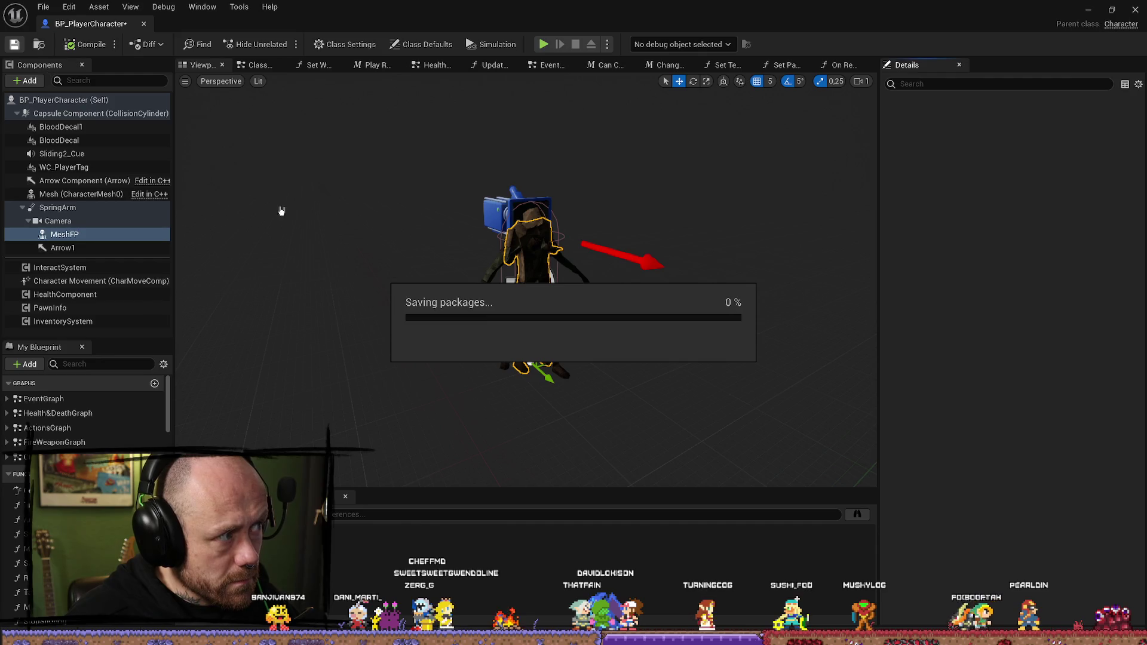
key(alt+Tab)
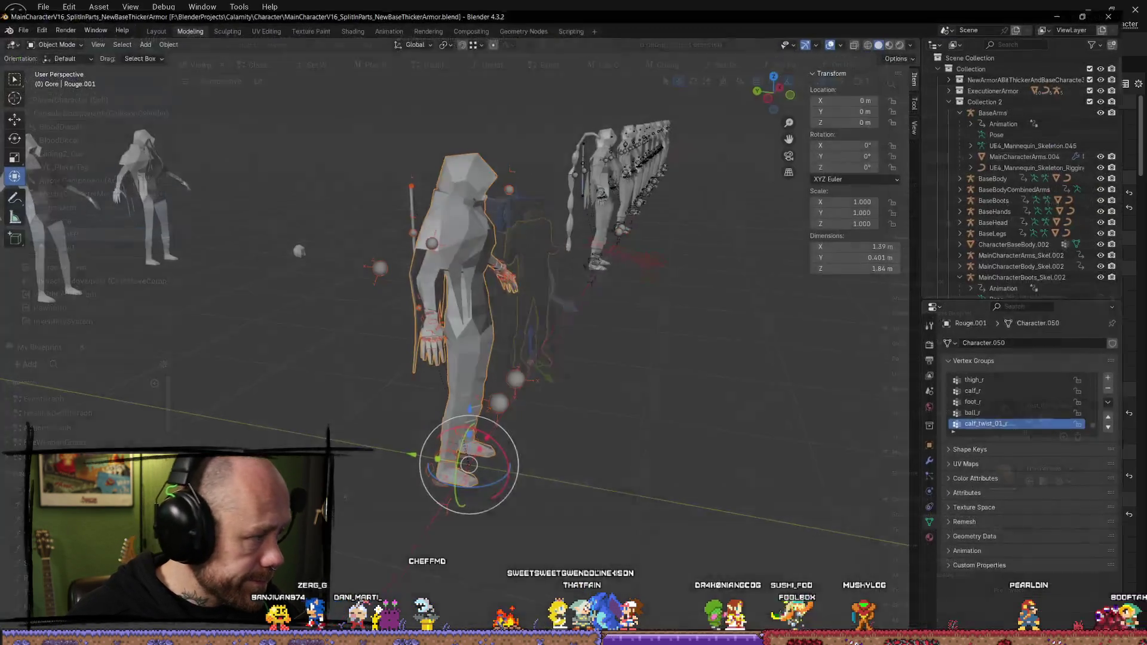
Step: Select Rouge.001, enter Edit Mode, and delete the cape and hood faces
mouse_move(702, 464)
mouse_down()
mouse_move(652, 429)
mouse_move(655, 454)
mouse_up()
click(656, 454)
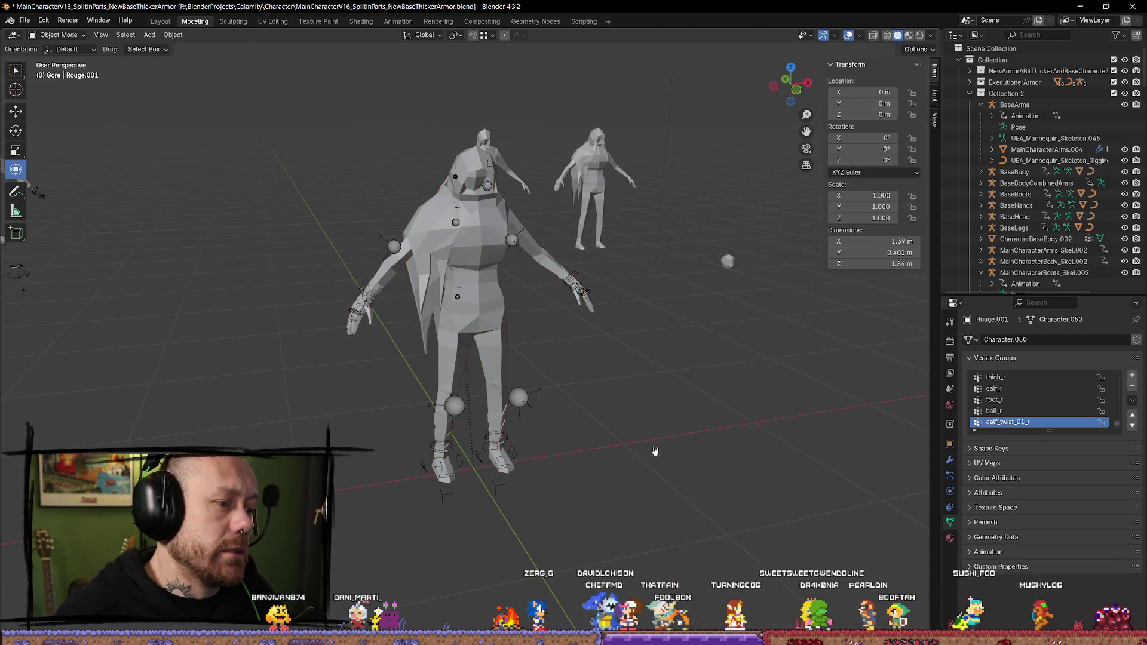
click(521, 404)
click(498, 304)
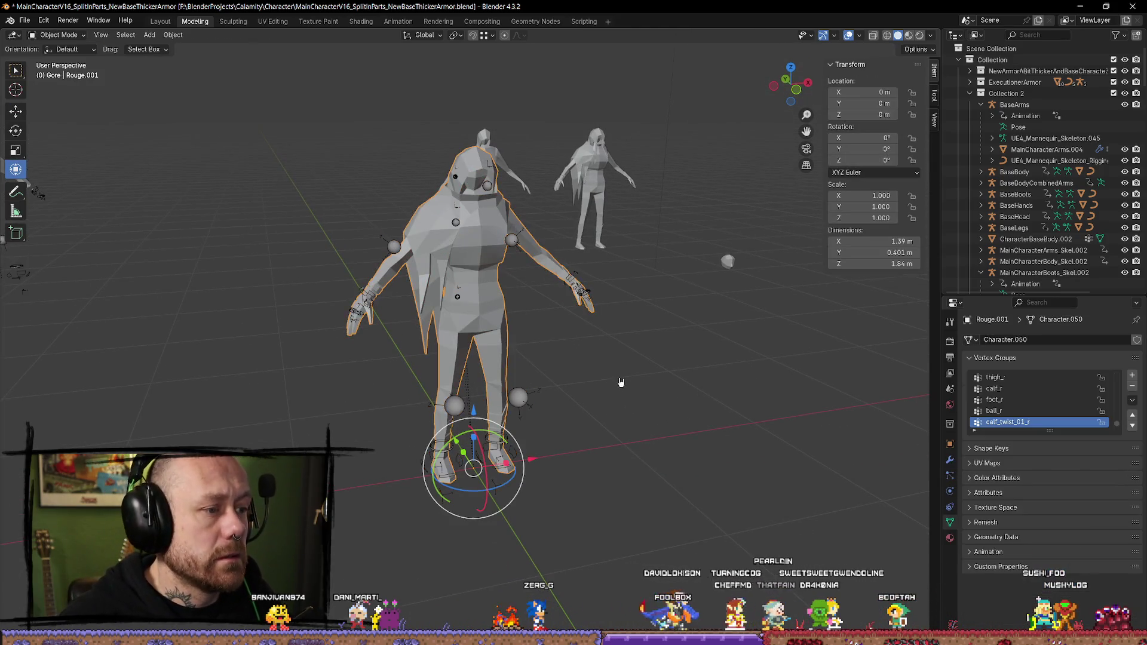
key(Tab)
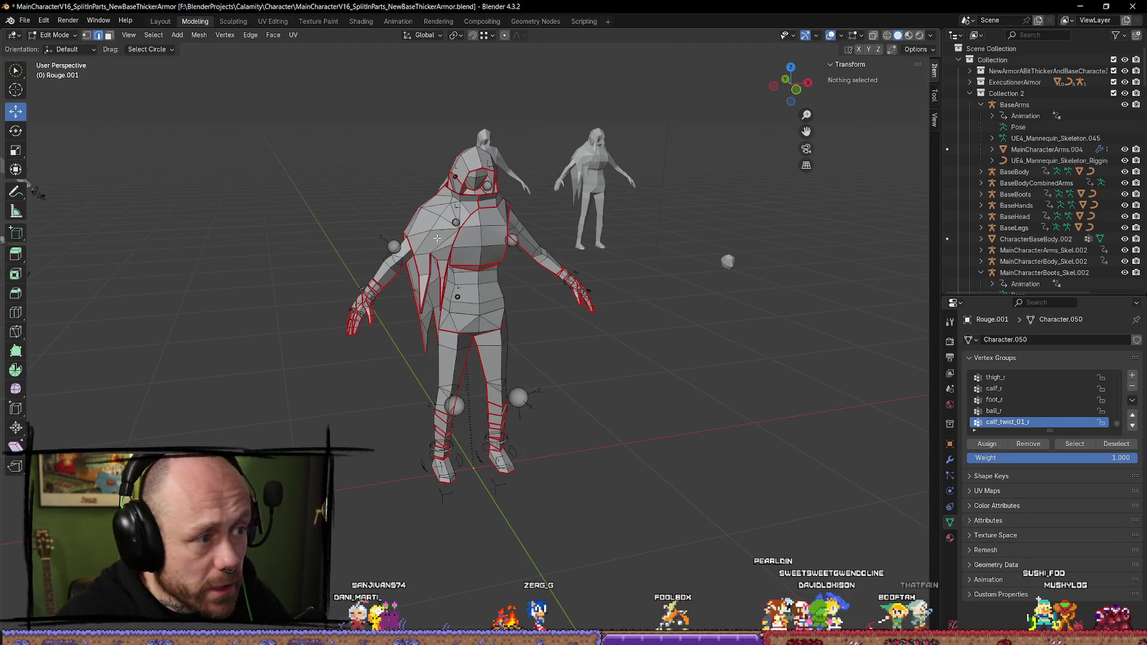
key(l)
key(l)
key(x)
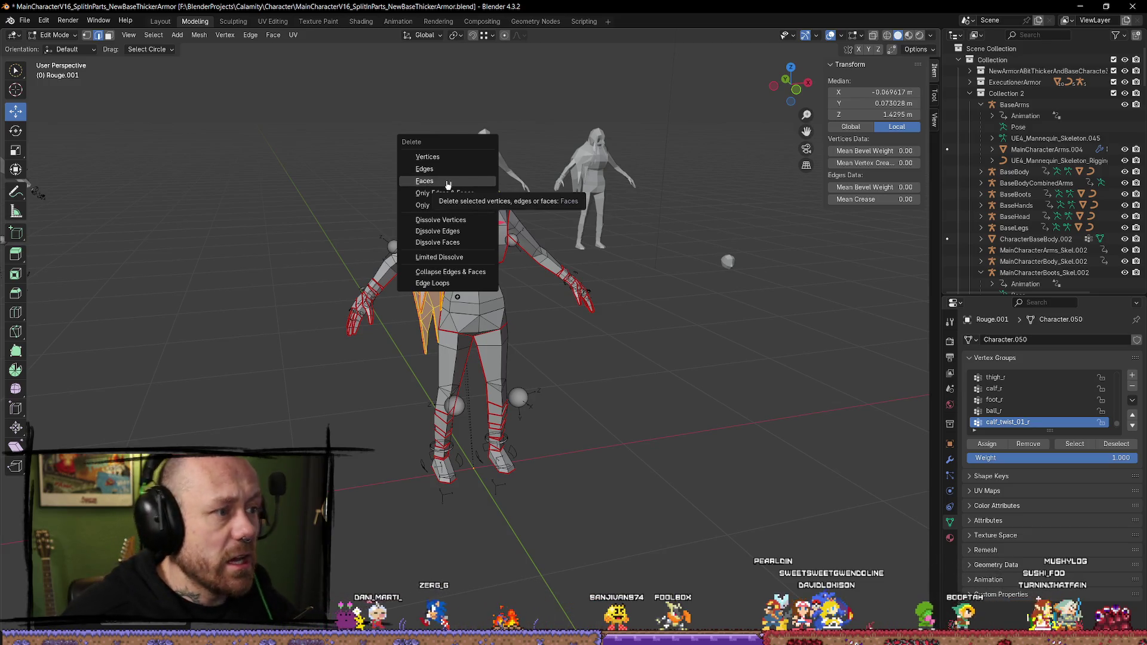
click(455, 180)
Step: Select the head faces from the neck up and delete them
drag(454, 181, 473, 226)
click(469, 236)
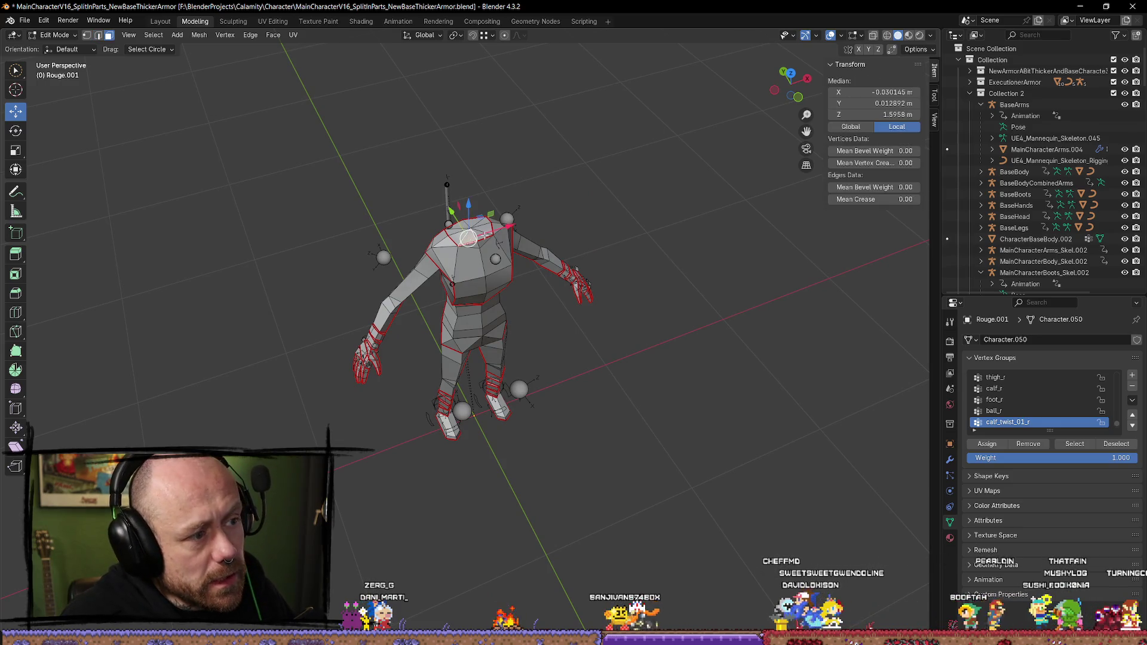
drag(467, 221, 451, 227)
key(x)
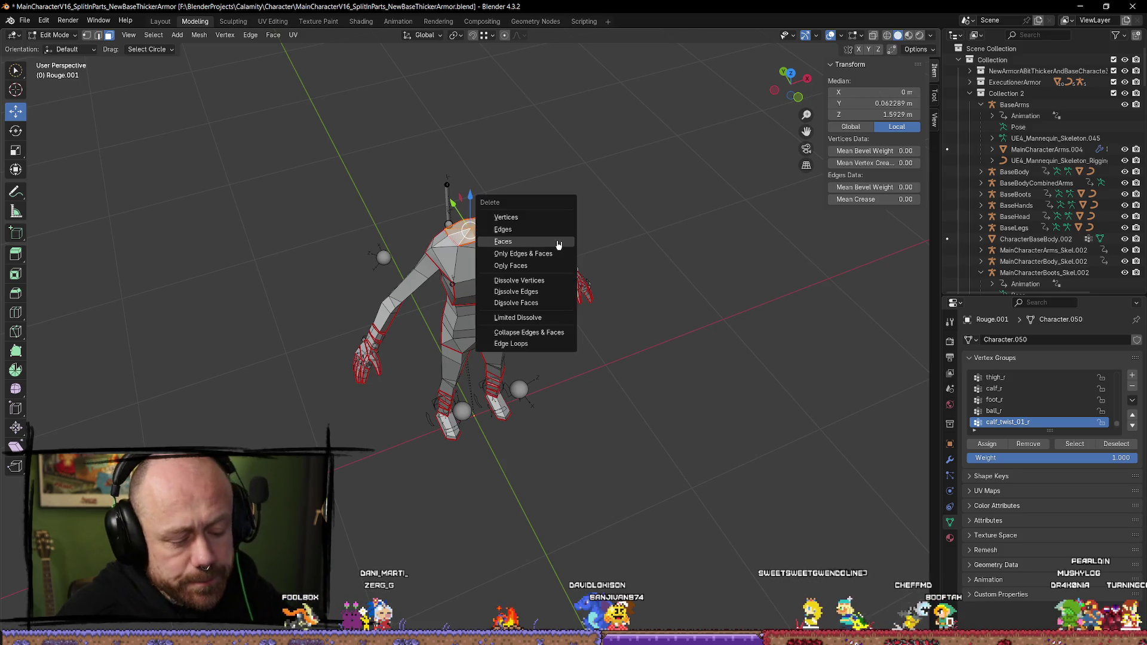
click(528, 240)
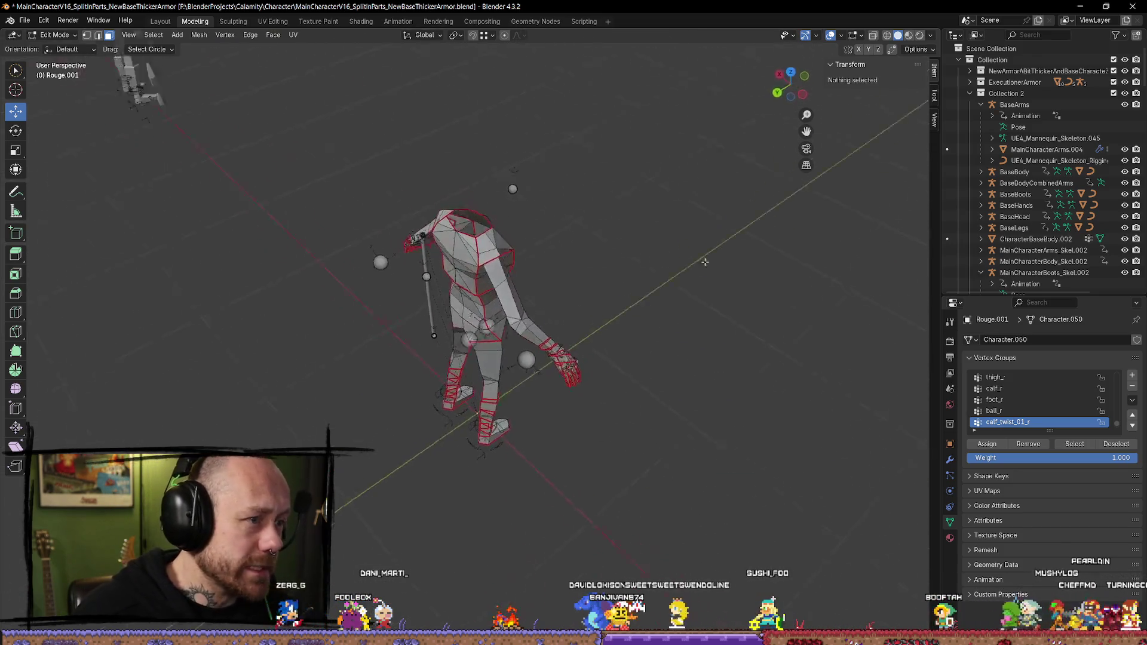
Step: Inspect the headless character from the front, return to Object Mode, and reselect the mesh
drag(426, 233, 601, 237)
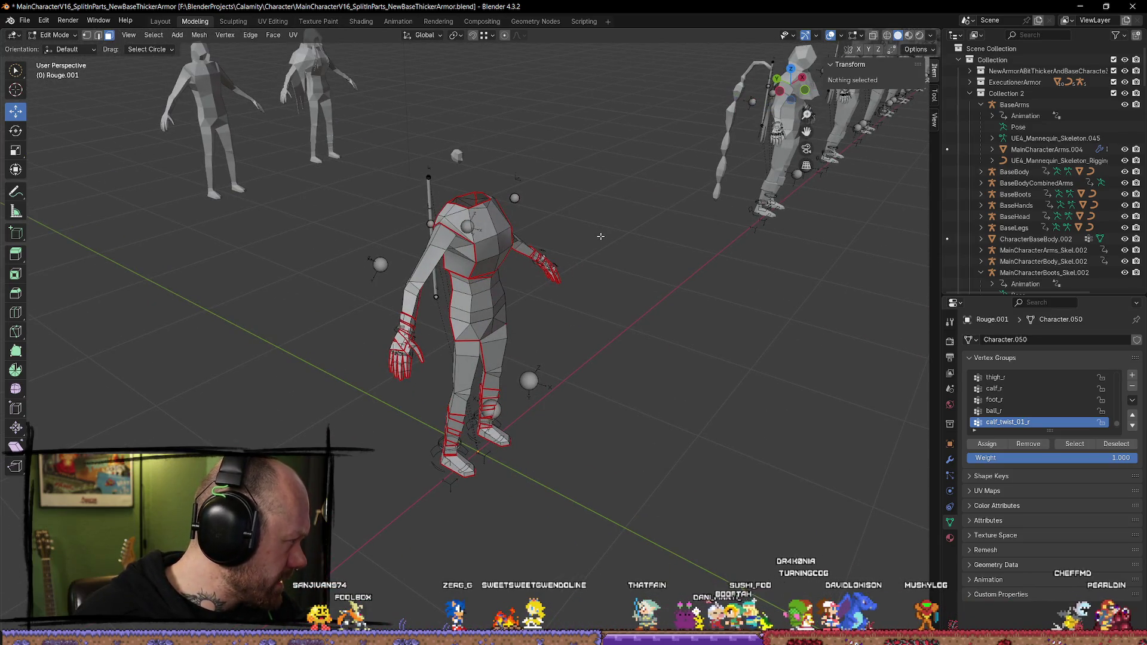
mouse_move(600, 236)
mouse_down()
mouse_move(532, 261)
mouse_move(454, 235)
mouse_move(508, 232)
mouse_move(533, 187)
mouse_up()
drag(458, 174, 514, 172)
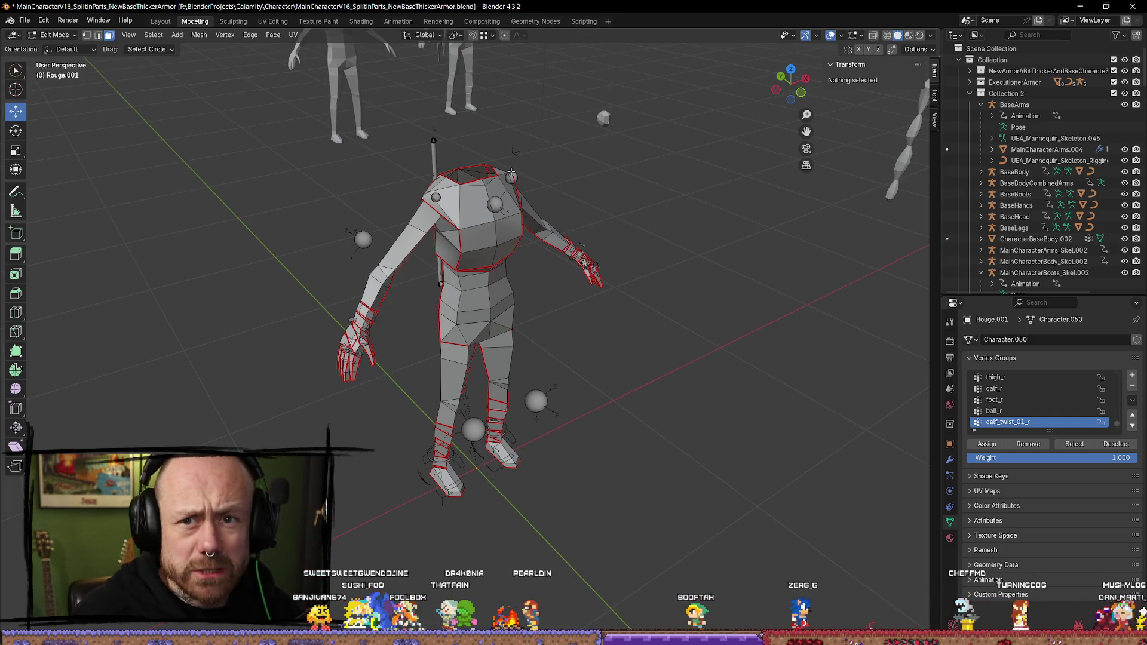
drag(678, 297, 680, 256)
mouse_move(660, 332)
mouse_down()
mouse_move(668, 355)
mouse_move(645, 341)
mouse_move(538, 417)
mouse_up()
key(Tab)
click(674, 341)
click(538, 417)
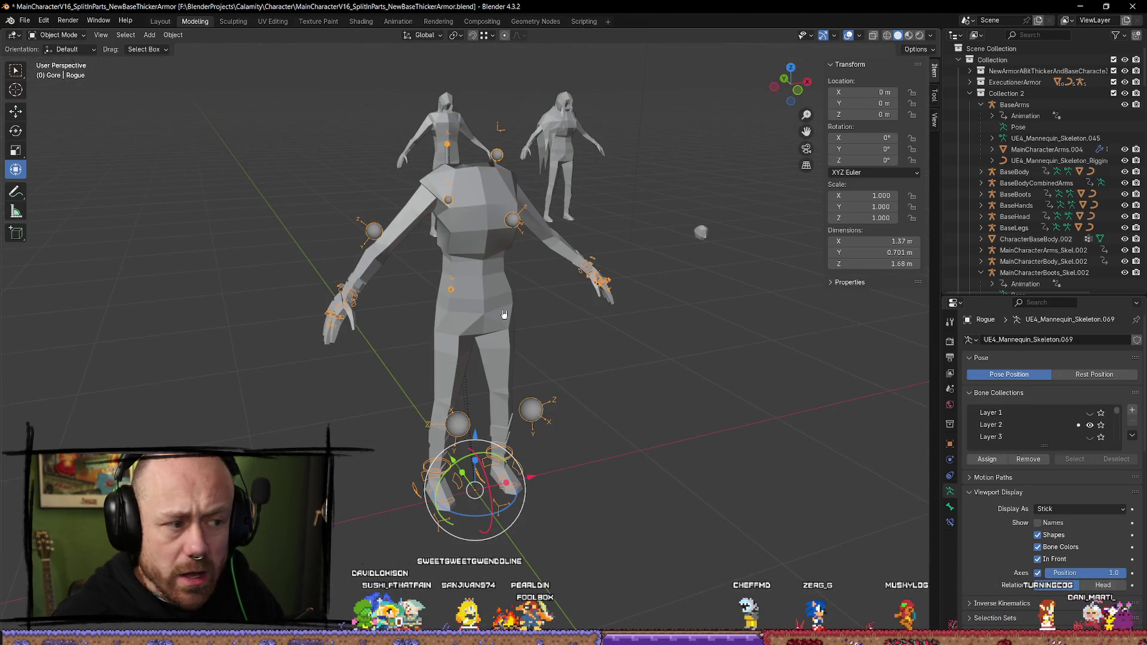
Step: Export via Mr Mannequins FBX with the mesh folder set to Content/MyStuff/Character
key(q)
click(616, 384)
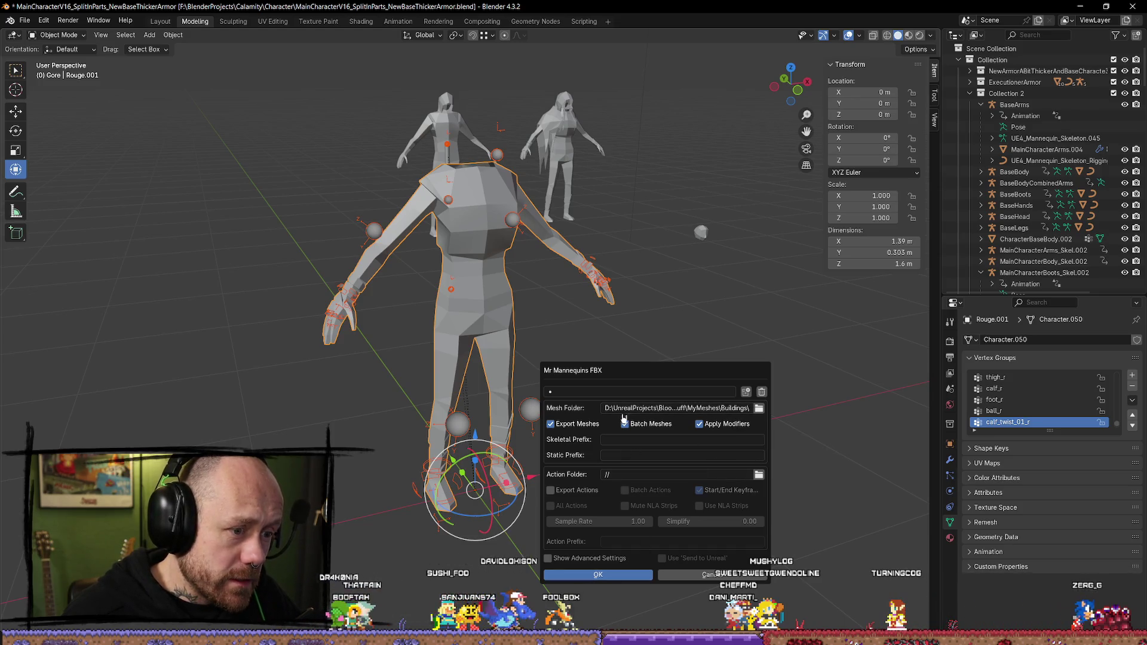
click(760, 409)
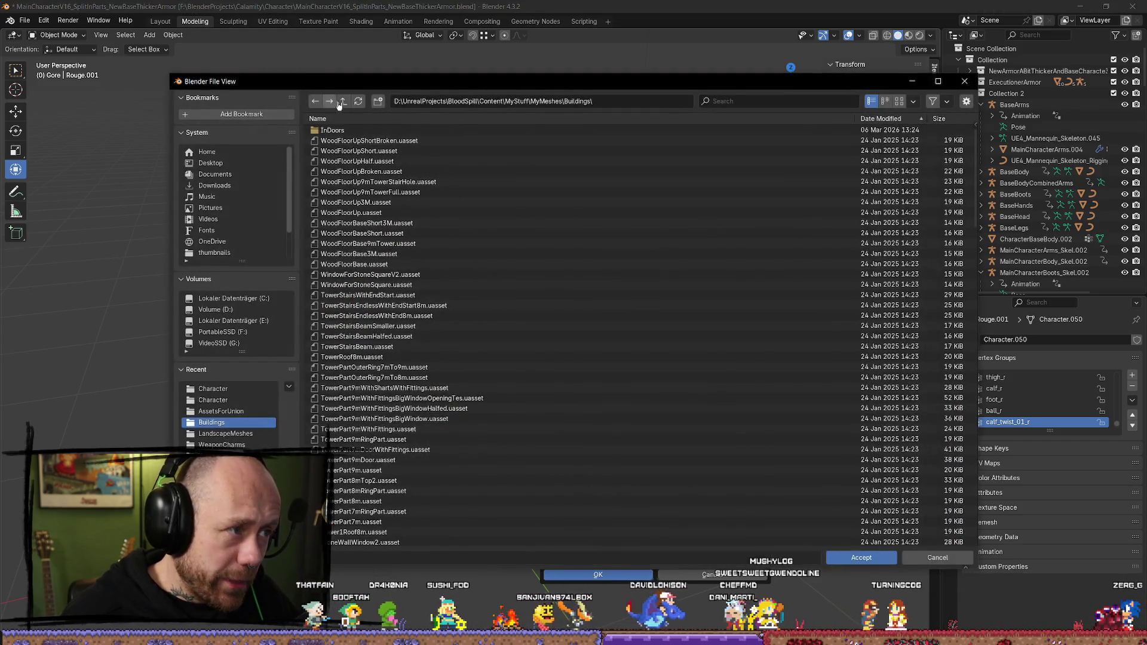
click(345, 102)
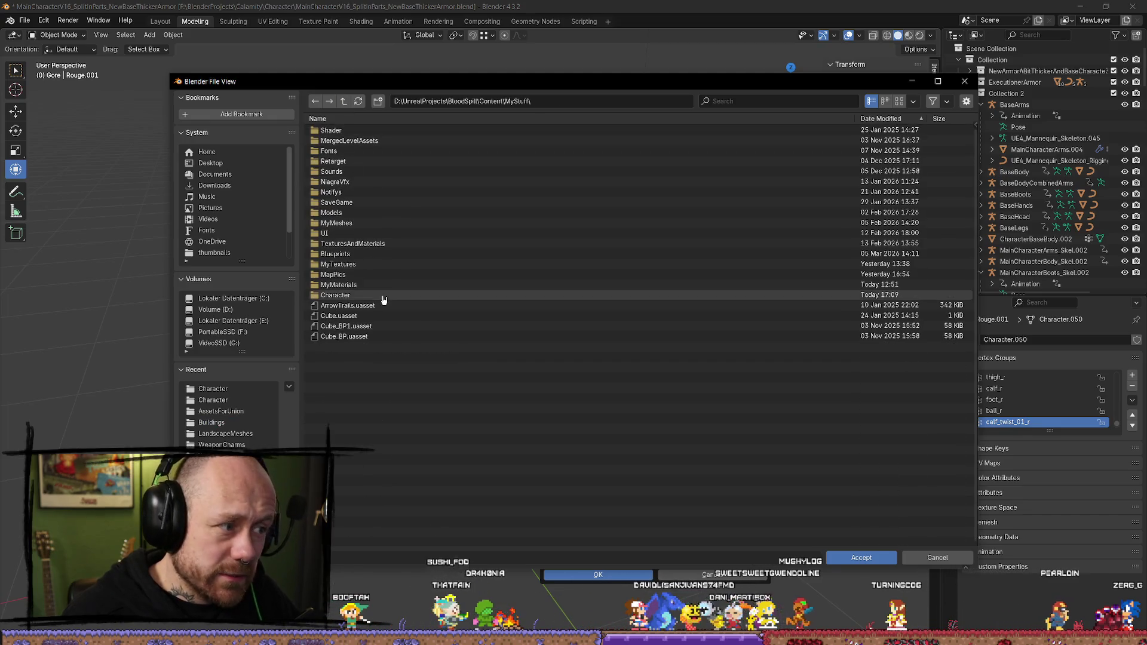
click(352, 295)
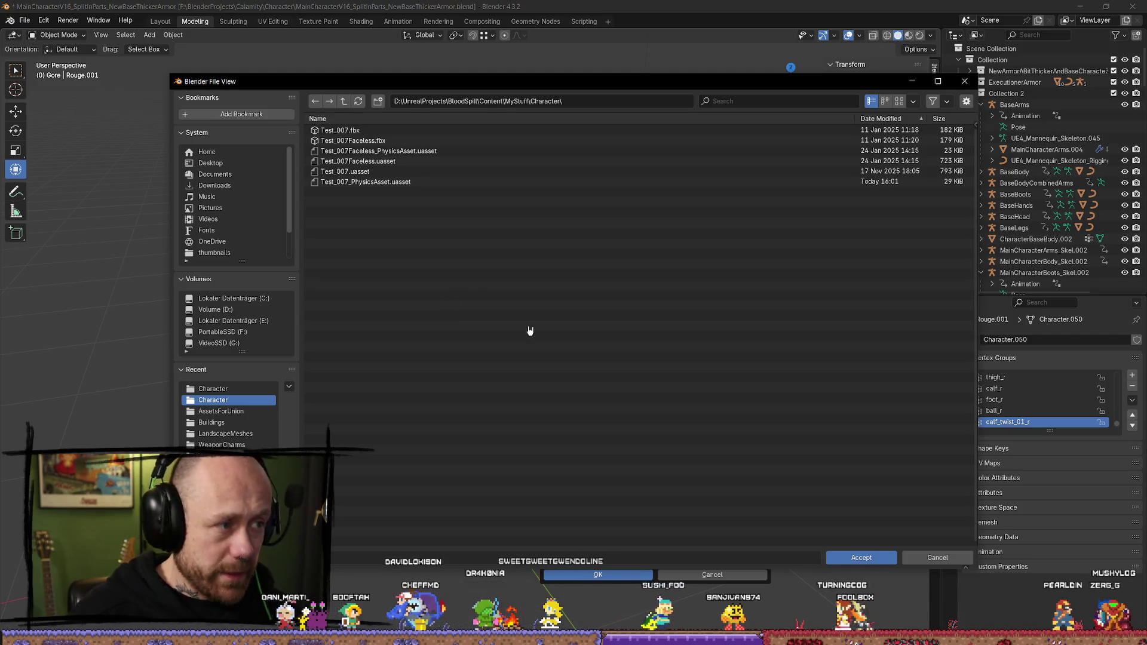
click(862, 558)
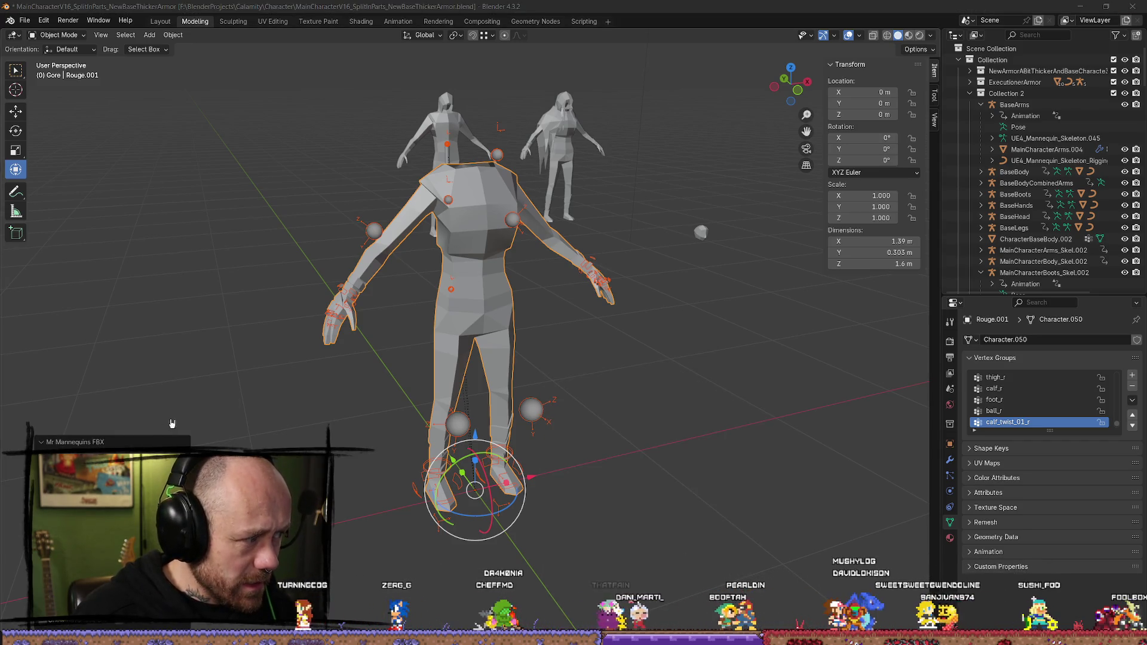
key(alt+Tab)
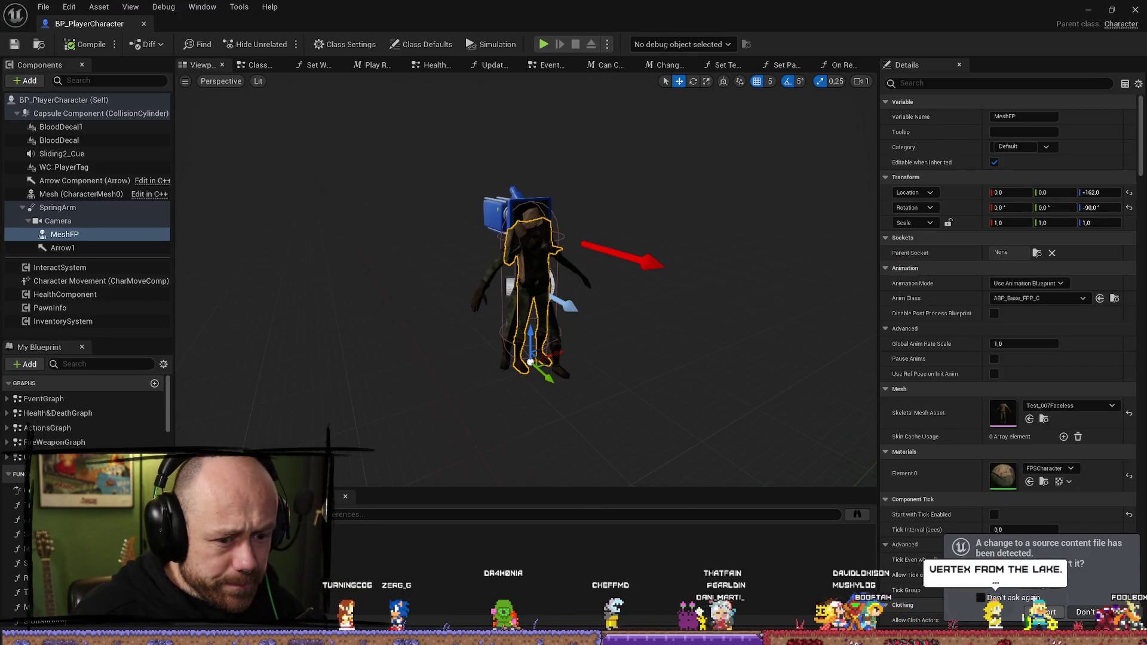
Step: Reimport Rouge_001 with SK_Mannequin_Skeleton chosen as its skeleton in the FBX import options
click(1042, 612)
click(623, 237)
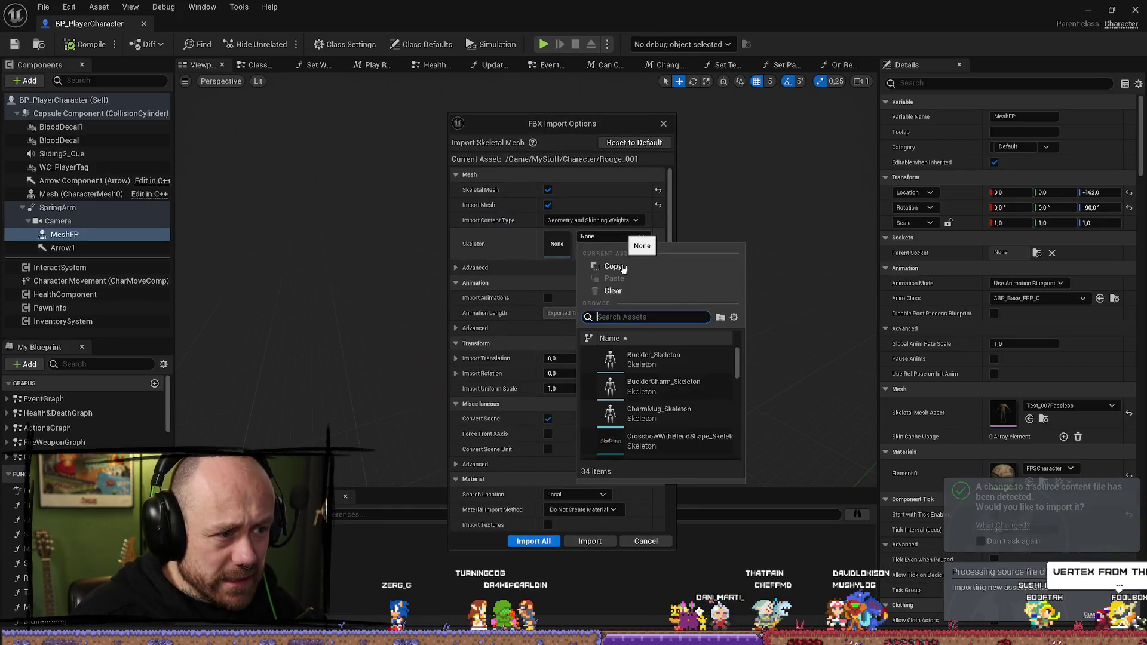
text(man)
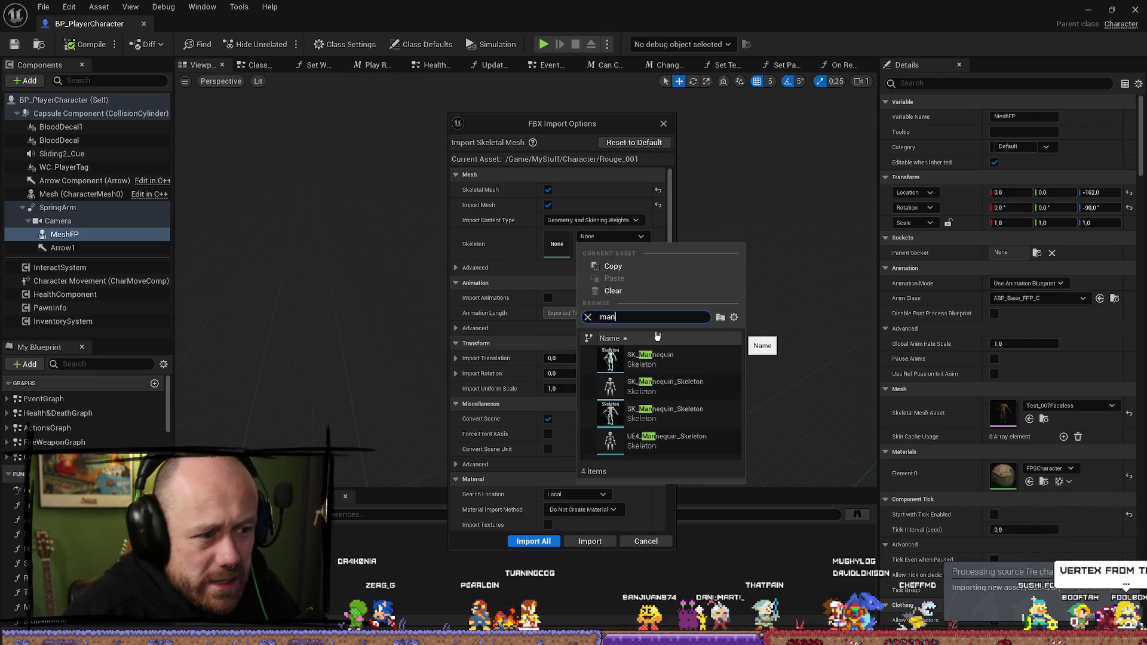
click(663, 415)
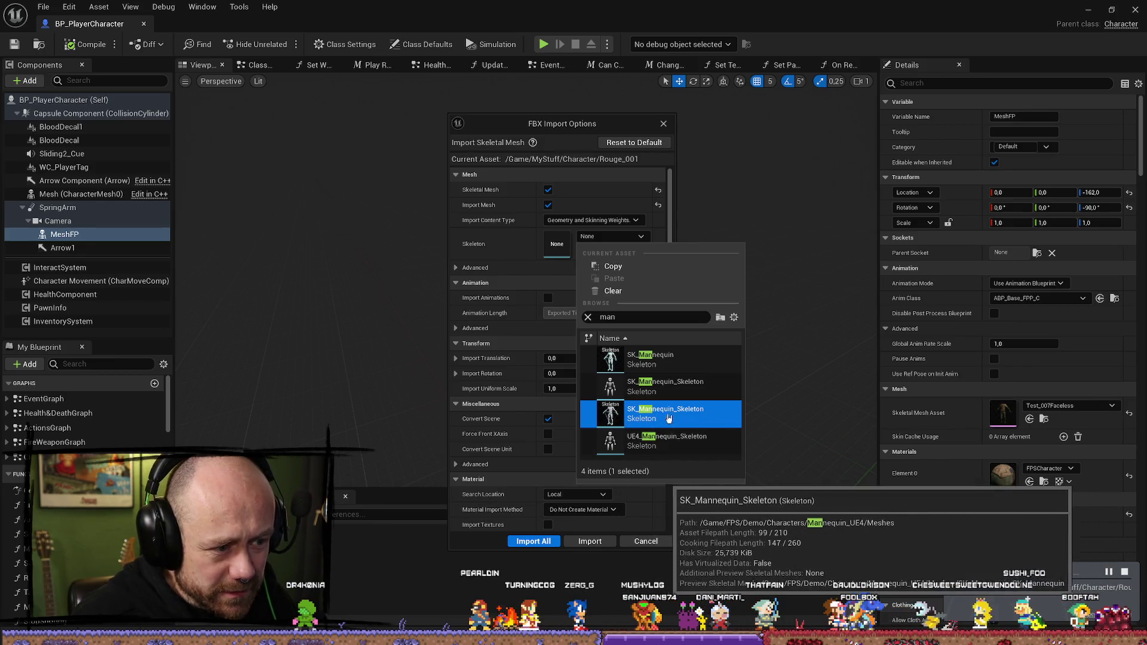
click(675, 392)
click(639, 237)
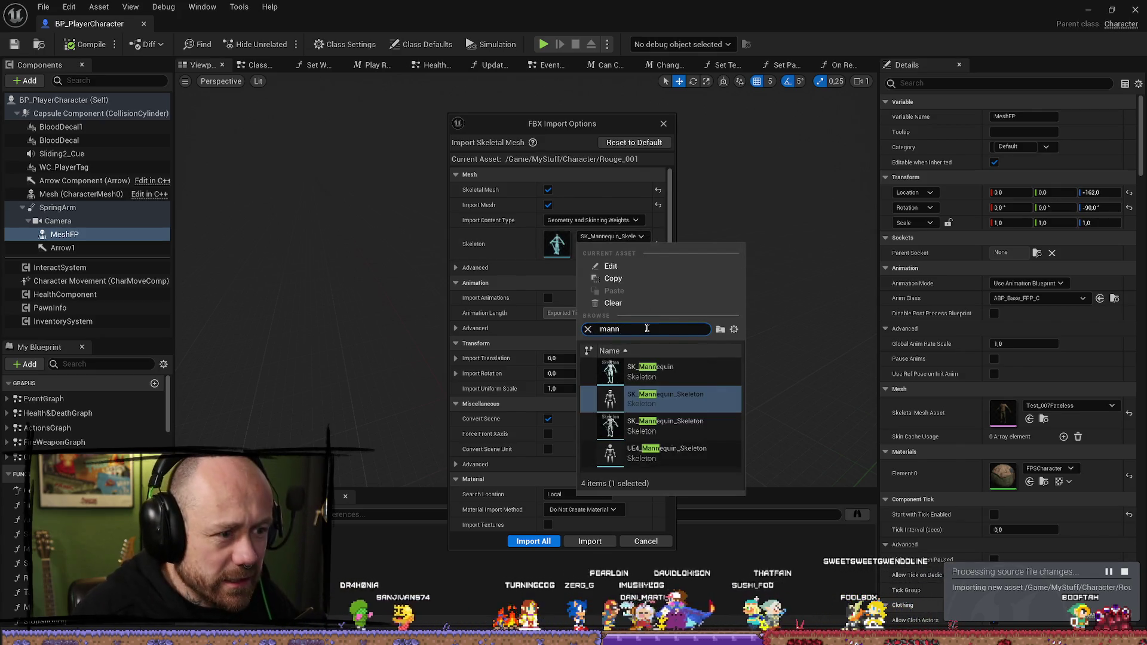
click(690, 439)
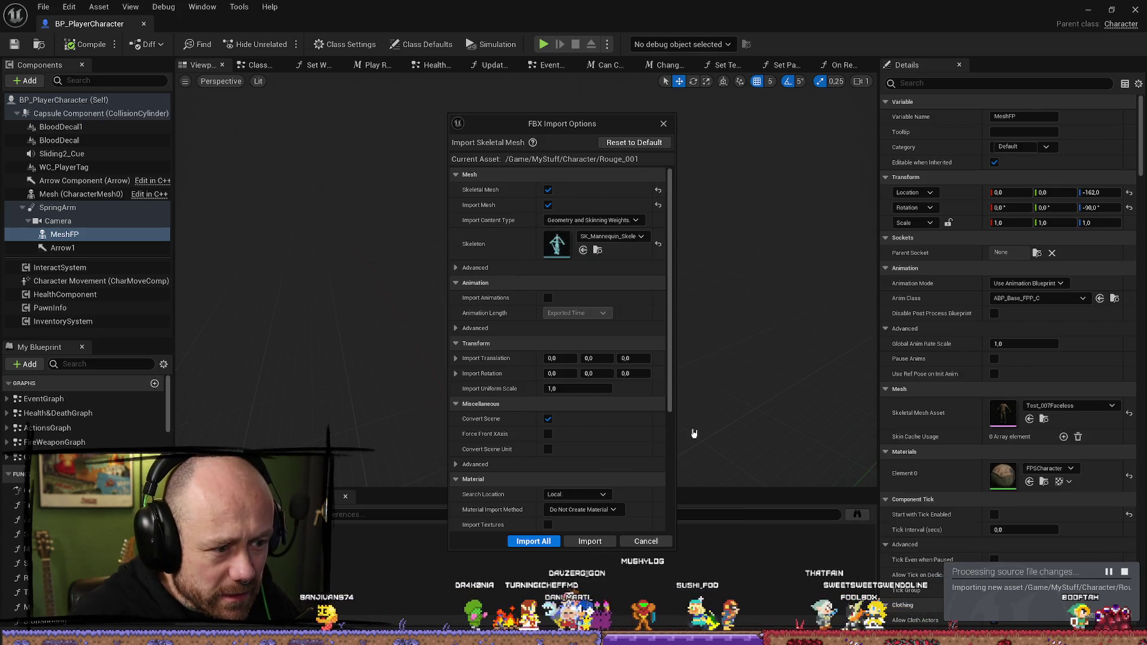
click(640, 237)
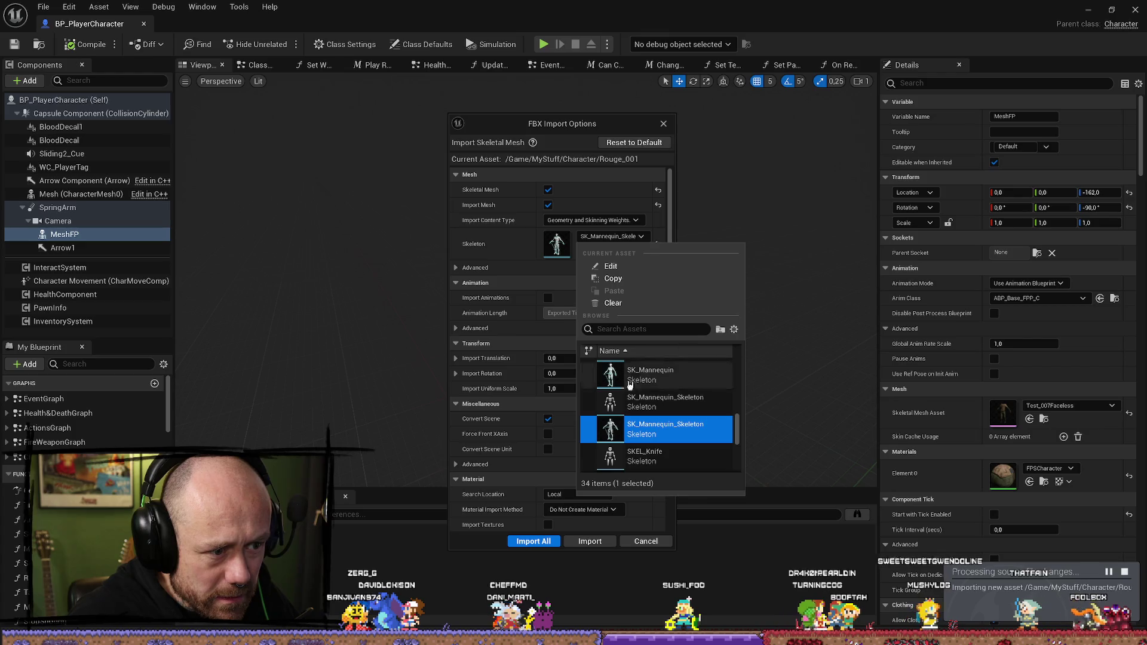
click(616, 437)
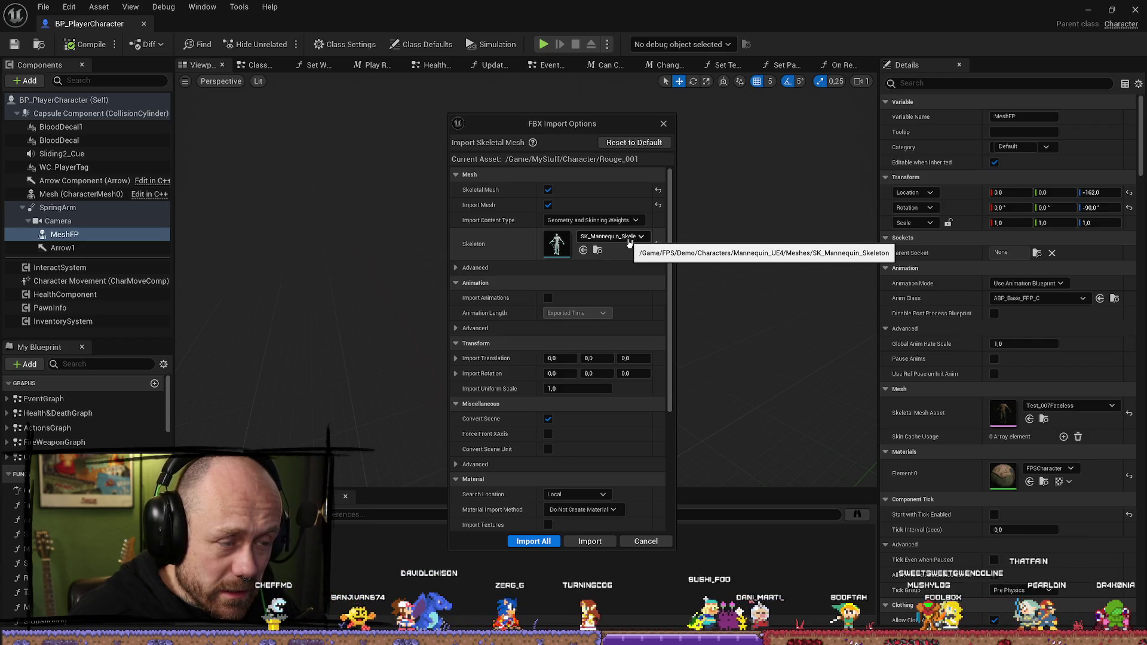
click(604, 541)
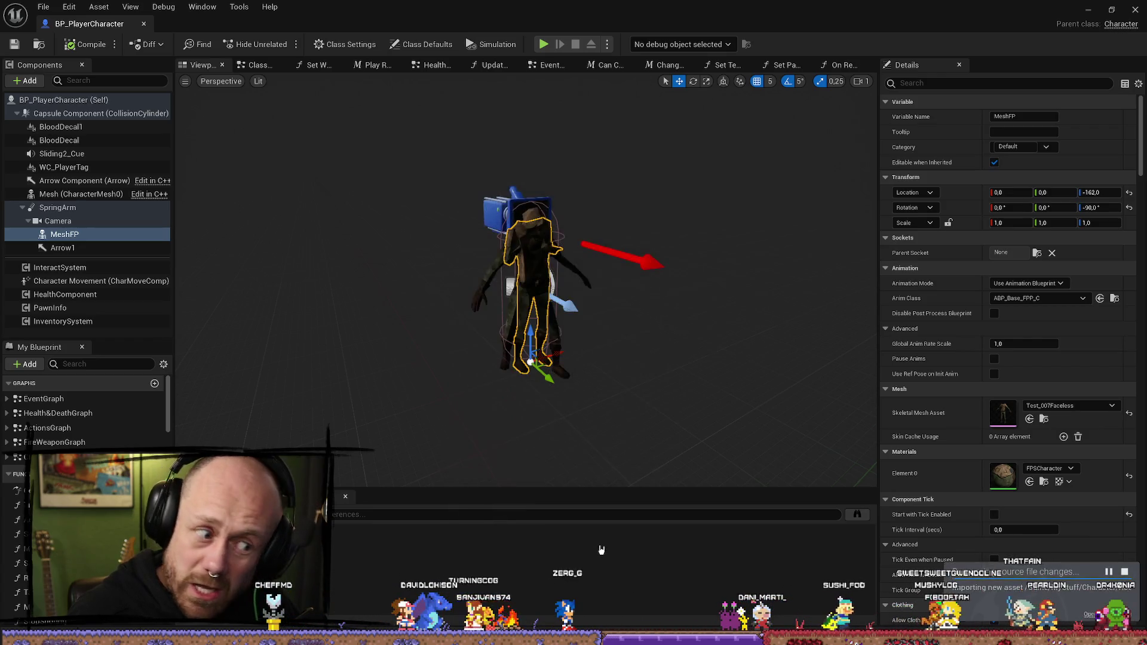
Step: Select Rouge_001 in the character assets folder and assign it as MeshFP's Skeletal Mesh Asset
click(1044, 419)
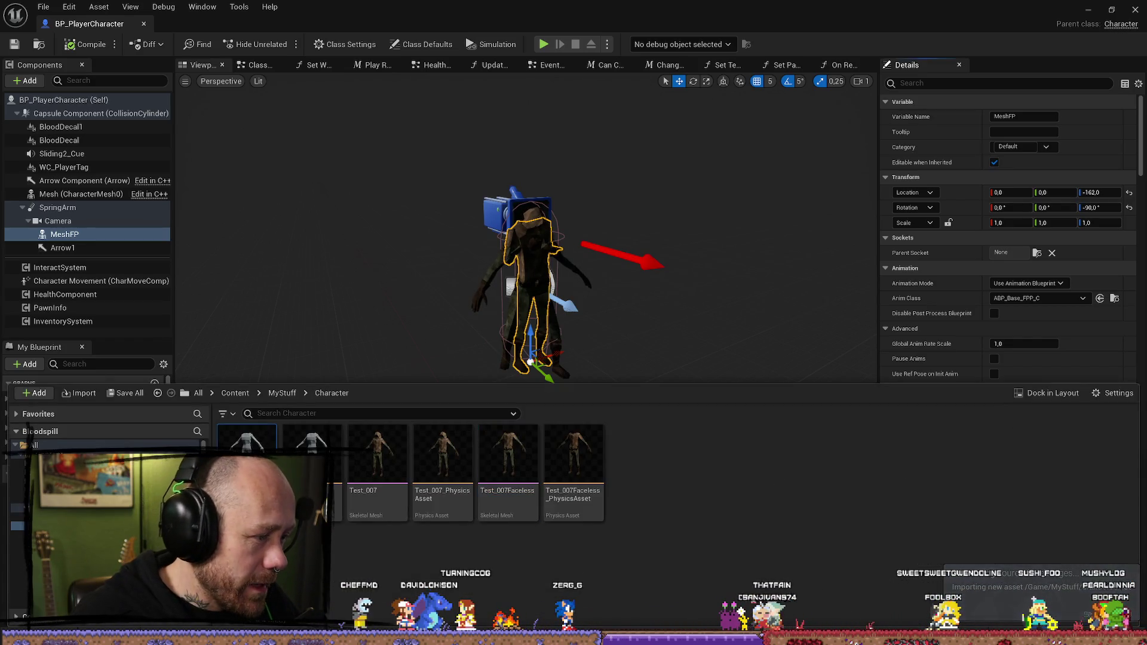
click(1063, 344)
click(1031, 419)
scroll(615, 329, up, 4)
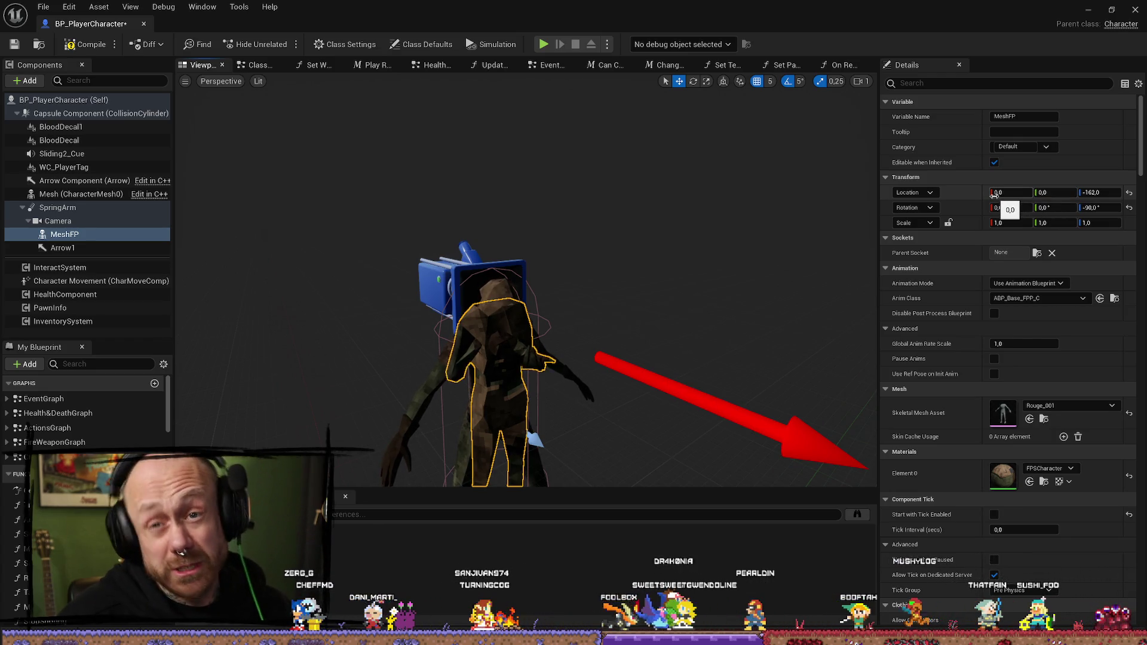
Step: Compile and save BP_PlayerCharacter with its Rouge_001 first-person mesh, then close the blueprint
click(85, 45)
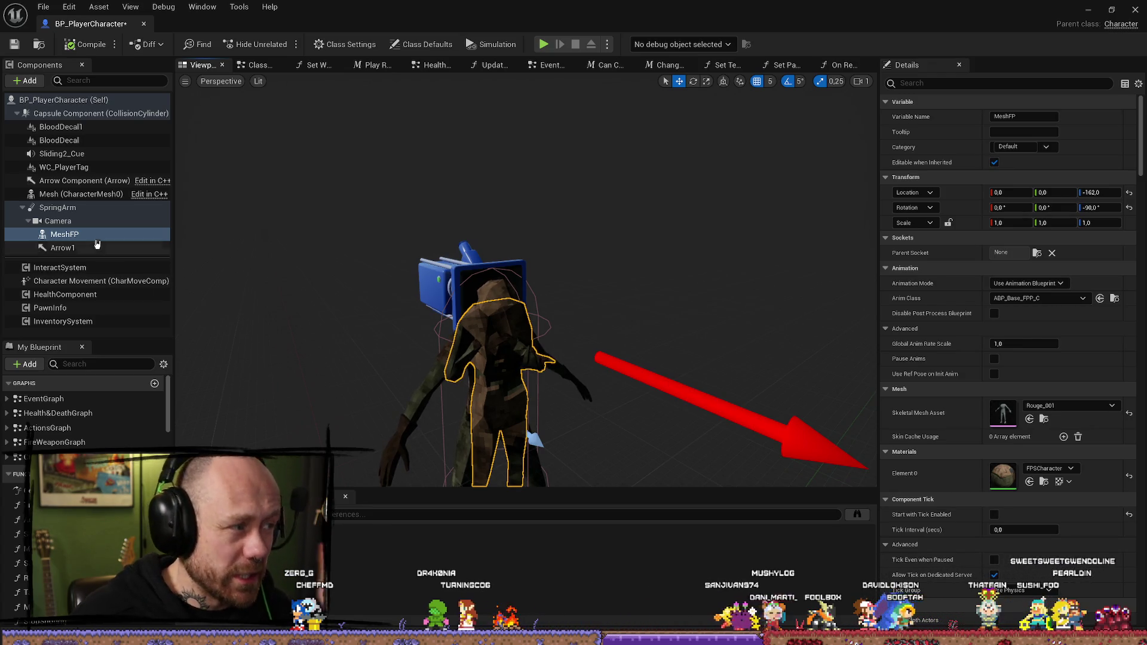
click(14, 44)
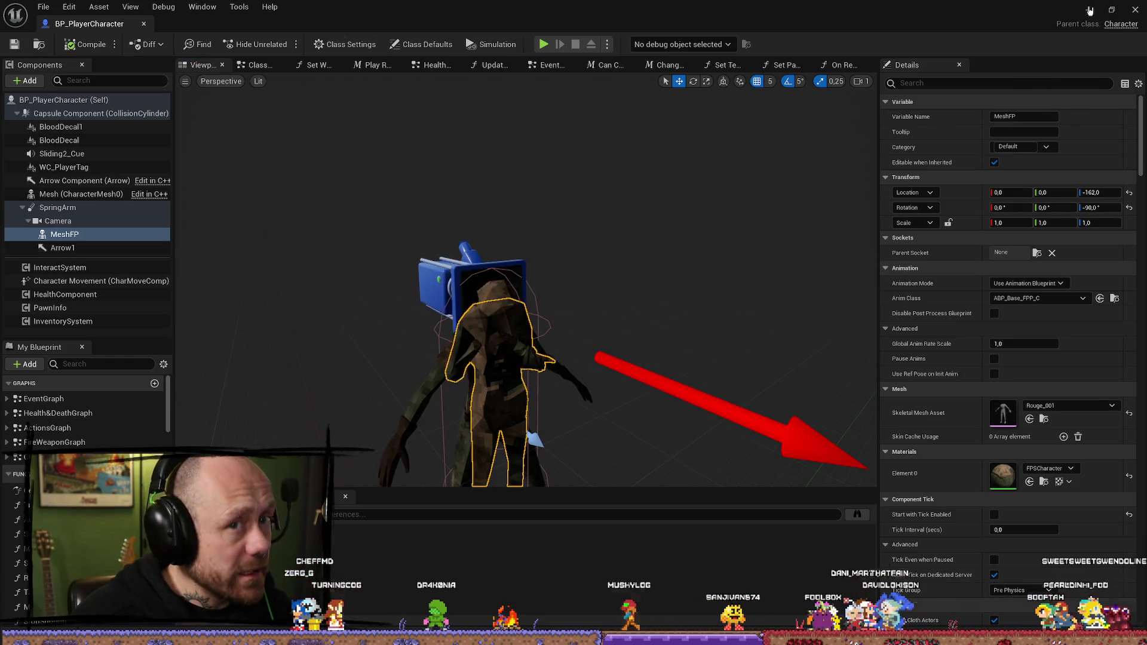
click(1089, 10)
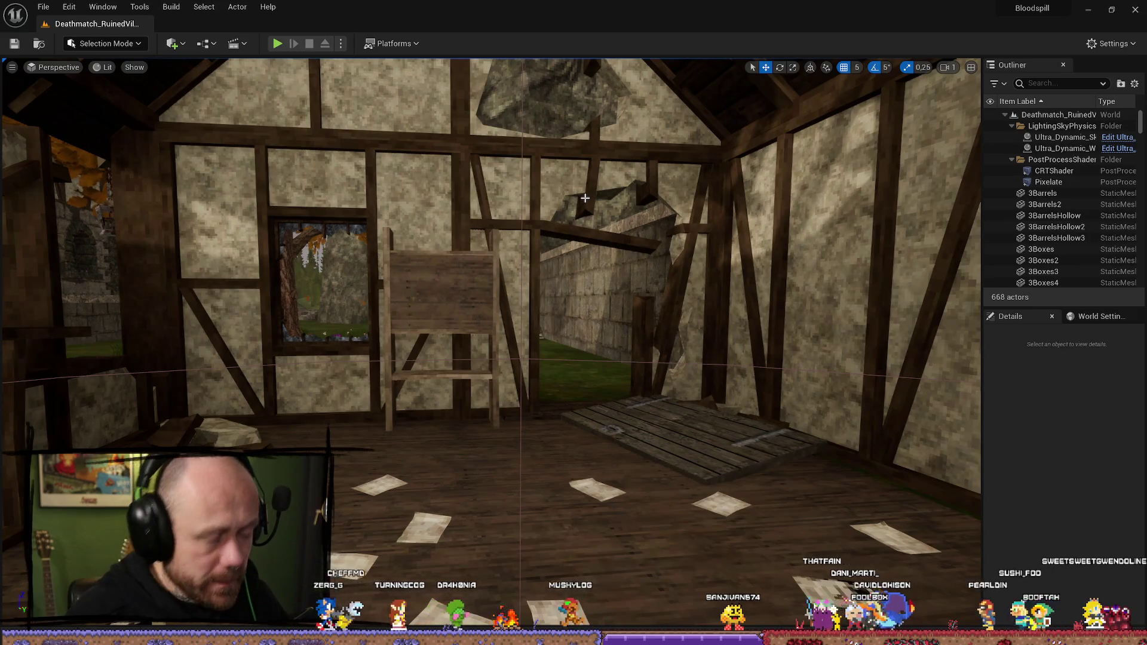
Step: Play-test the level with the crossbow after deploying, then stop and open the Content Browser
key(alt+p)
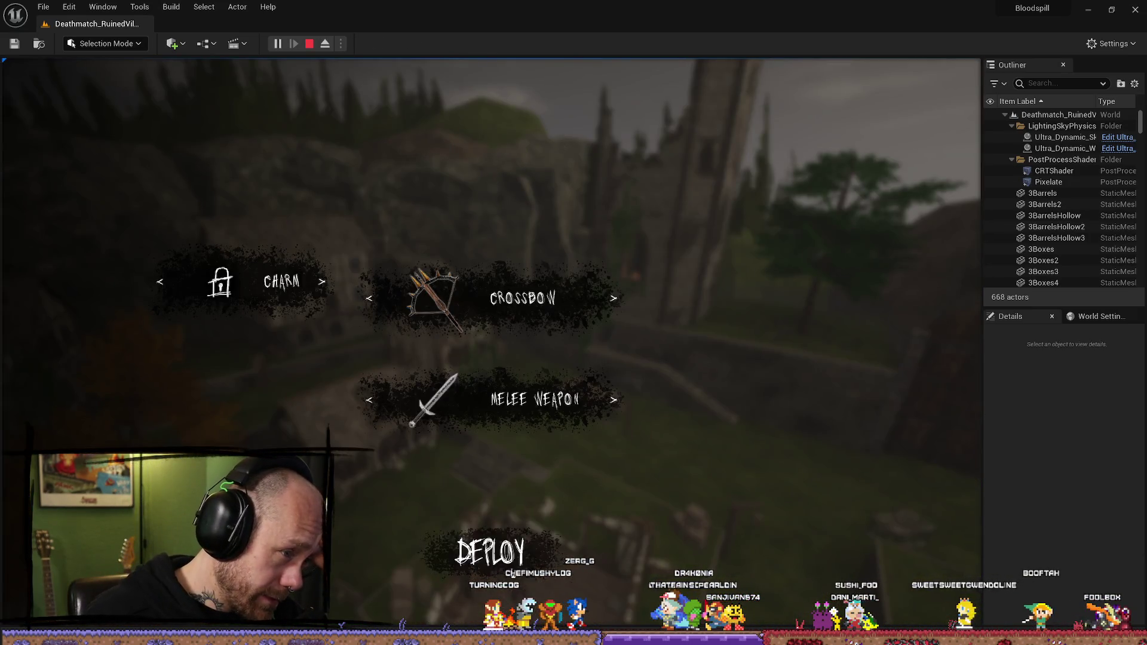
click(513, 572)
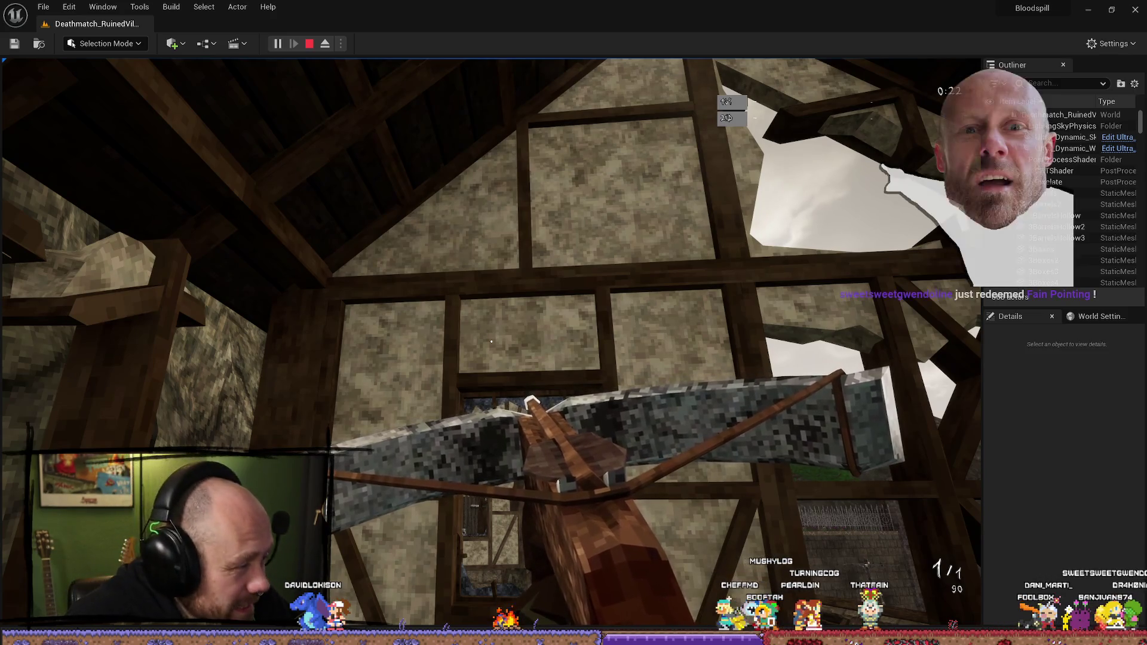
key(Escape)
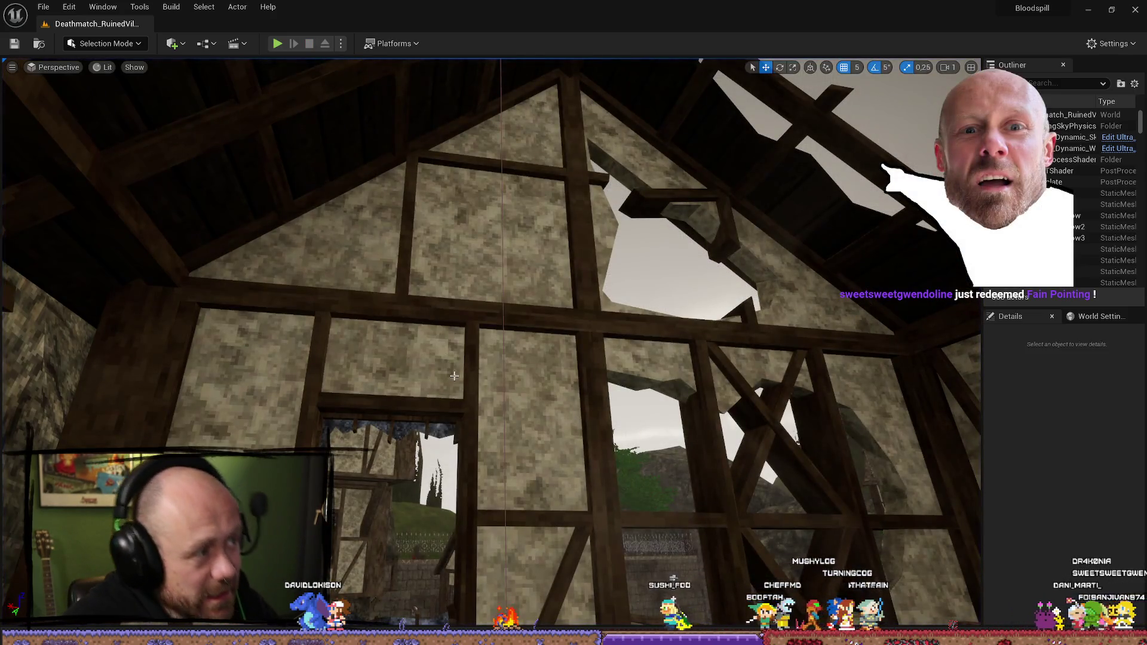
key(ctrl+space)
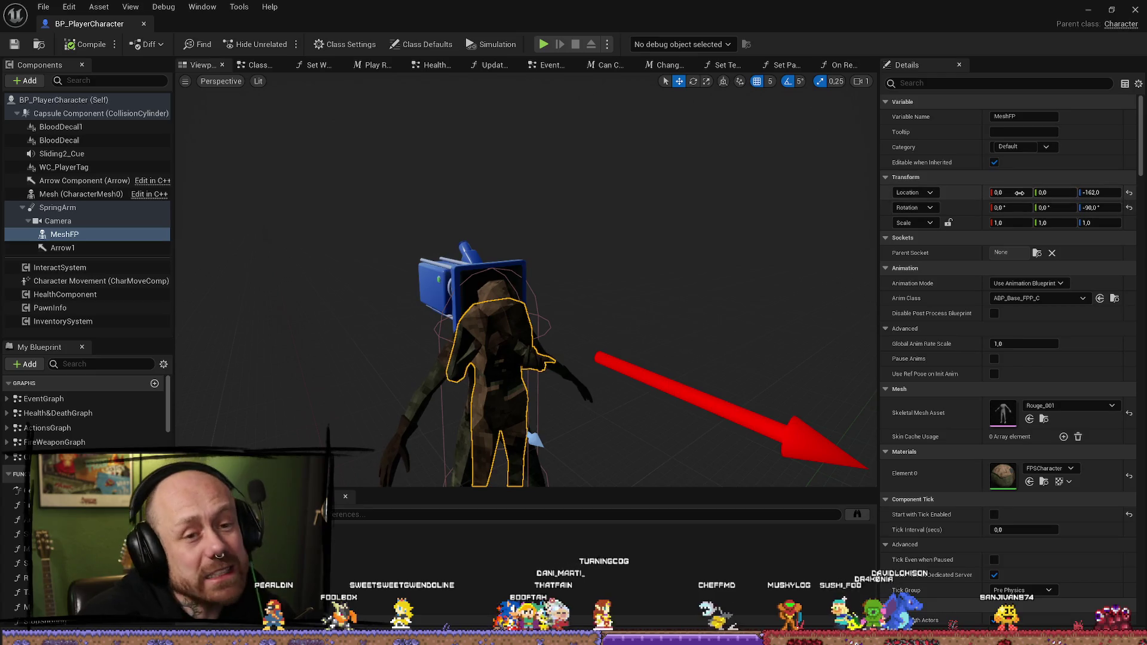
Step: Select the third-person body mesh to inspect its Test_007 mesh and Character/Cape materials
click(426, 382)
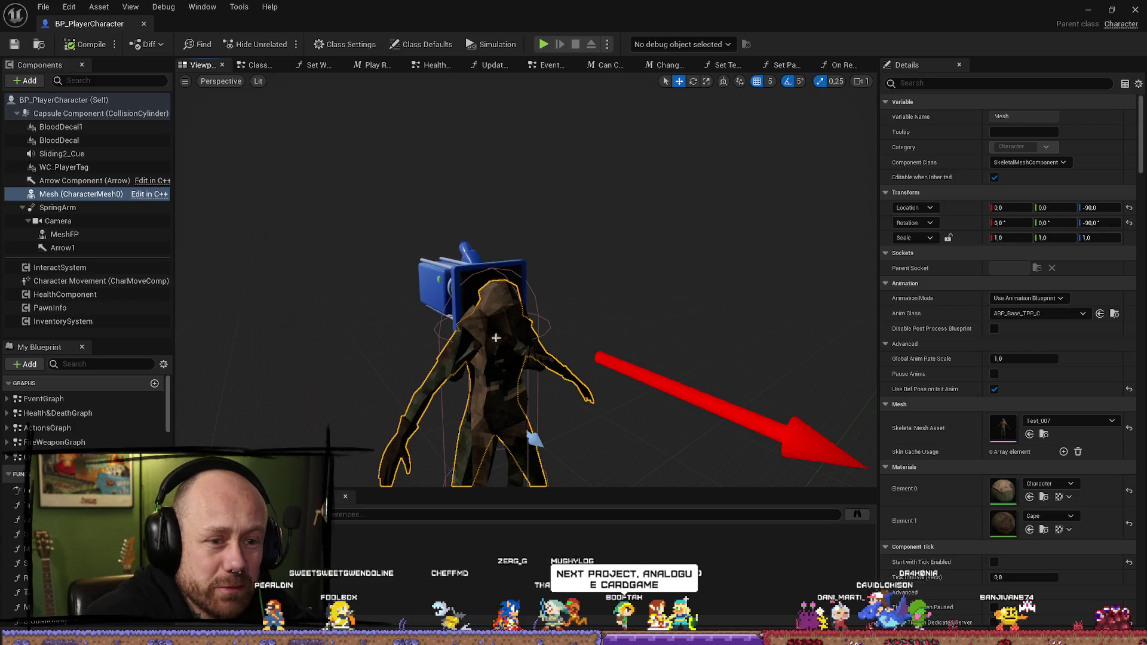
click(496, 383)
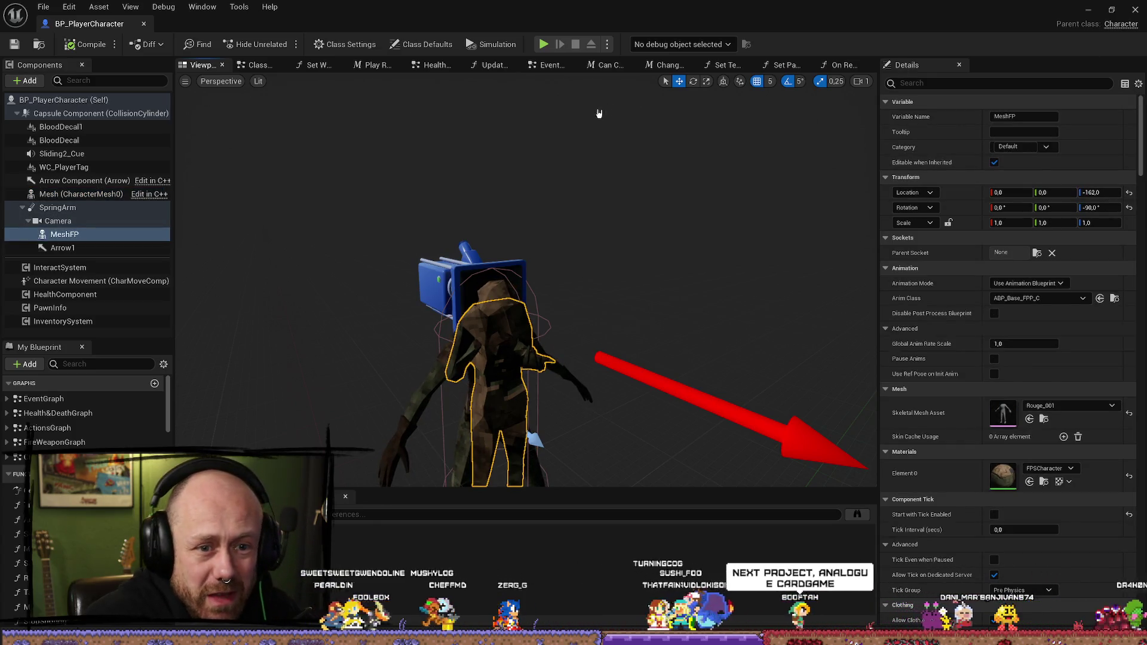
drag(600, 276, 535, 236)
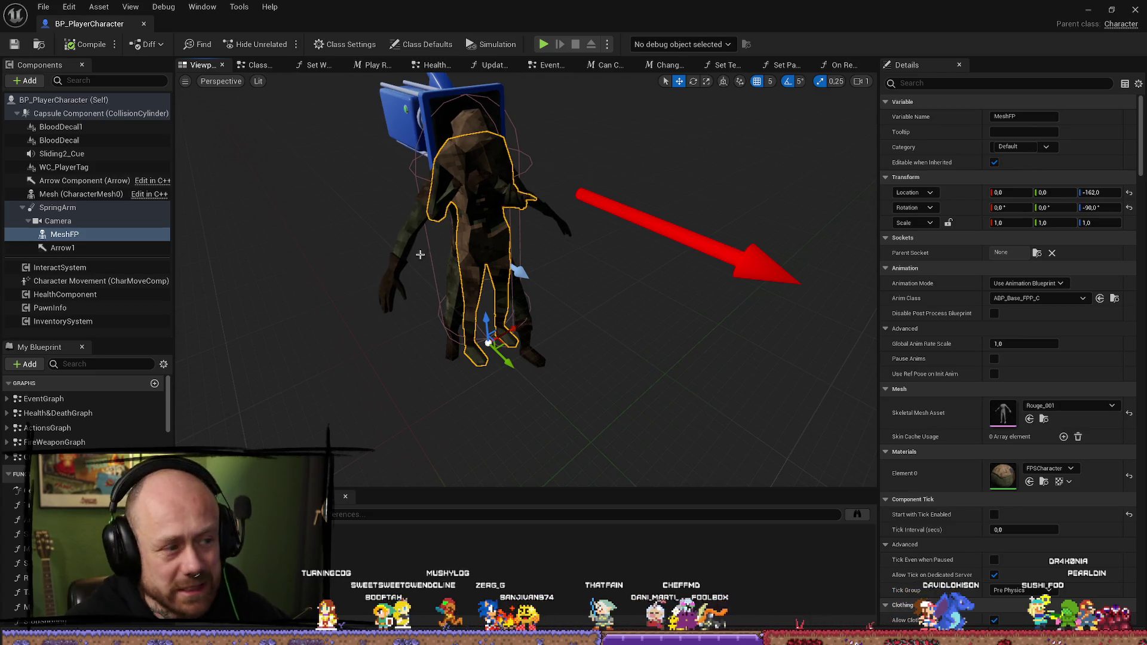
drag(565, 278, 526, 251)
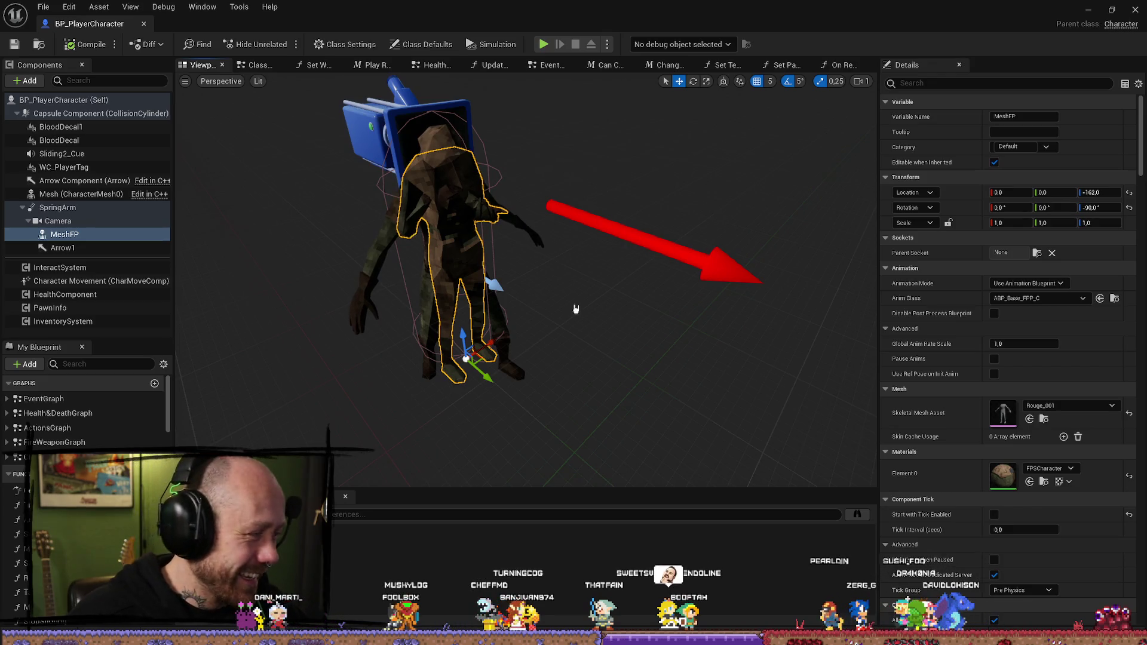
drag(612, 330, 590, 351)
Step: Search 'fps' to swap MeshFP's Element 0 from FPSCharacter to FPSRougeCharacter, then compile and save
click(1060, 469)
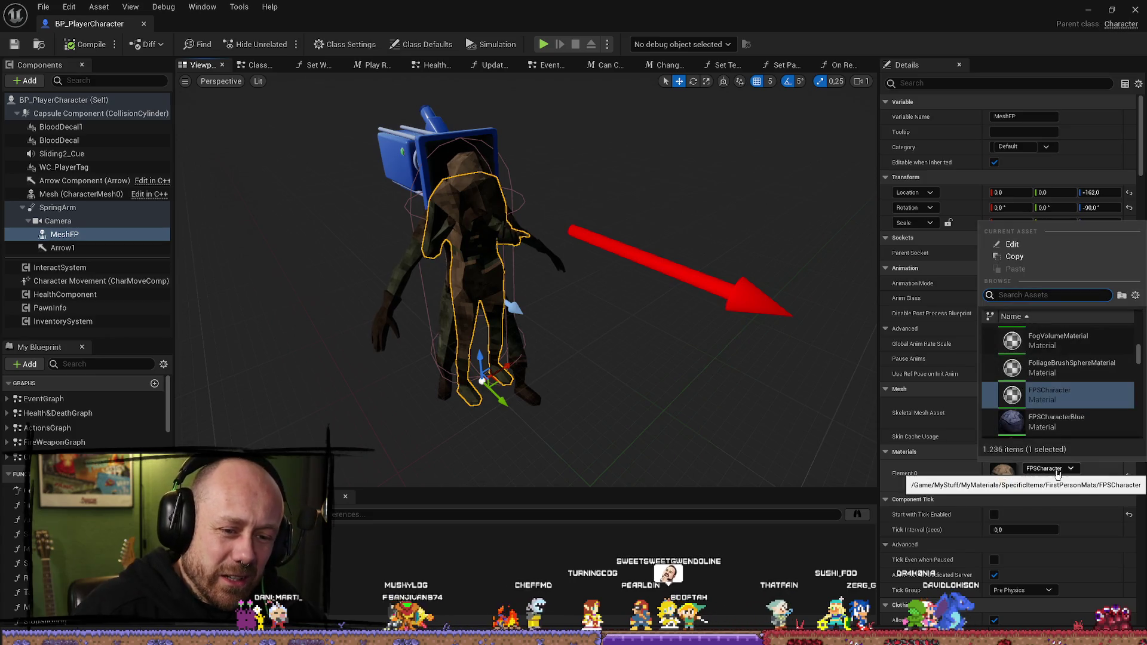
scroll(1082, 393, down, 10)
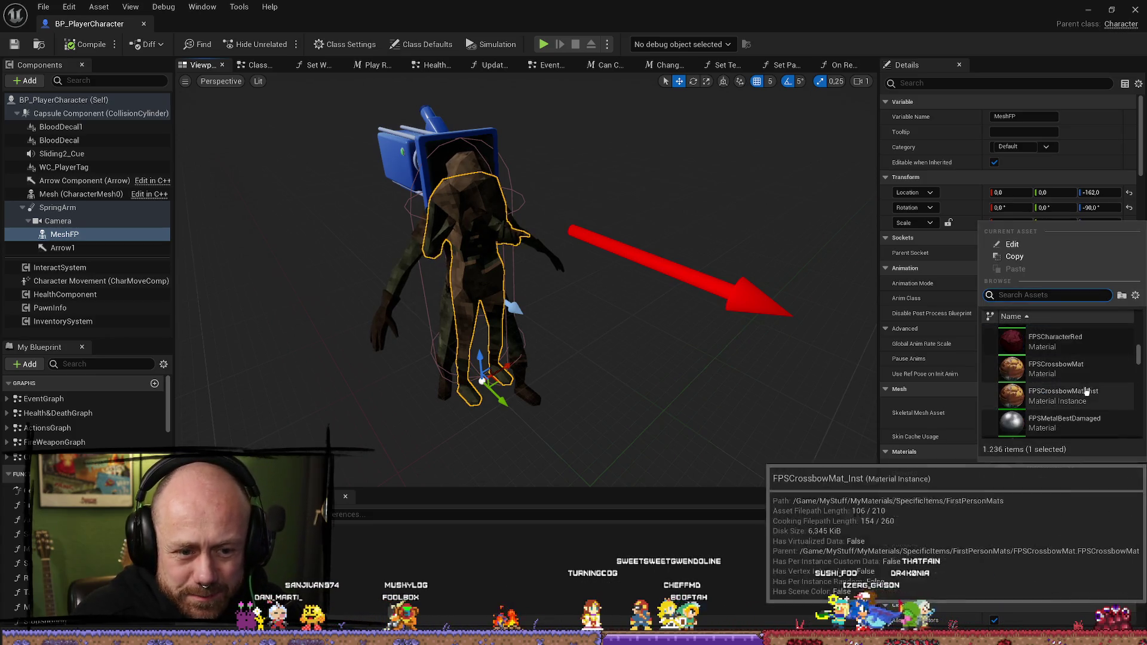
scroll(1077, 393, up, 5)
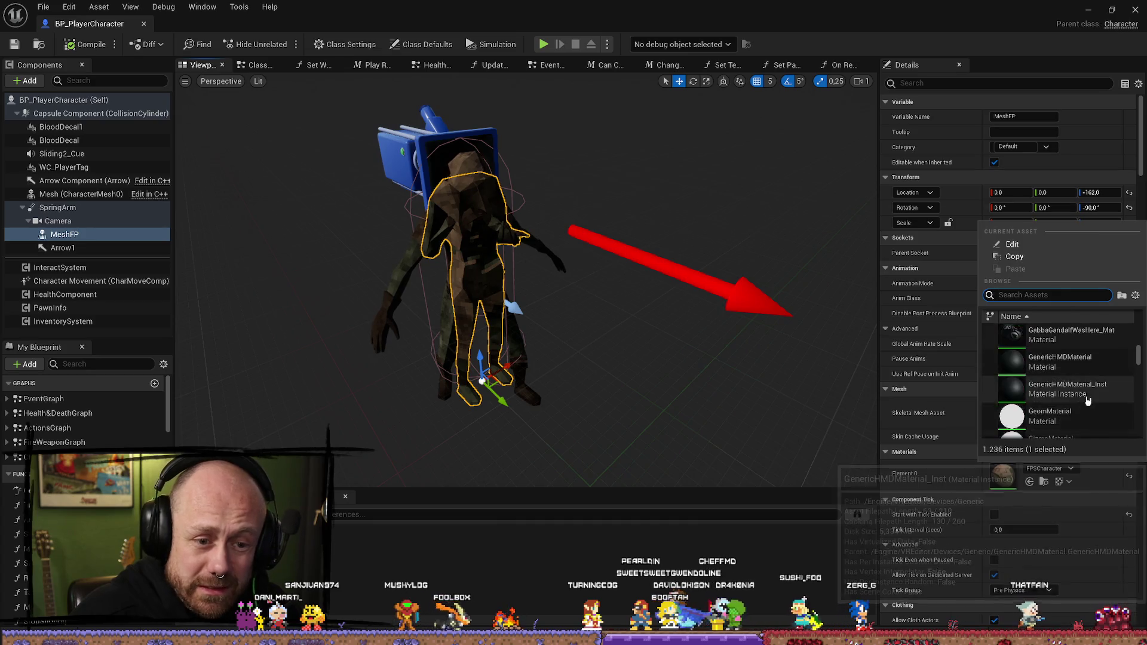
scroll(1079, 396, up, 5)
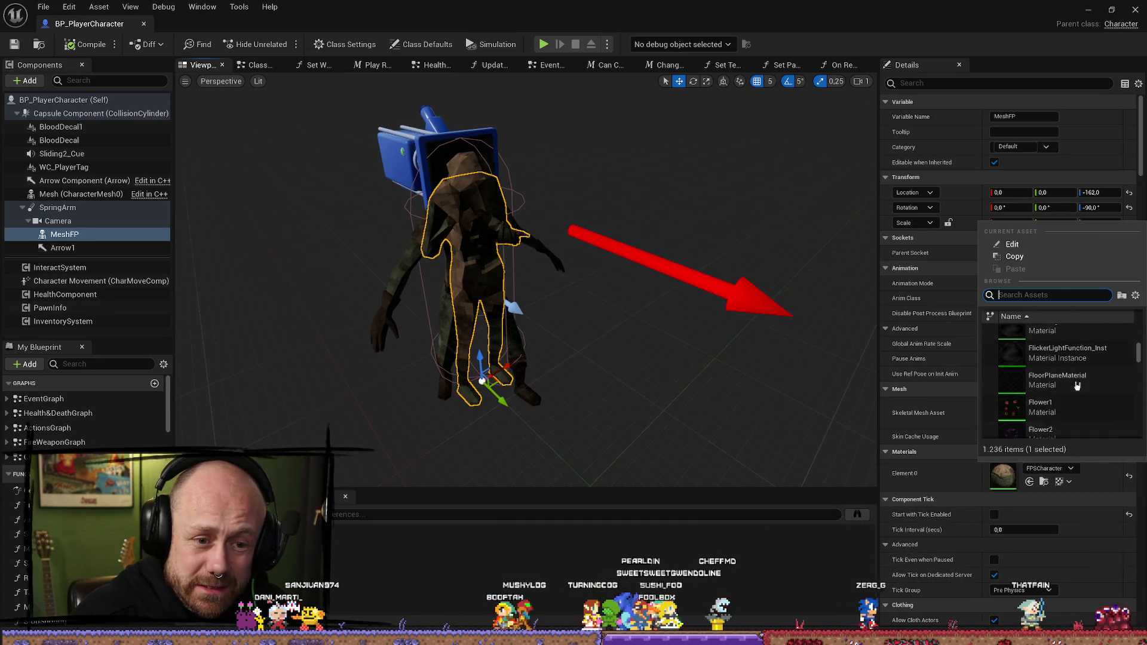
scroll(1082, 383, up, 5)
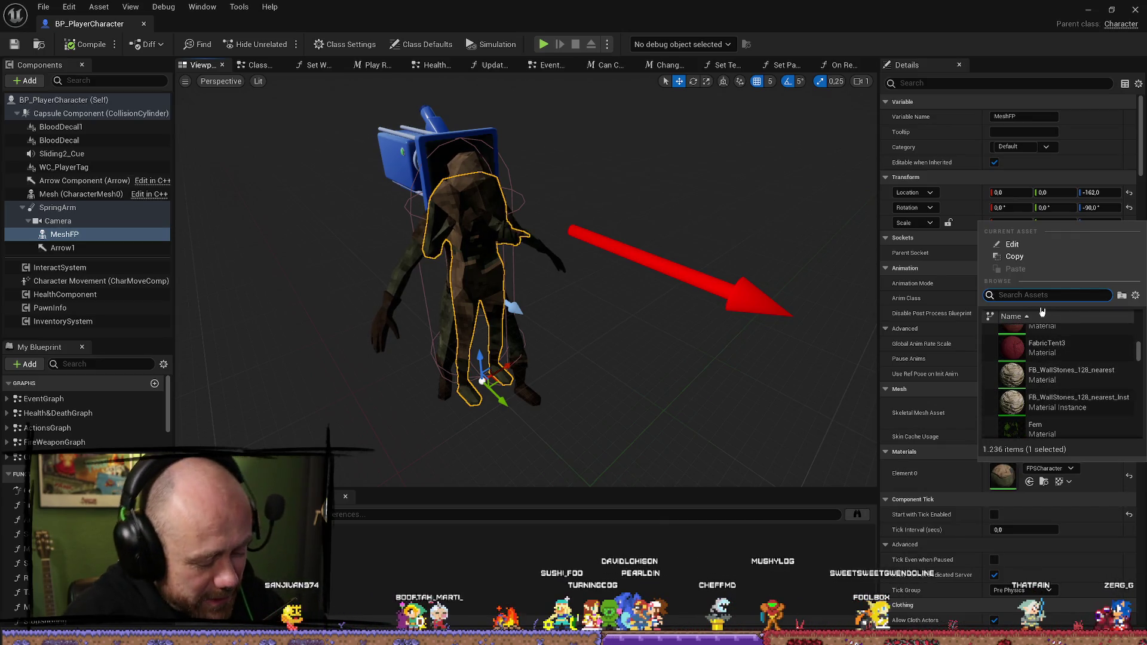
text(fps)
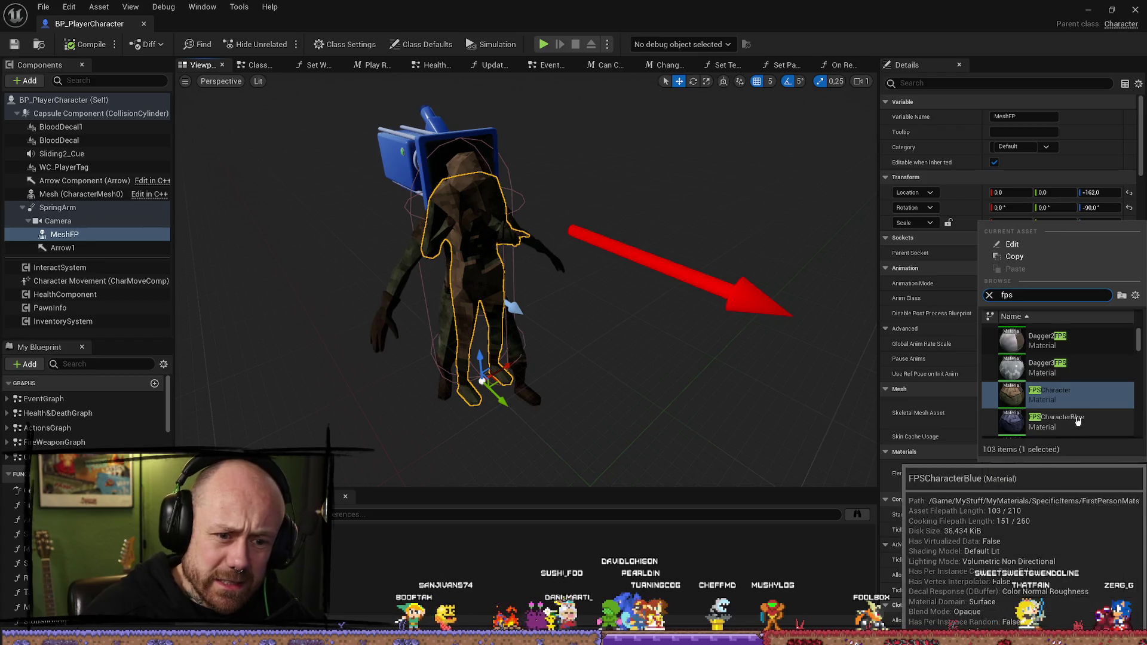
scroll(1095, 412, down, 5)
scroll(1097, 410, up, 2)
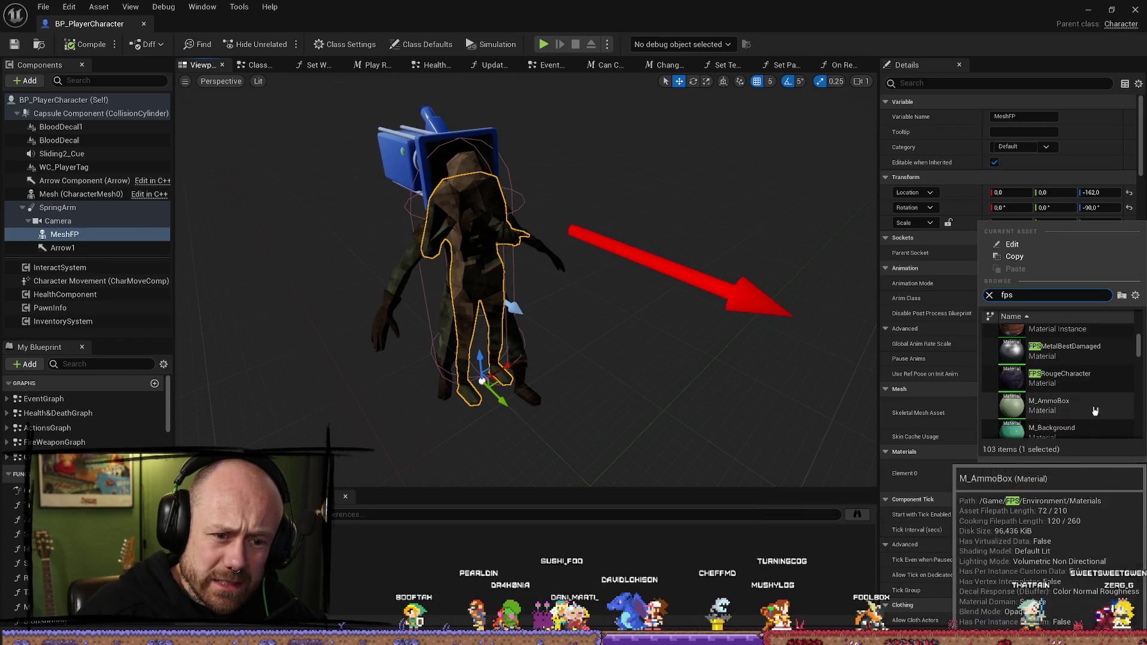
click(1057, 359)
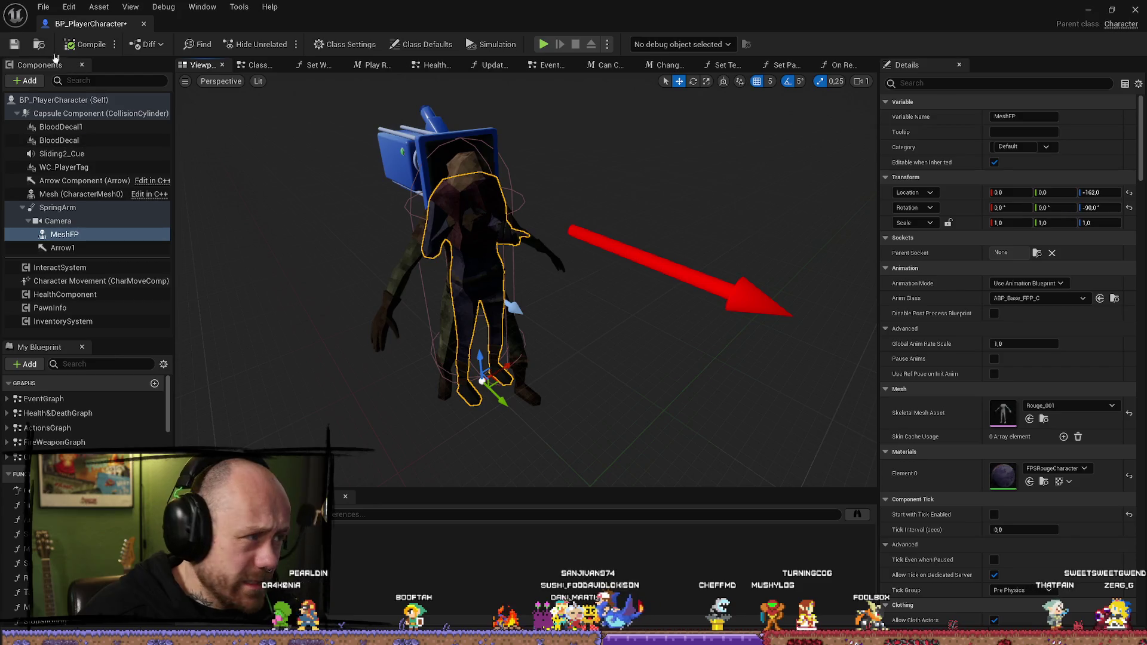
click(87, 44)
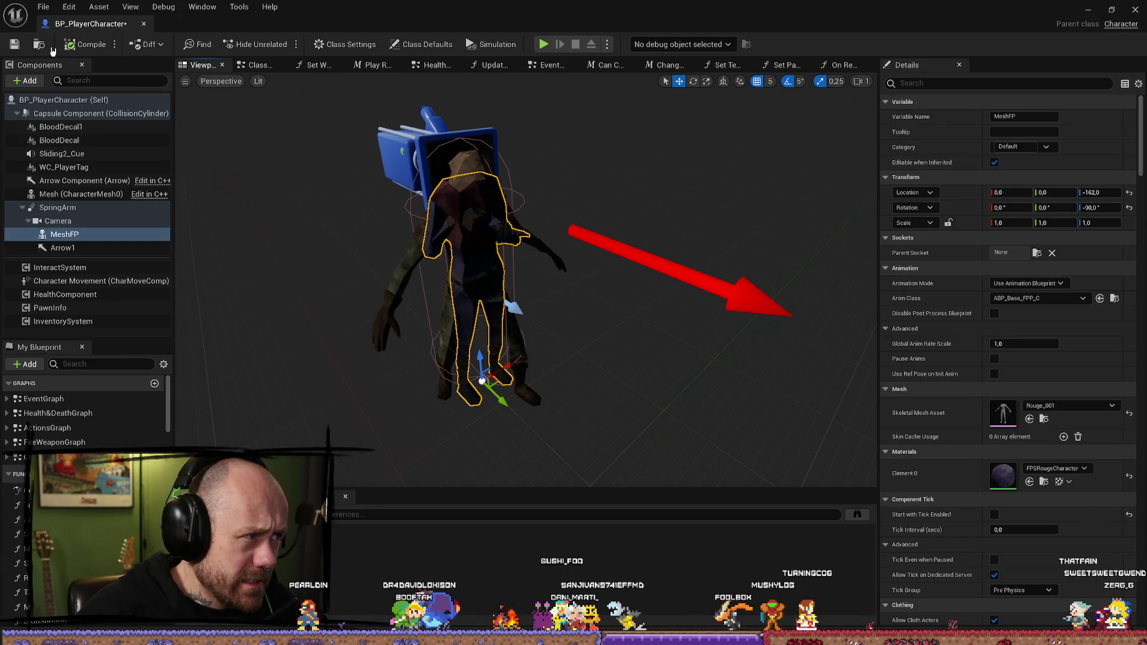
click(14, 45)
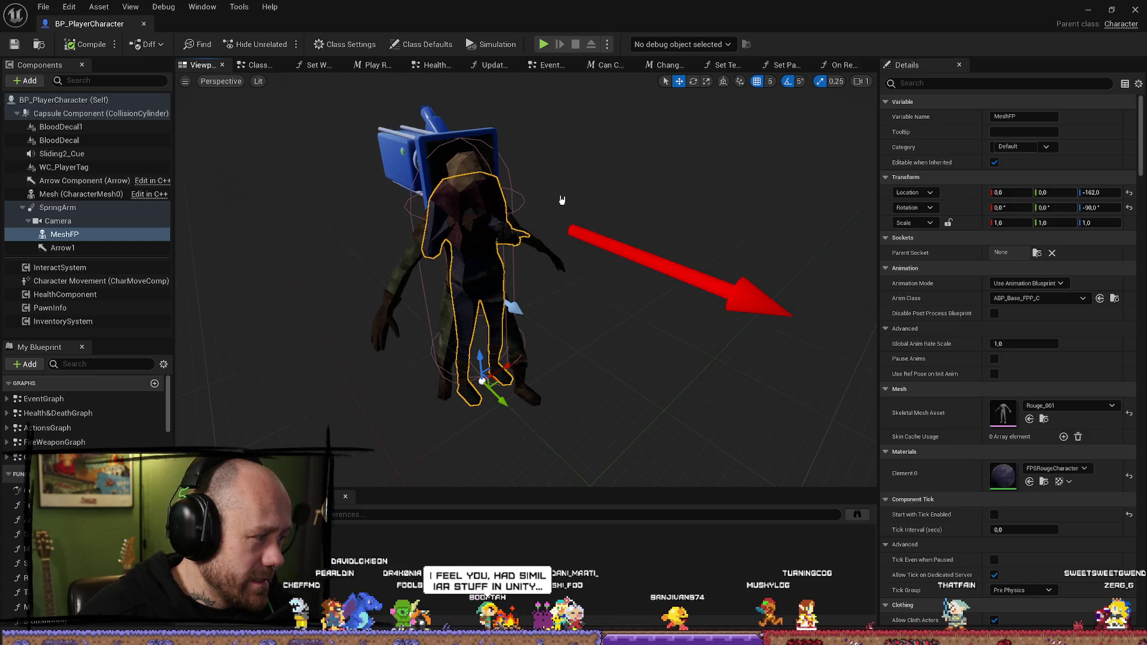
Step: Play-test by walking through the level, then stop and show the MyStuff/Character assets
click(1085, 10)
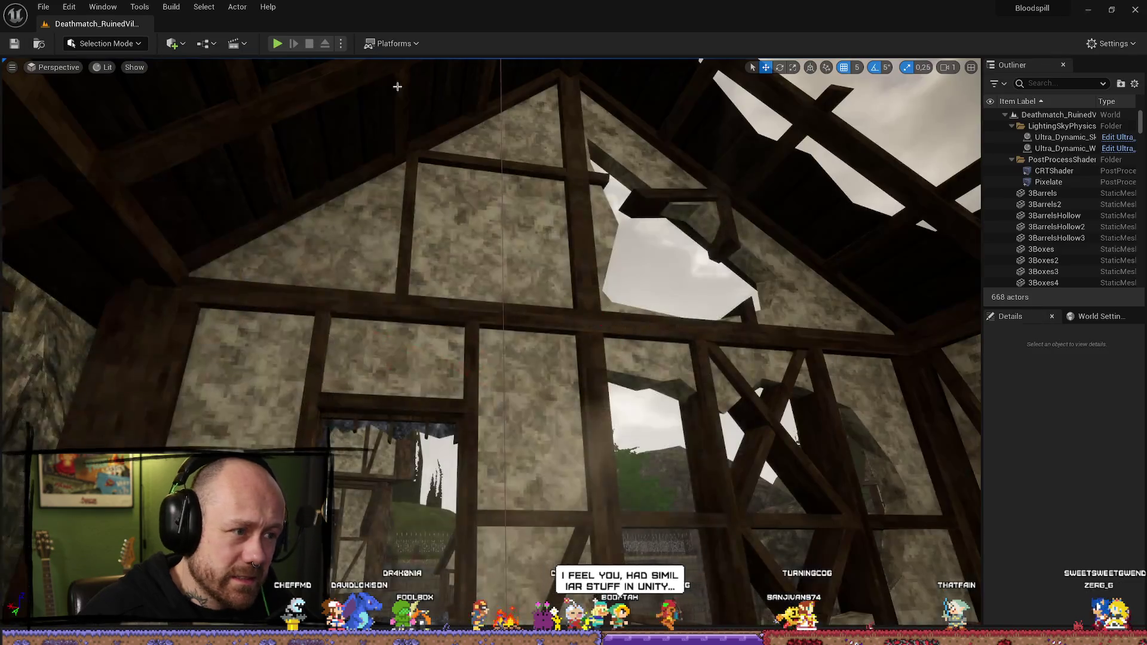
click(278, 44)
click(443, 565)
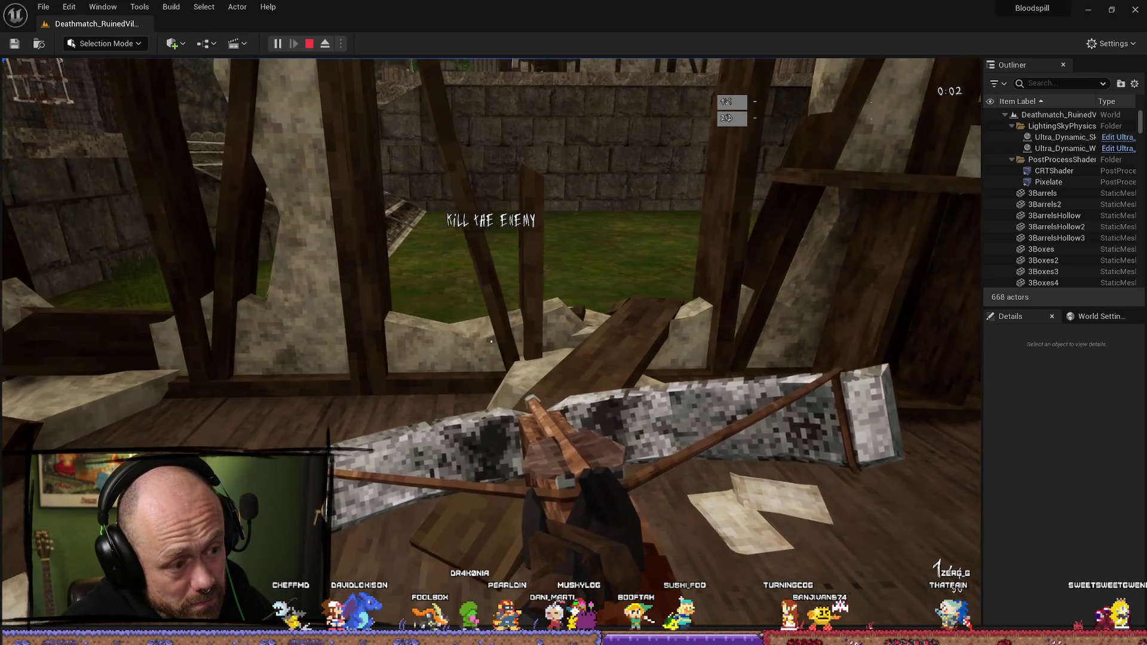
key(w)
key(w)
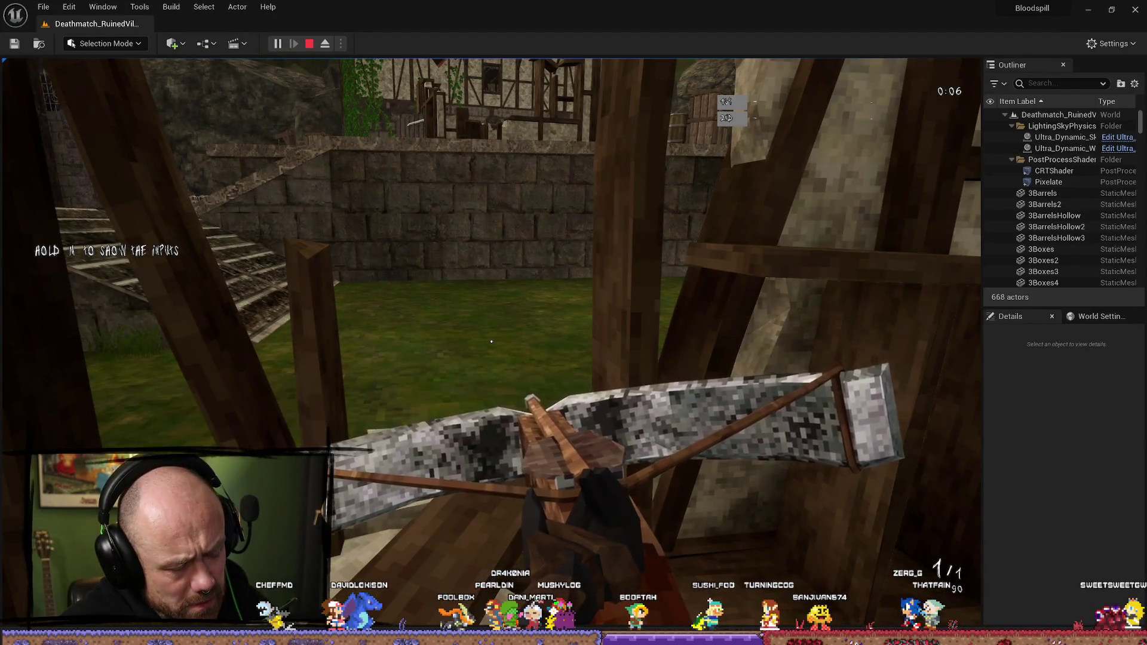
key(Escape)
key(ctrl+space)
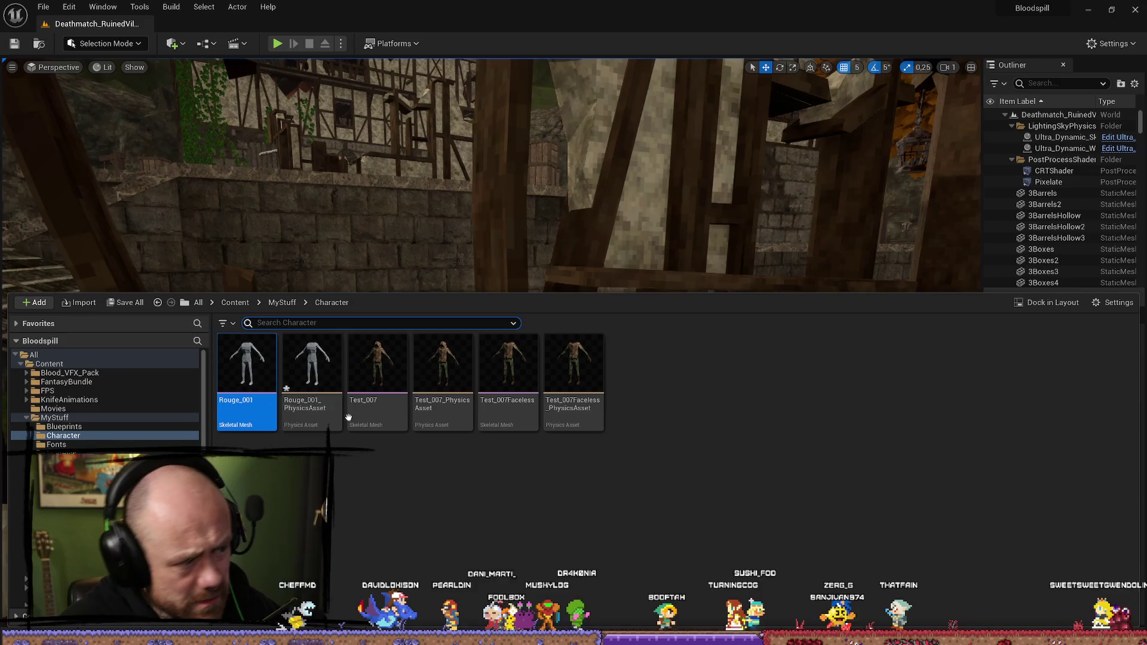
Step: Find FPSRougeCharacter in MyStuff, open it to view its depth nodes, then return to BP_PlayerCharacter
click(120, 419)
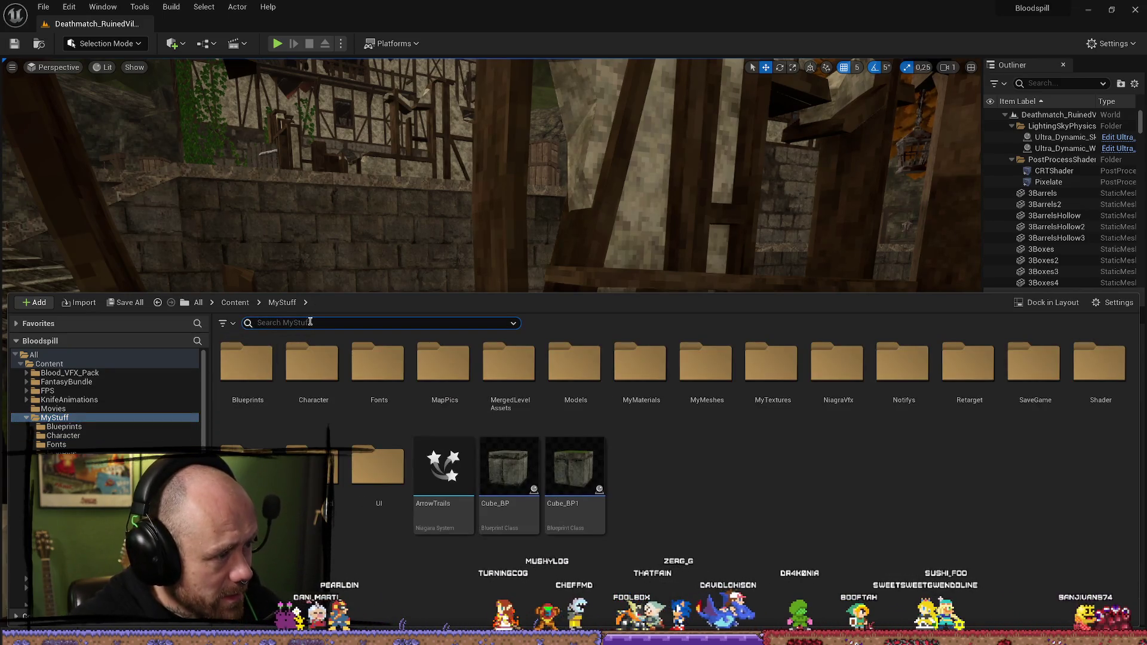
click(309, 321)
text(rouge)
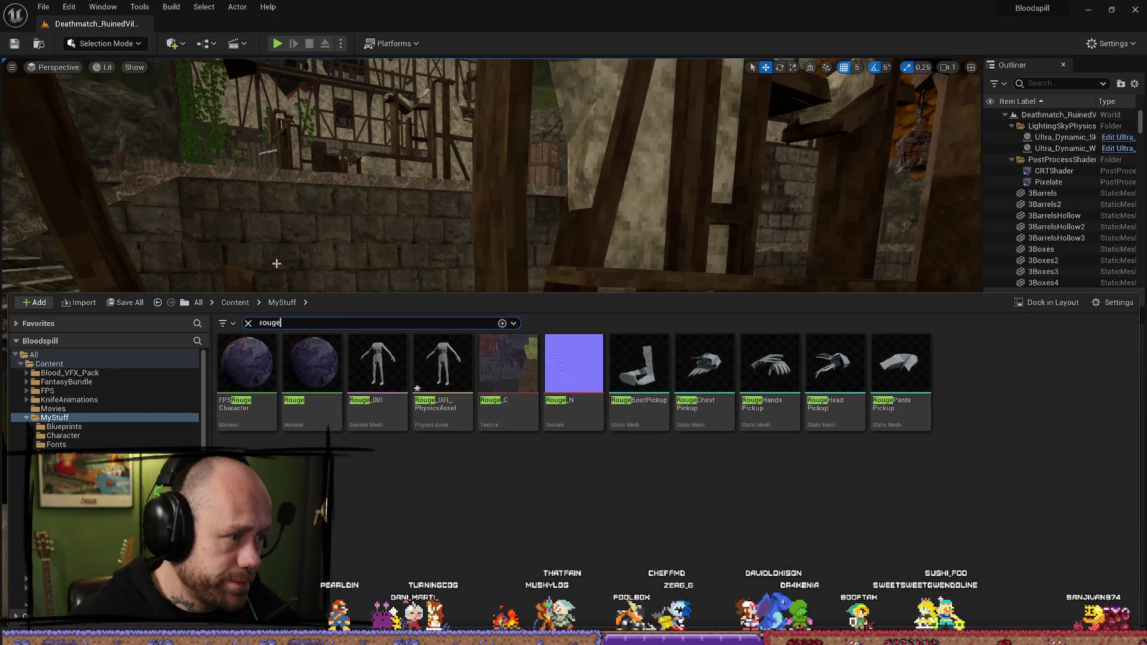
double_click(255, 377)
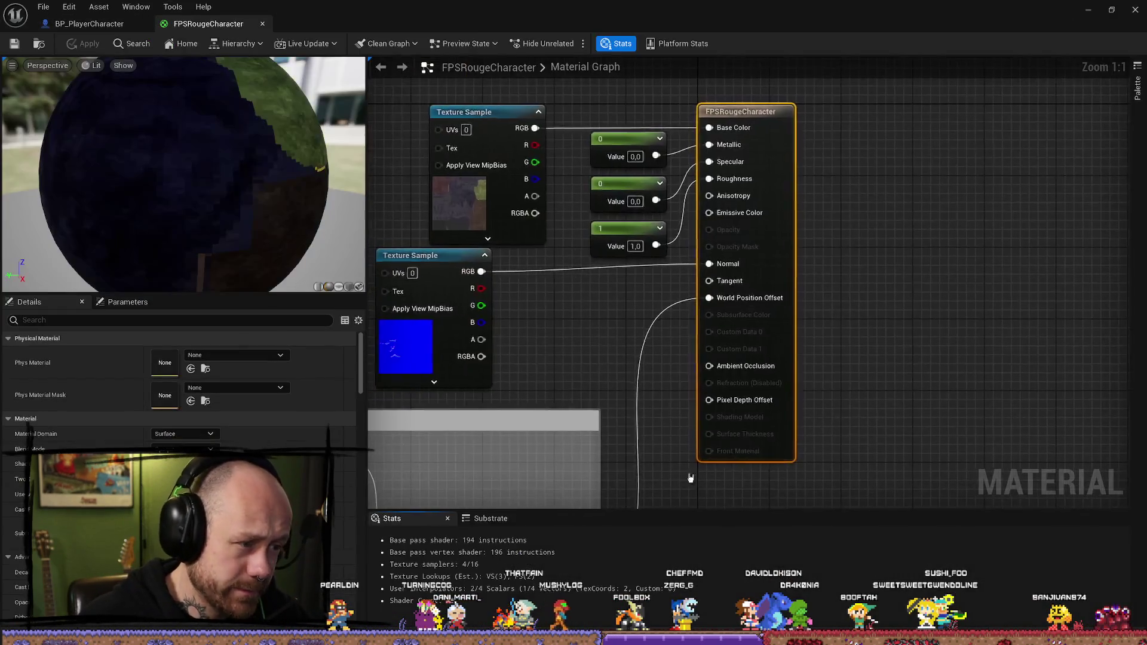
drag(890, 259, 587, 405)
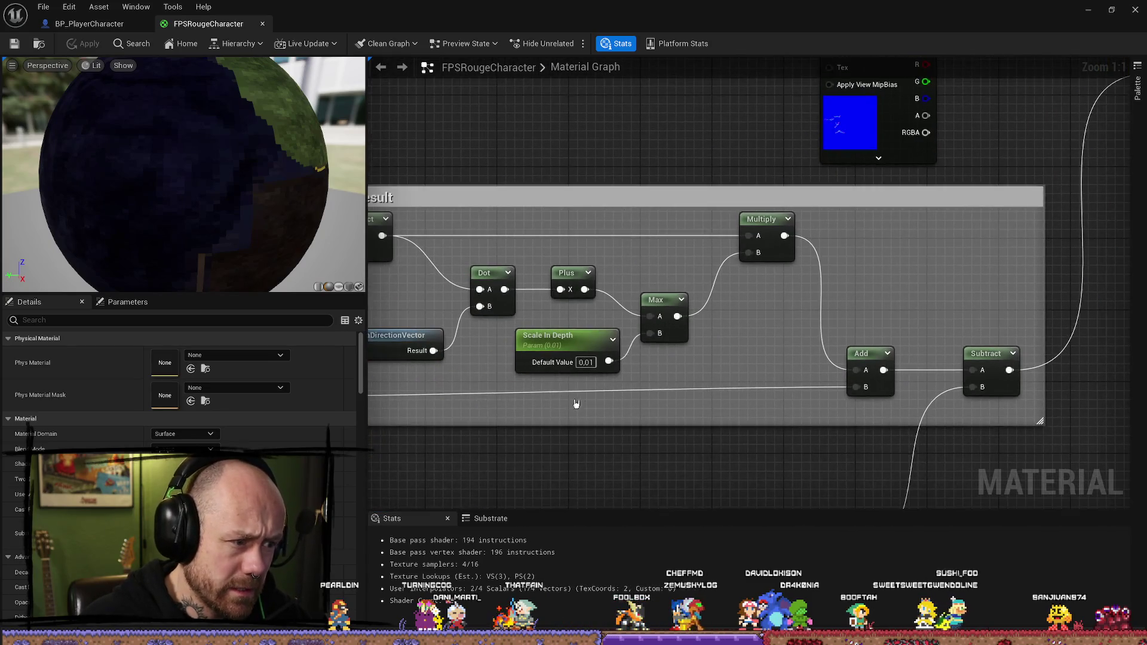
click(89, 23)
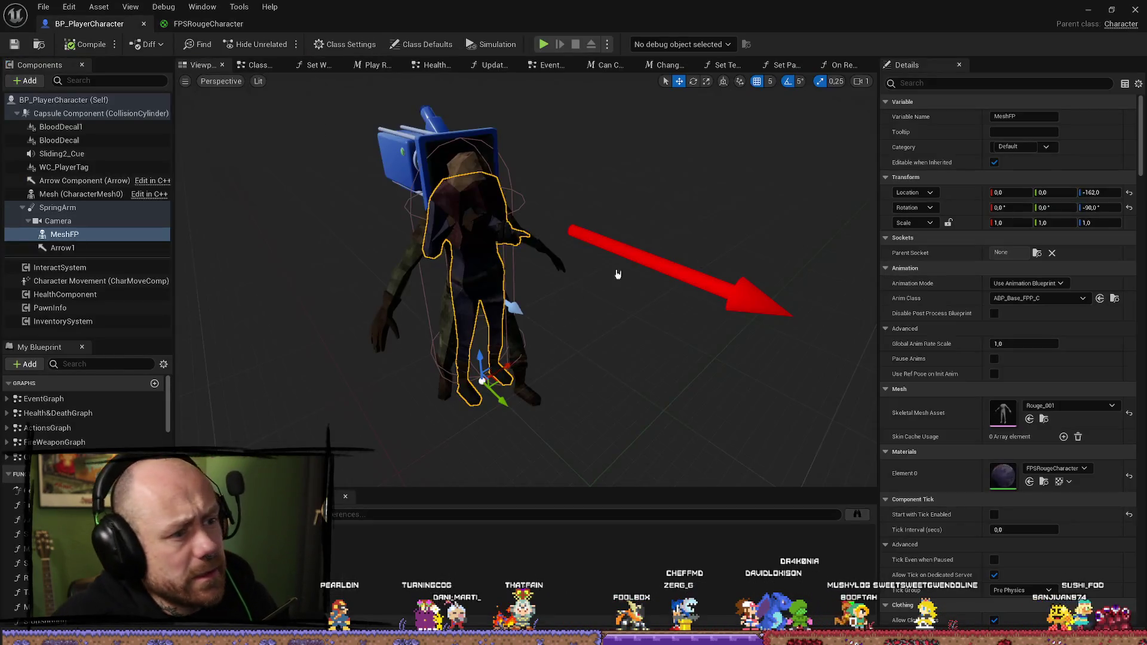
Step: Assign the FPSCharacter material to MeshFP's Element 0
click(1054, 469)
scroll(1055, 418, up, 2)
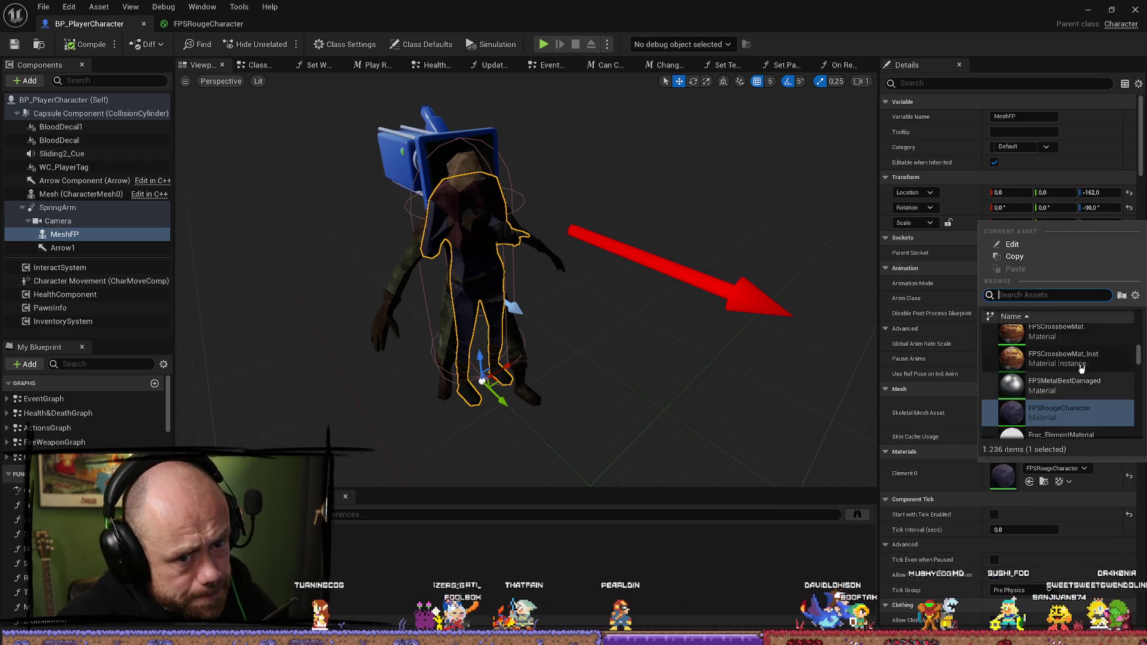
scroll(1084, 385, up, 3)
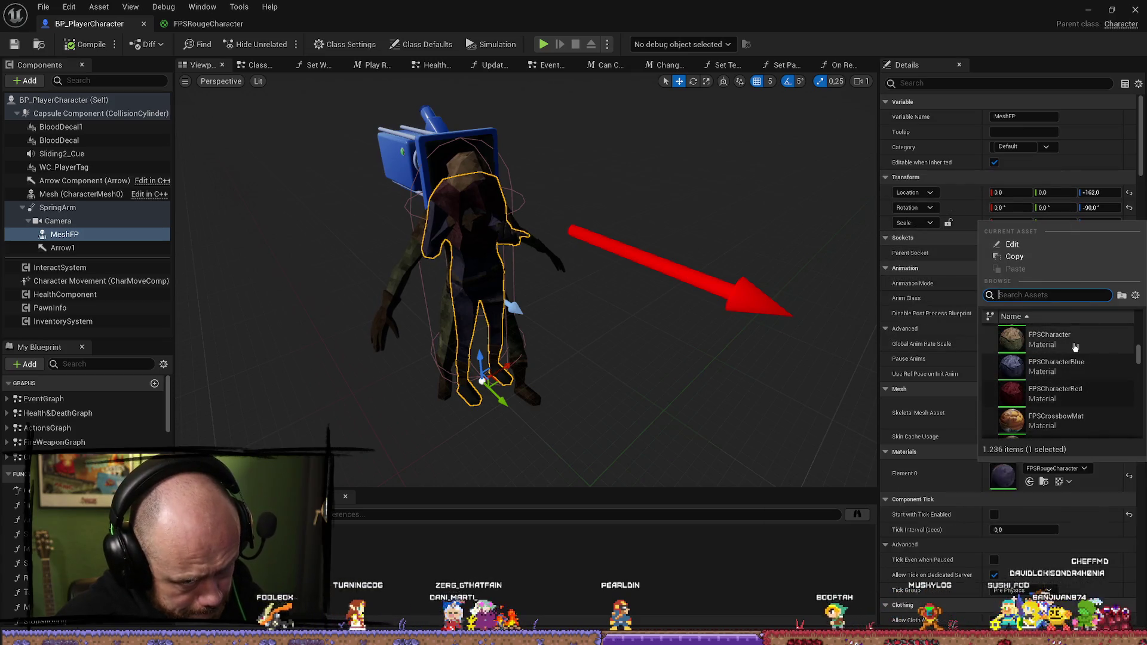
click(1070, 350)
Step: Locate and open the FPSCharacter material to compare its node graph
click(1043, 481)
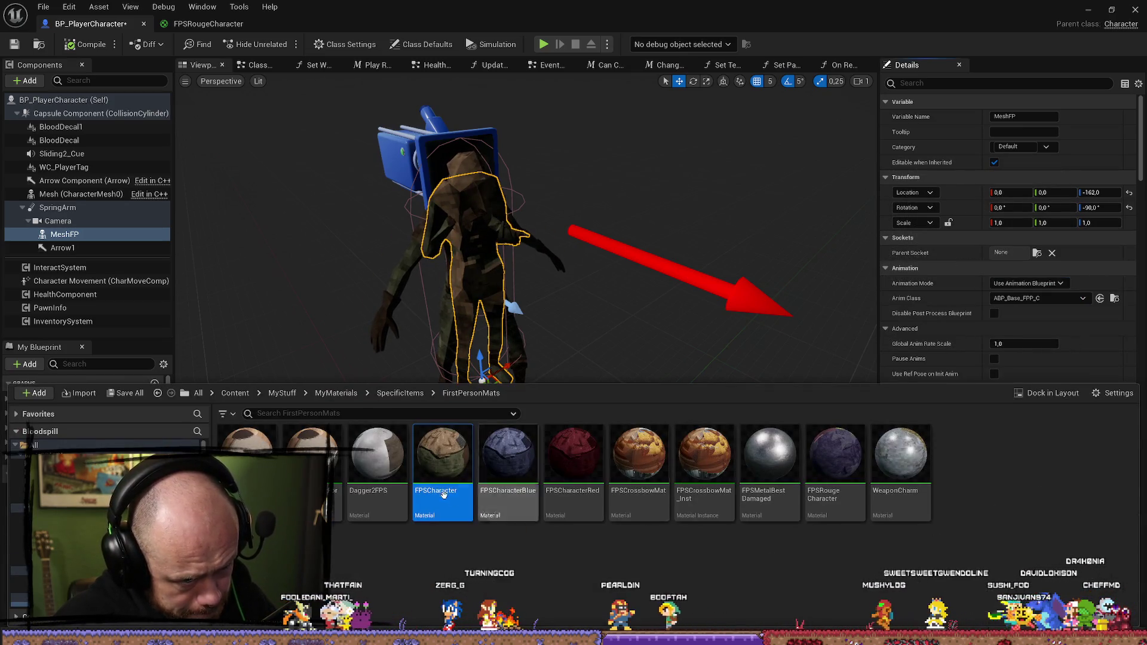
double_click(445, 470)
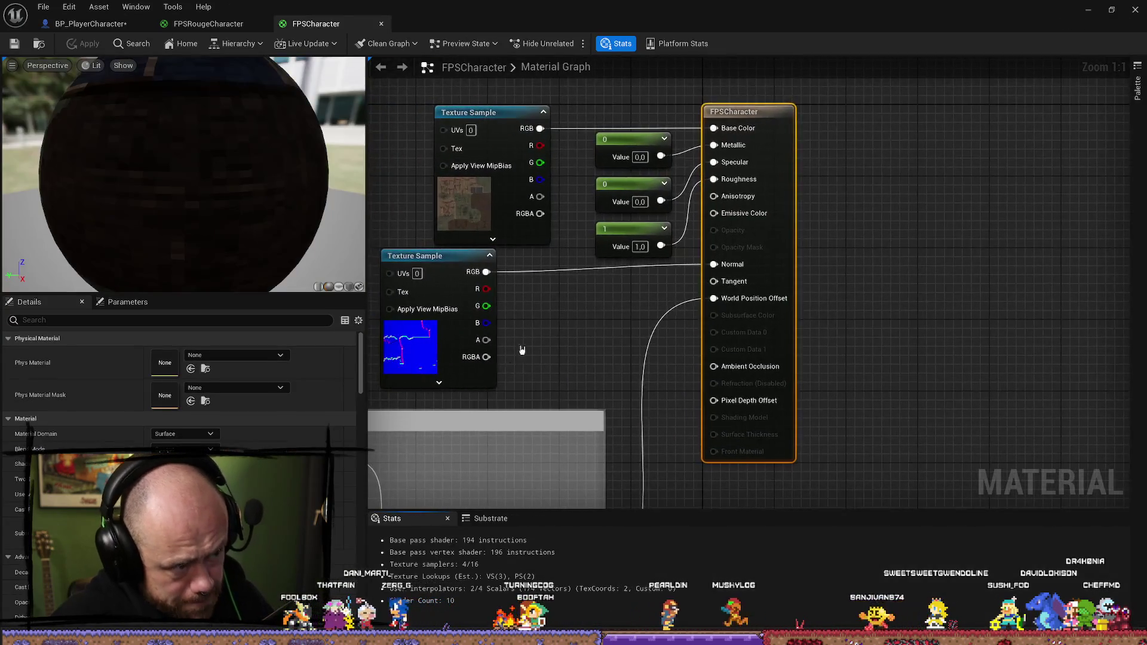
scroll(807, 162, up, 3)
Step: Reopen FPSRougeCharacter with Scale In Depth at 0.1, save it, and minimize the editor
key(ctrl+space)
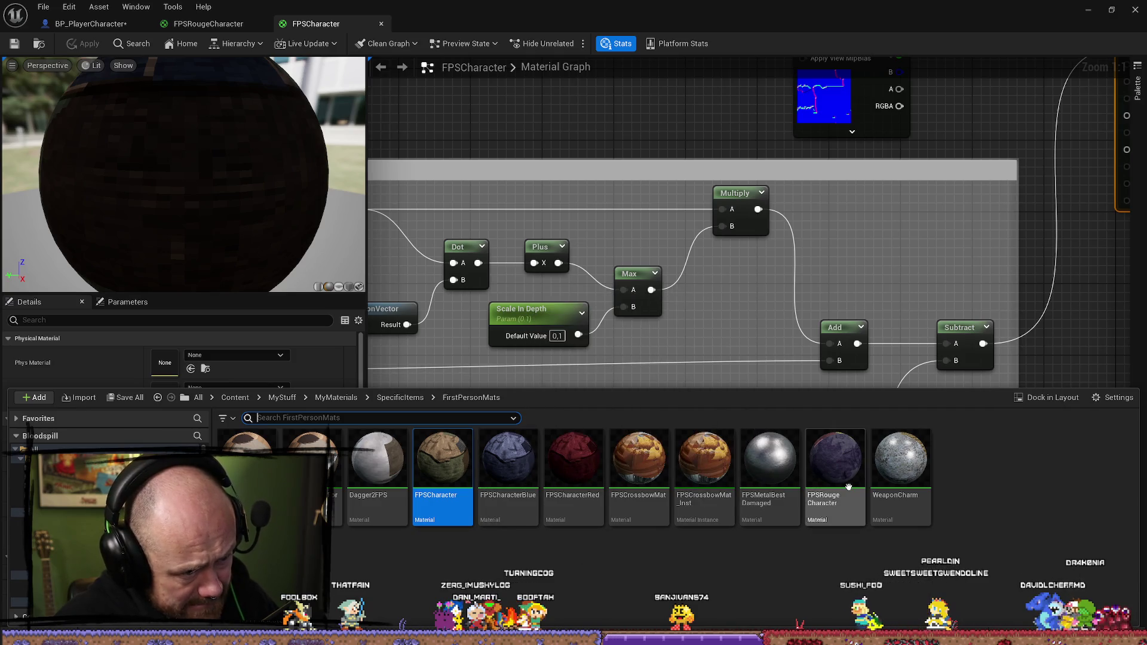
double_click(836, 461)
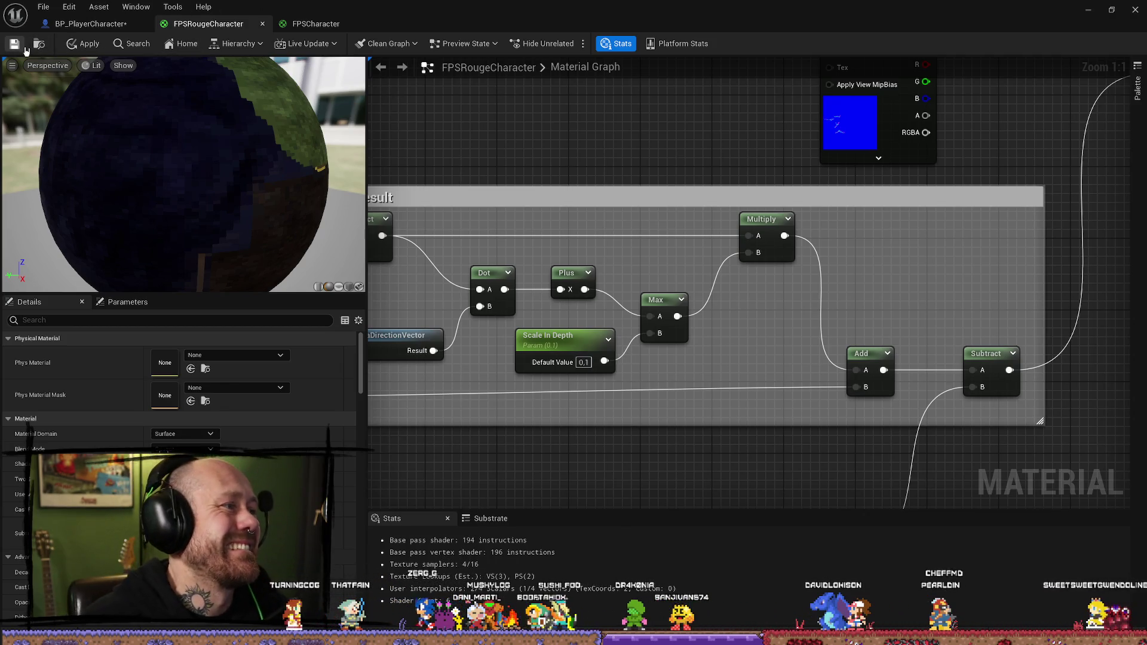
click(44, 7)
click(89, 77)
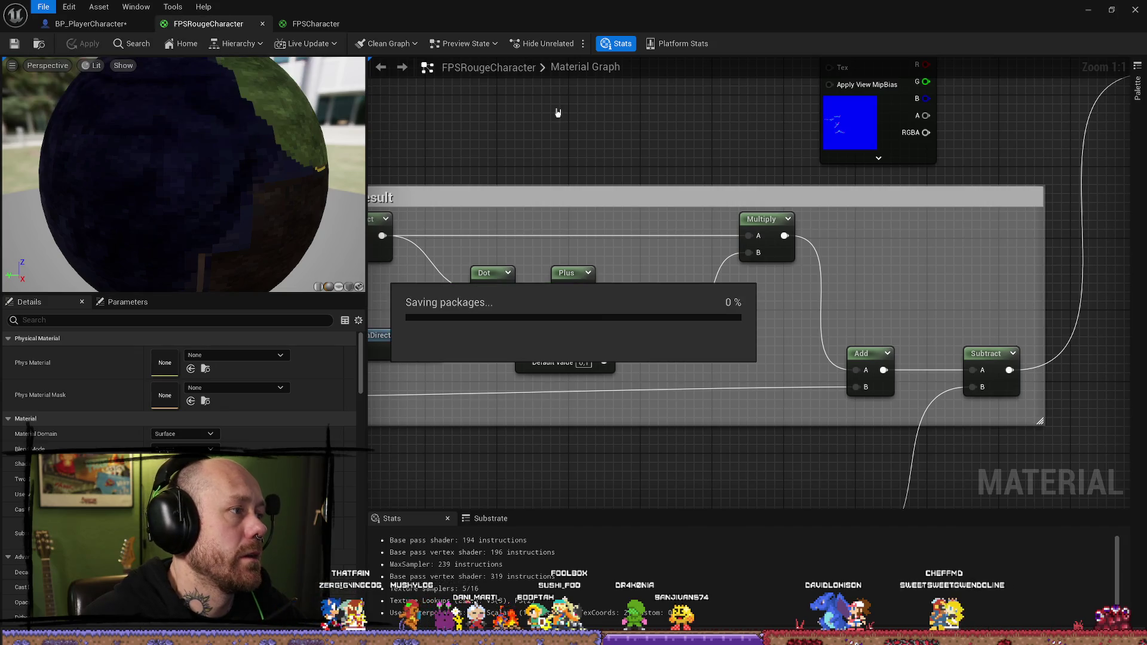
click(1091, 11)
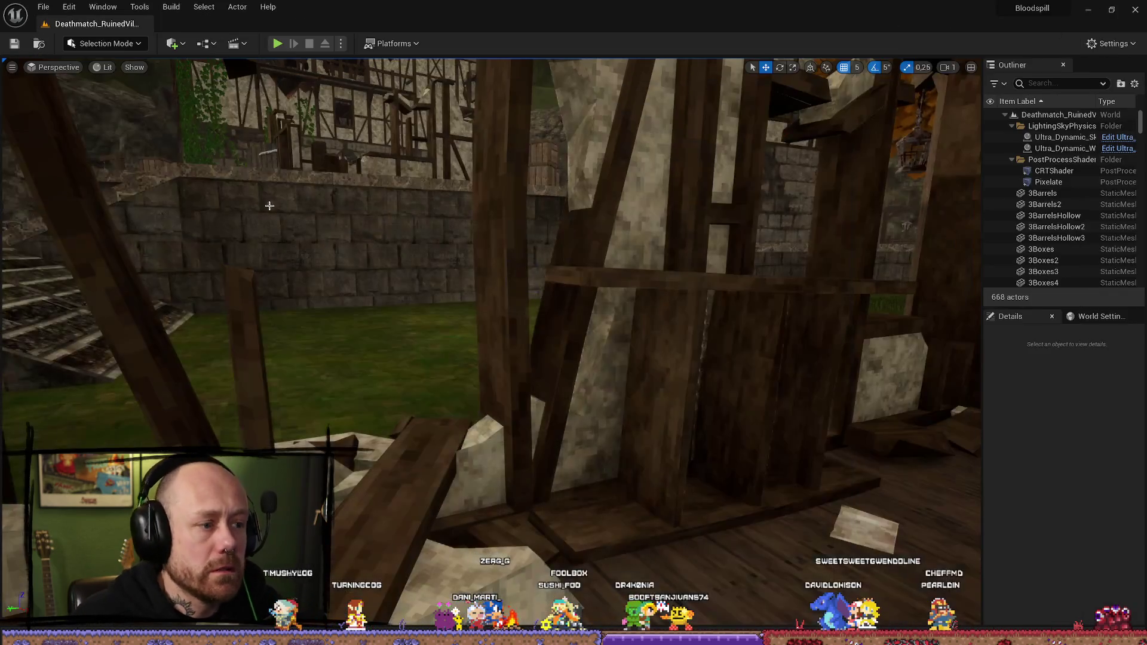
Step: Play-test walking around the village with FPSCharacter applied, then stop and show FirstPersonMats
click(277, 43)
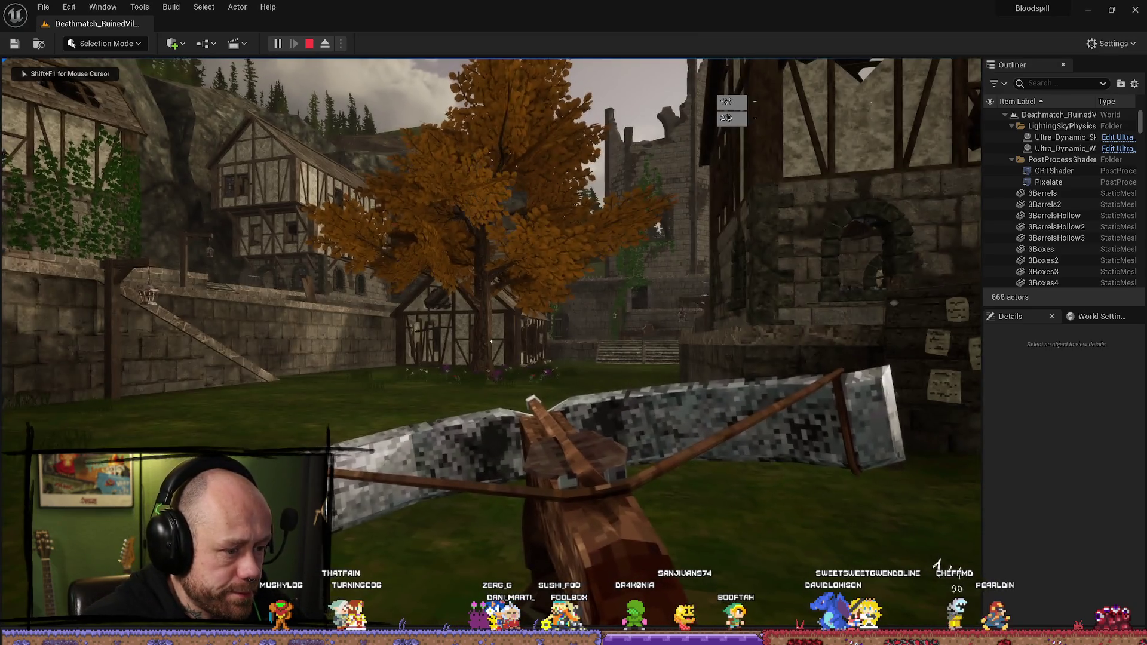
scroll(491, 342, down, 1)
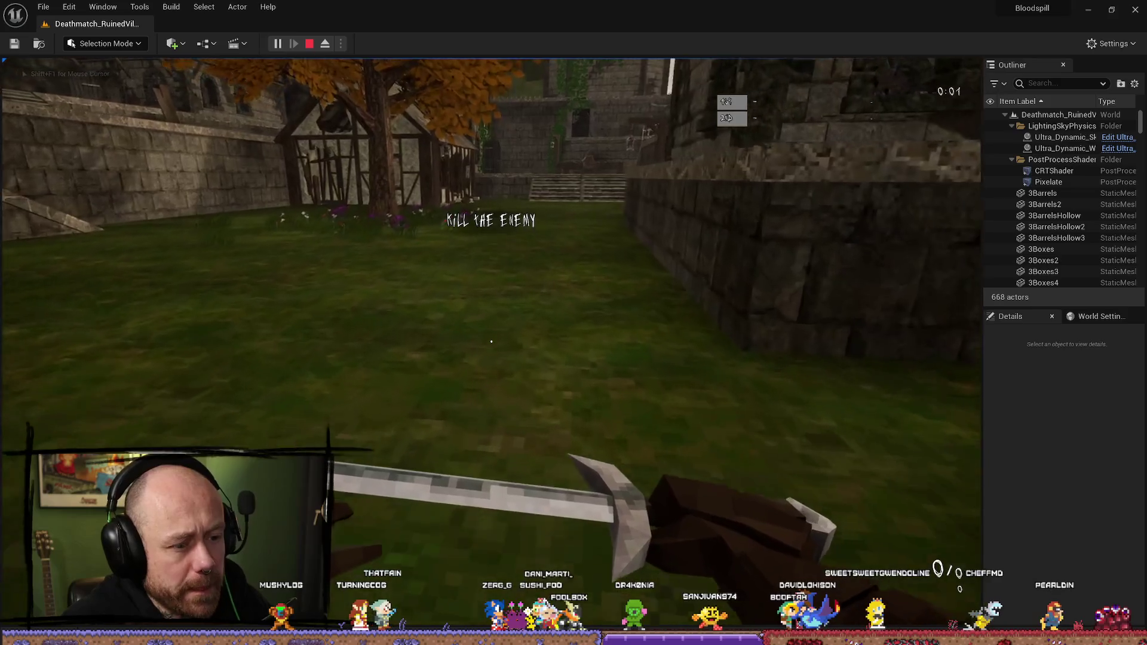
key(w)
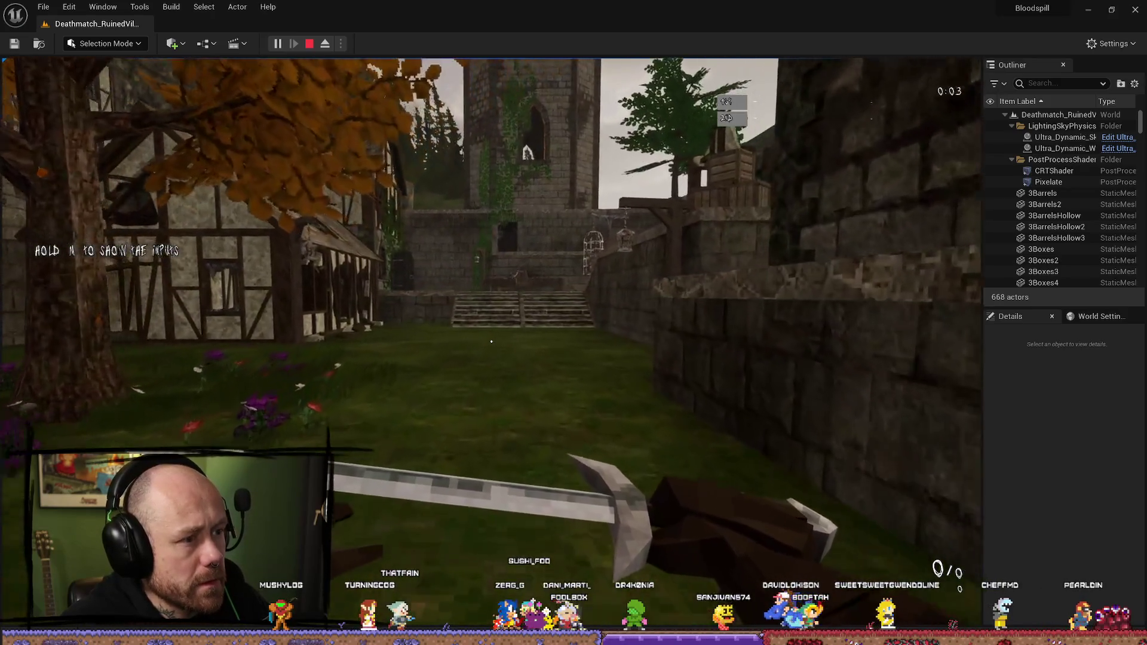
key(w)
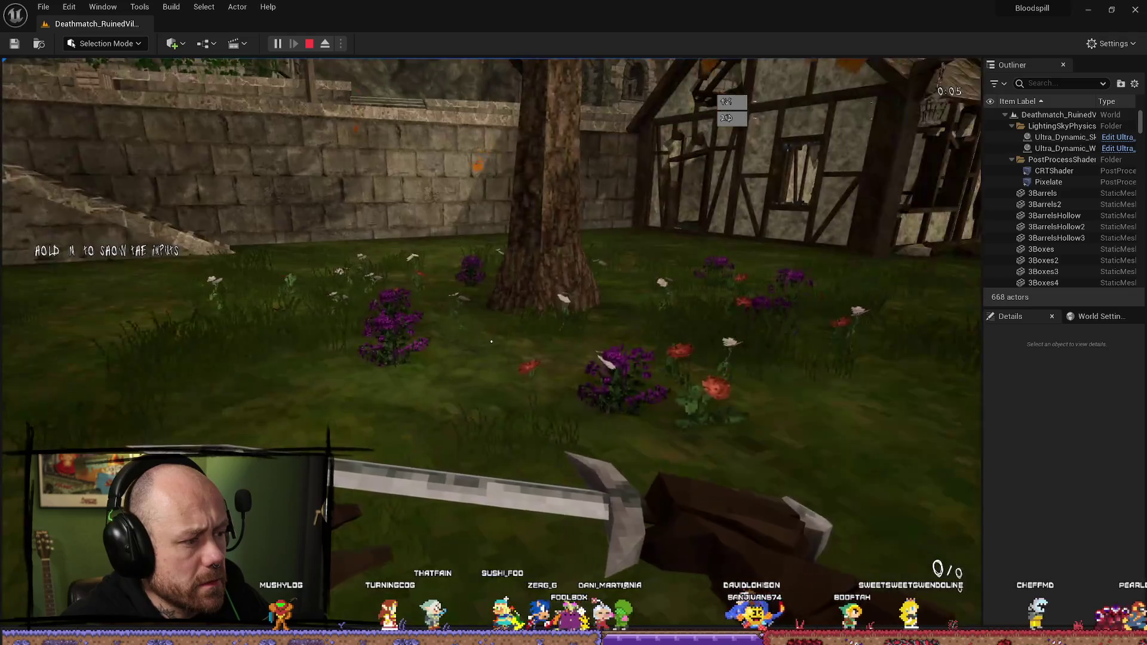
key(Escape)
key(ctrl+space)
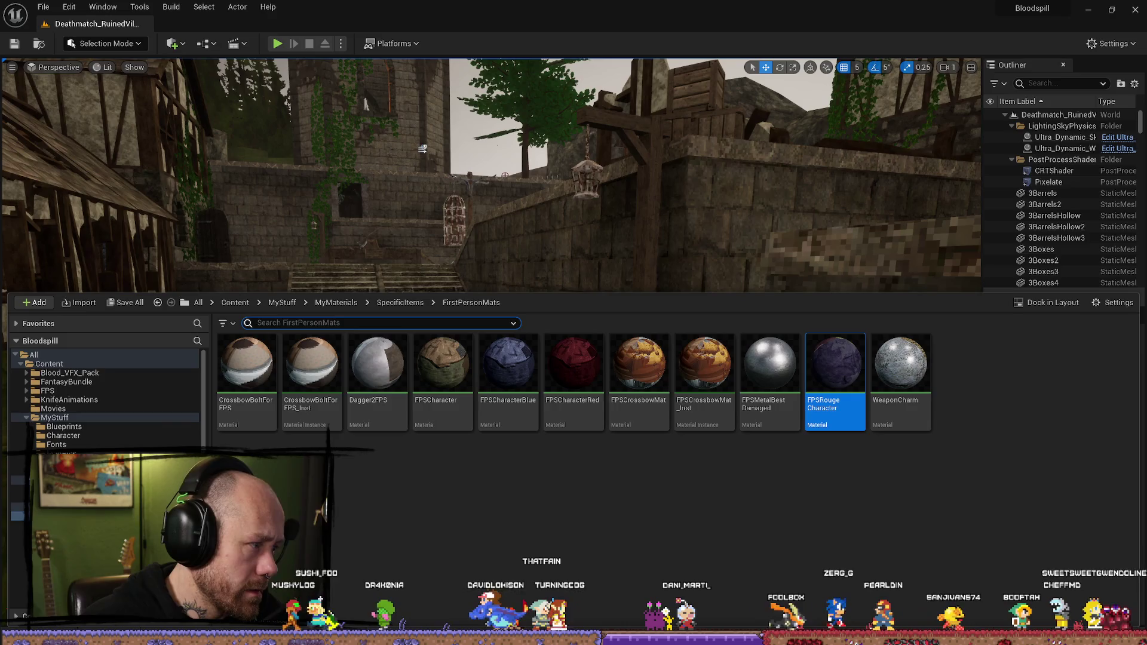
Step: Set MeshFP's Element 0 back to FPSRougeCharacter in BP_PlayerCharacter
double_click(845, 342)
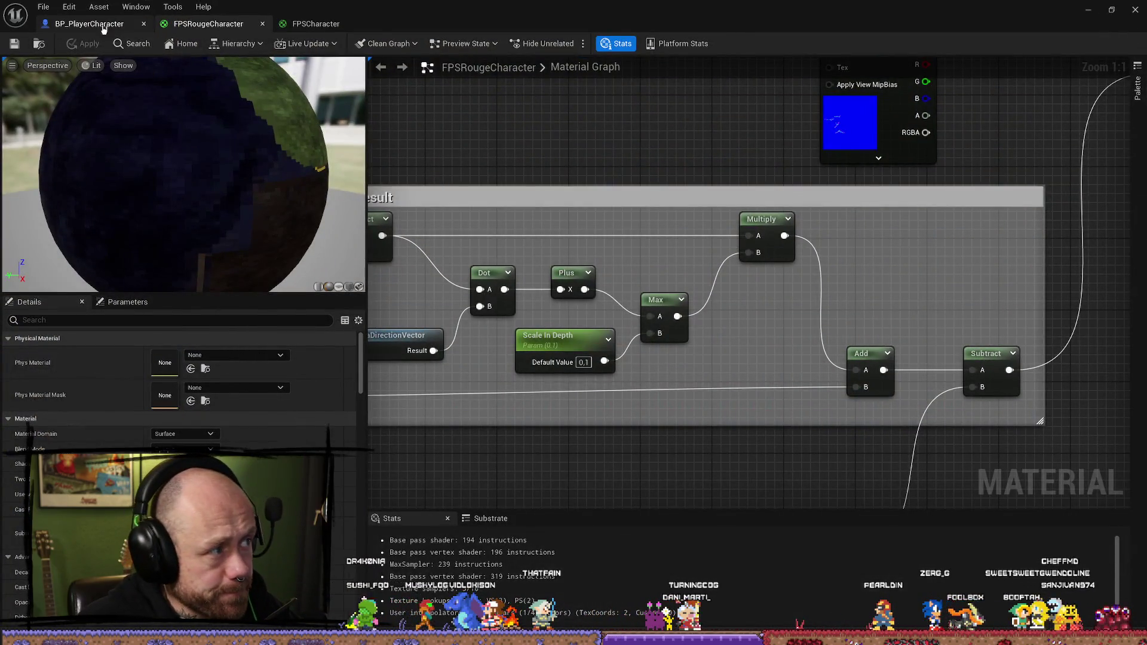
click(103, 29)
click(1048, 469)
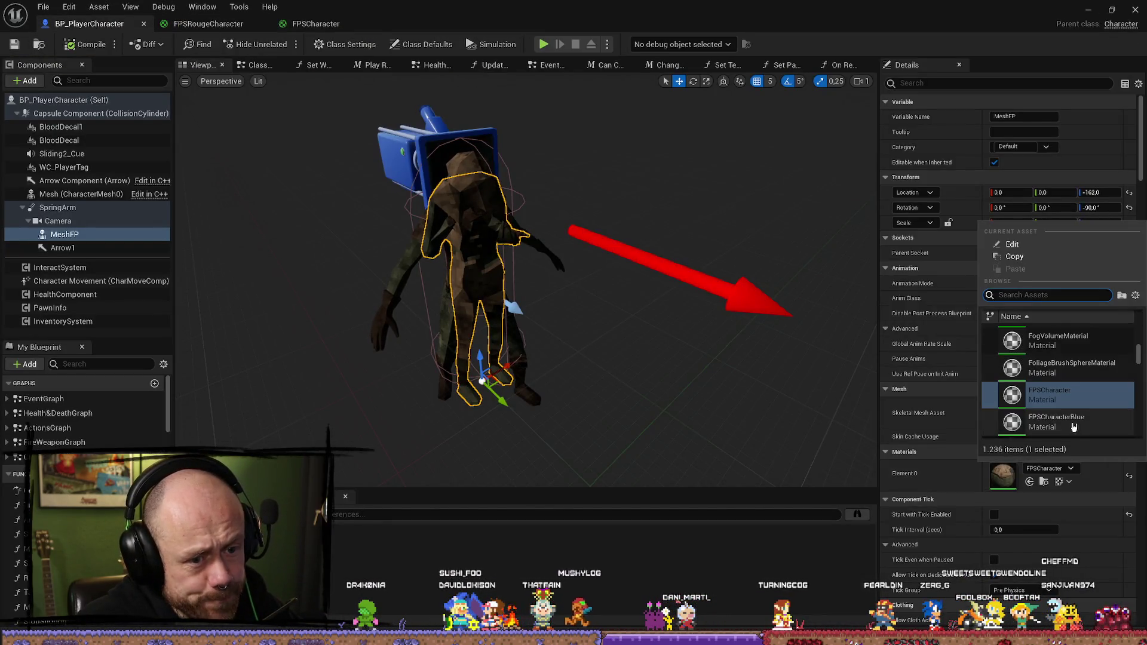
scroll(1076, 419, down, 3)
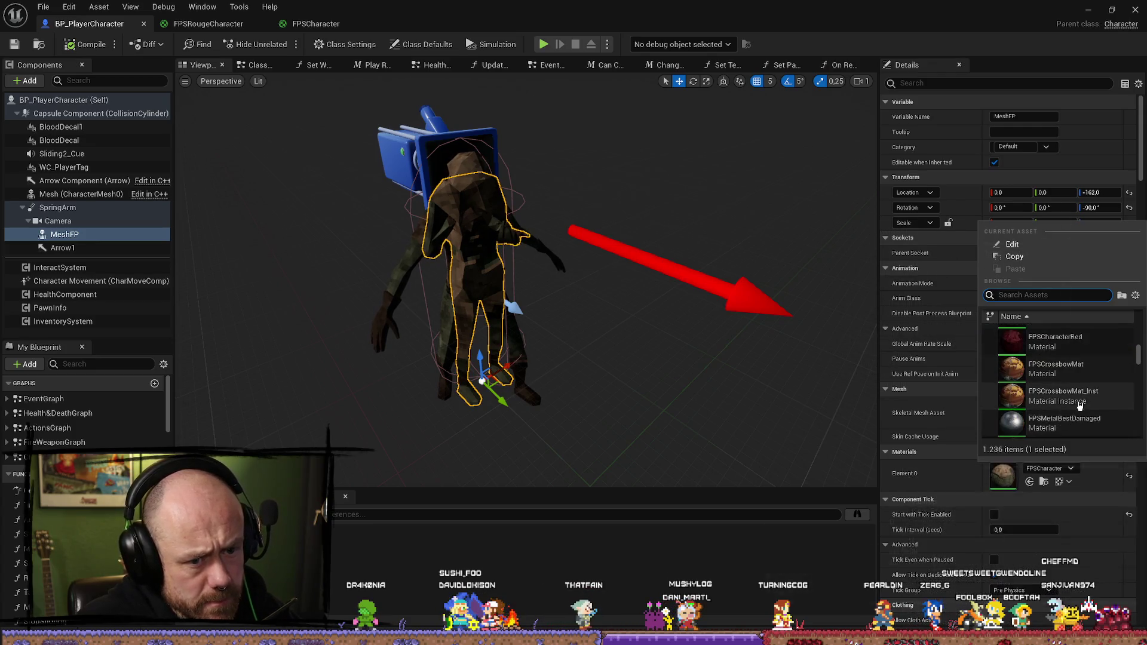
scroll(1079, 405, down, 3)
click(1069, 401)
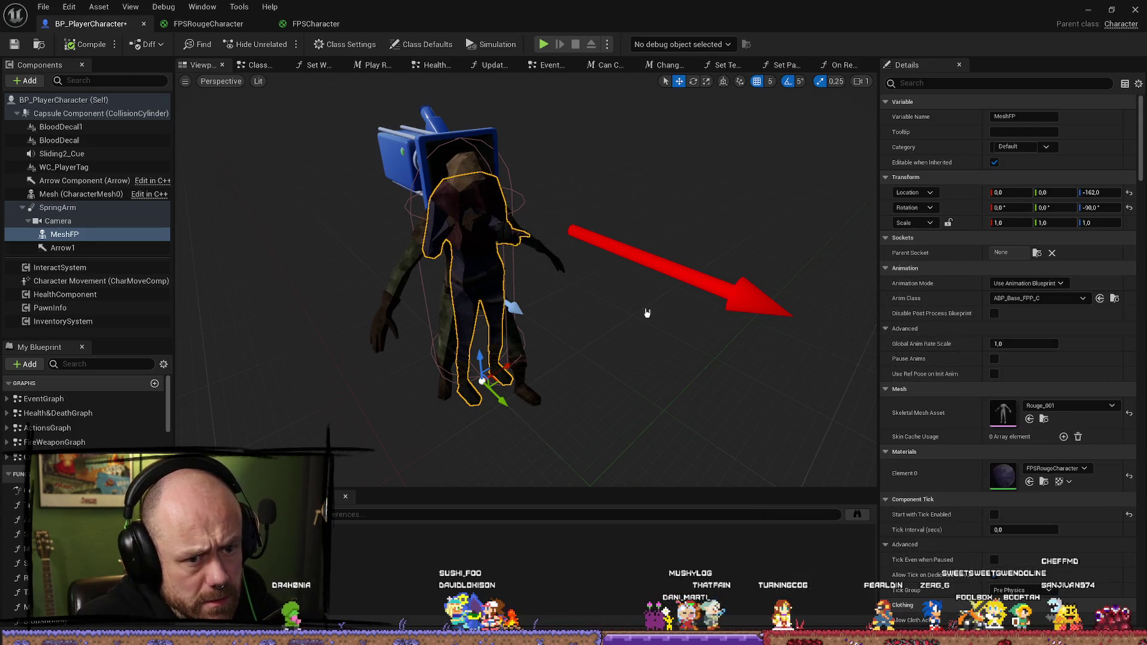
Step: Save BP_PlayerCharacter with Ctrl+S and File > Save, then start a play test
key(ctrl+s)
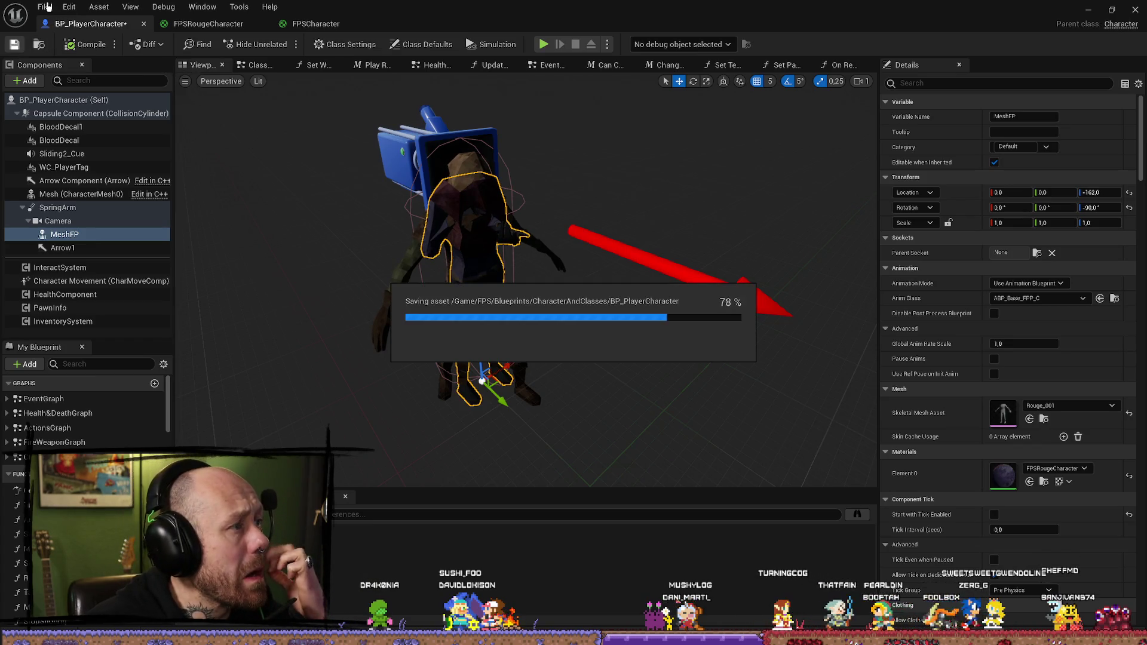
click(45, 7)
click(69, 6)
click(44, 6)
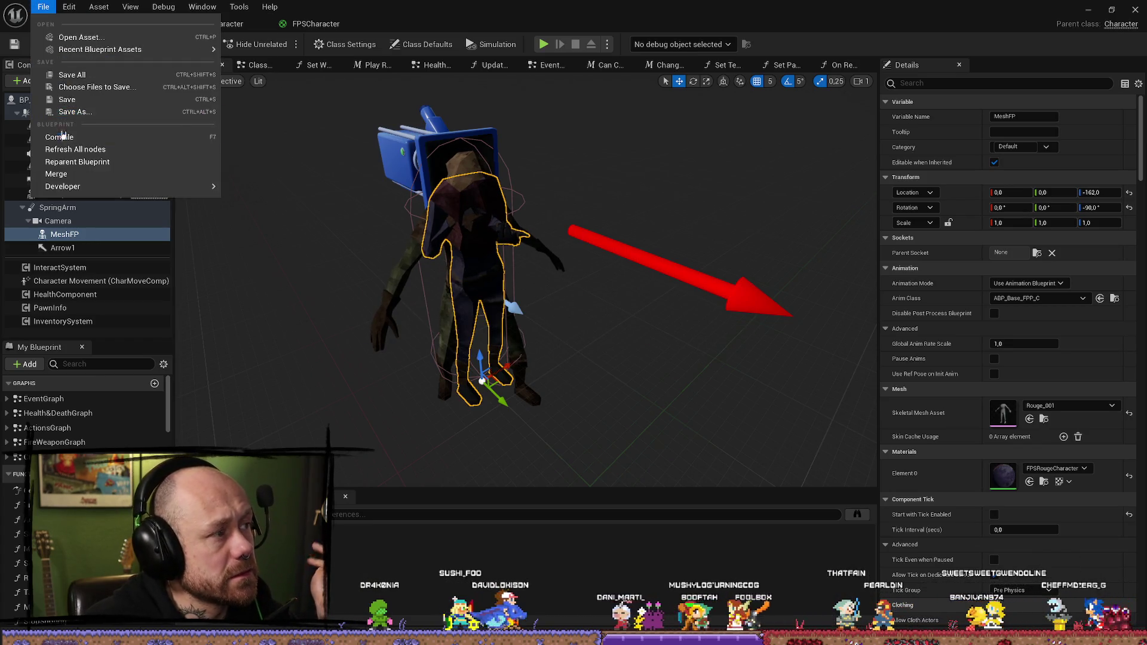
click(67, 100)
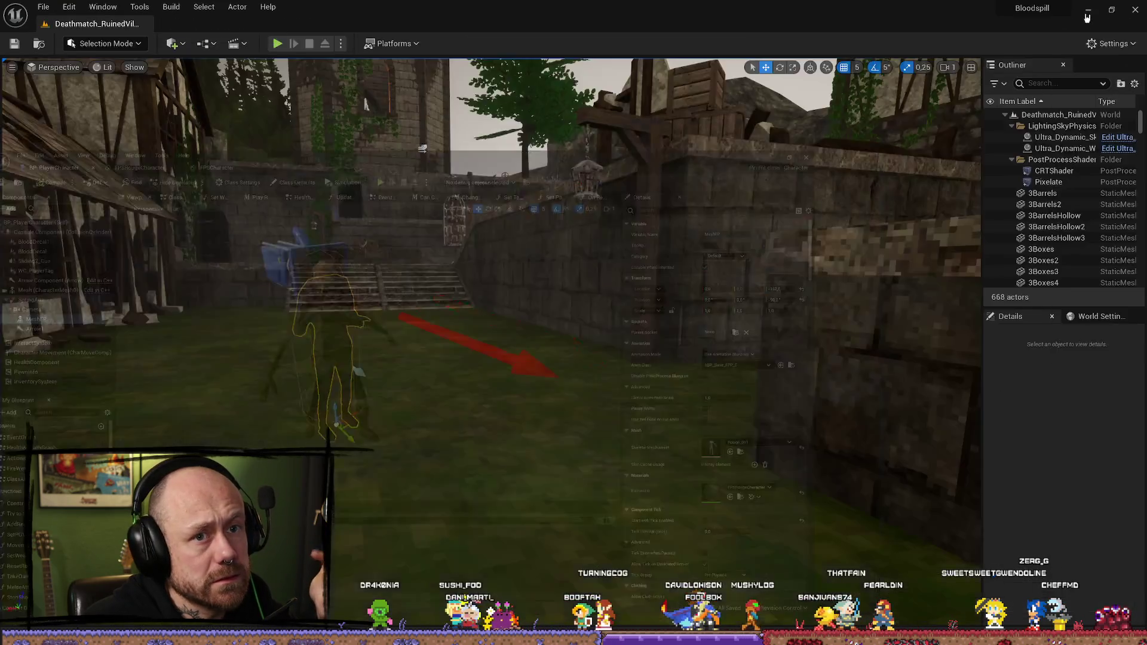
click(277, 44)
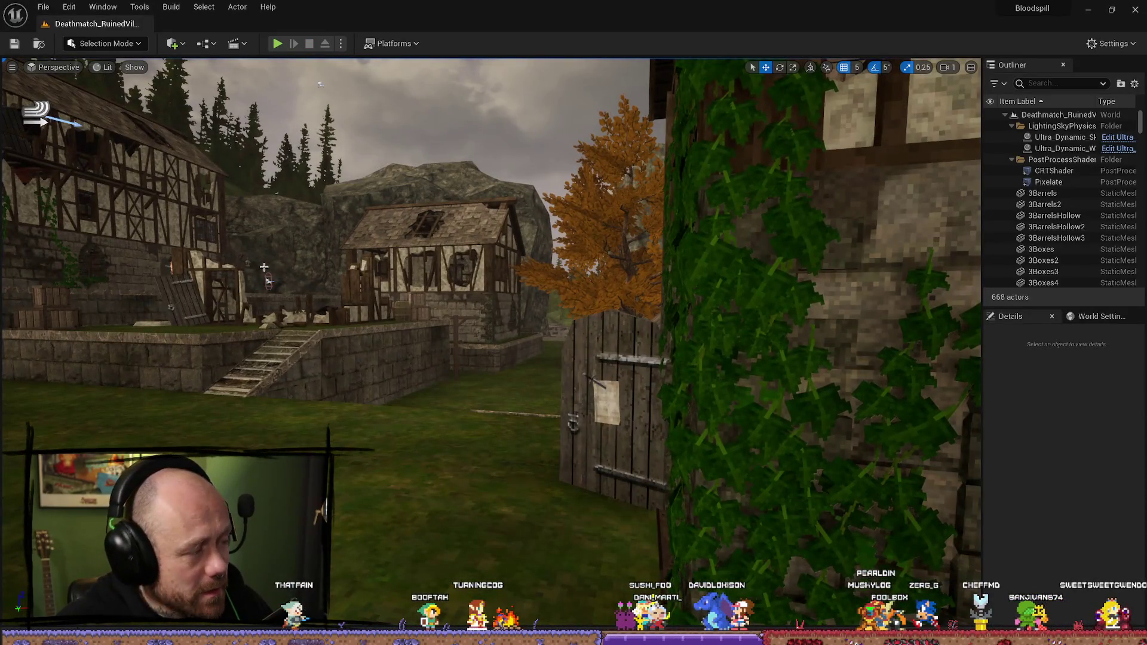
key(ctrl+space)
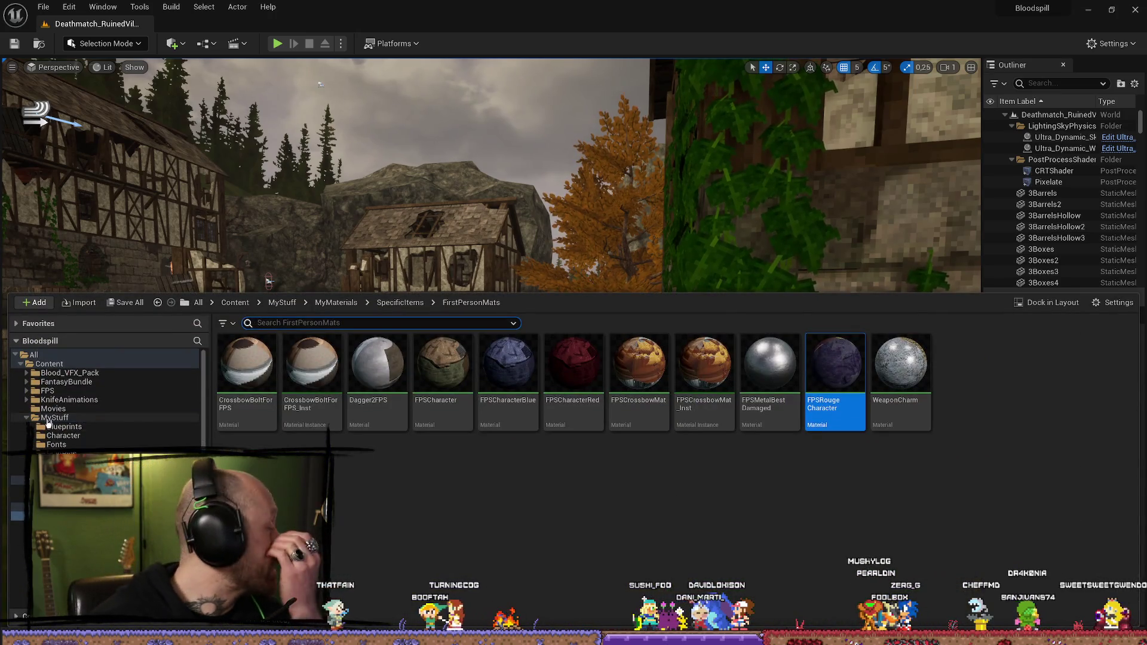
Step: Check the FPSCharacterRed and FPSCharacterBlue asset actions, then switch to the Imgur 'GAME DEV' GIF
click(582, 383)
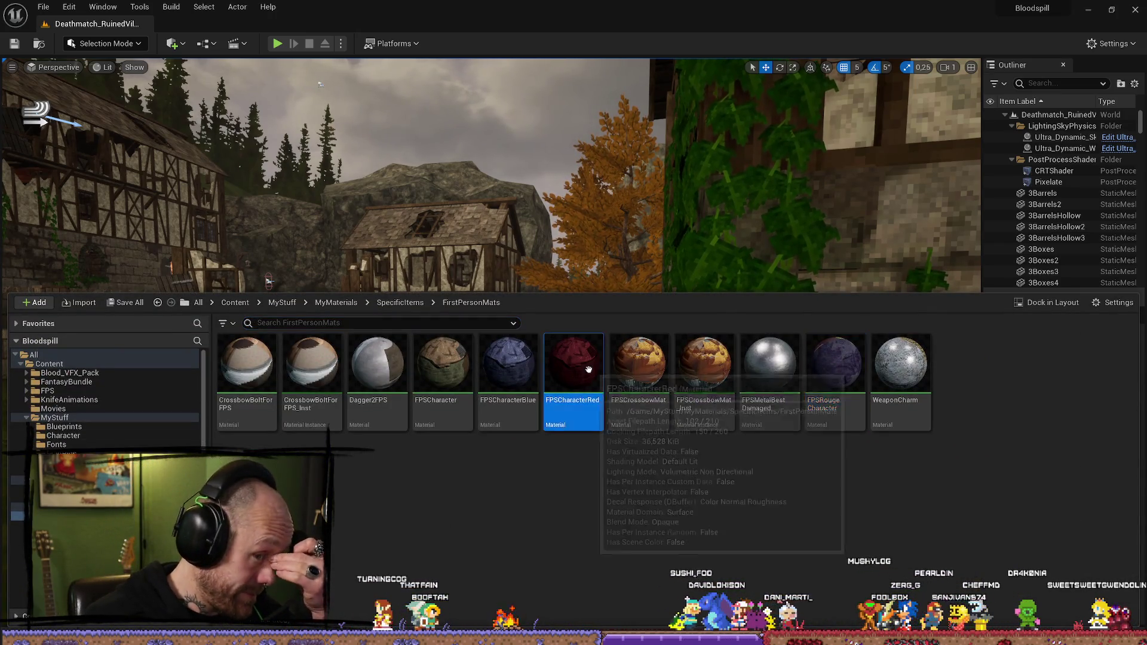
right_click(590, 369)
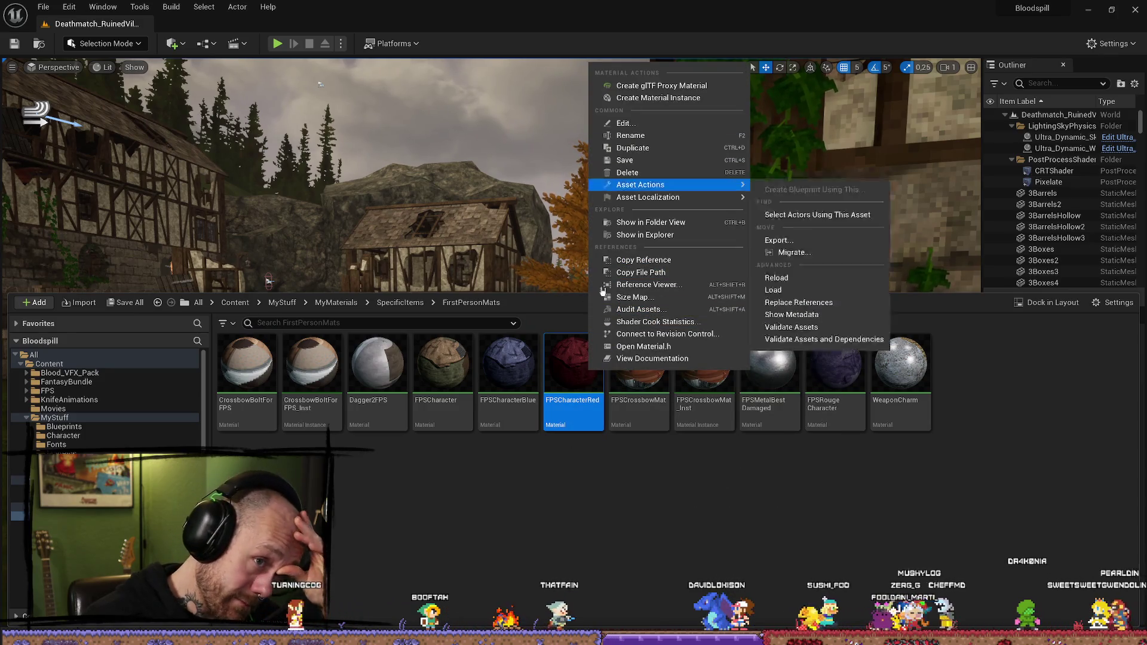
right_click(507, 371)
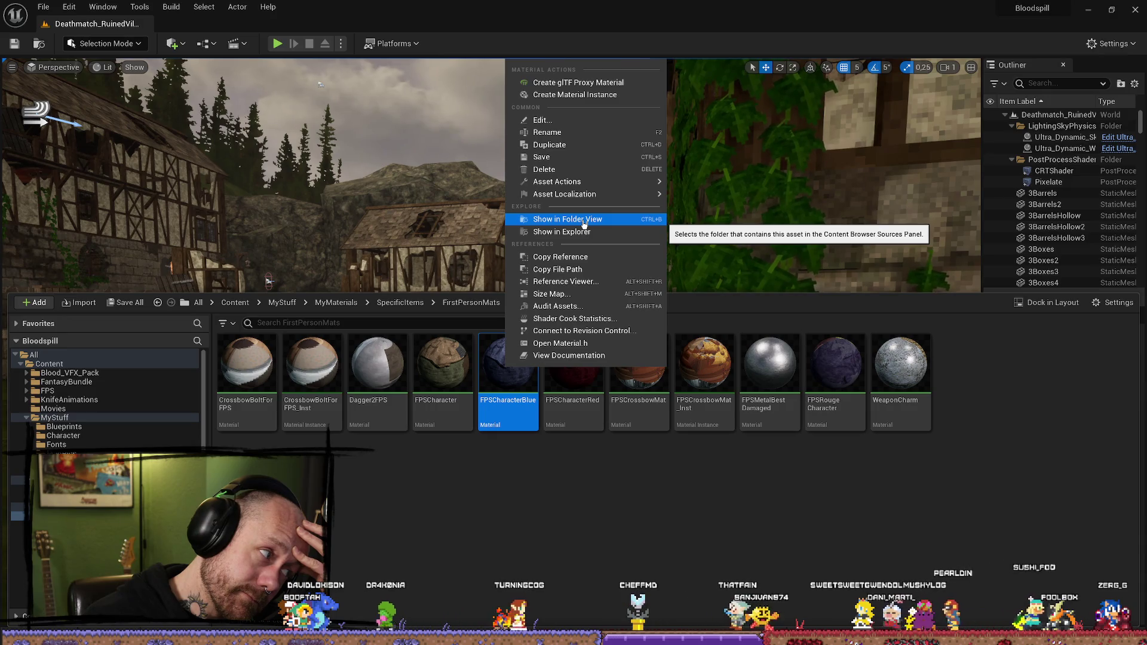
click(584, 223)
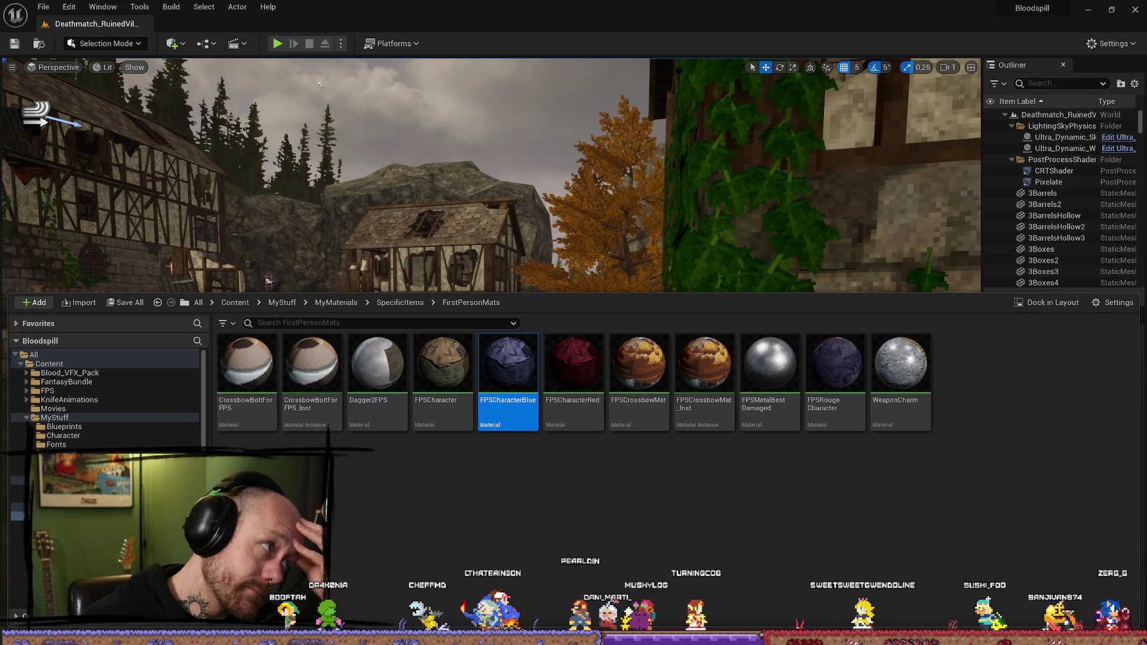
key(alt+Tab)
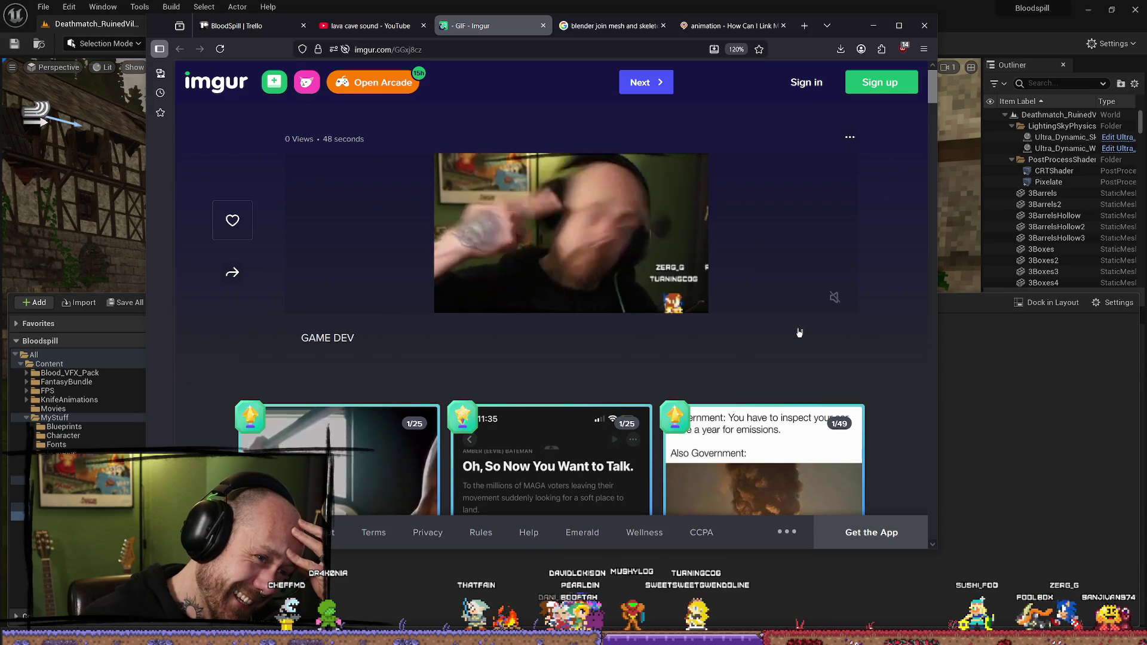
Step: Minimize the Firefox window with the Imgur GIF to bring Unreal Editor back
mouse_move(742, 314)
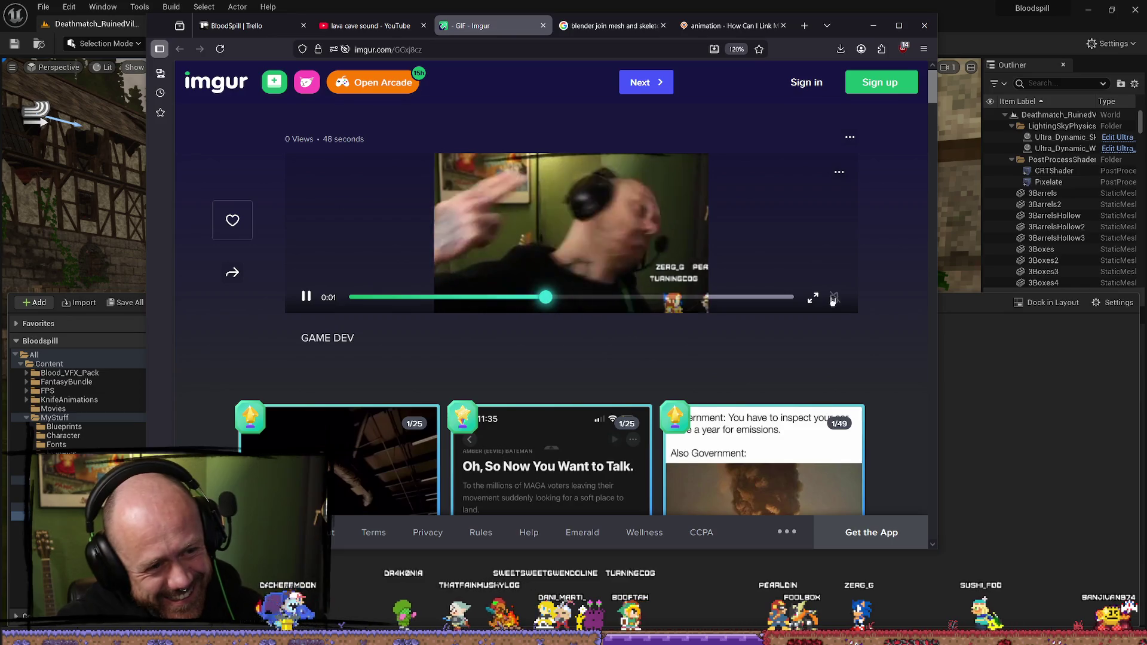
click(873, 25)
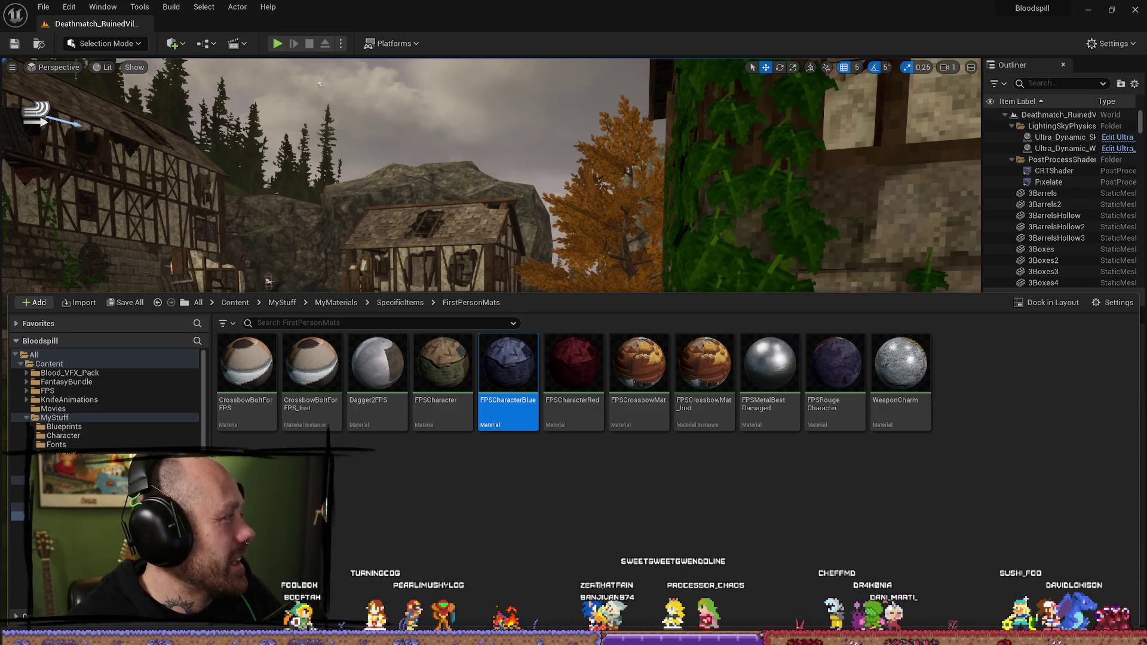
key(alt+Tab)
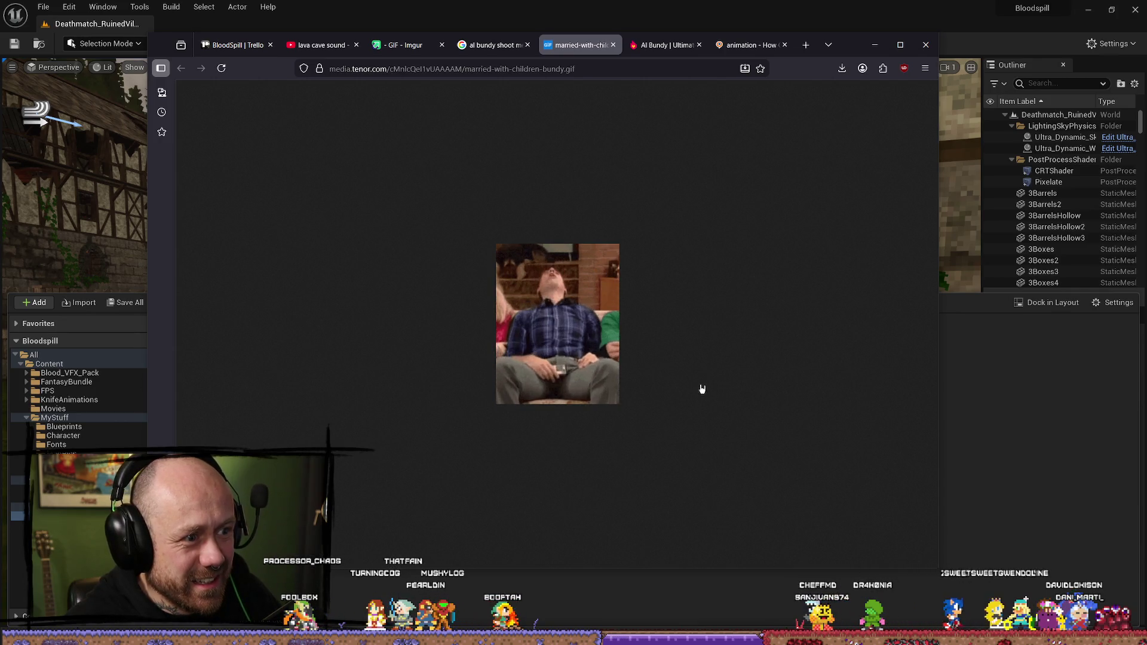
Step: Close the Al Bundy wiki, bone-linking question, GIF, search-result and Imgur tabs, then leave Firefox
click(875, 45)
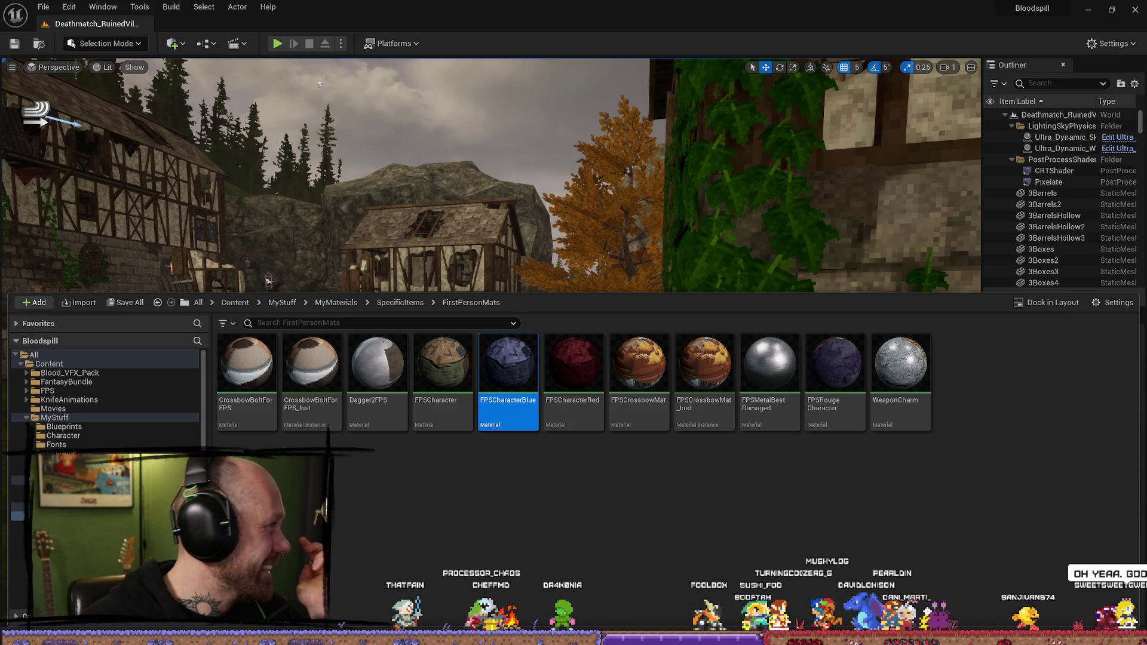
key(alt+Tab)
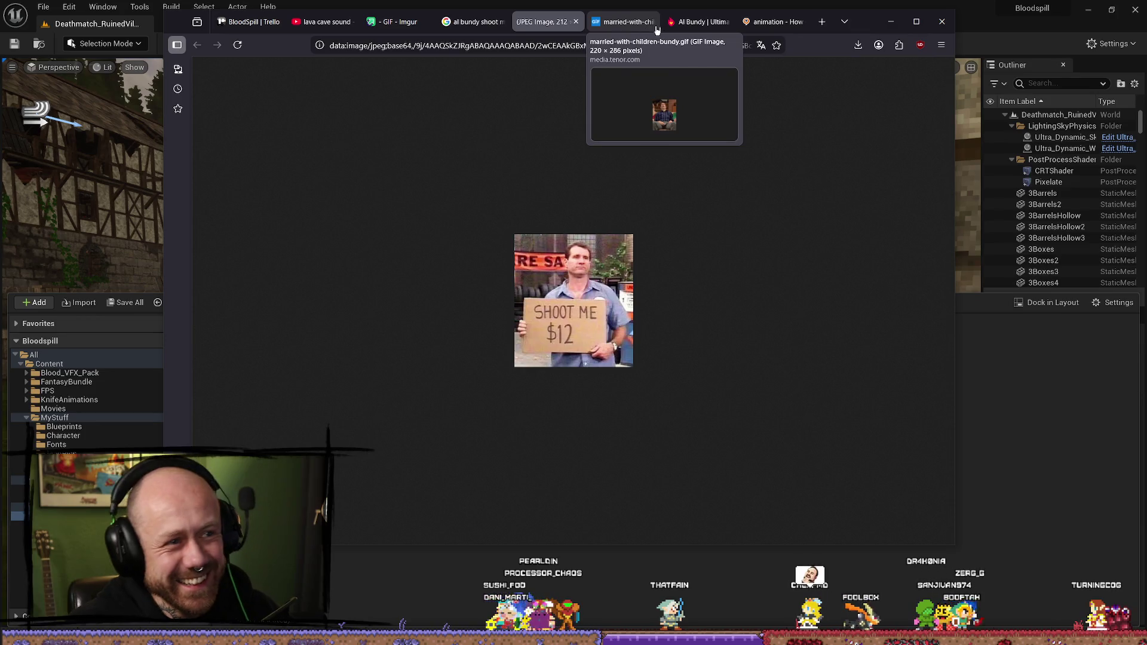
click(717, 22)
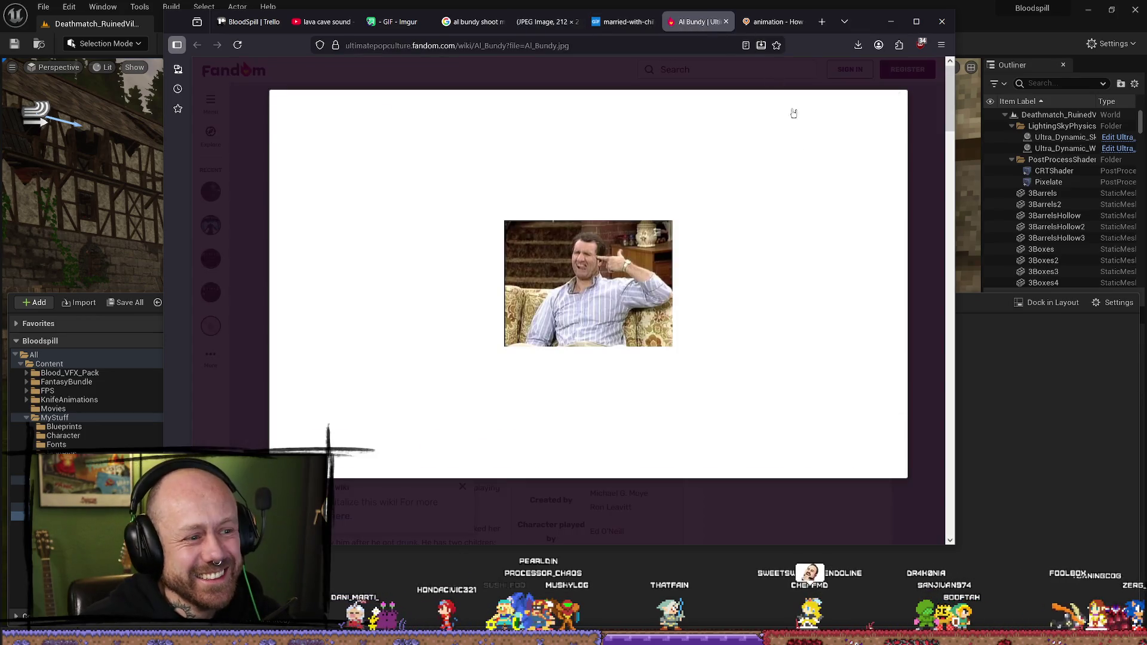
click(726, 22)
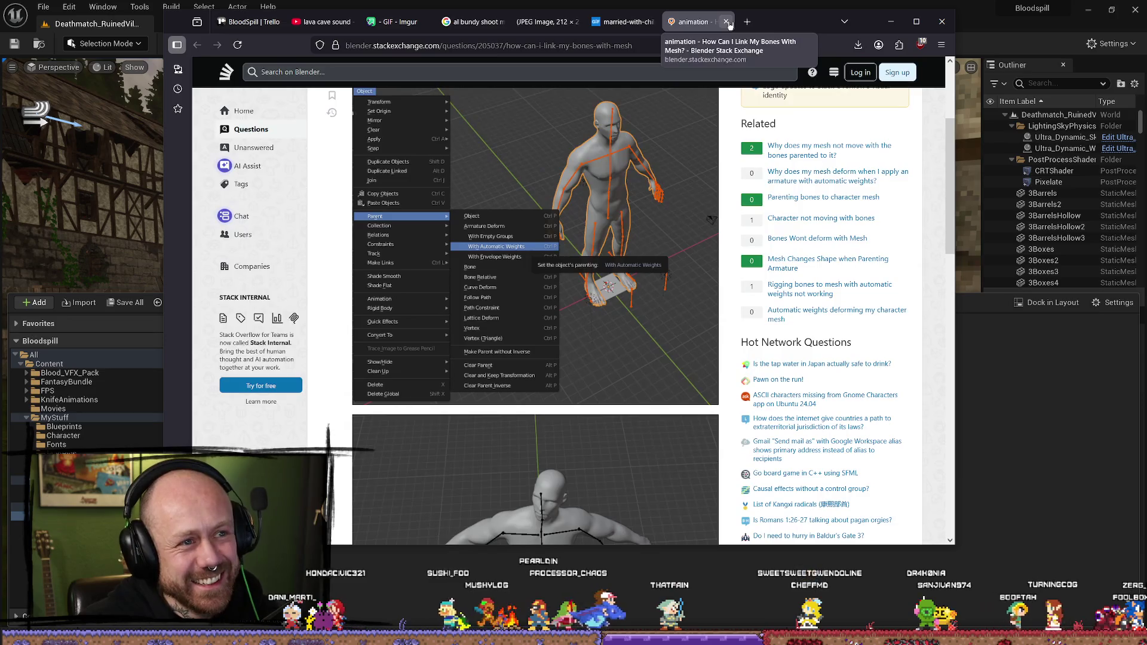
click(726, 22)
click(726, 23)
click(621, 22)
click(472, 22)
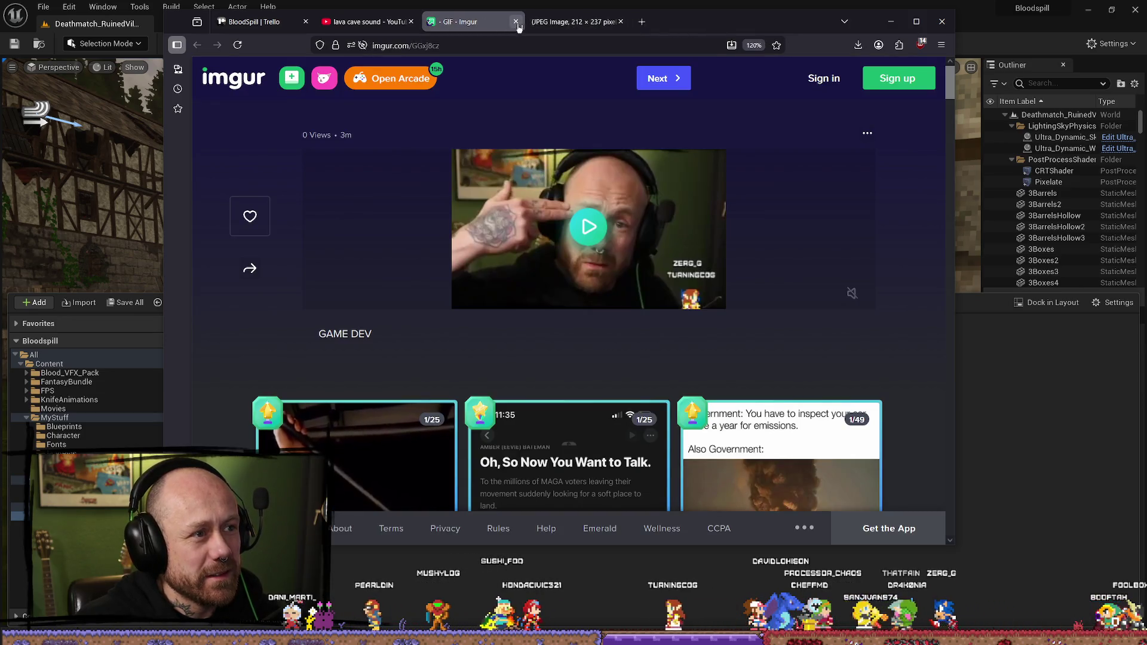
click(515, 21)
key(alt+Tab)
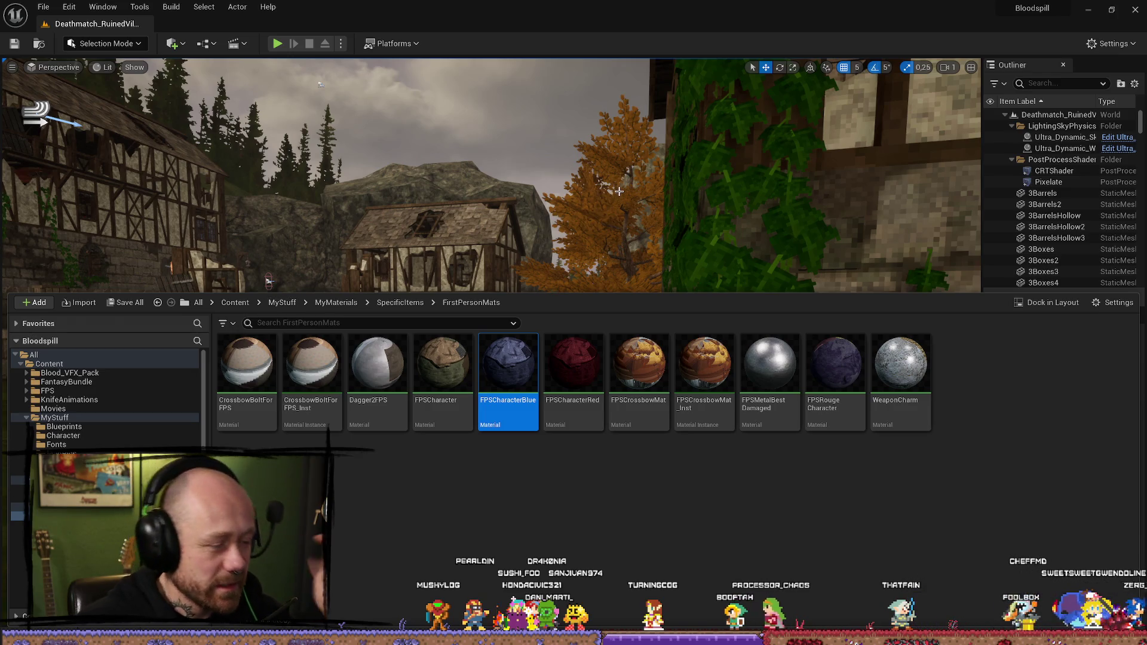
Step: Open the Reference Viewer for the FPSCharacterBlue material from the content browser
drag(629, 159, 628, 159)
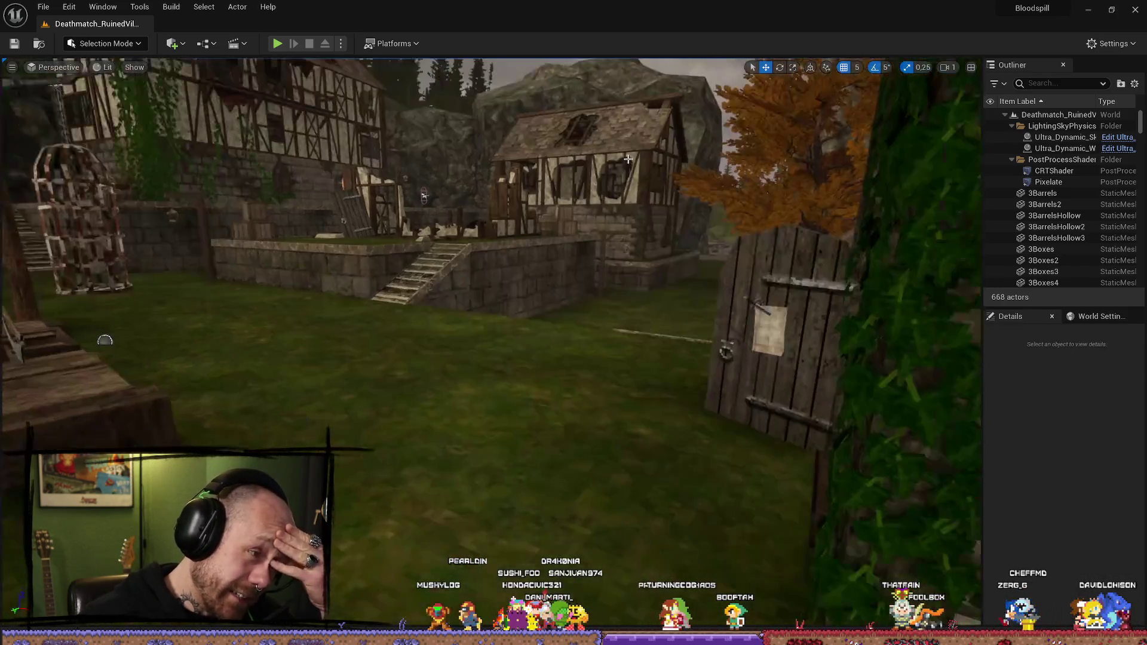
key(ctrl+space)
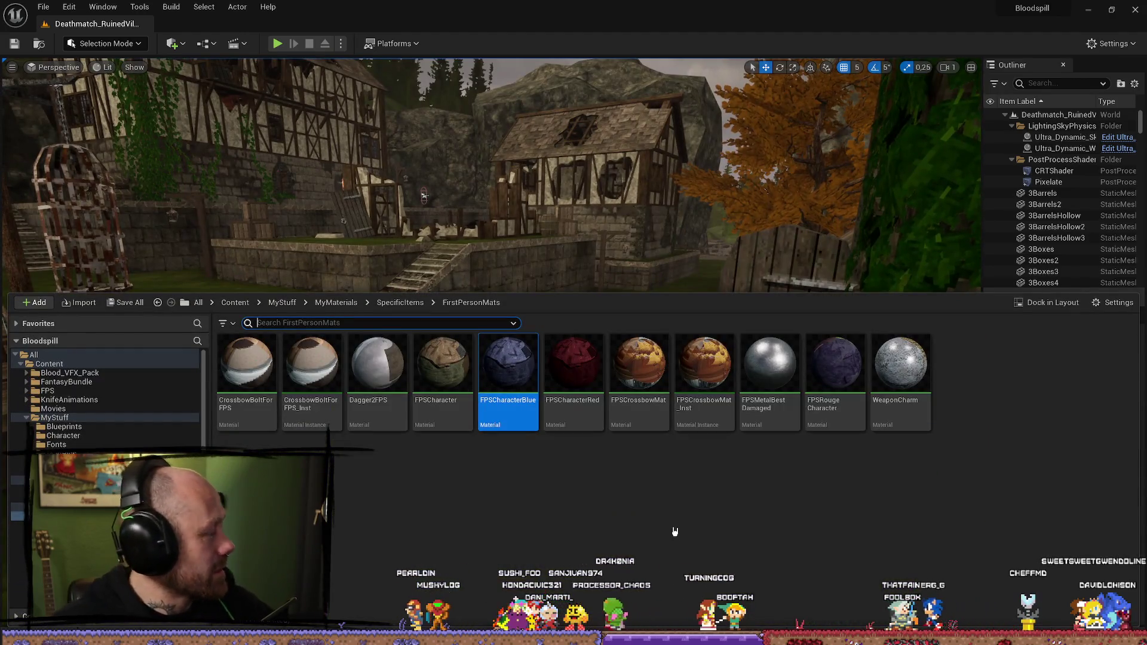
right_click(514, 366)
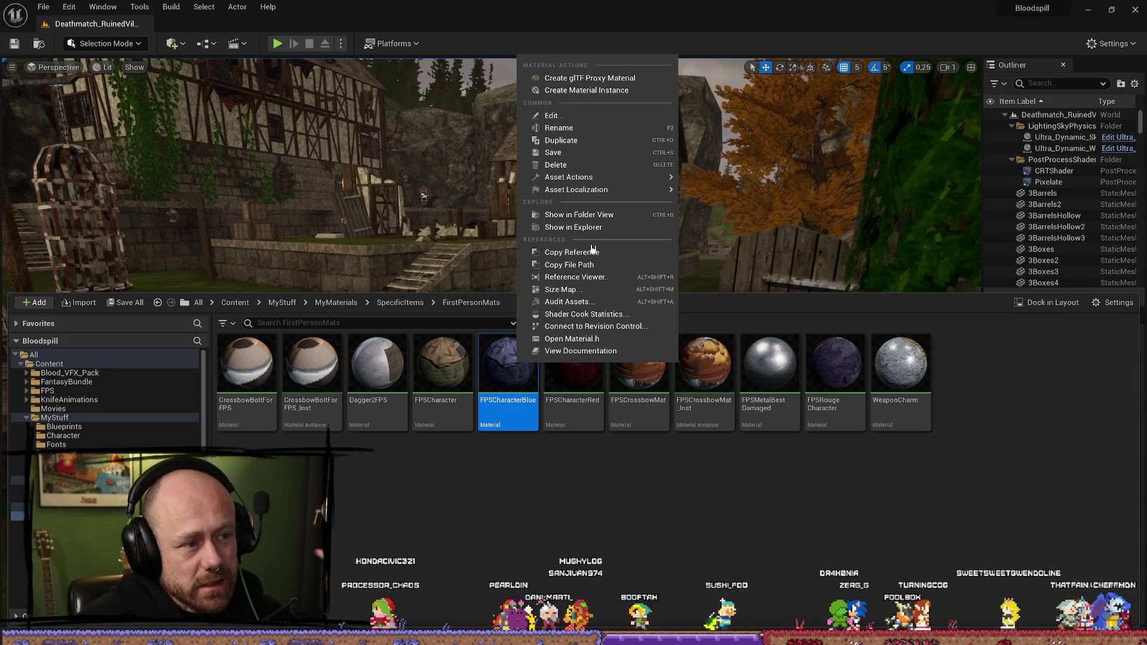
mouse_move(606, 179)
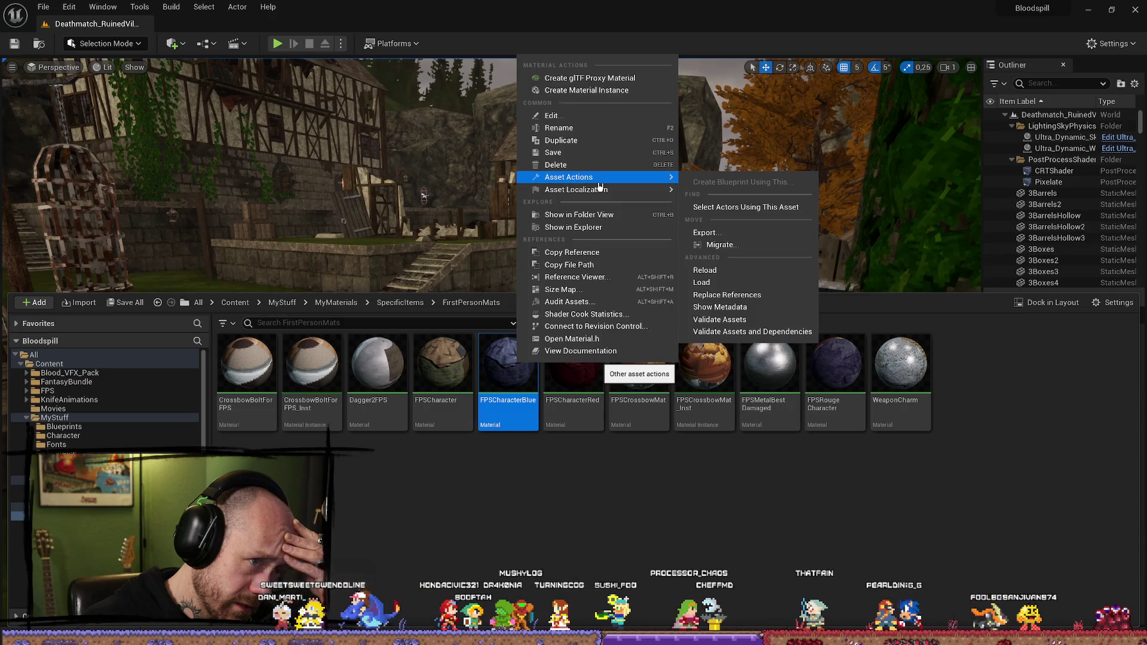
click(603, 277)
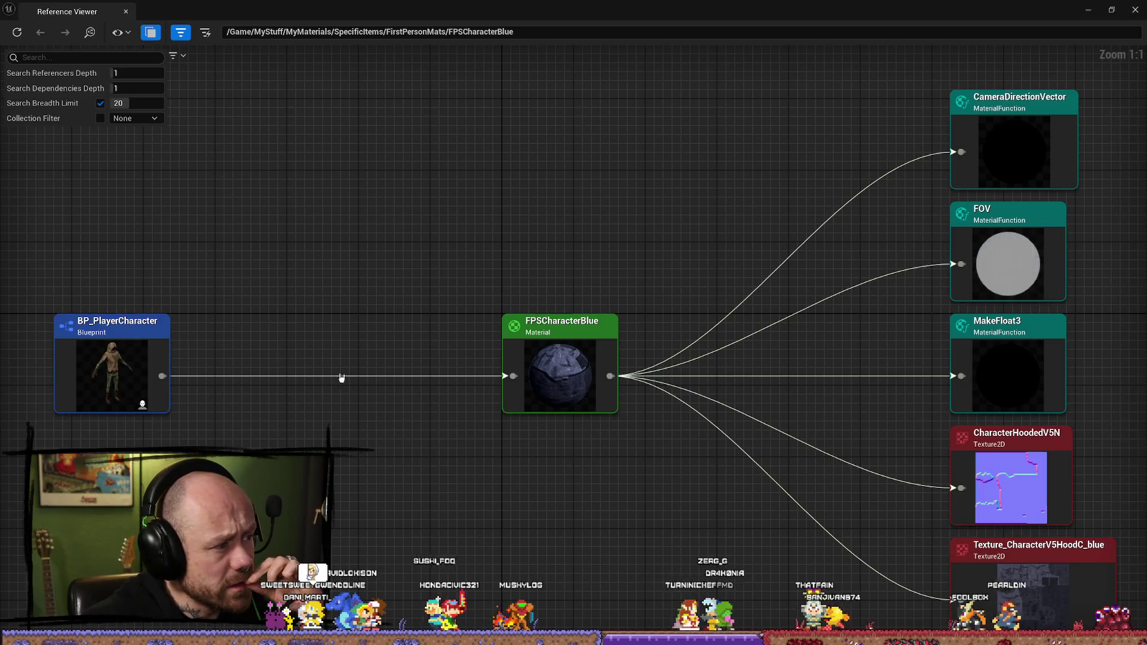
Step: Follow the reference graph to BP_PlayerCharacter and browse to that asset
scroll(520, 460, down, 1)
drag(997, 445, 982, 367)
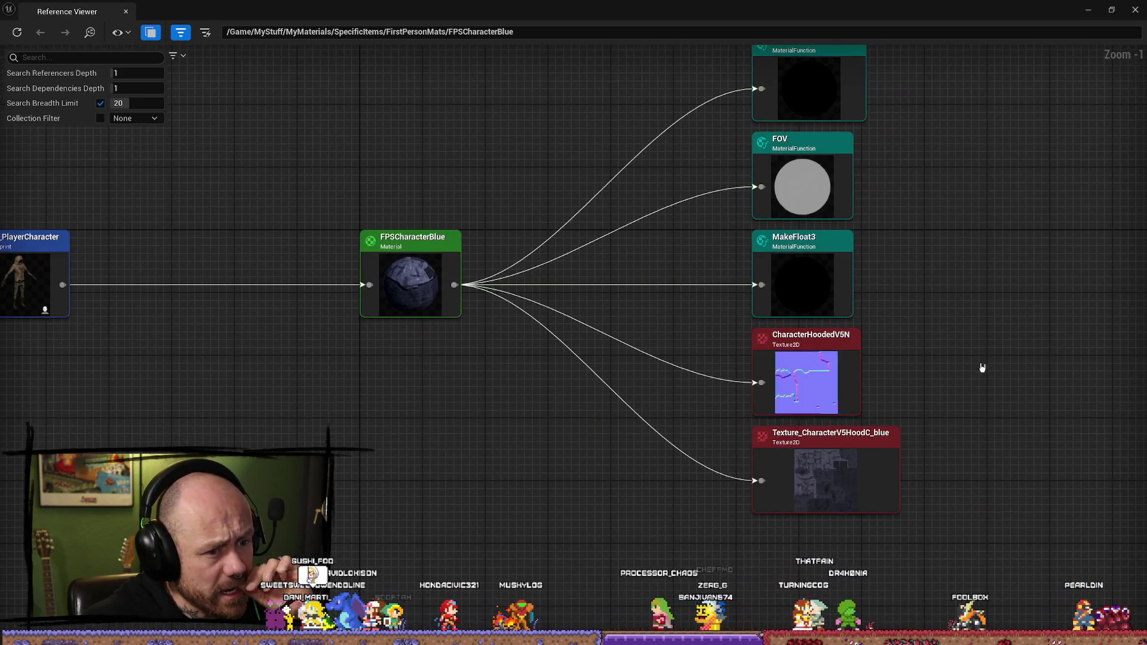
drag(481, 389, 671, 379)
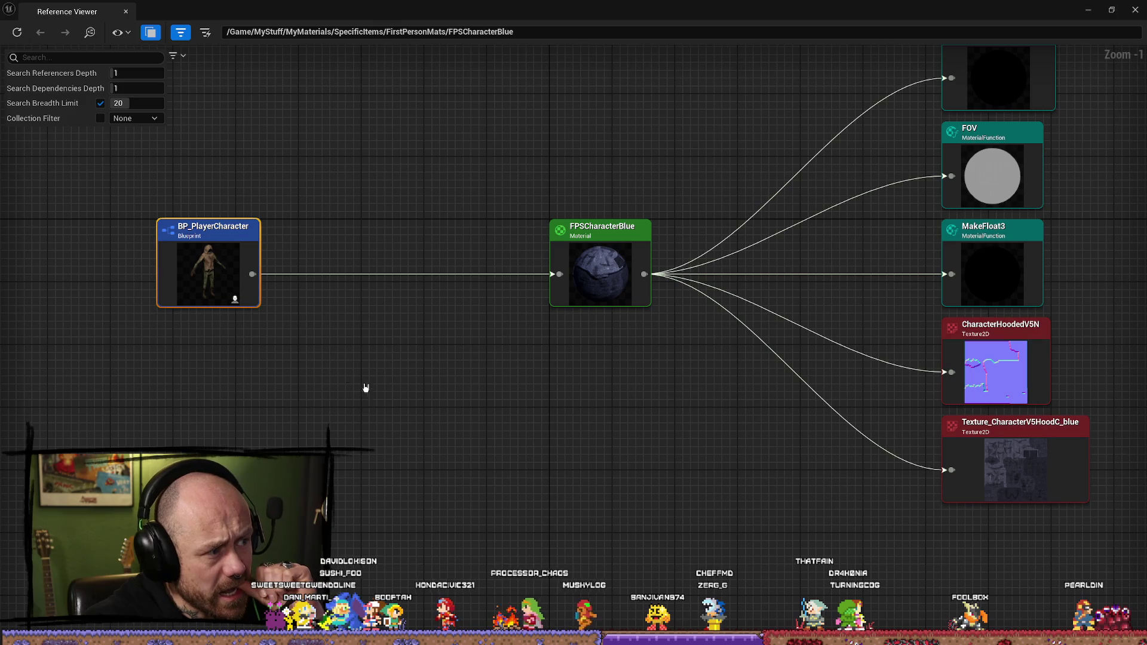
double_click(206, 274)
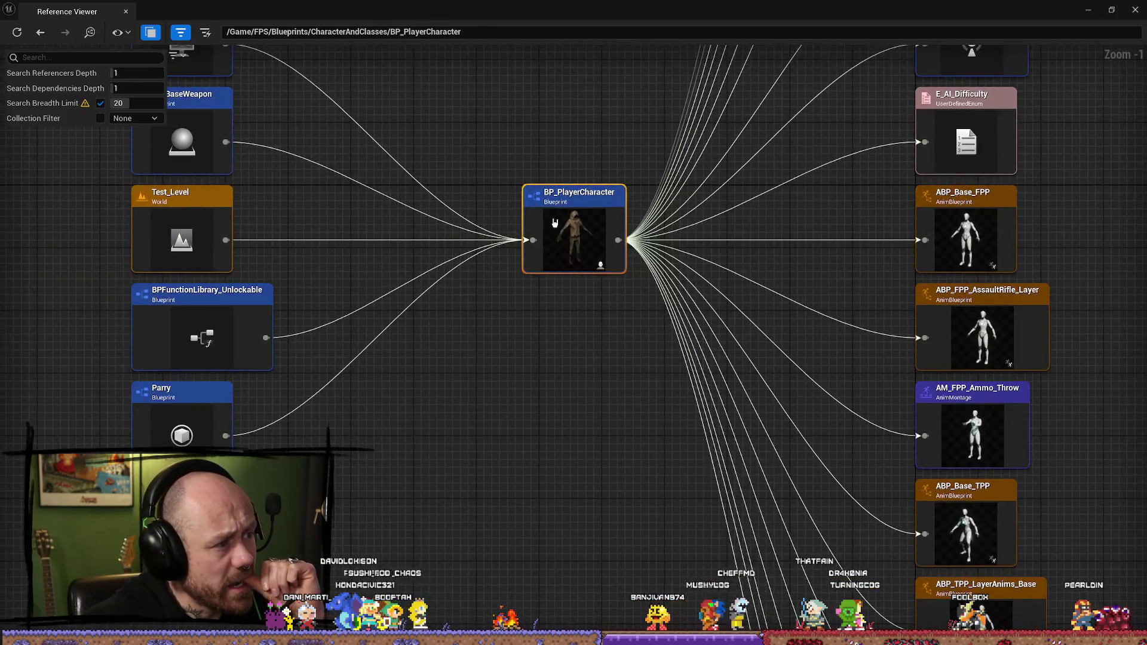
right_click(553, 219)
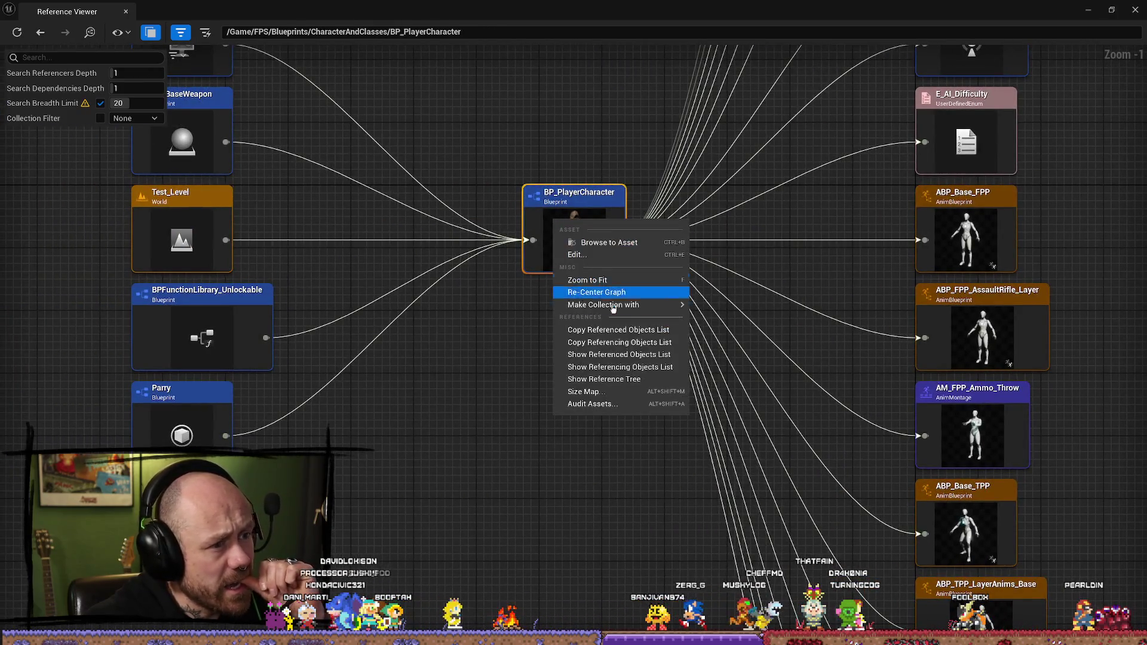
click(619, 245)
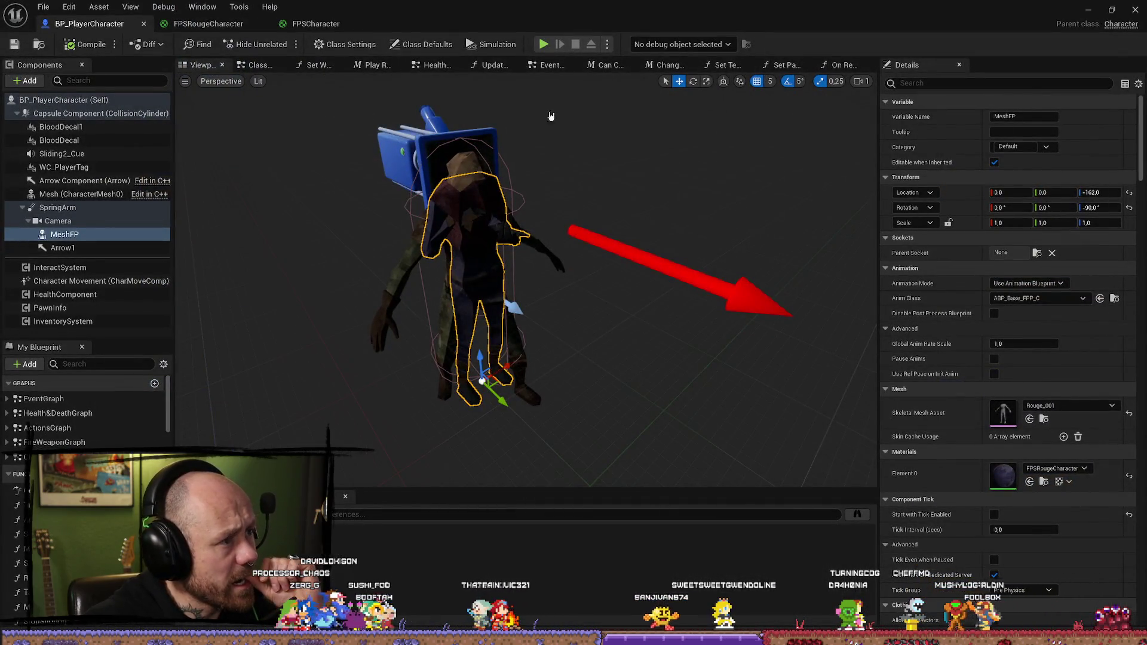
Step: Review the blueprint's function tabs and close the Change Weapon and other unneeded graphs
click(291, 25)
click(89, 23)
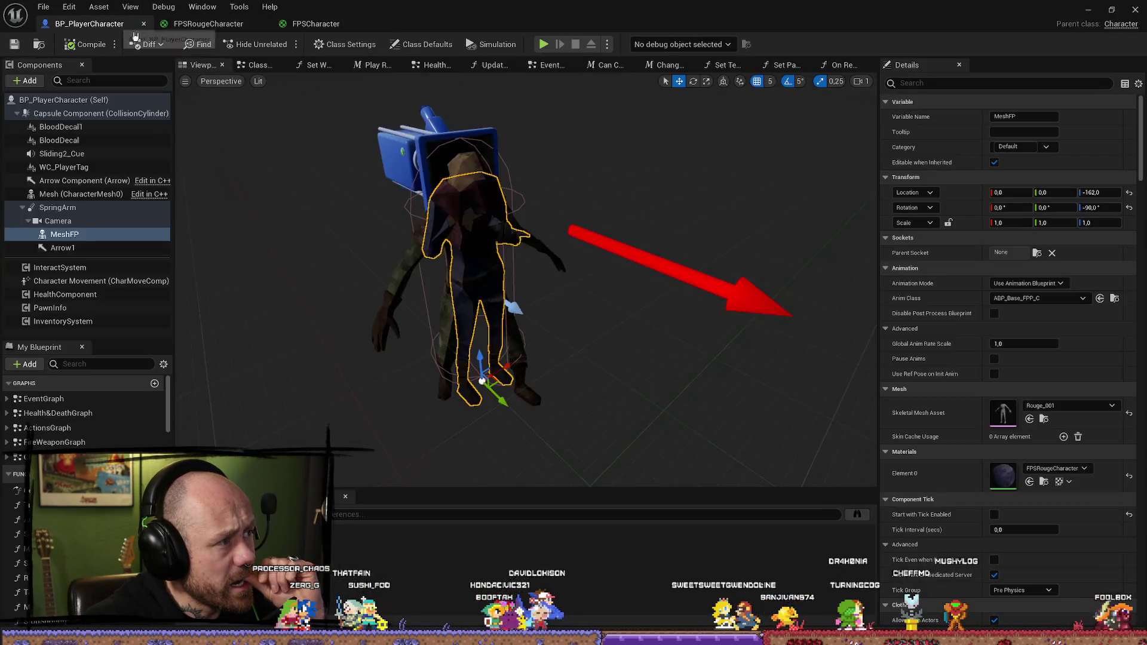
click(257, 64)
click(312, 67)
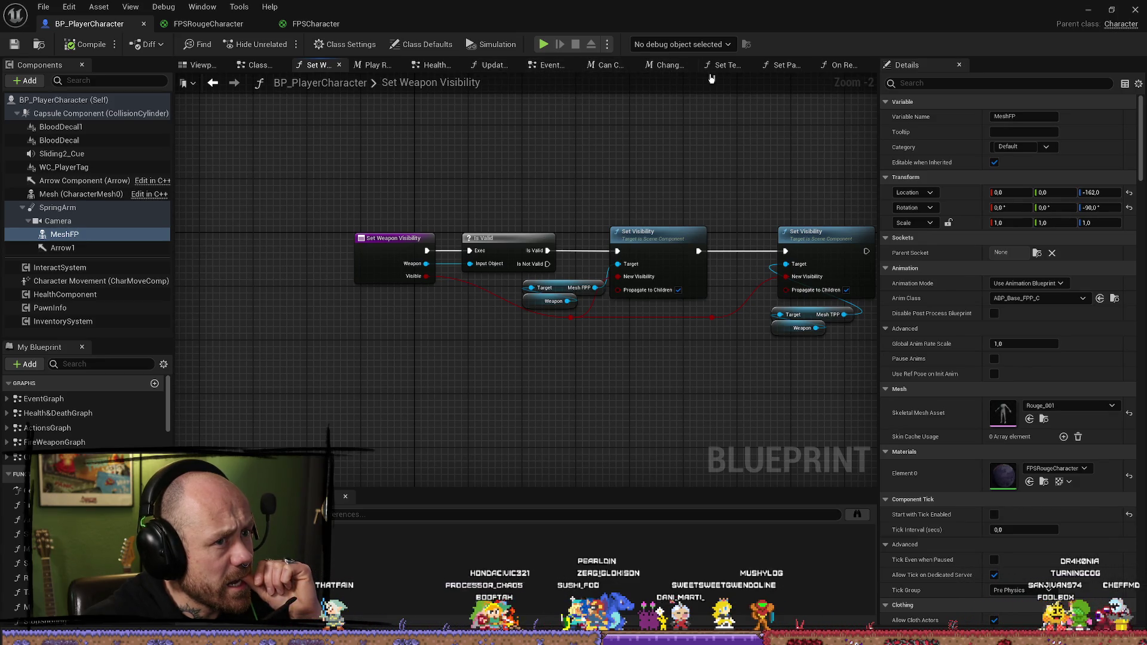
click(630, 64)
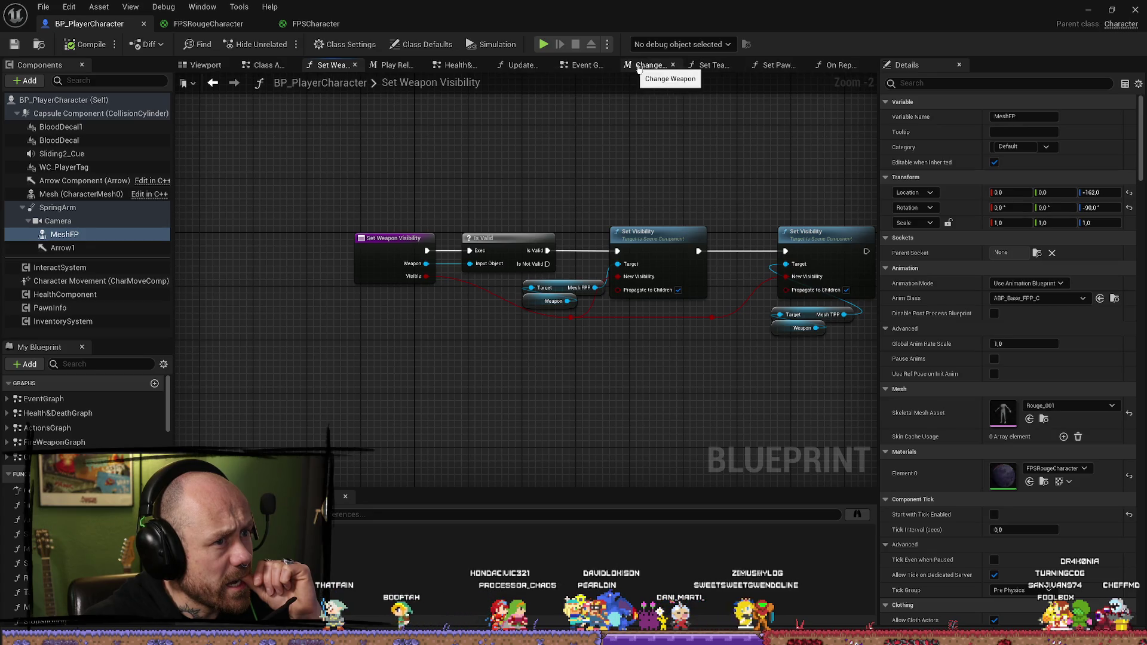
click(673, 64)
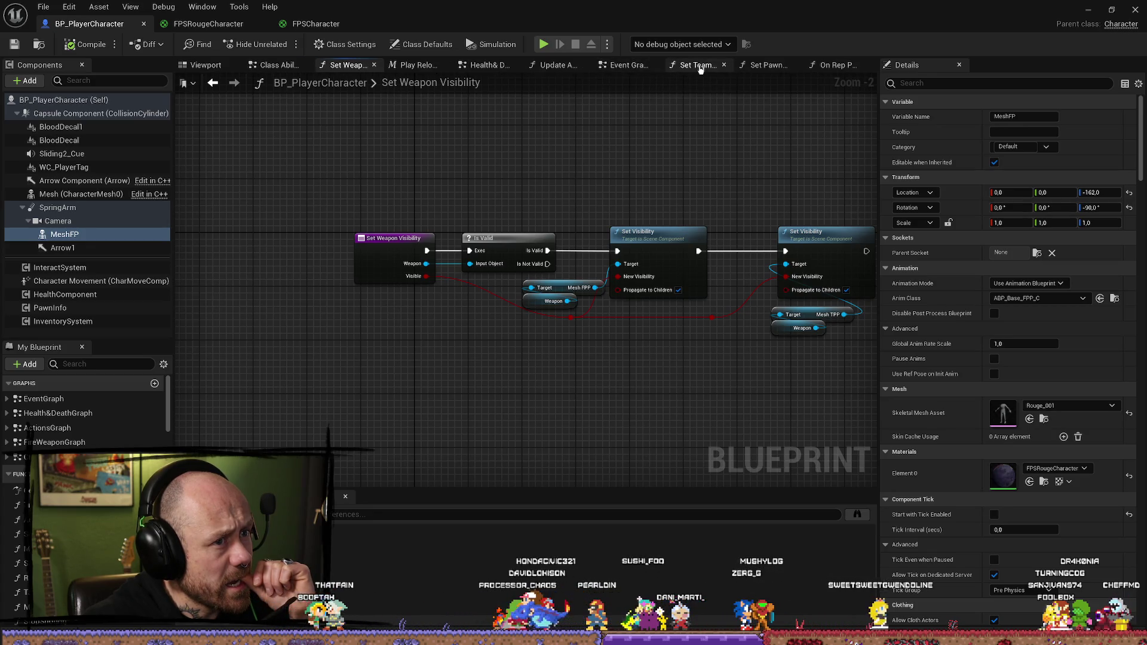
Step: In Set Team Color, select the two Set Material nodes and shift them slightly right
click(699, 66)
mouse_move(714, 317)
mouse_down()
mouse_move(651, 300)
mouse_move(661, 266)
mouse_move(502, 359)
mouse_move(477, 271)
mouse_up()
scroll(656, 292, down, 1)
drag(655, 292, 595, 264)
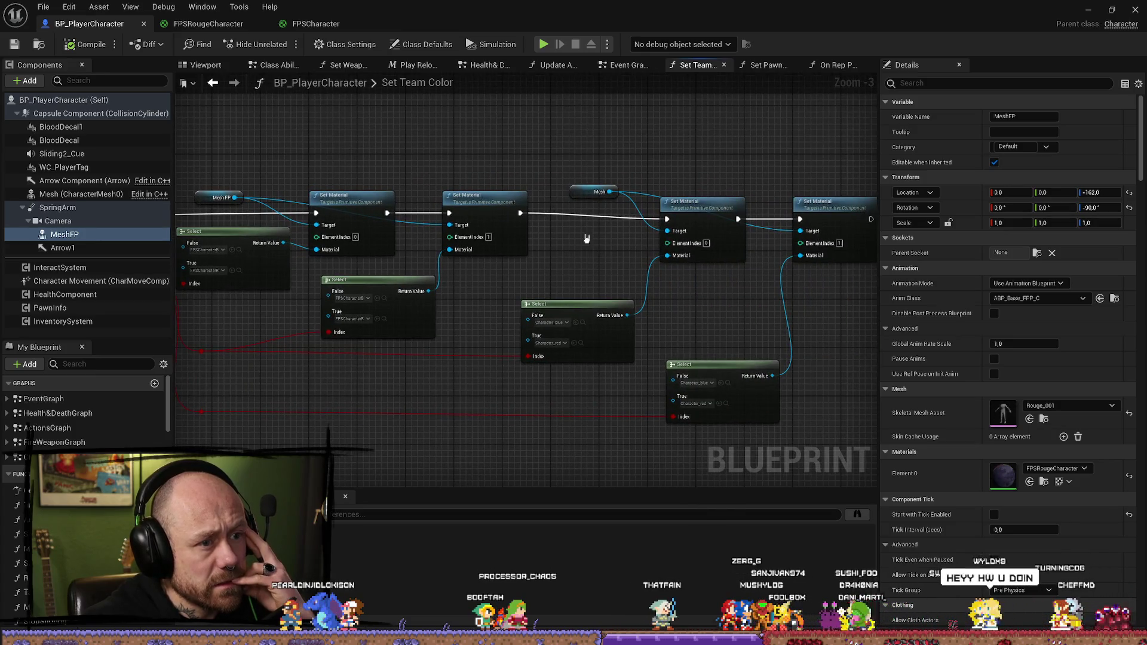
mouse_move(529, 161)
mouse_down()
mouse_move(177, 285)
mouse_move(246, 218)
mouse_move(221, 218)
mouse_up()
drag(353, 198, 365, 199)
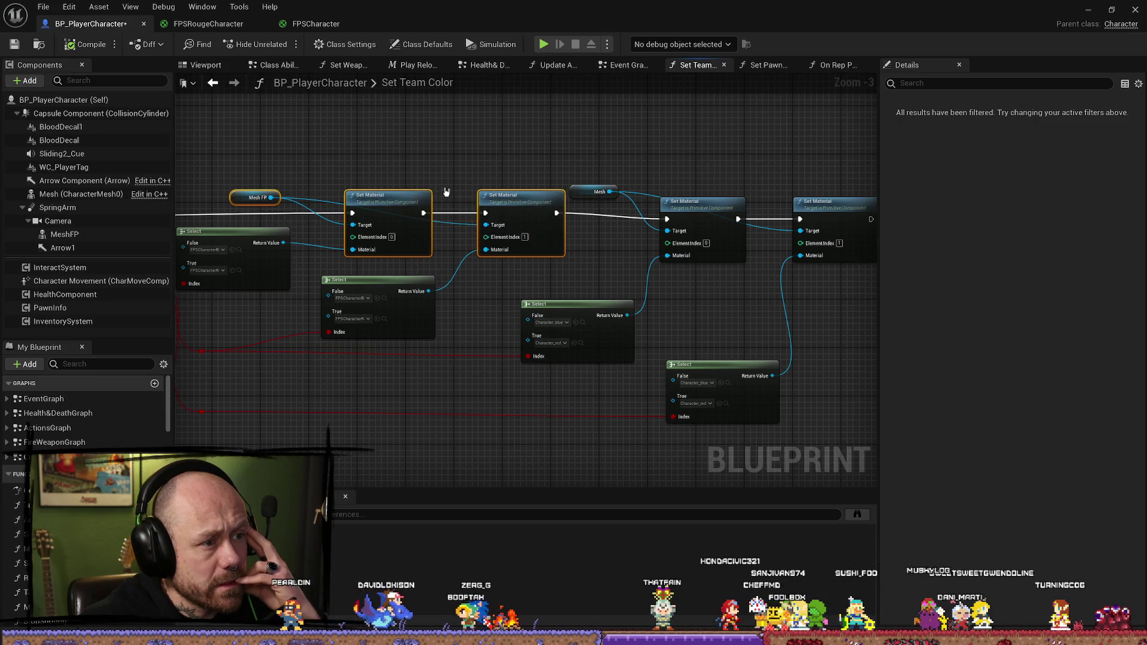
Step: Check Set Pawn Team and On Rep Pawn Team, then select the blueprint root for Class Defaults
click(769, 65)
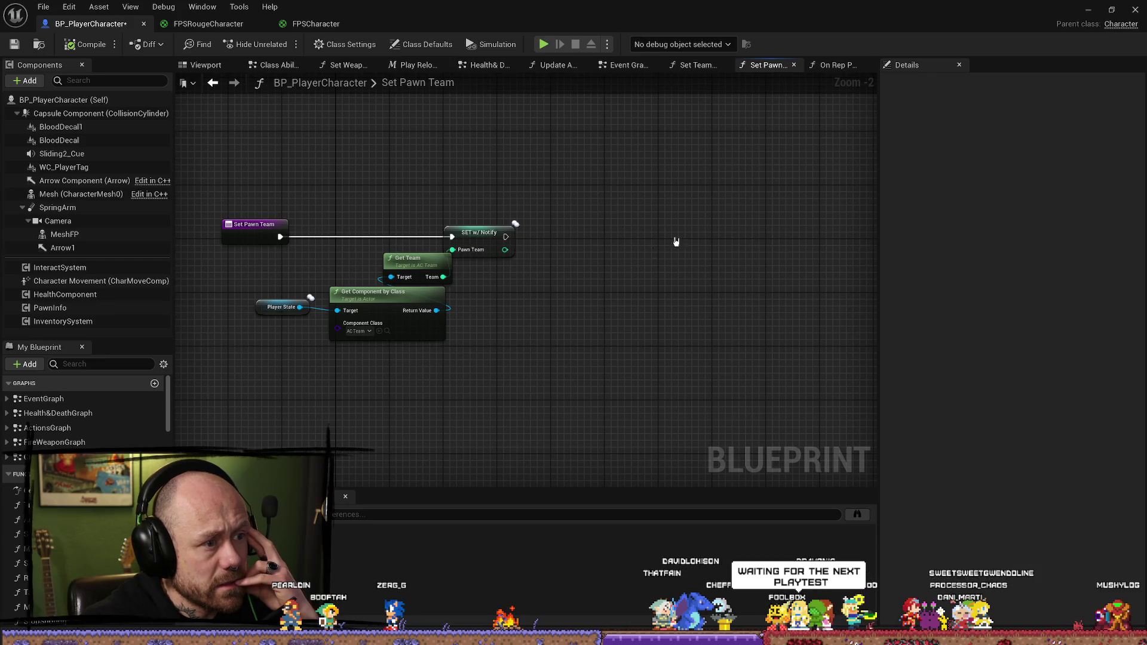
click(835, 68)
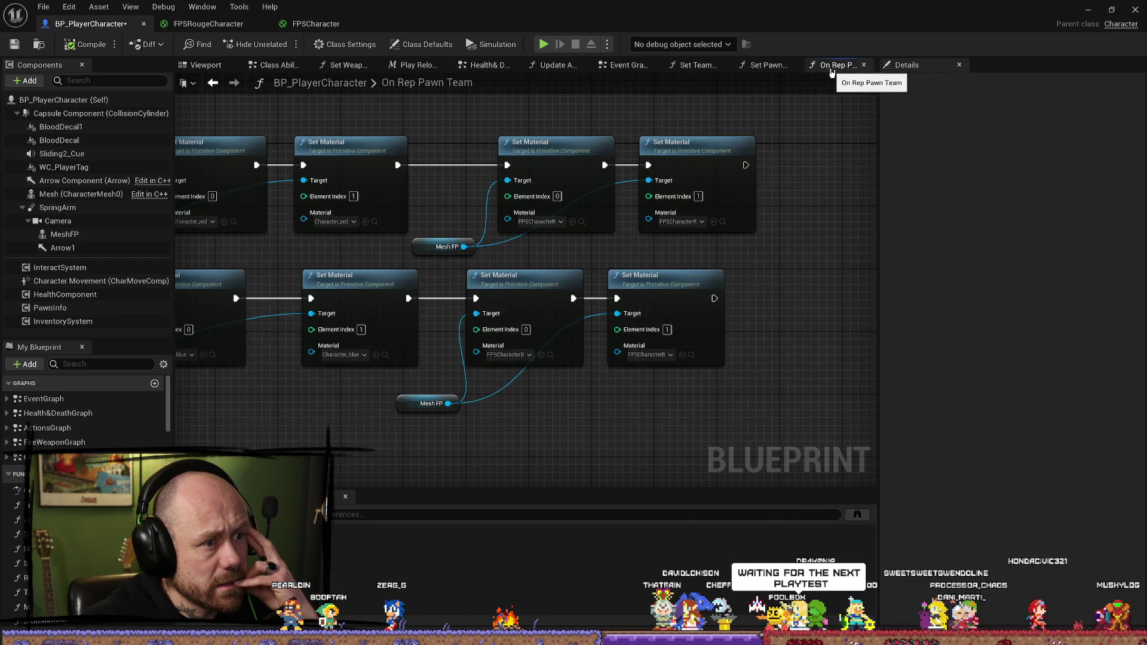
scroll(451, 238, down, 3)
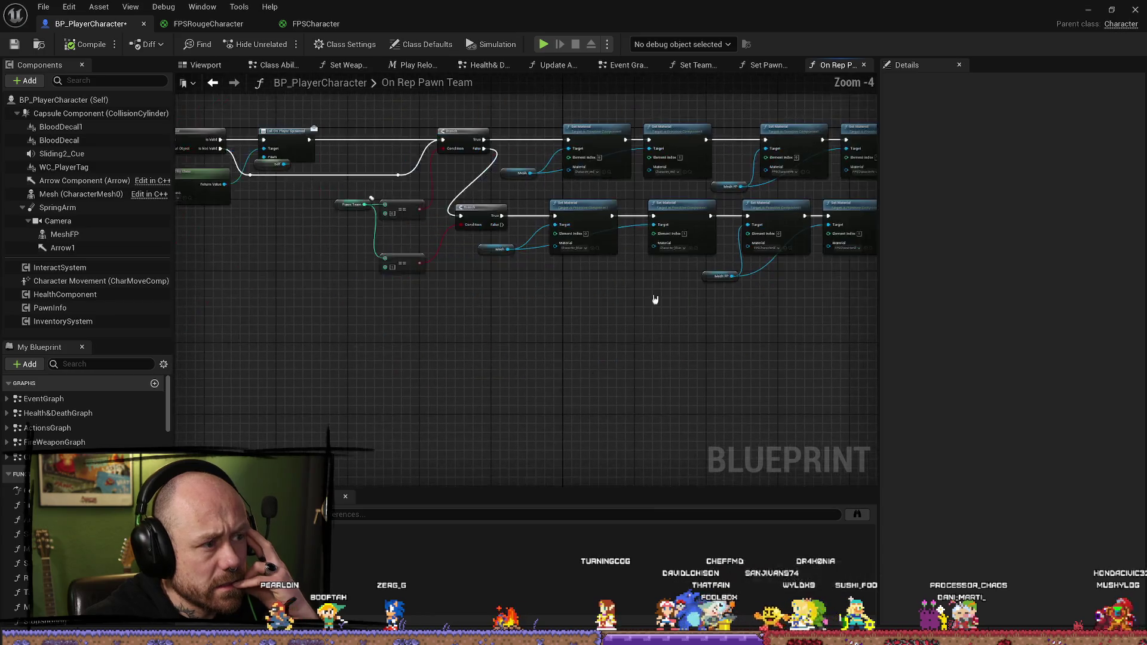
mouse_move(834, 67)
mouse_down()
mouse_move(800, 67)
mouse_move(837, 69)
mouse_move(835, 84)
mouse_move(853, 67)
mouse_up()
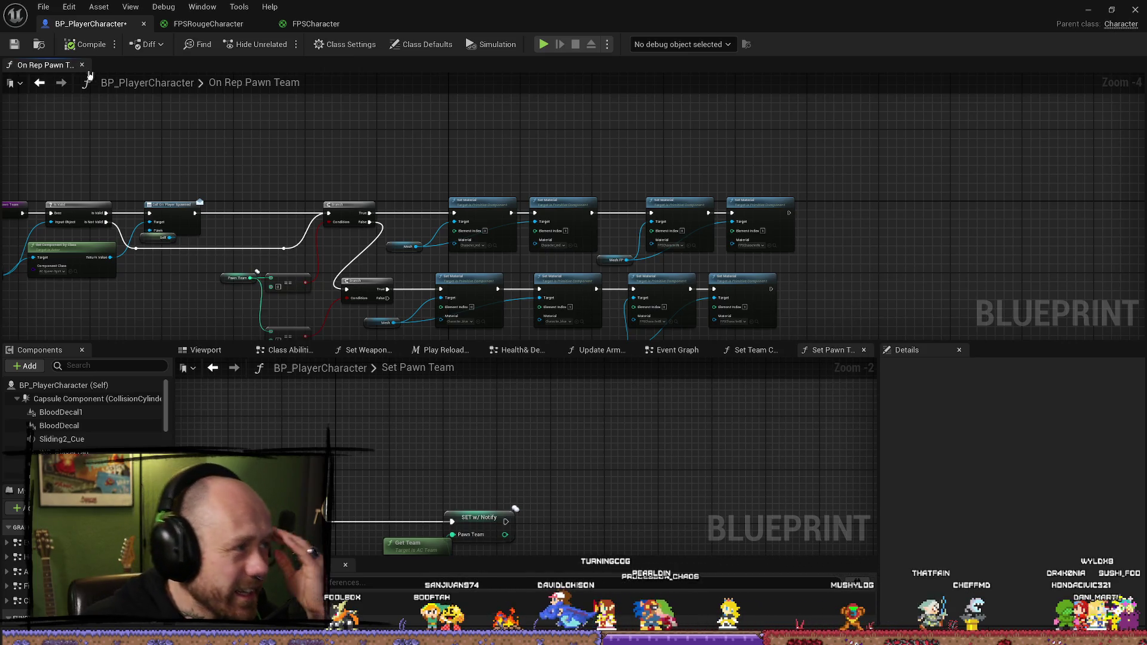
mouse_move(60, 65)
mouse_down()
mouse_move(618, 340)
mouse_move(760, 117)
mouse_move(744, 70)
mouse_up()
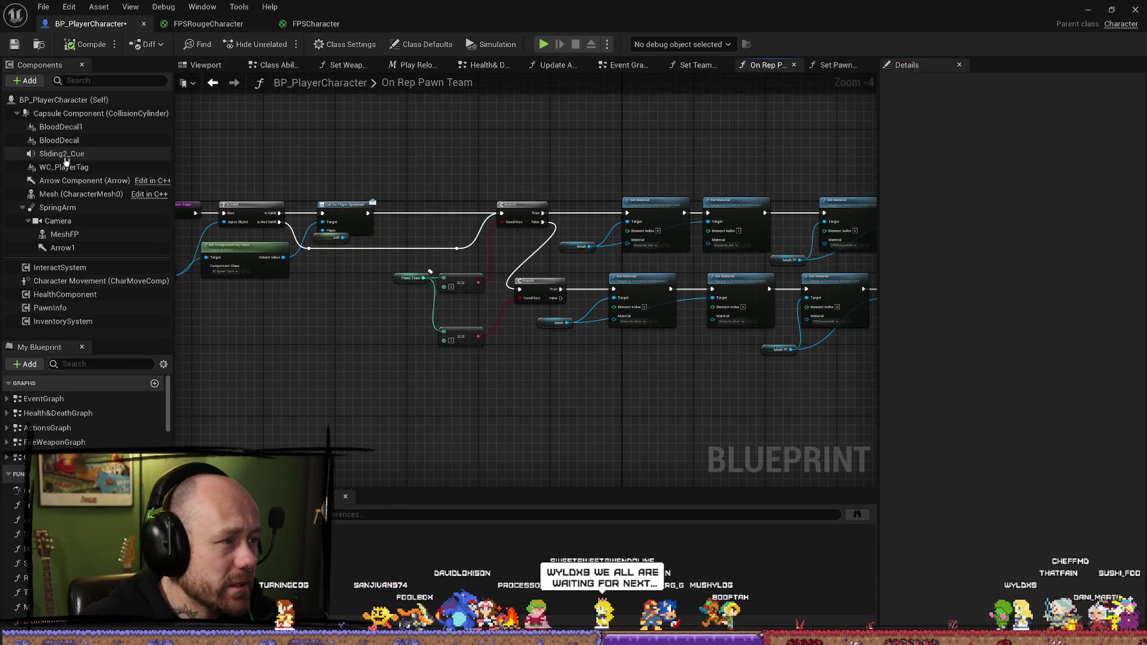
click(66, 101)
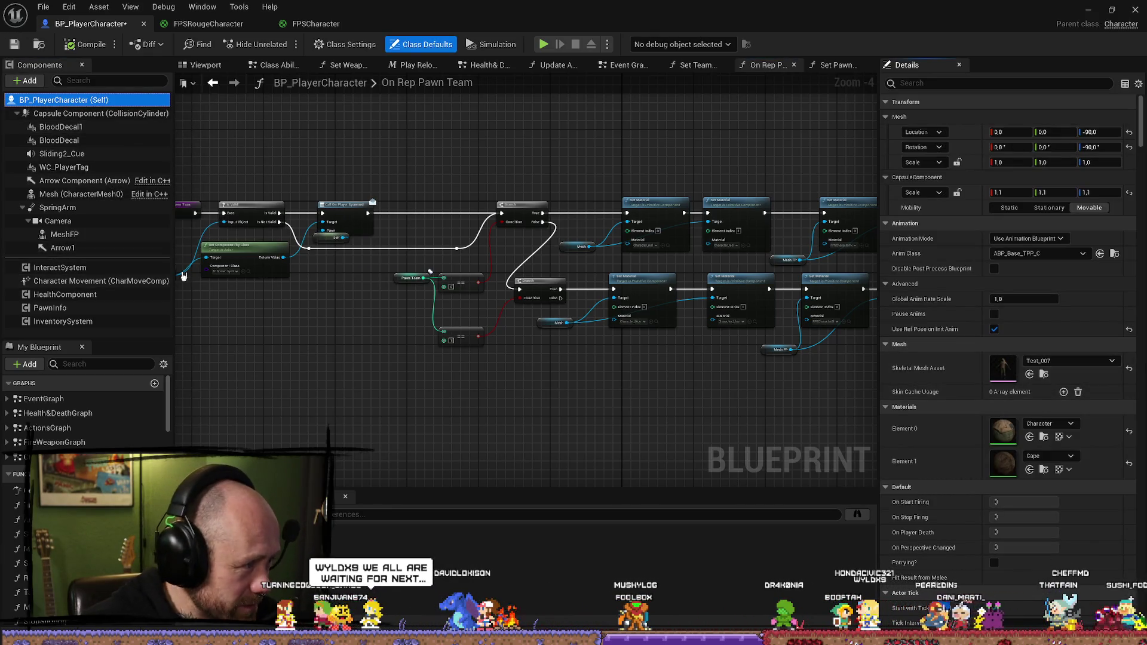
click(203, 65)
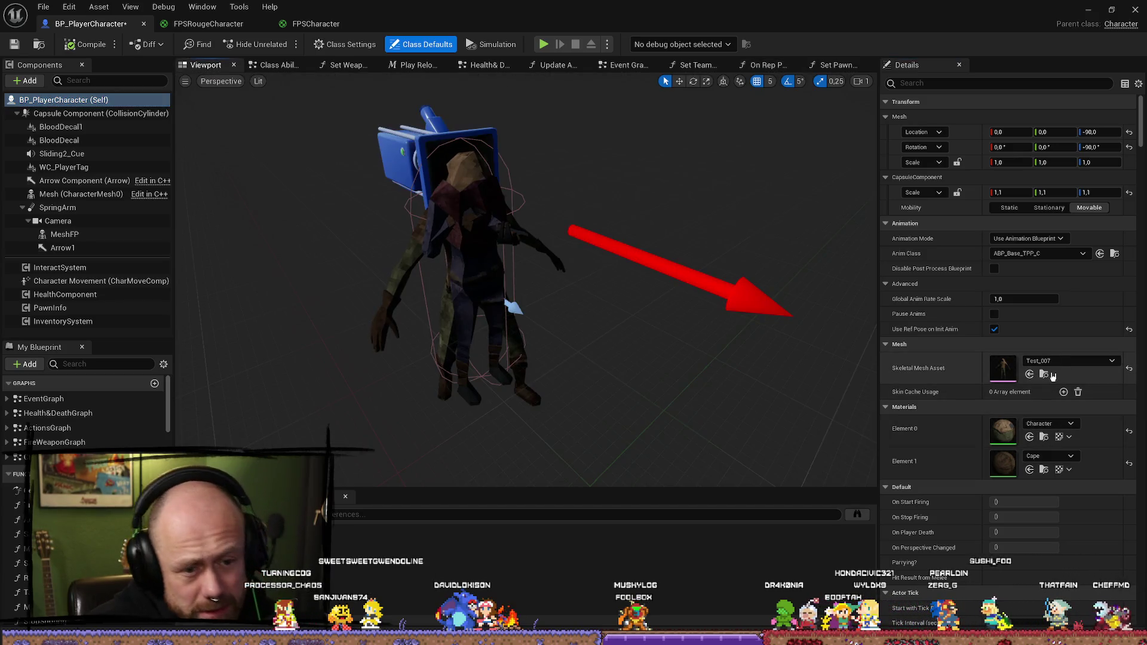
Step: Check MeshFP and the third-person Mesh using Test_007 with Character and Cape materials
click(1070, 361)
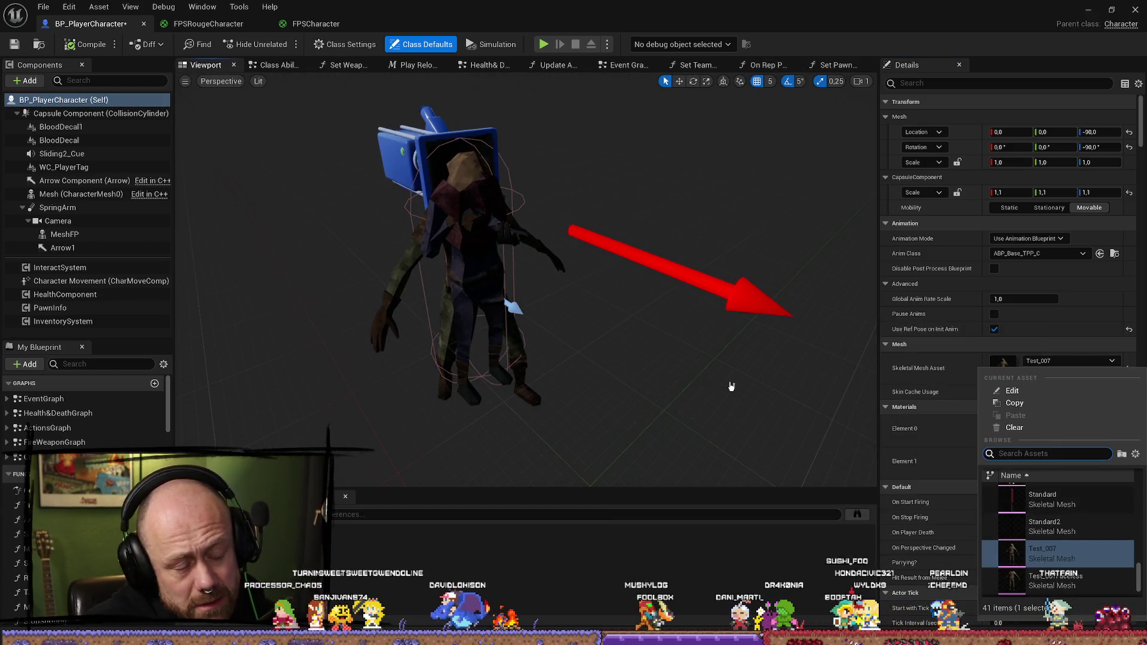
click(518, 302)
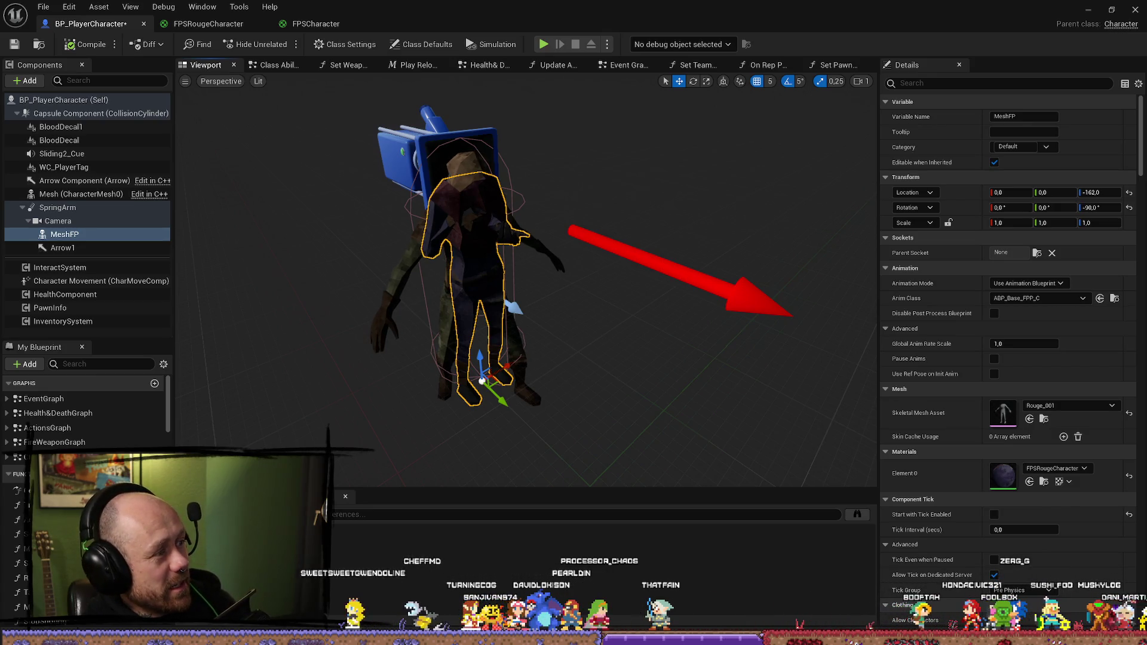
key(alt+Tab)
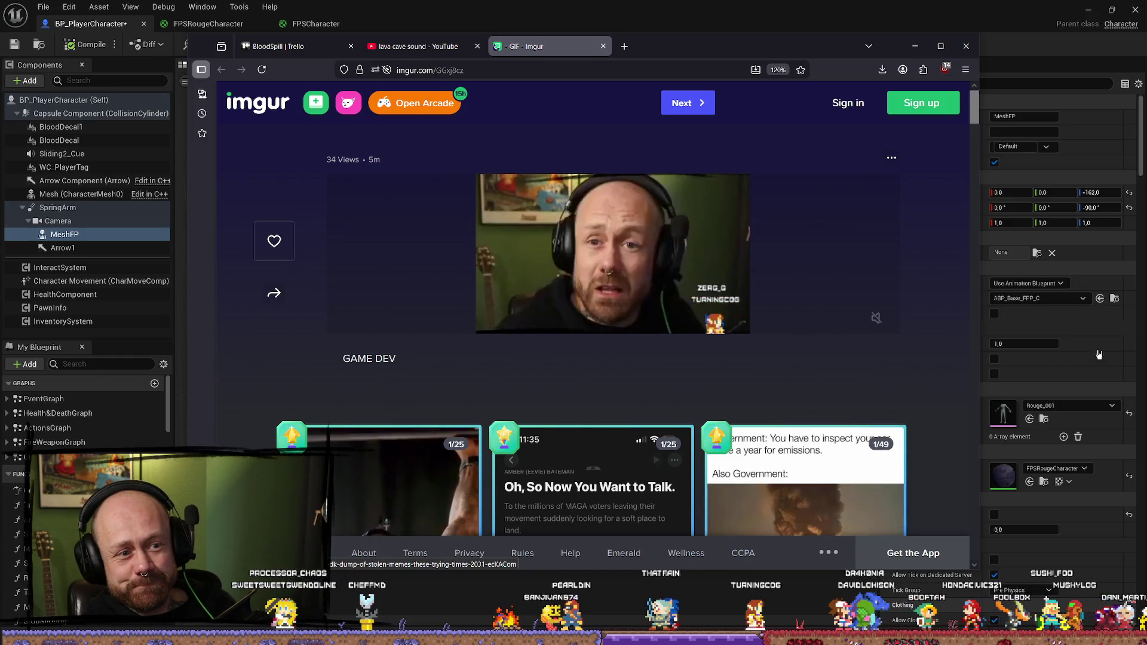
key(alt+Tab)
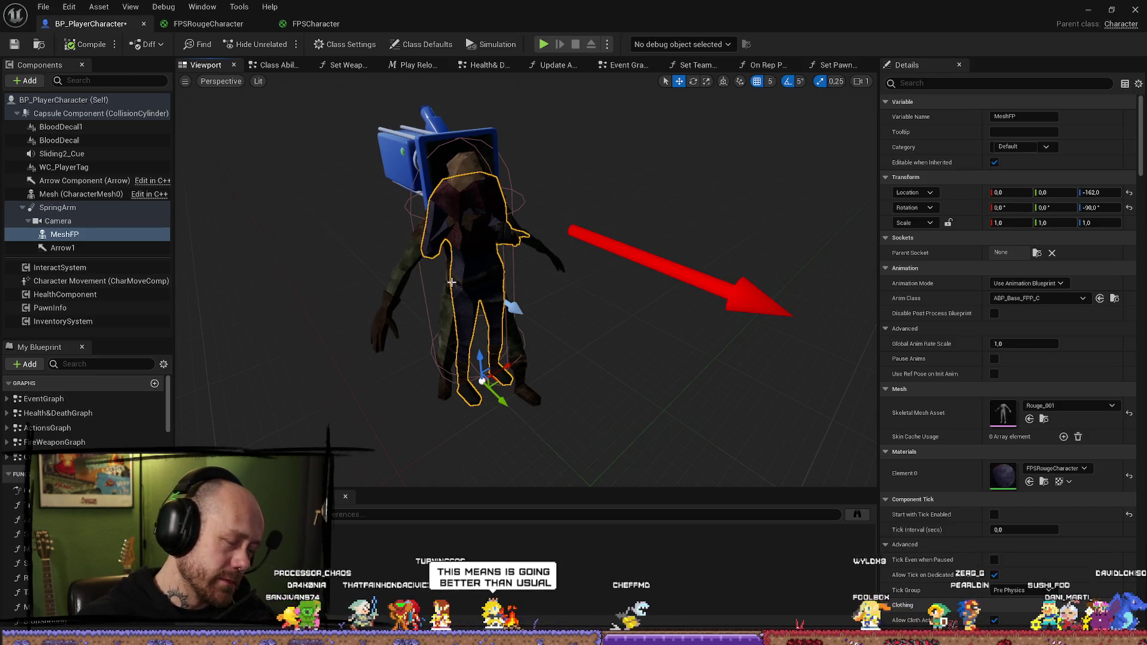
click(403, 274)
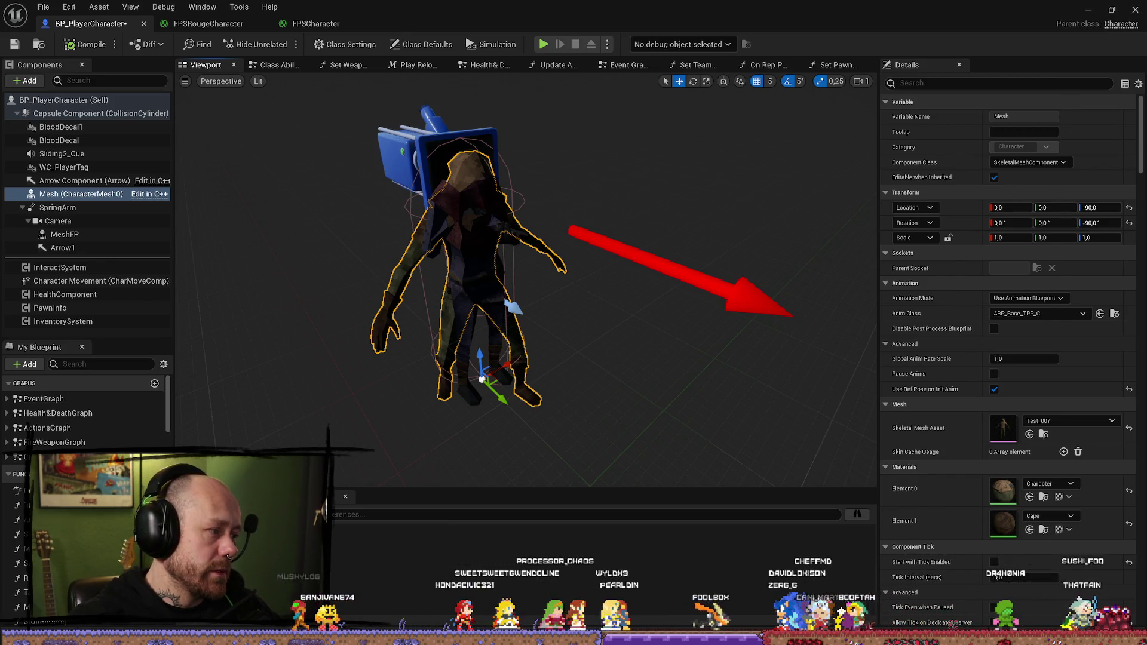
key(alt+Tab)
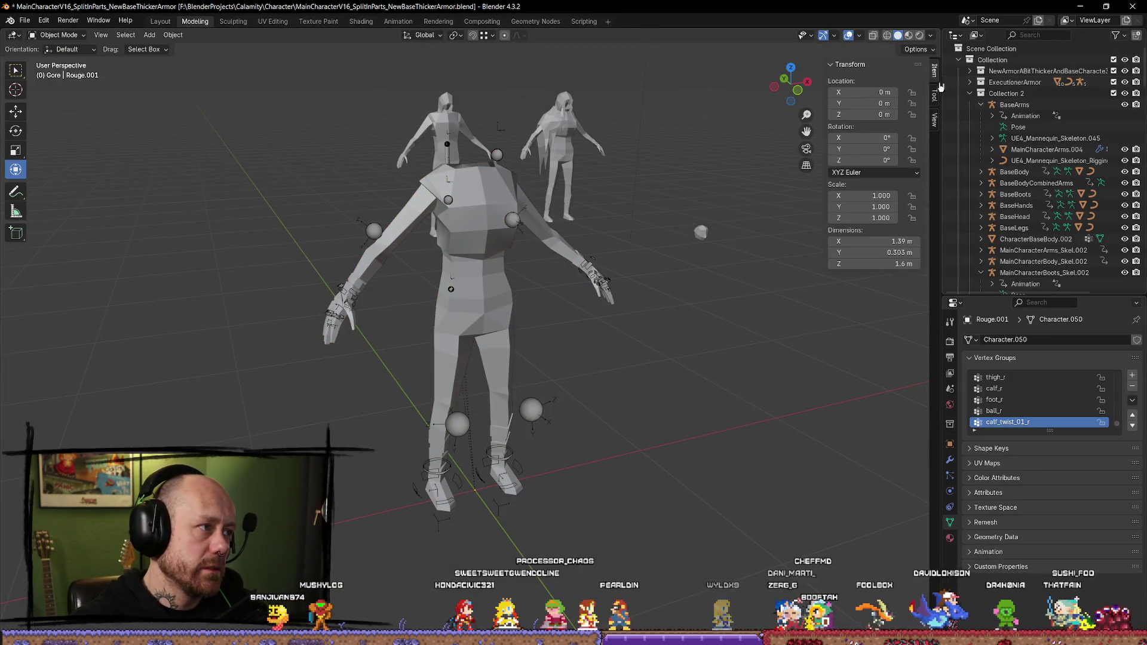
Step: Quit Blender without saving, relaunch it from Steam and open the recent character armor .blend
key(ctrl+q)
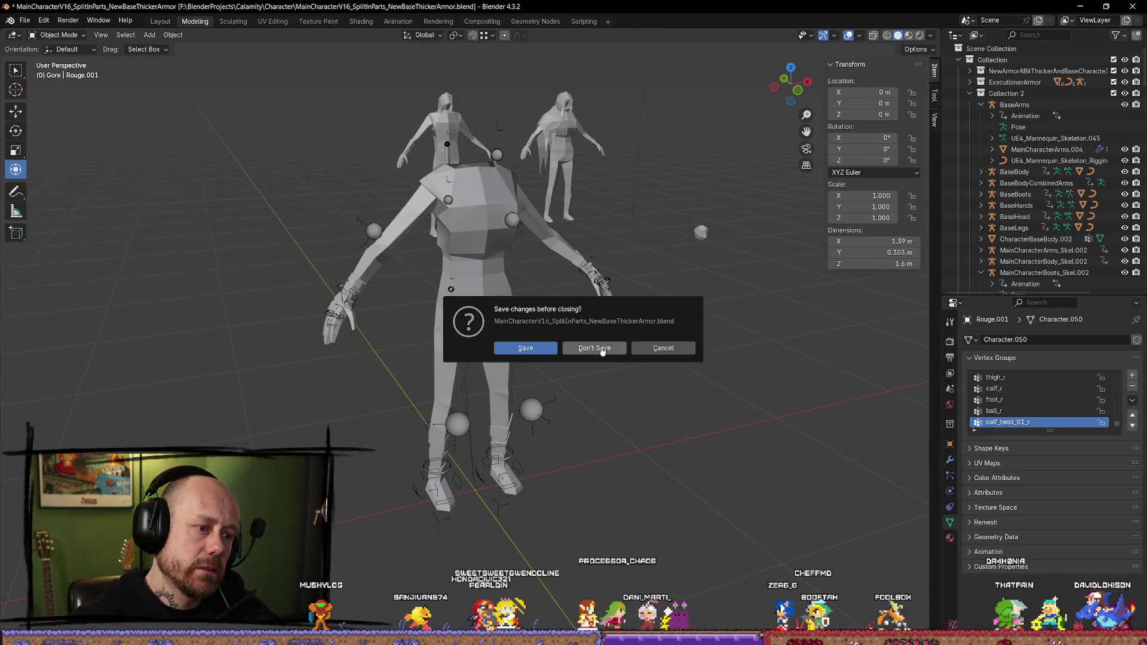
click(600, 349)
click(8, 198)
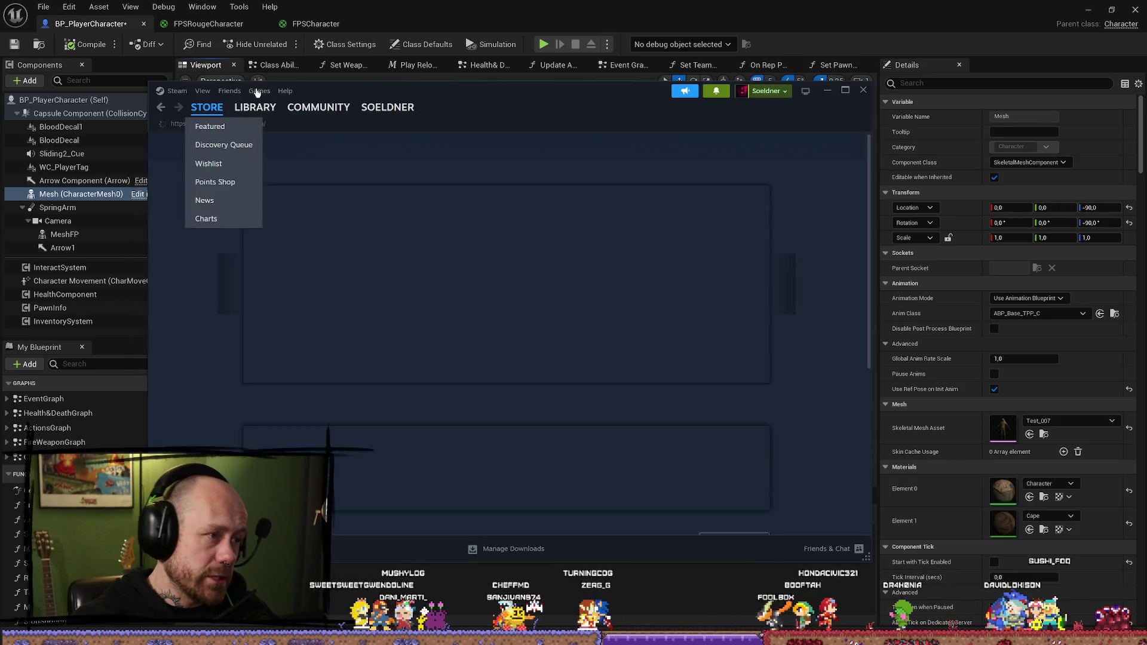
click(255, 107)
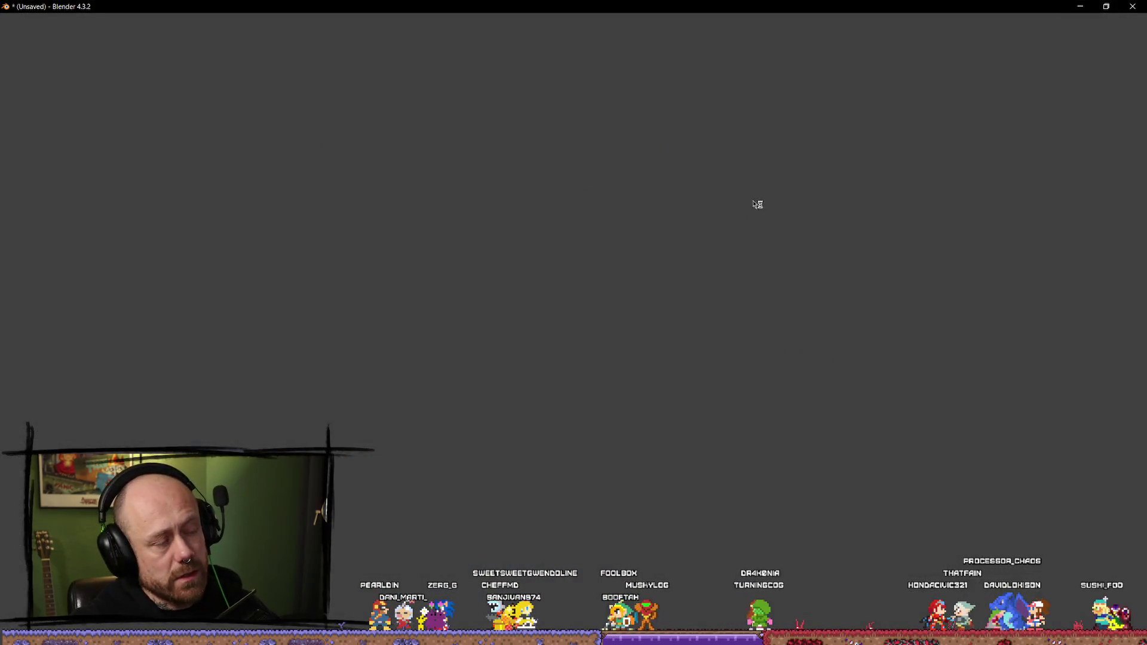
click(652, 362)
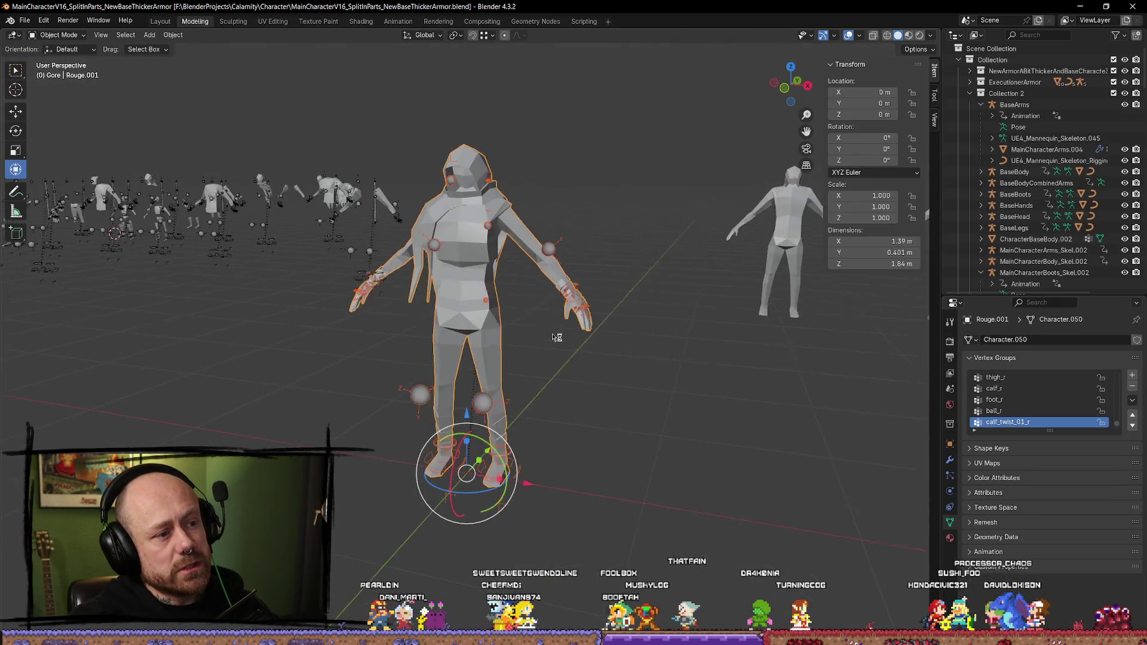
Step: Reselect the Rouge.001 character and put it into Edit Mode
click(627, 399)
mouse_move(636, 377)
mouse_down()
mouse_move(592, 383)
mouse_move(750, 385)
mouse_move(385, 403)
mouse_move(299, 299)
mouse_move(20, 302)
mouse_move(95, 403)
mouse_move(868, 381)
mouse_move(674, 329)
mouse_move(426, 323)
mouse_up()
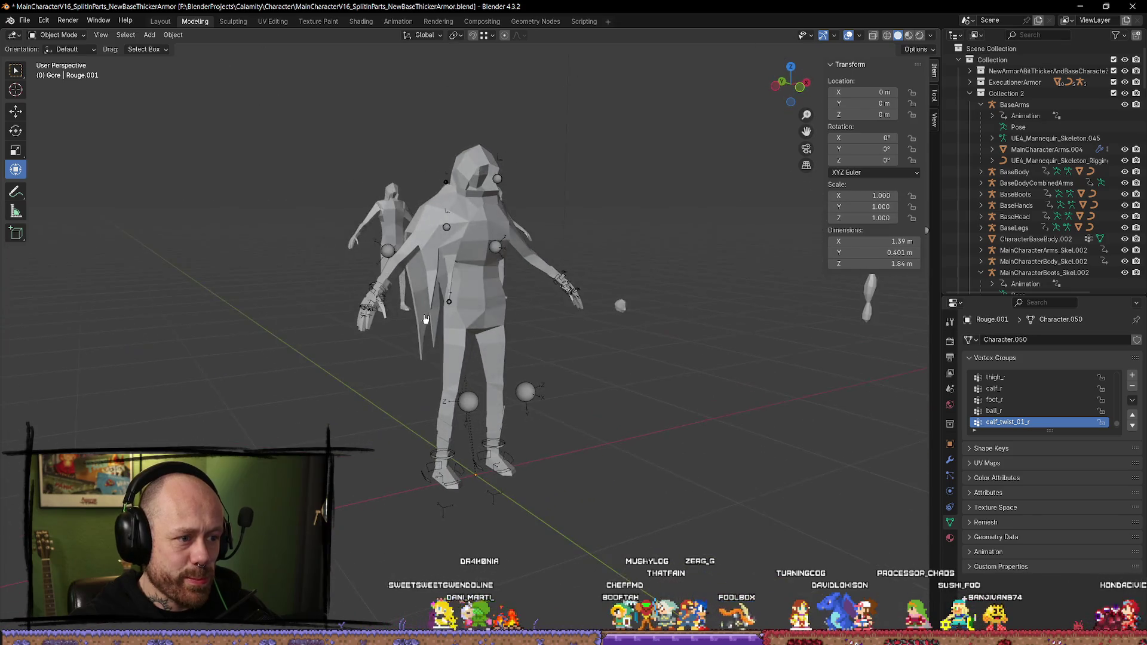
click(426, 323)
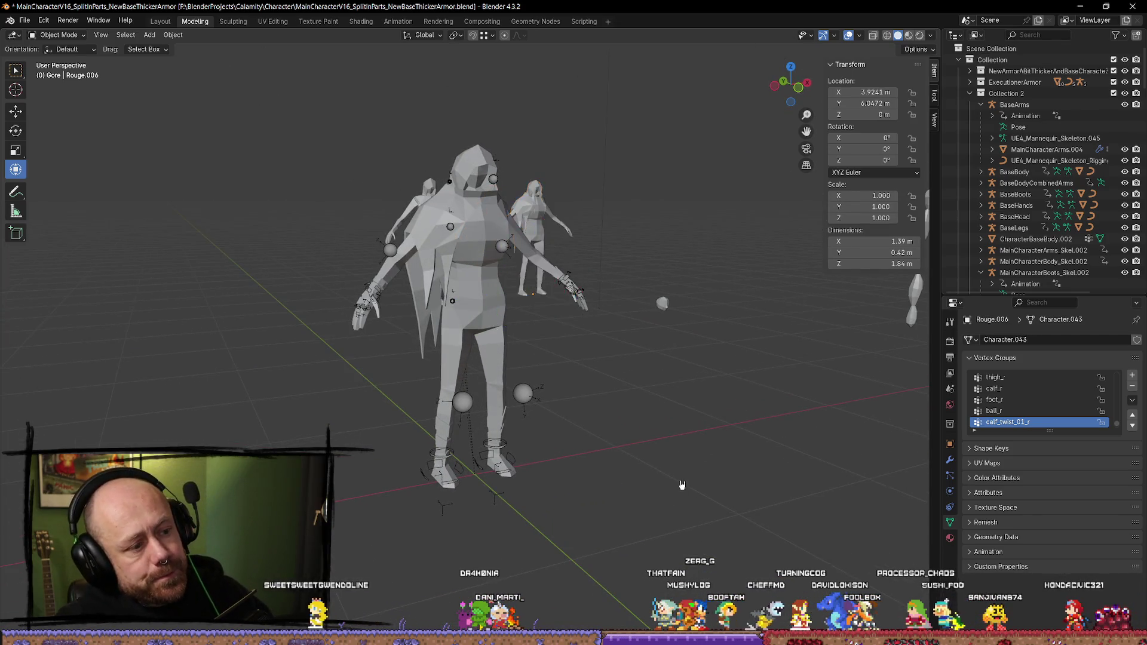
key(ctrl+z)
key(ctrl+z)
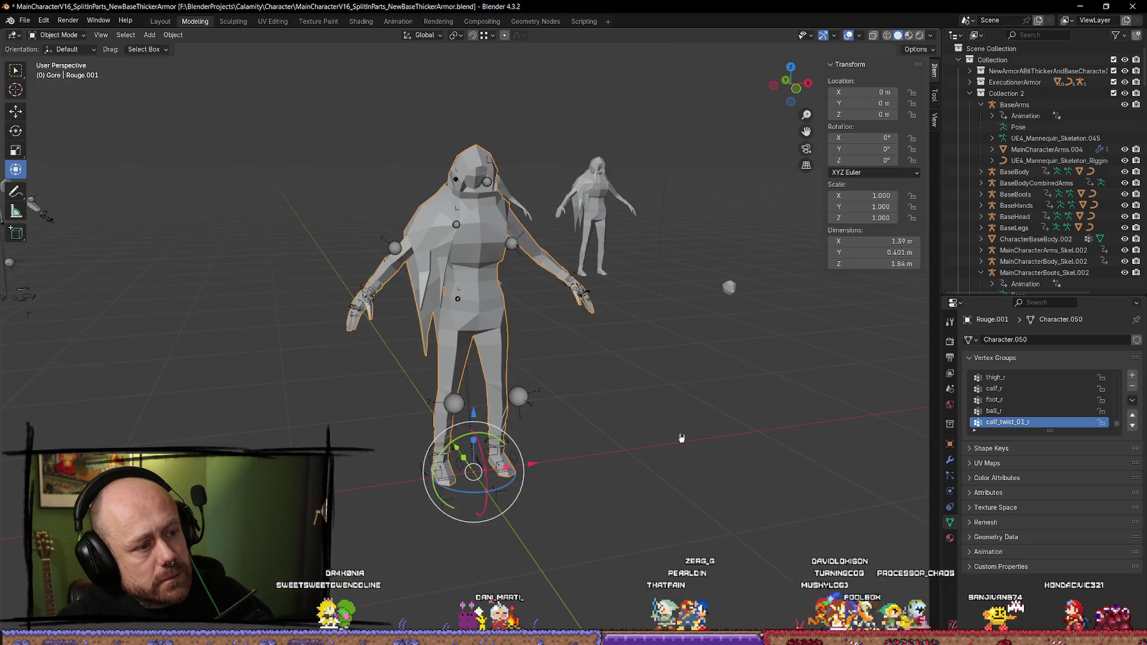
key(ctrl+z)
key(Tab)
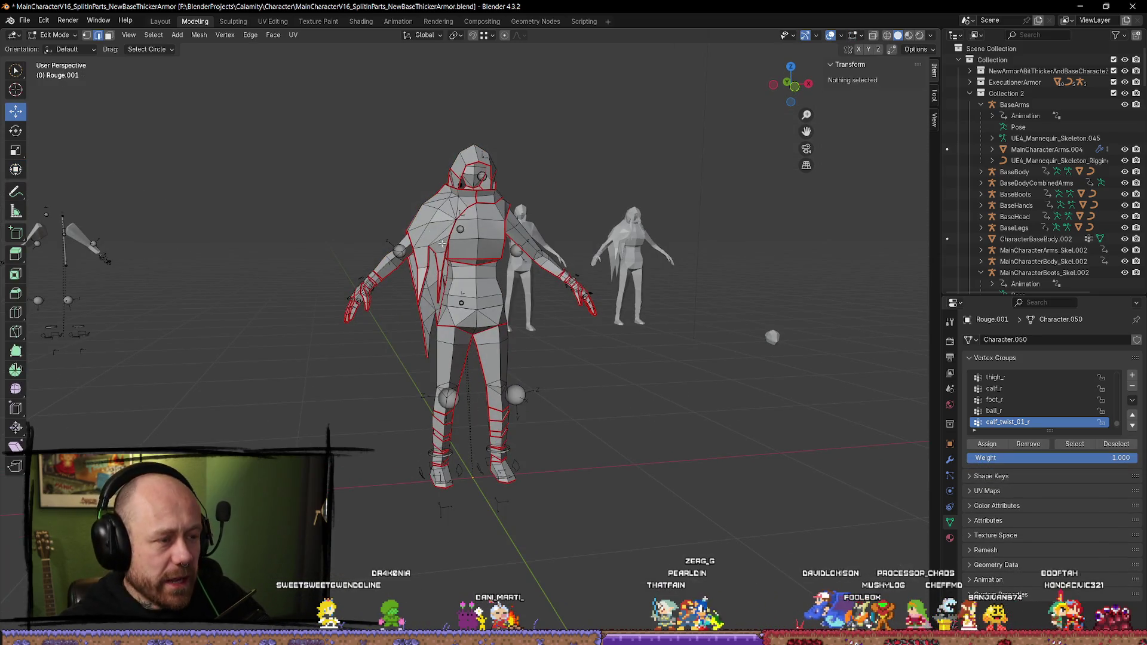
Step: Select the cape mesh island, delete its faces, and return to Object Mode
key(l)
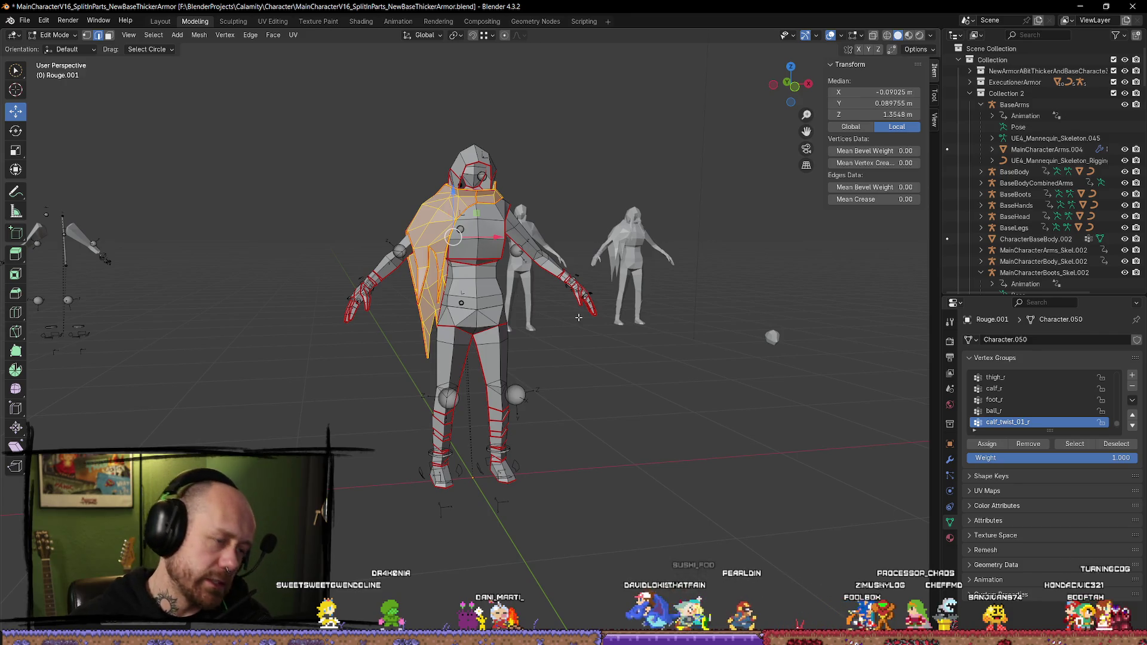
key(x)
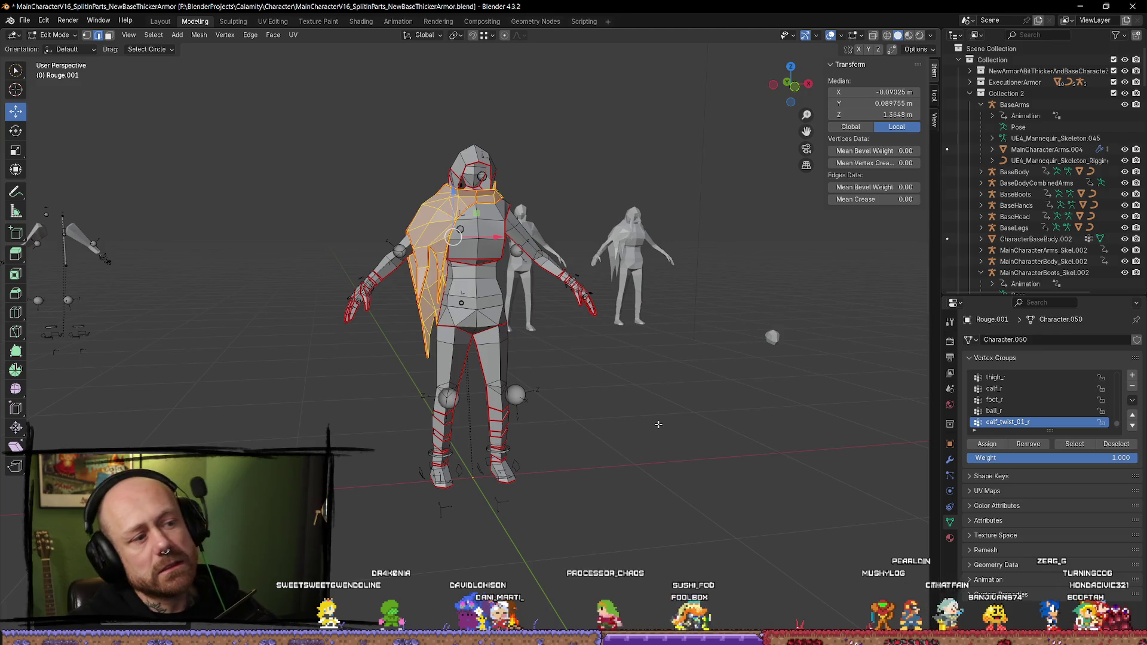
key(x)
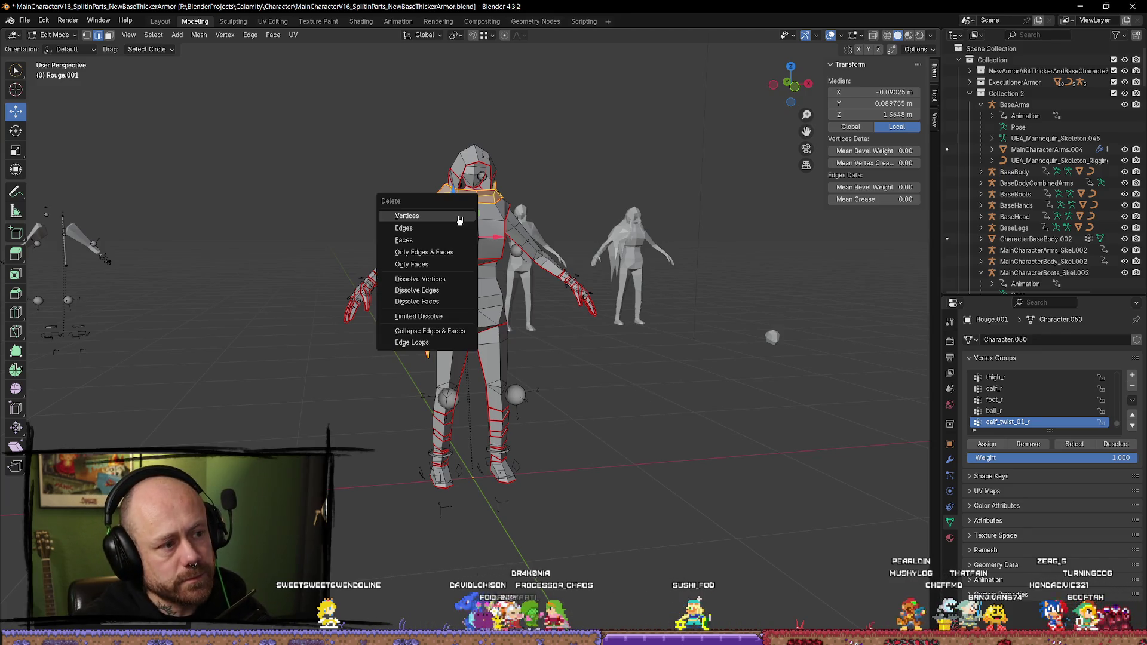
click(412, 240)
key(Tab)
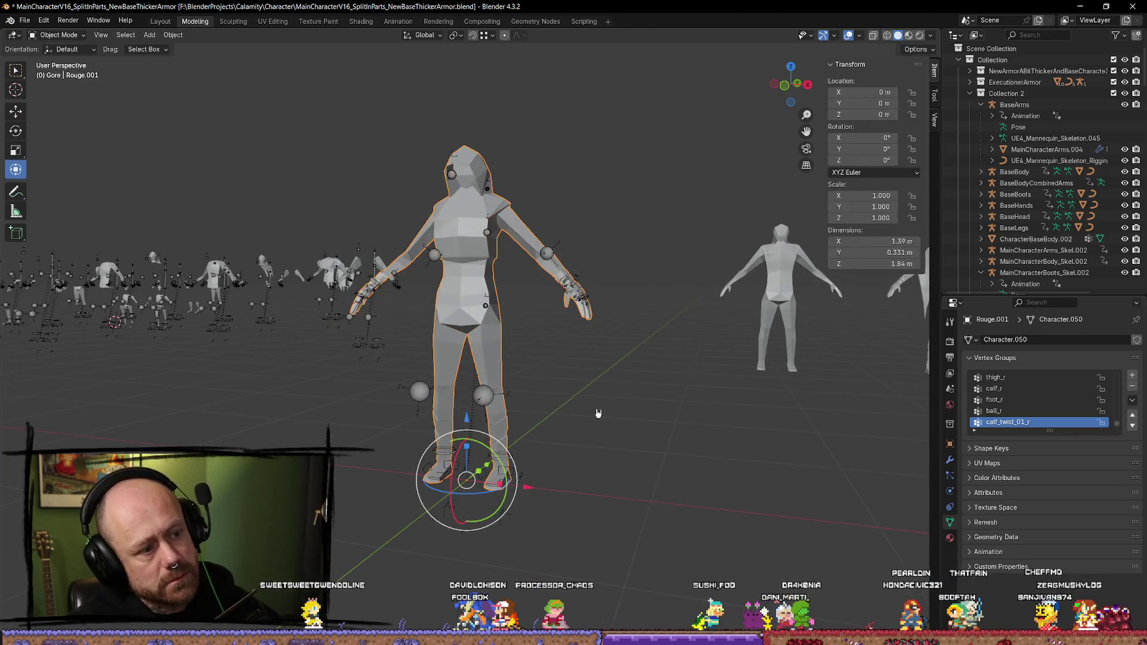
Step: Orbit around the cape-free character to check the result from the front
click(490, 285)
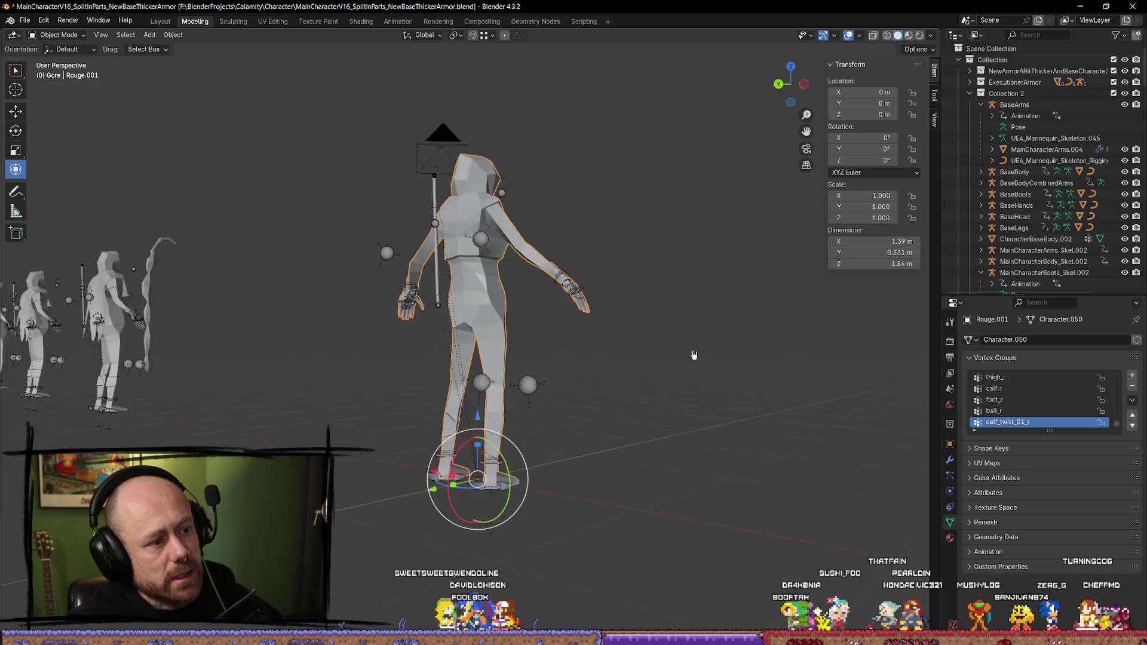
mouse_move(631, 355)
mouse_down()
mouse_move(646, 336)
mouse_move(771, 339)
mouse_move(658, 354)
mouse_move(765, 381)
mouse_move(598, 358)
mouse_up()
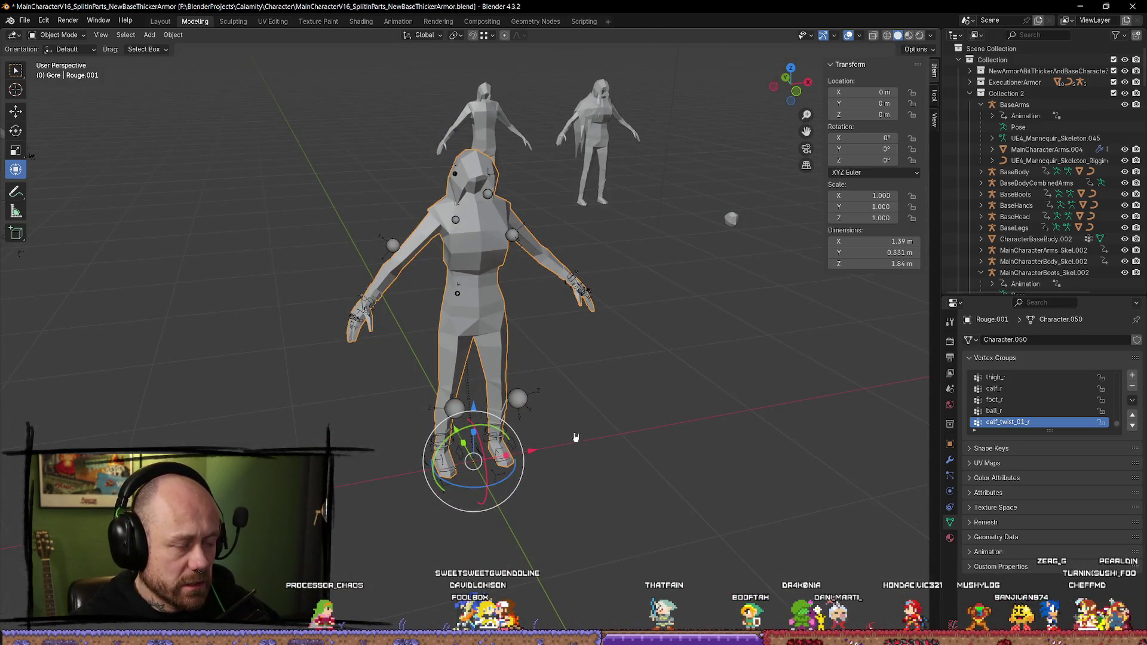
click(610, 402)
drag(609, 402, 535, 339)
key(ctrl+z)
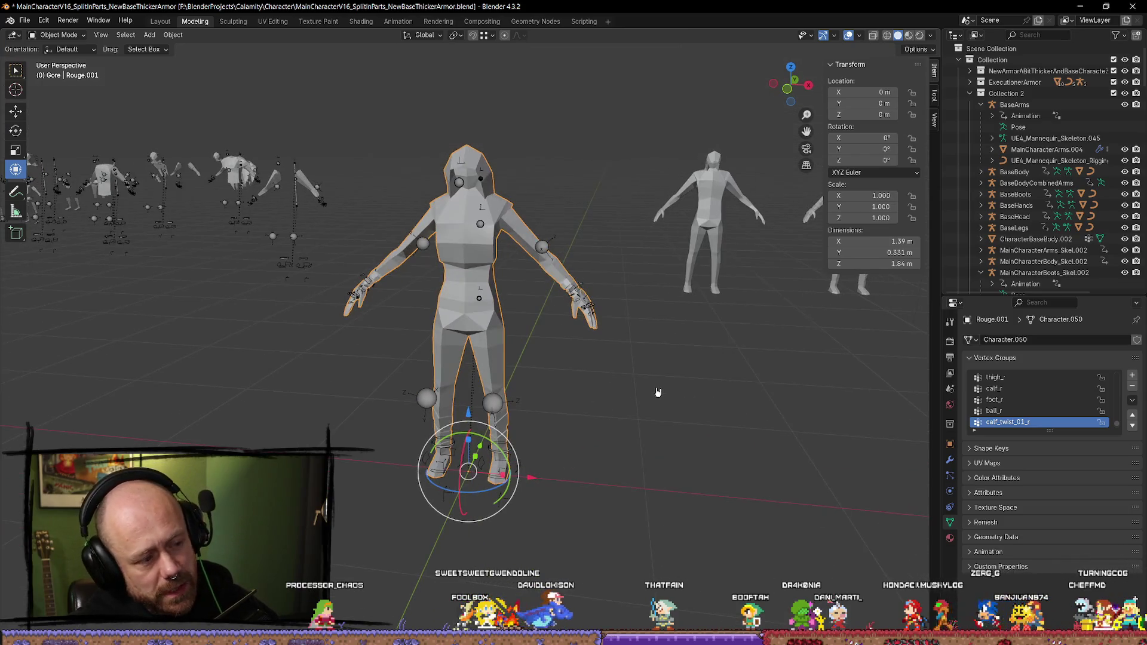
key(q)
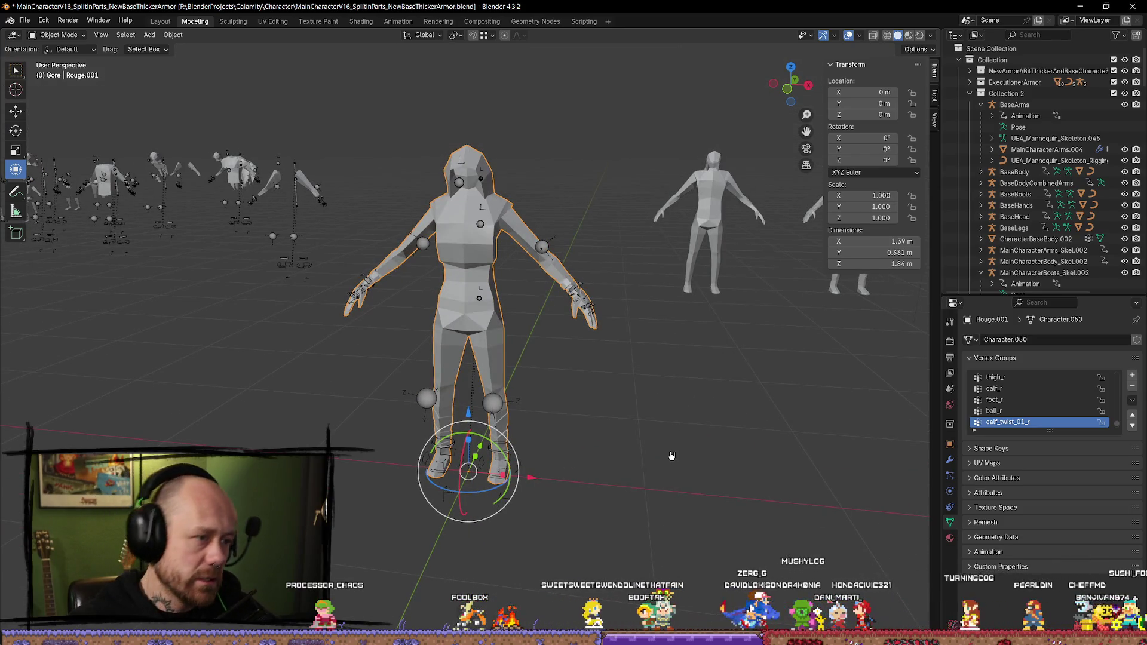
Step: Reselect the character mesh and frame Rouge.001 in the Outliner with numpad period
click(586, 427)
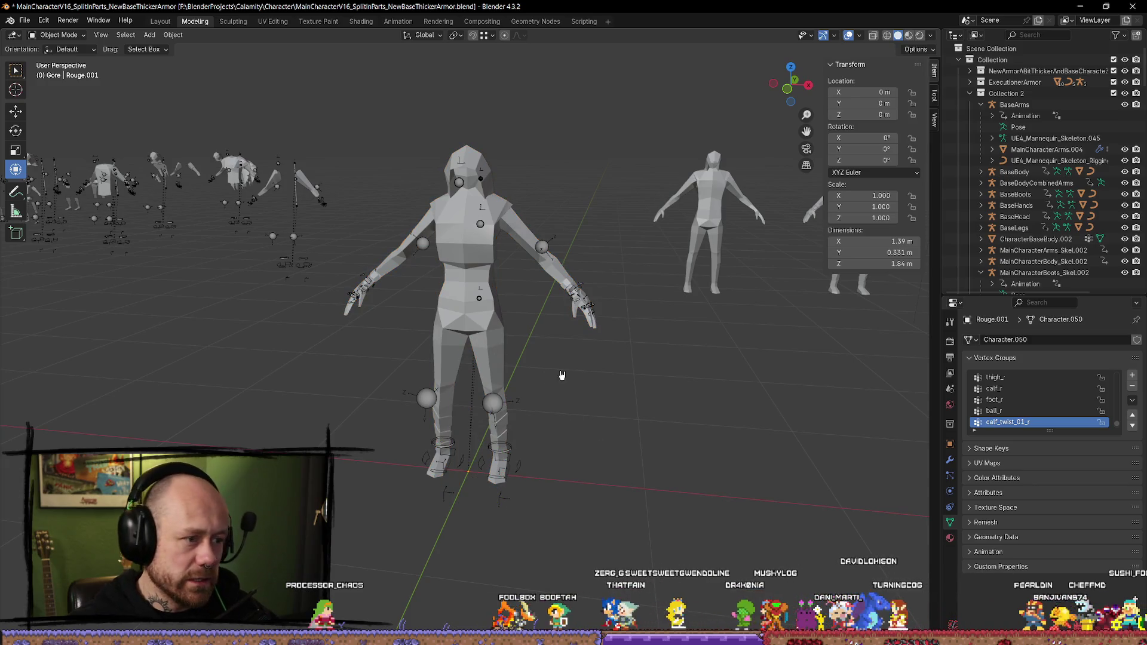
key(ctrl+z)
key(q)
click(599, 368)
key(ctrl+z)
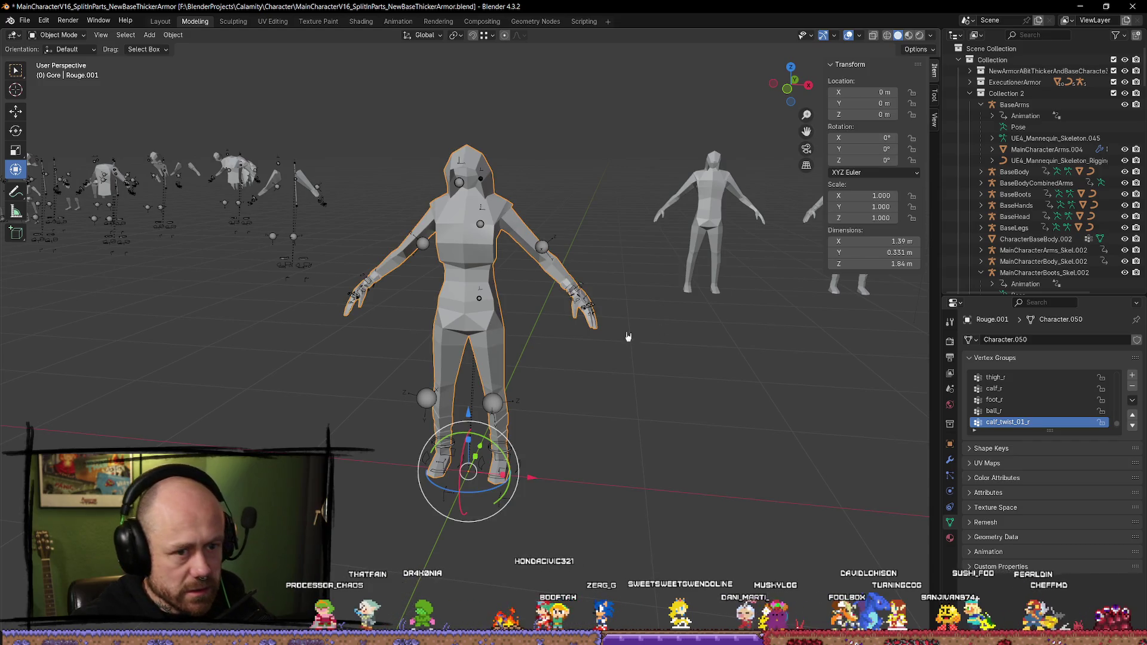
key(KP_Decimal)
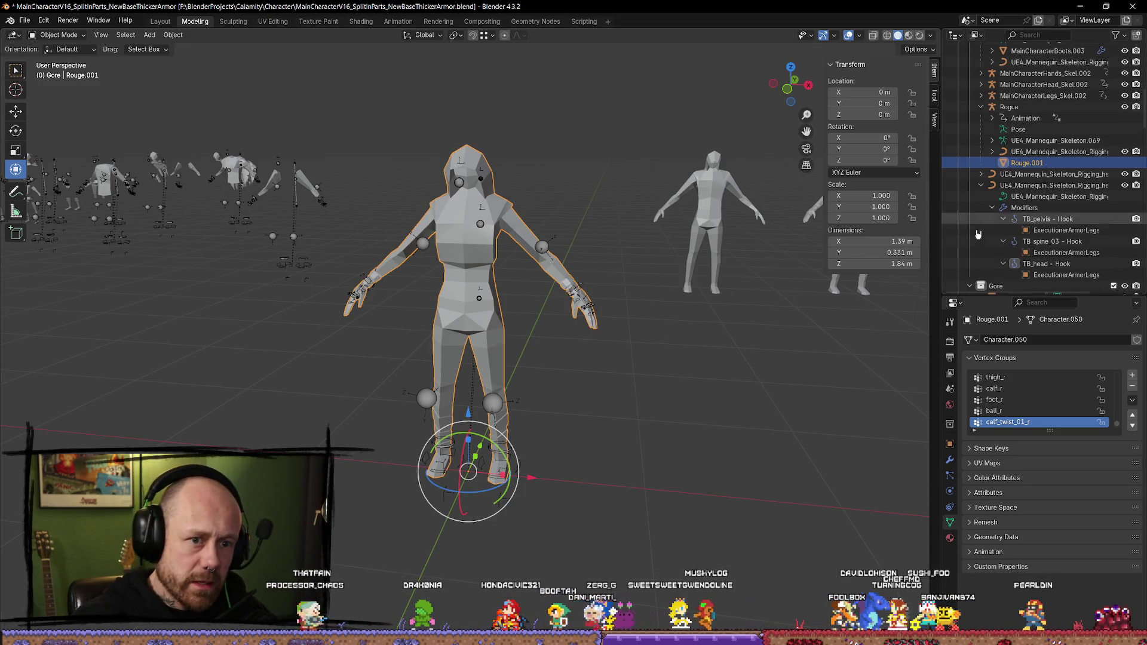
Step: Rename the mesh RougeCharacter and start the Mr Mannequins FBX export from Quick Favorites
double_click(1070, 164)
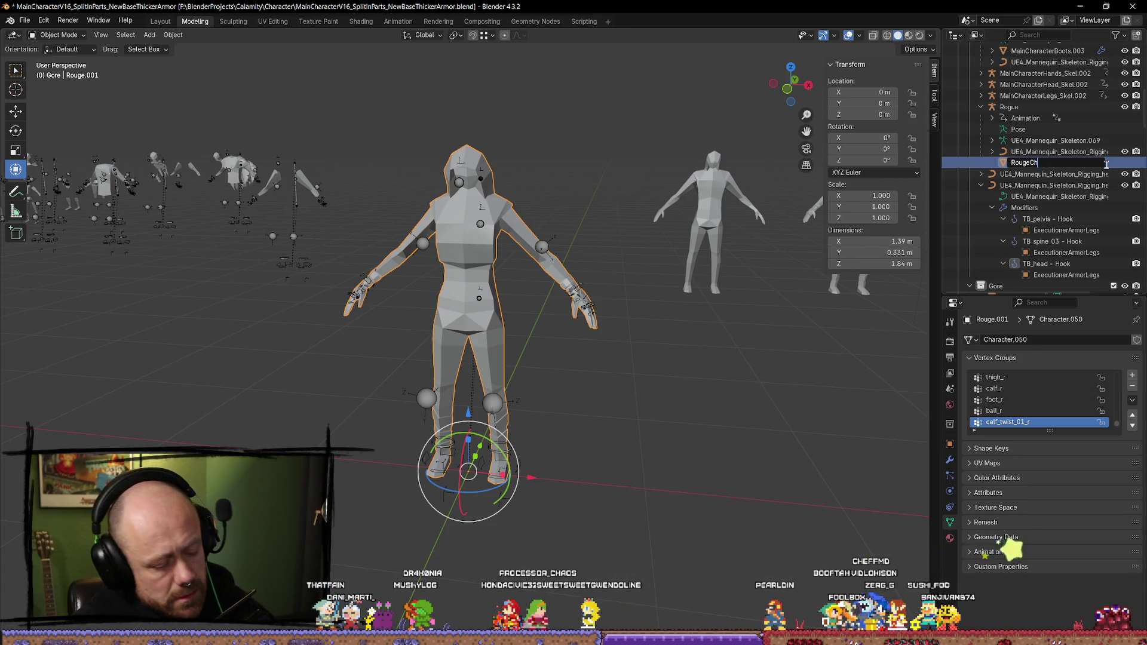
text(Character)
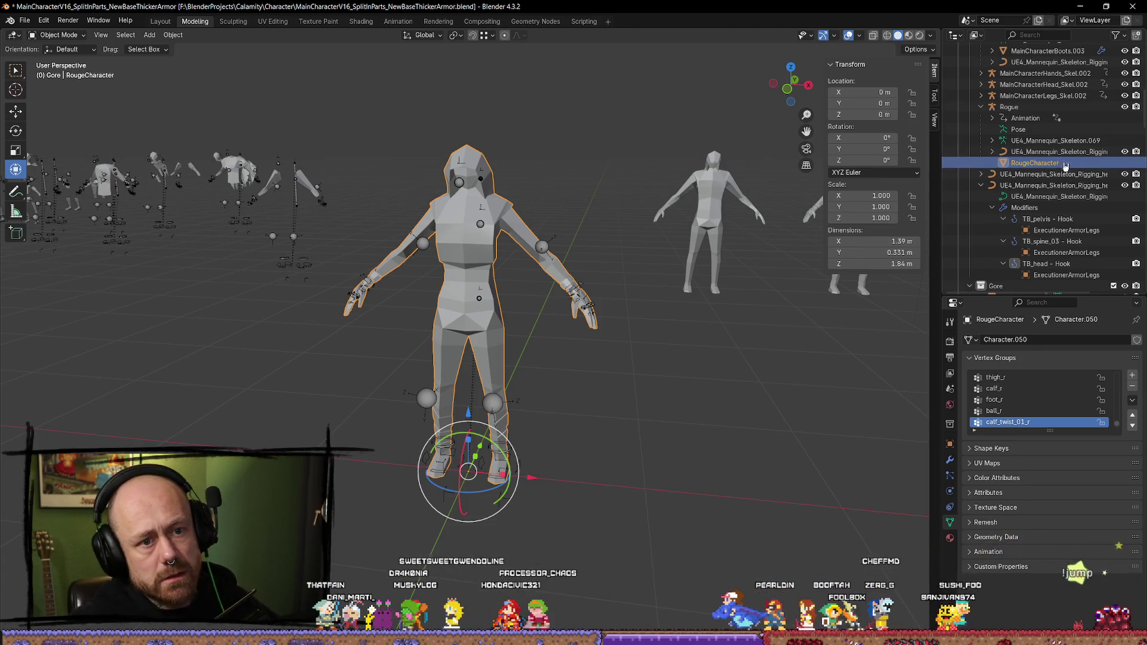
click(494, 408)
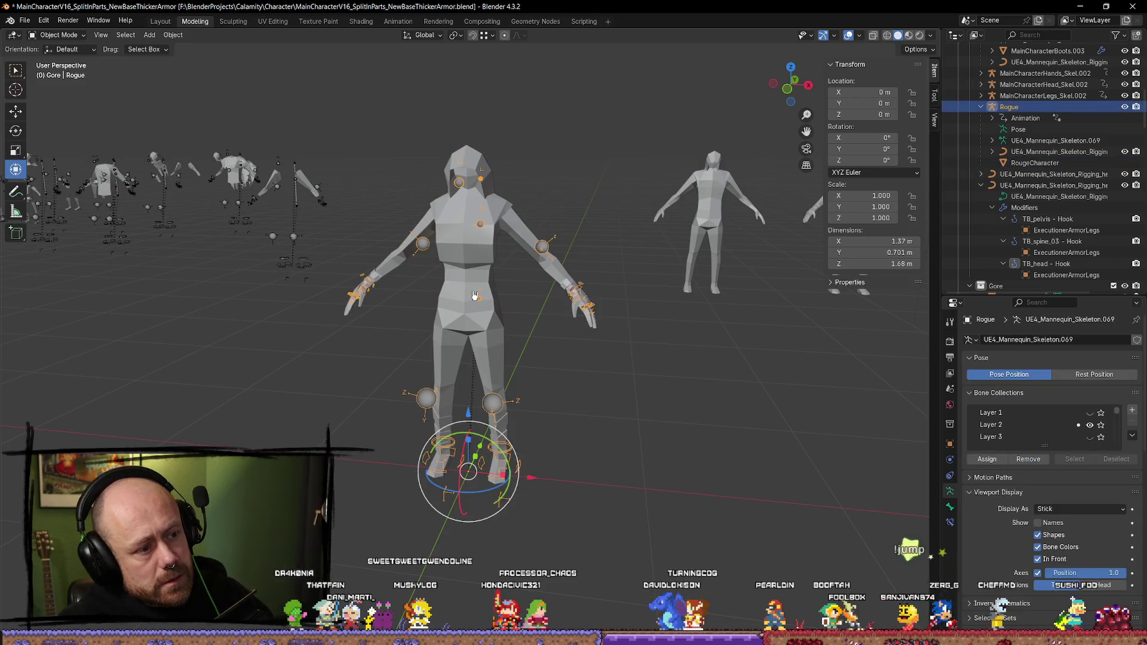
key(q)
click(473, 317)
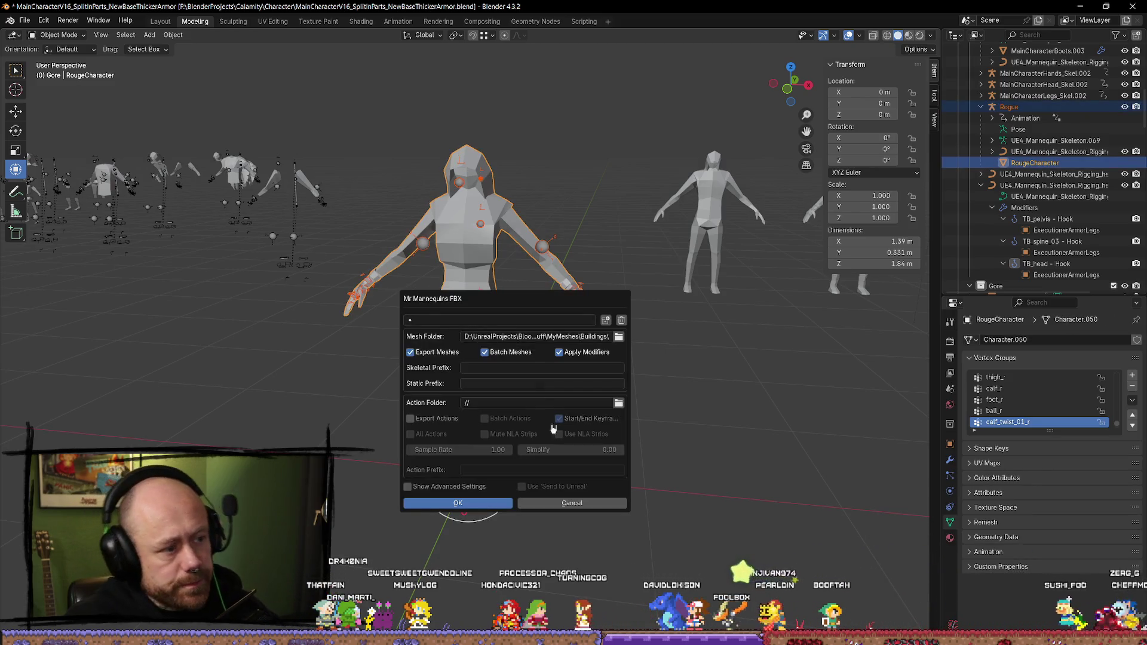
Step: Set the export mesh folder to MyStuff\Character and run the FBX export
click(619, 342)
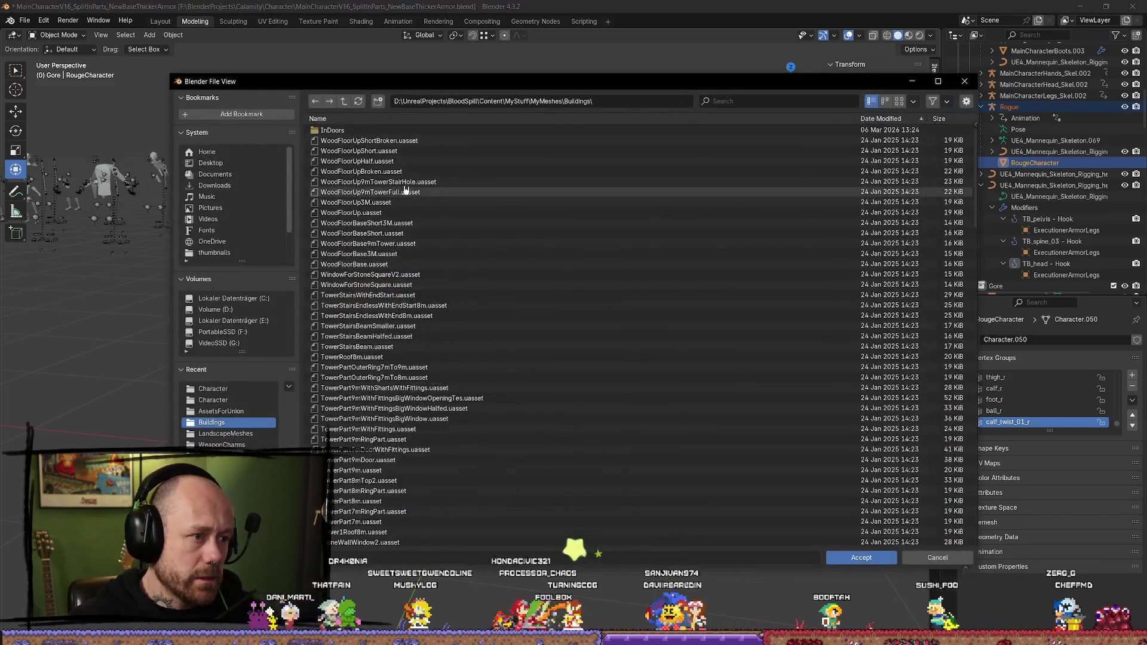
click(345, 101)
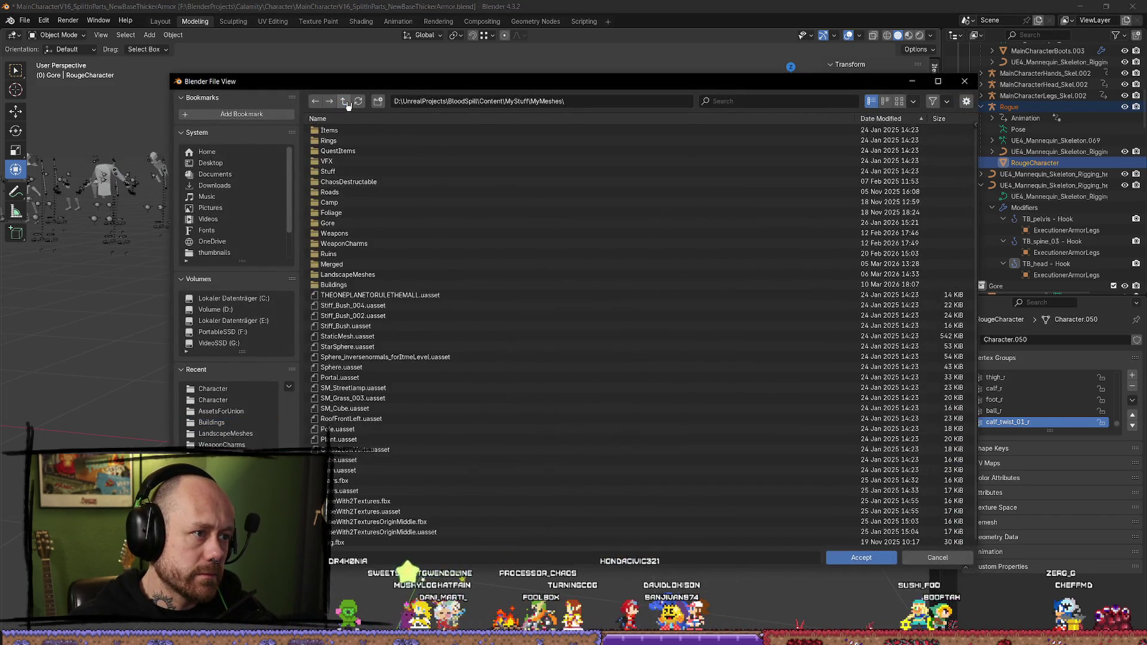
click(345, 101)
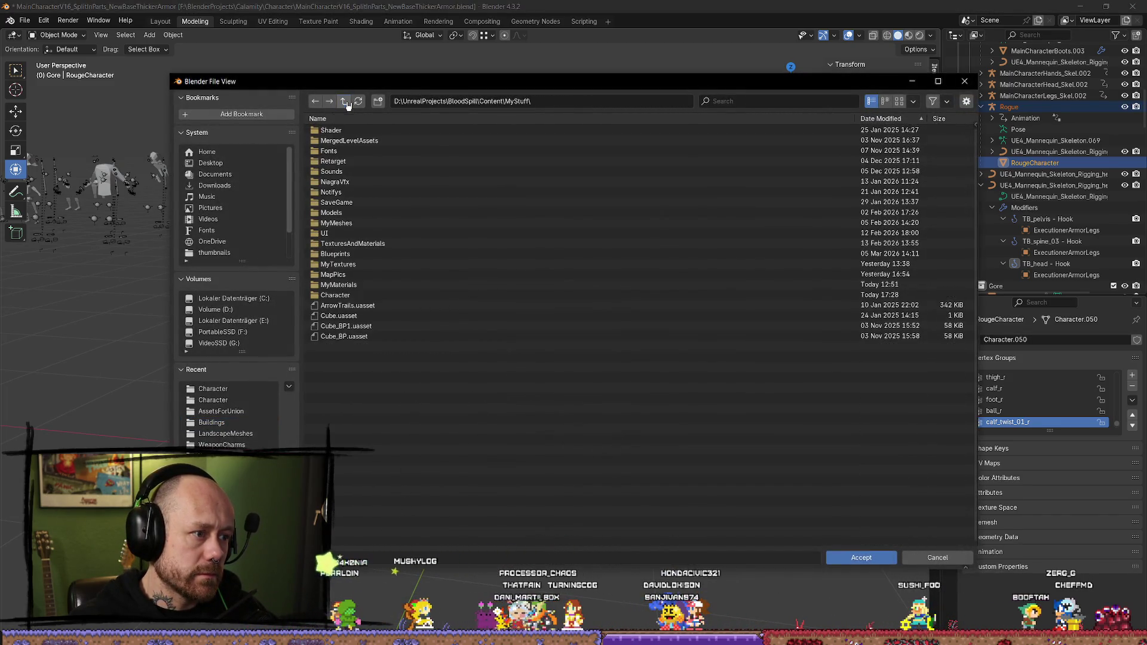
double_click(361, 296)
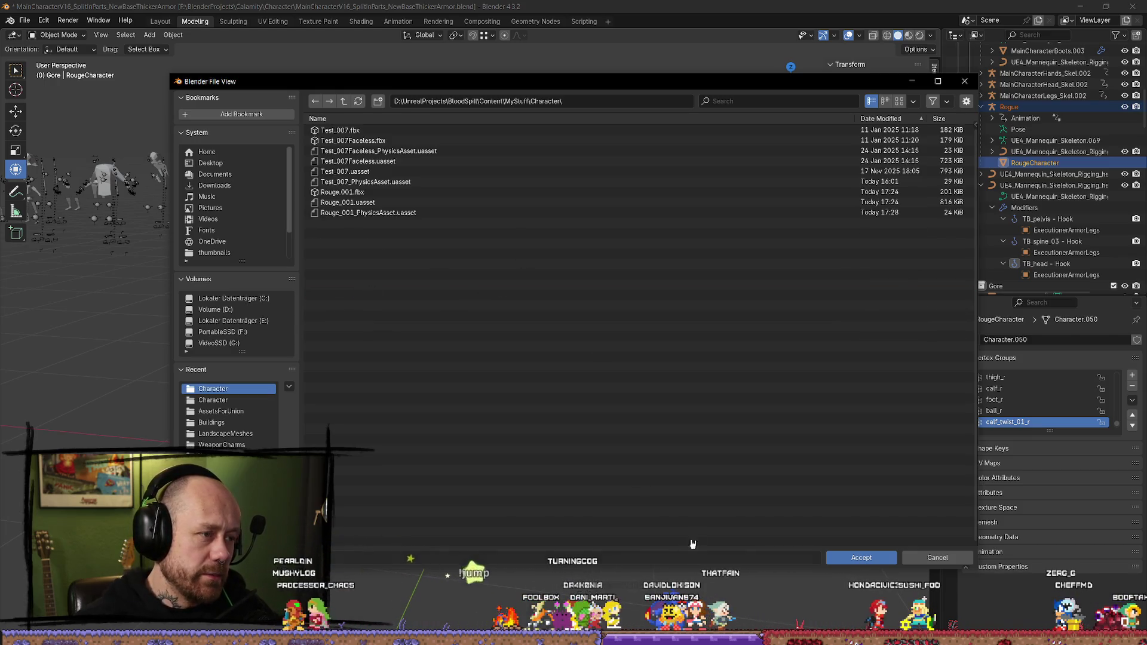
click(856, 562)
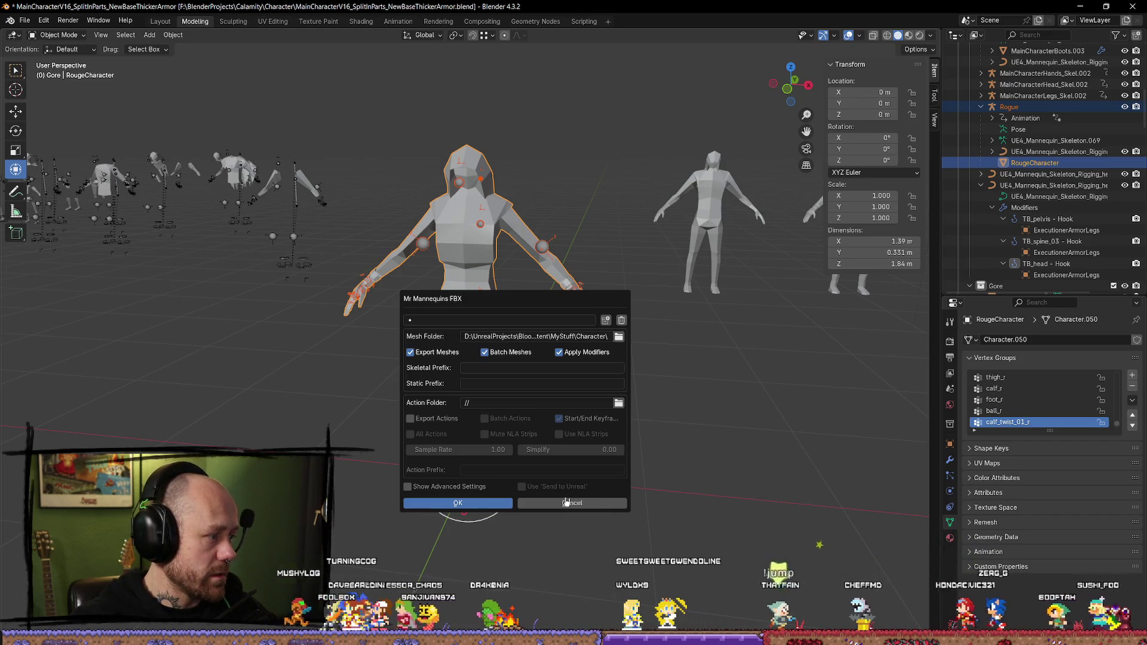
click(454, 503)
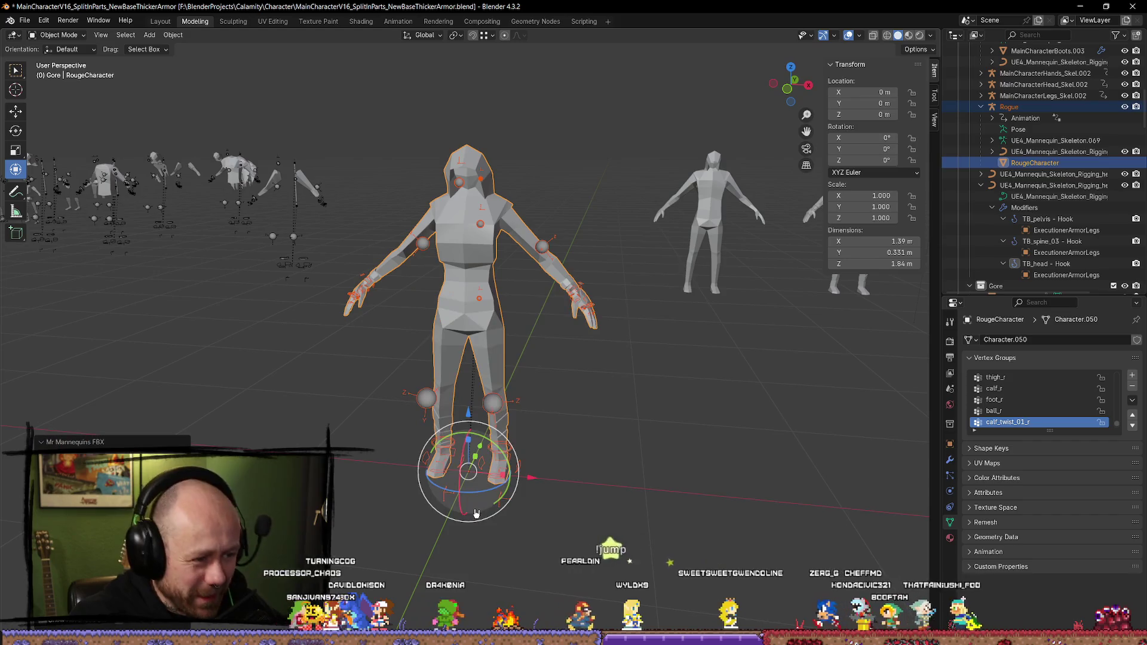
mouse_move(516, 424)
mouse_down()
mouse_move(606, 493)
mouse_move(601, 485)
mouse_up()
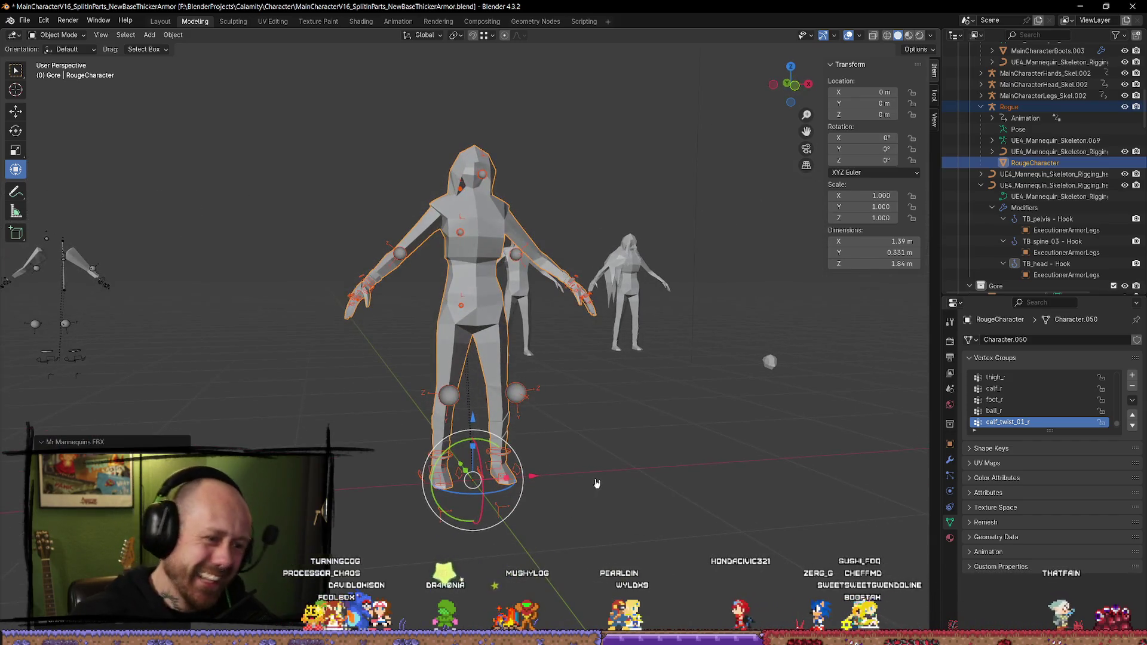
click(1081, 9)
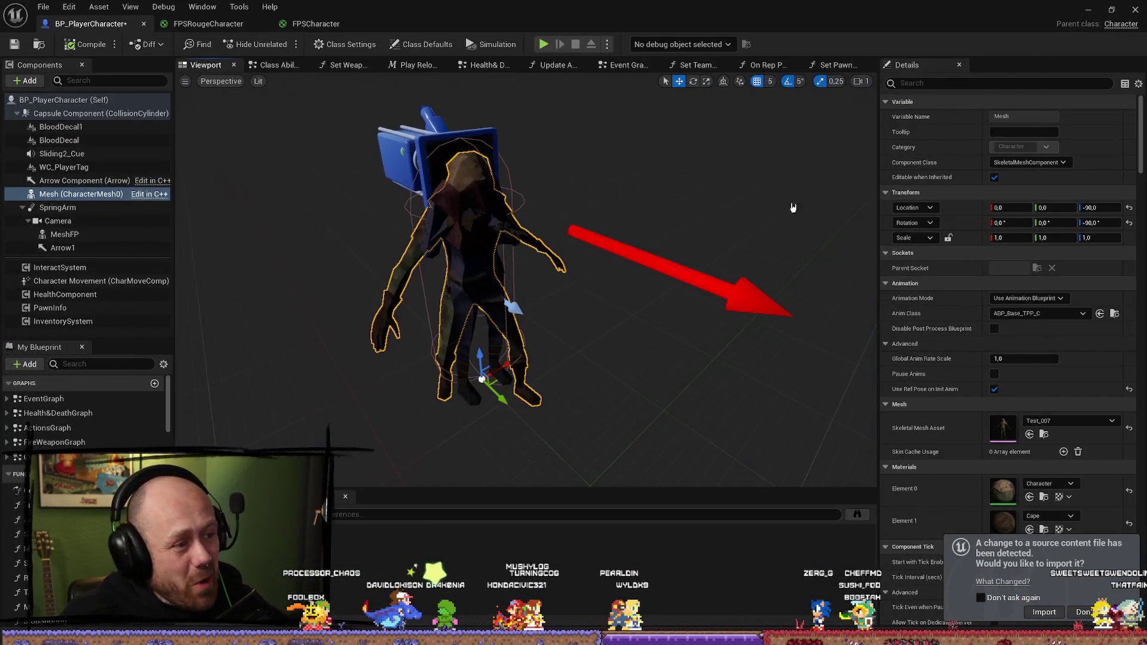
Step: Reimport the changed RougeCharacter FBX with SK_Mannequin_Skeleton as its skeleton
click(1043, 616)
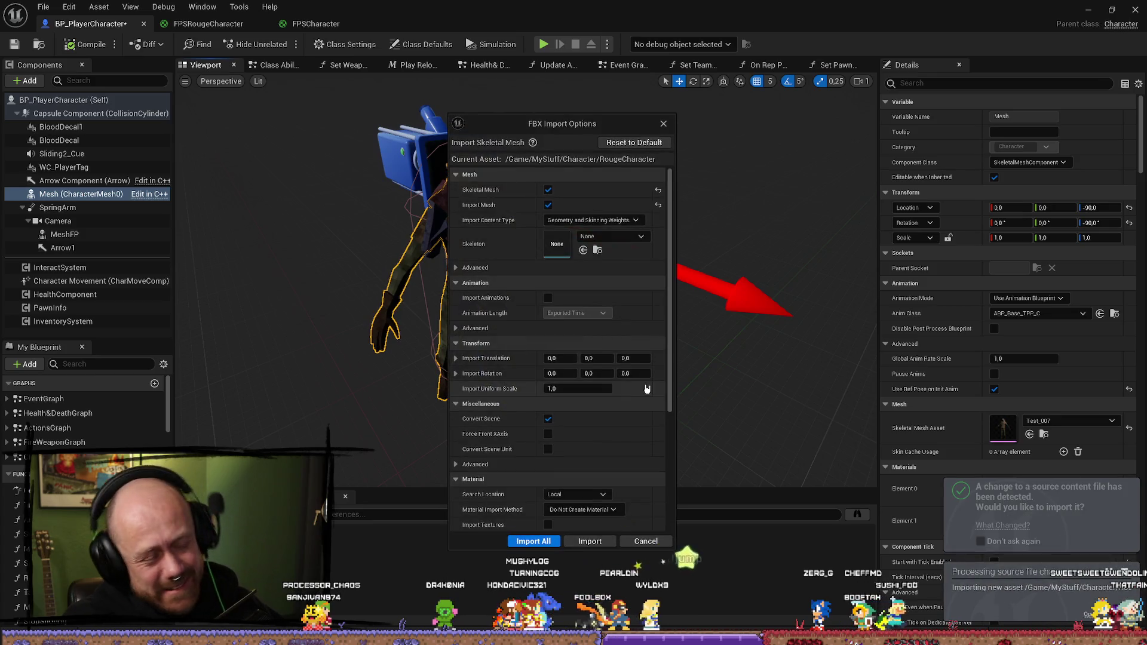
click(634, 235)
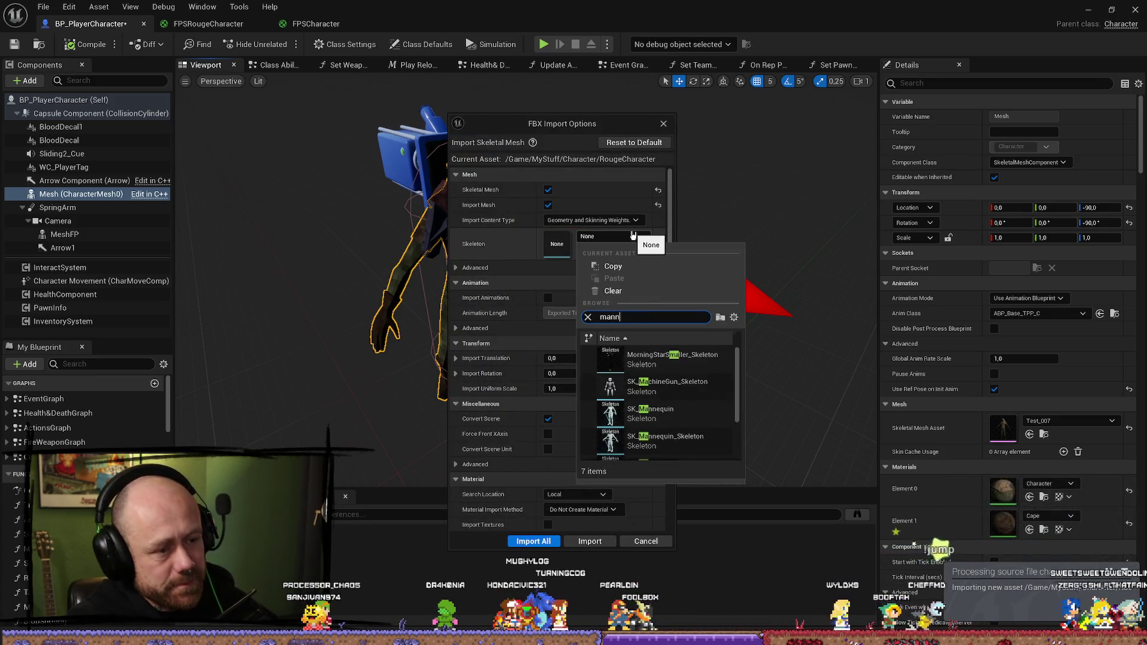
text(nn)
mouse_move(621, 417)
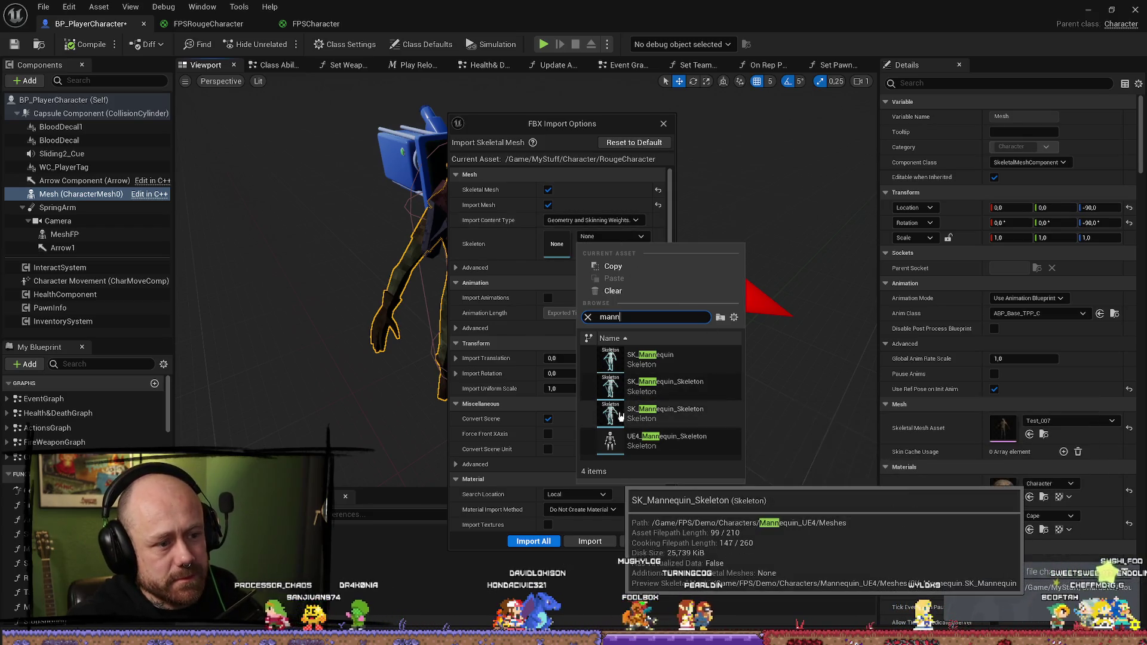
click(618, 415)
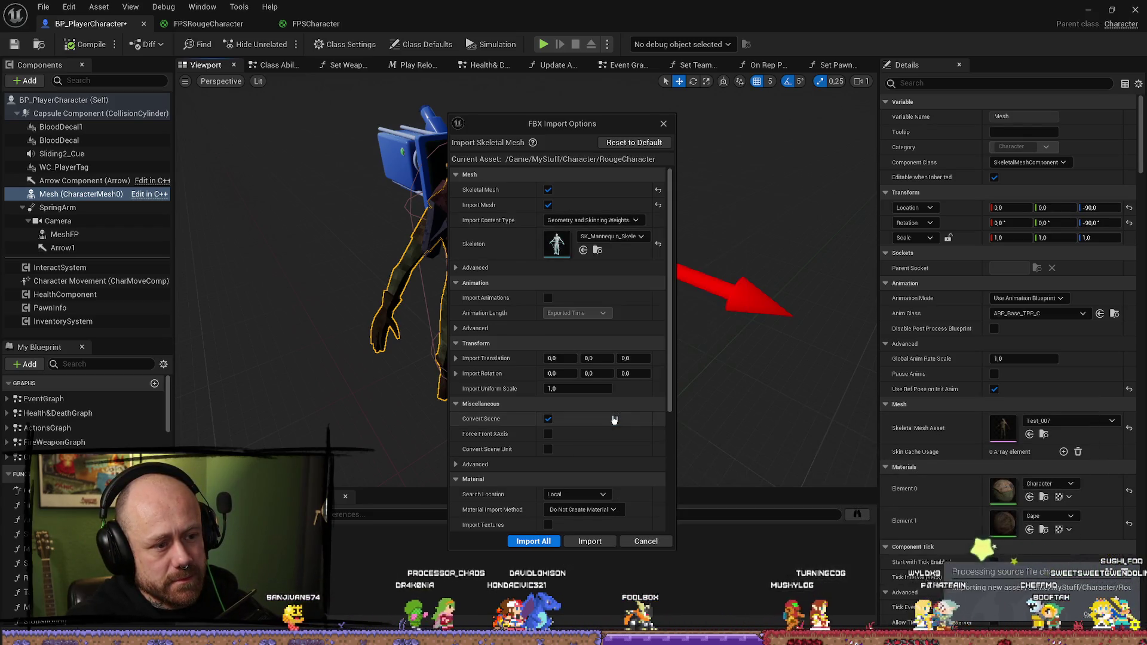
click(613, 542)
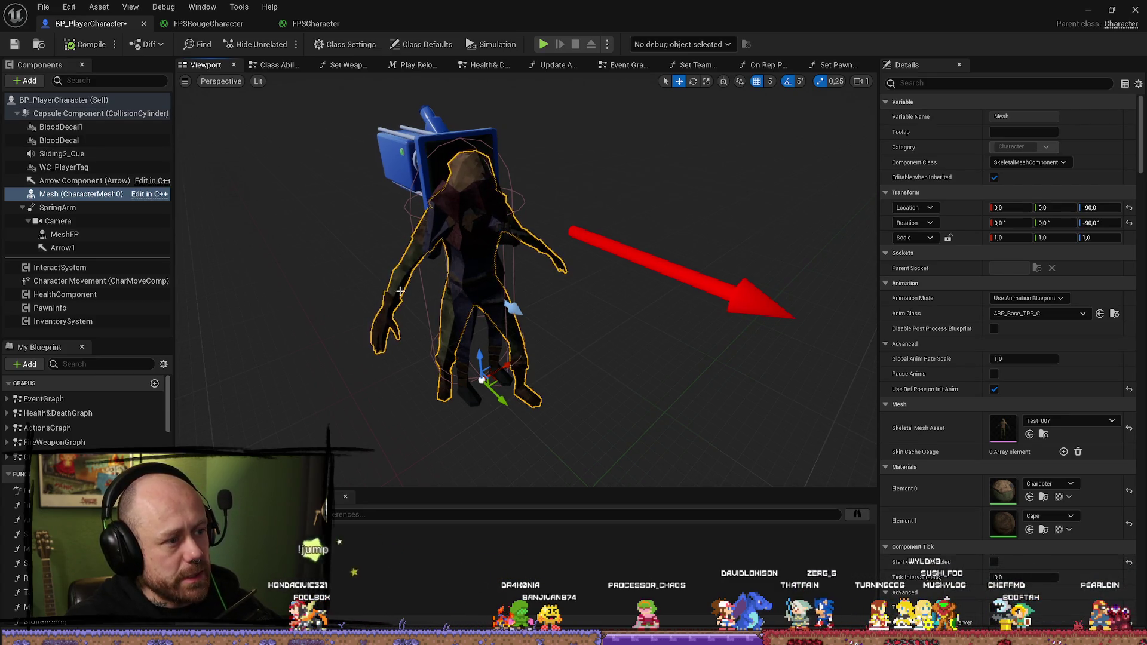
Step: Set the Mesh component's Skeletal Mesh Asset to RougeCharacter
click(1069, 421)
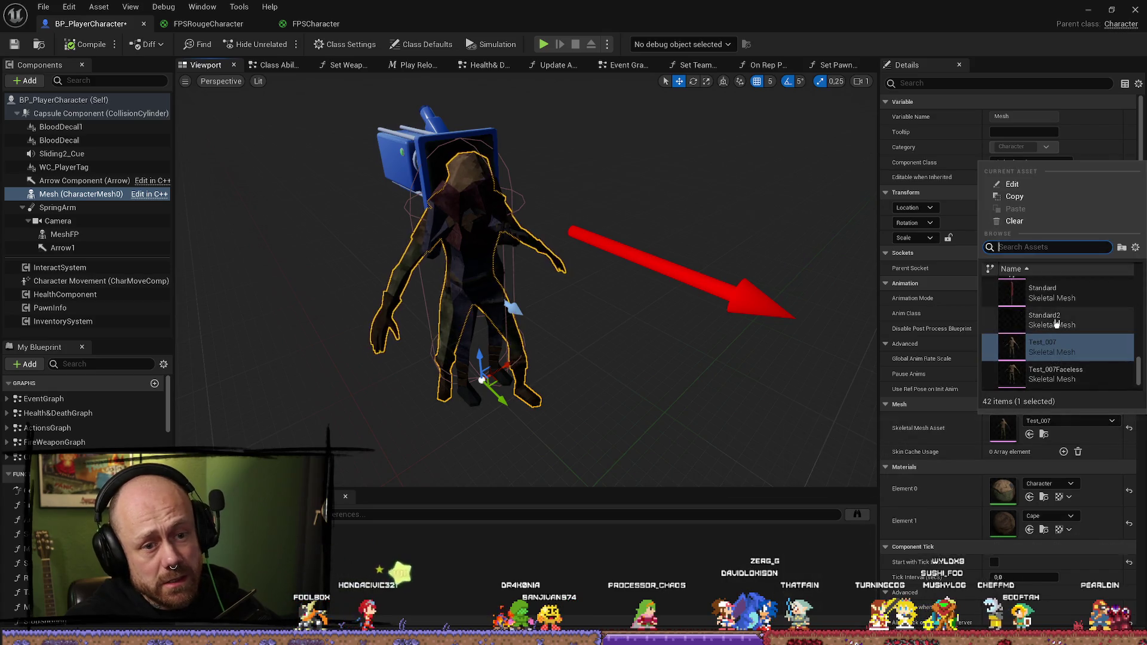
scroll(1064, 335, down, 1)
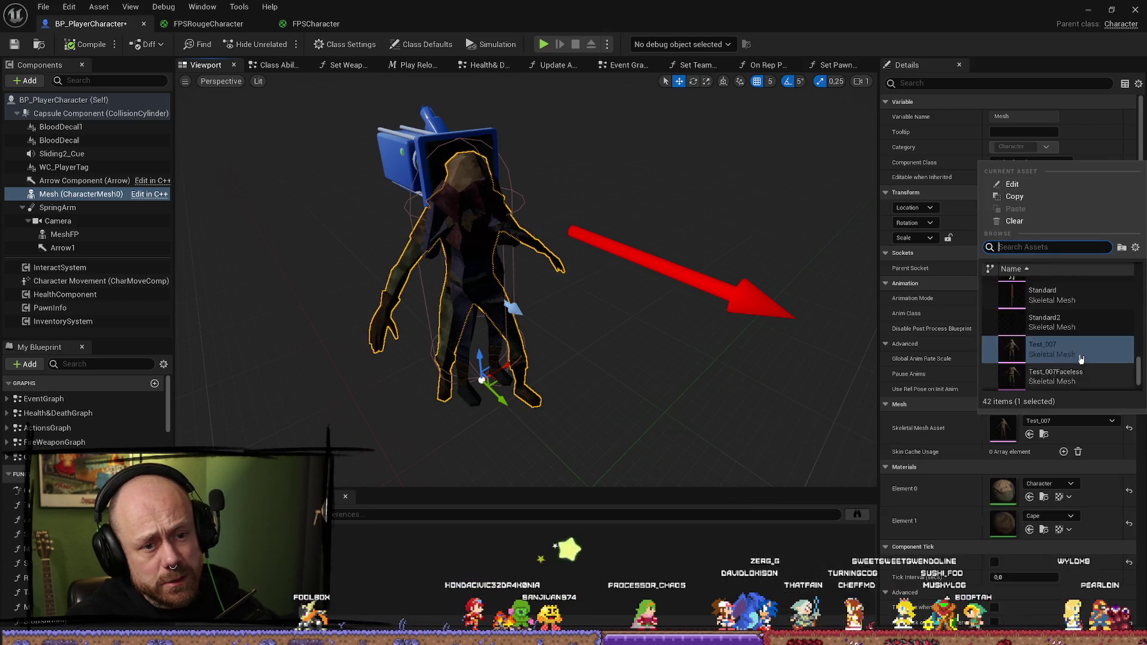
scroll(1082, 352, up, 5)
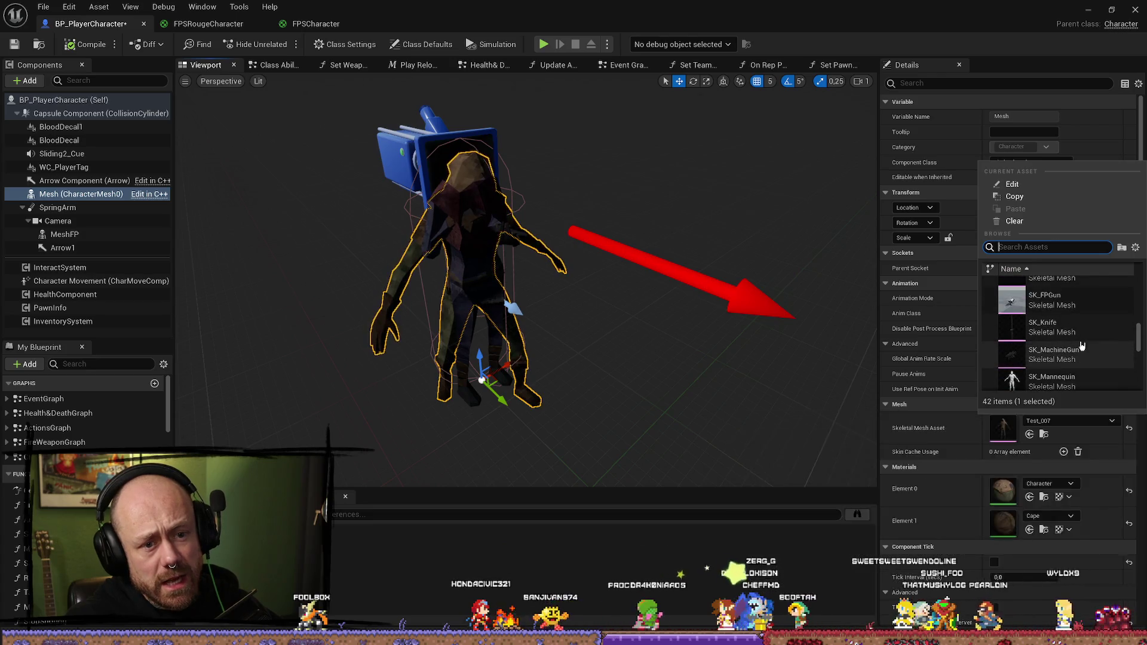
scroll(1080, 343, up, 3)
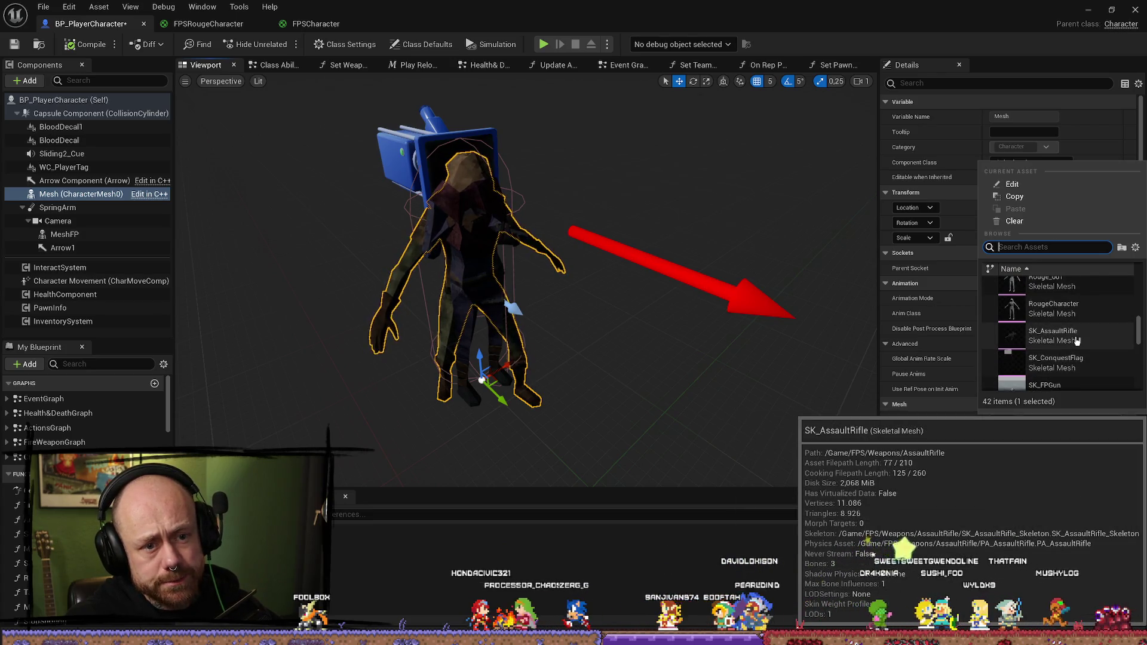
text(roug)
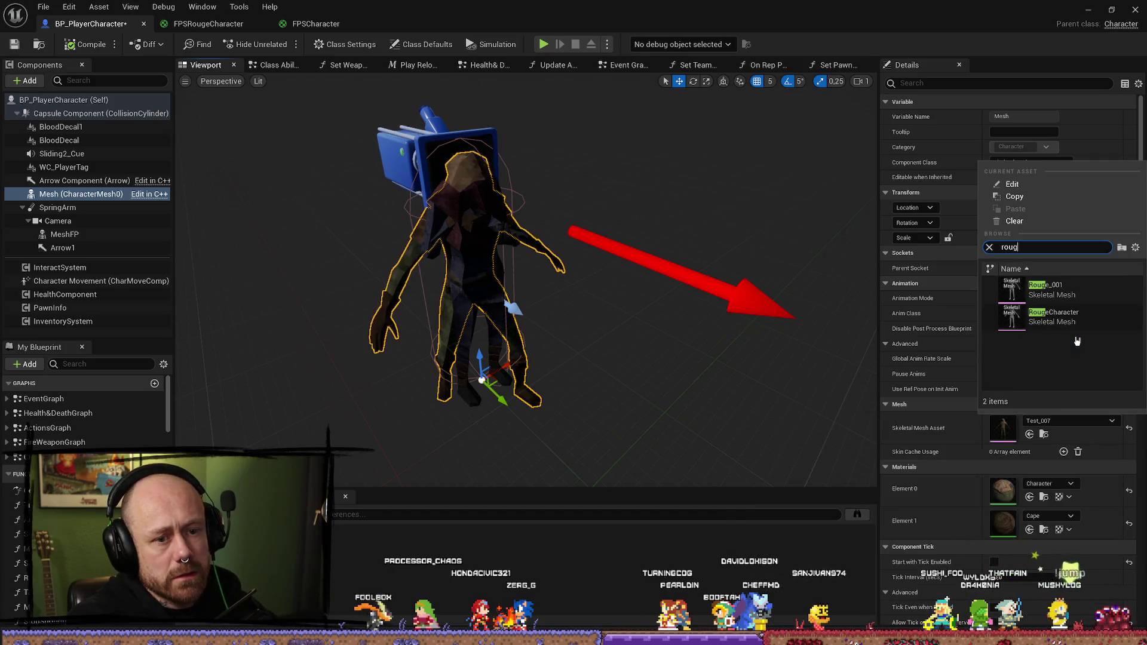
click(1077, 328)
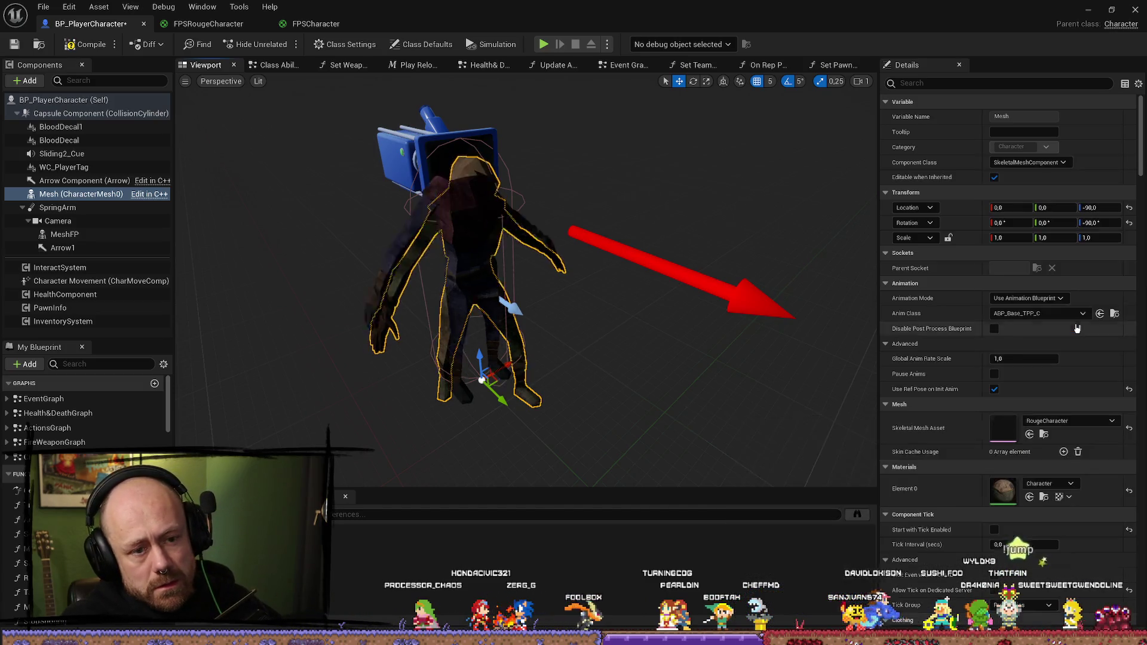
mouse_move(637, 392)
mouse_down()
mouse_move(666, 363)
mouse_move(644, 406)
mouse_up()
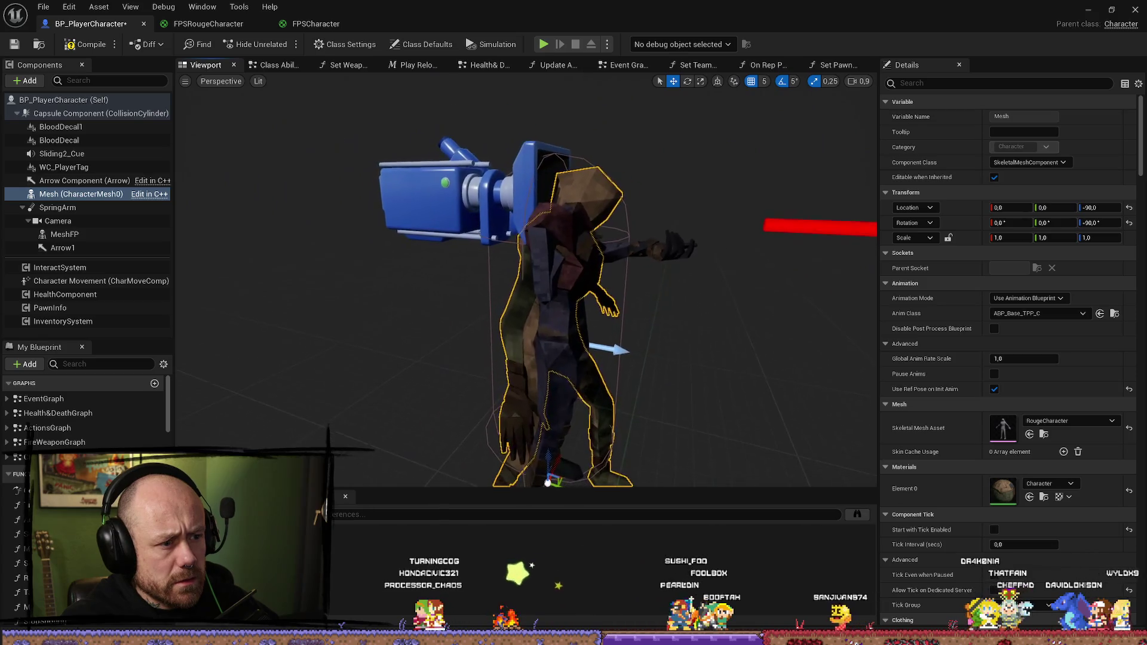
Step: Assign the Rouge material to Materials Element 0
click(1050, 484)
text(rouge)
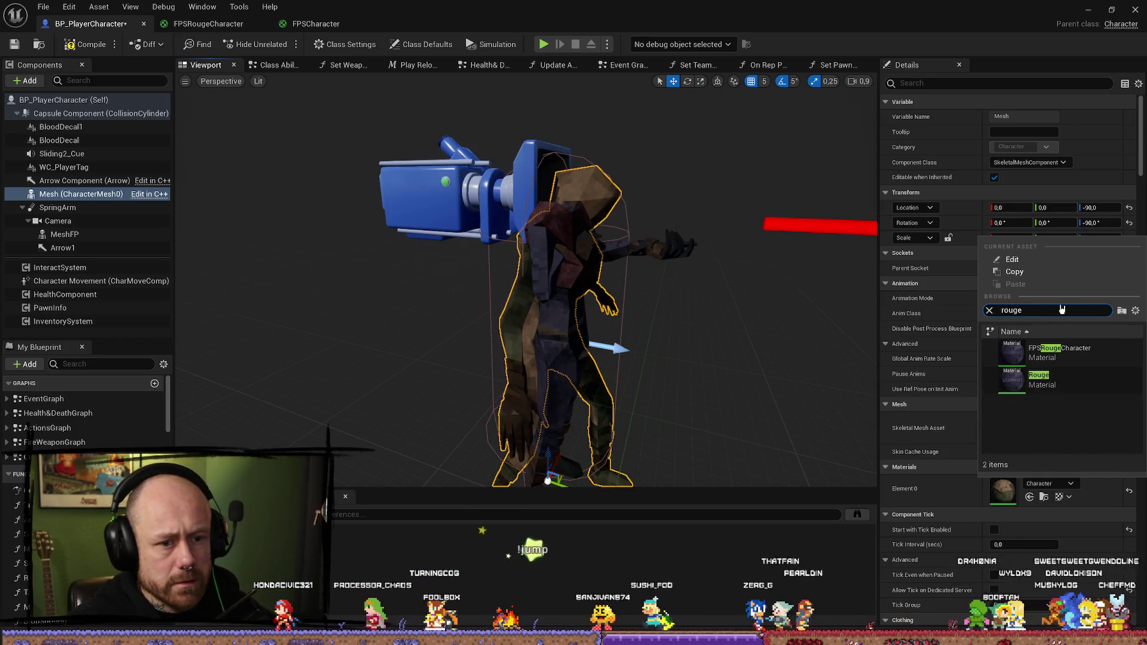
click(1034, 355)
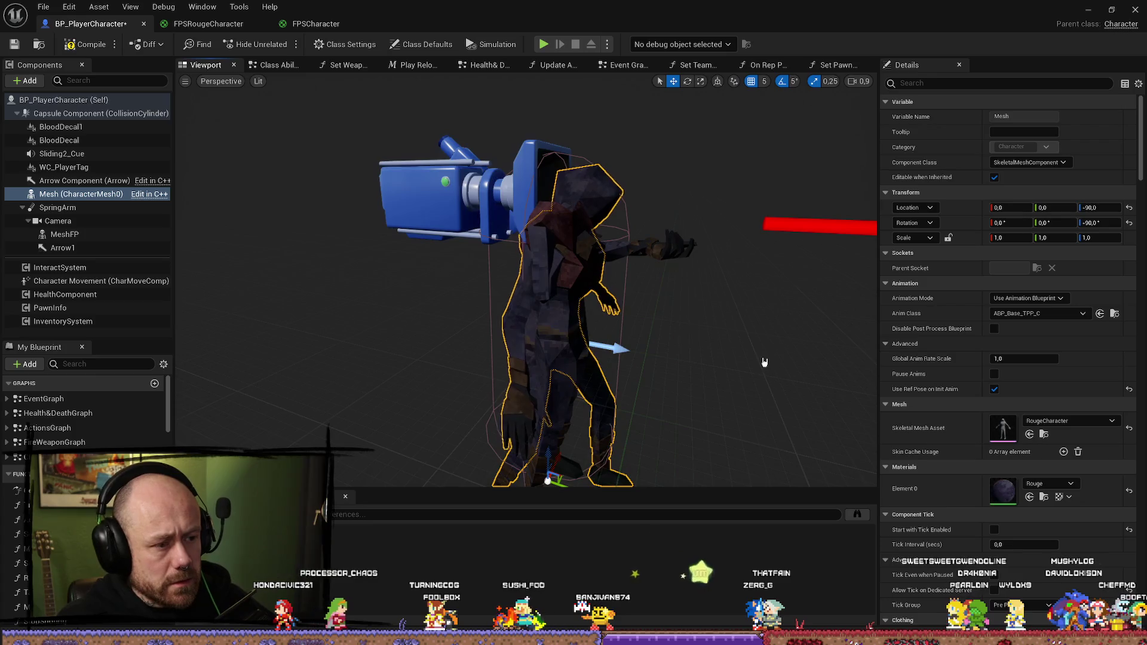
scroll(759, 362, up, 5)
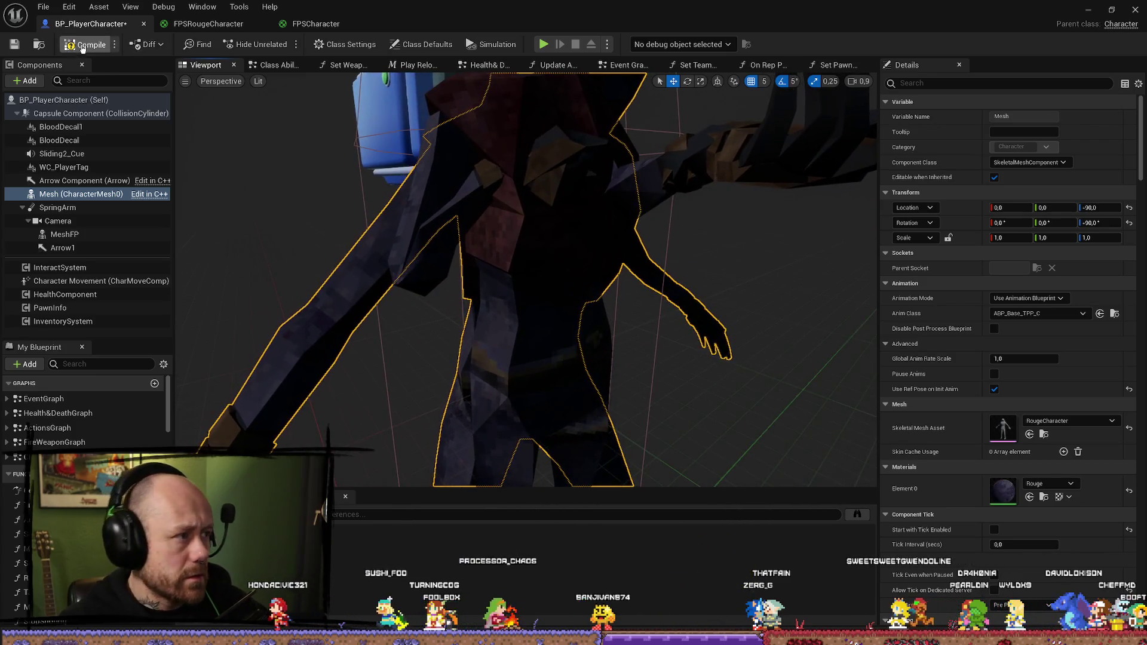
Step: Save BP_PlayerCharacter, check its references in the Reference Viewer, then bring up the Content Drawer
click(16, 44)
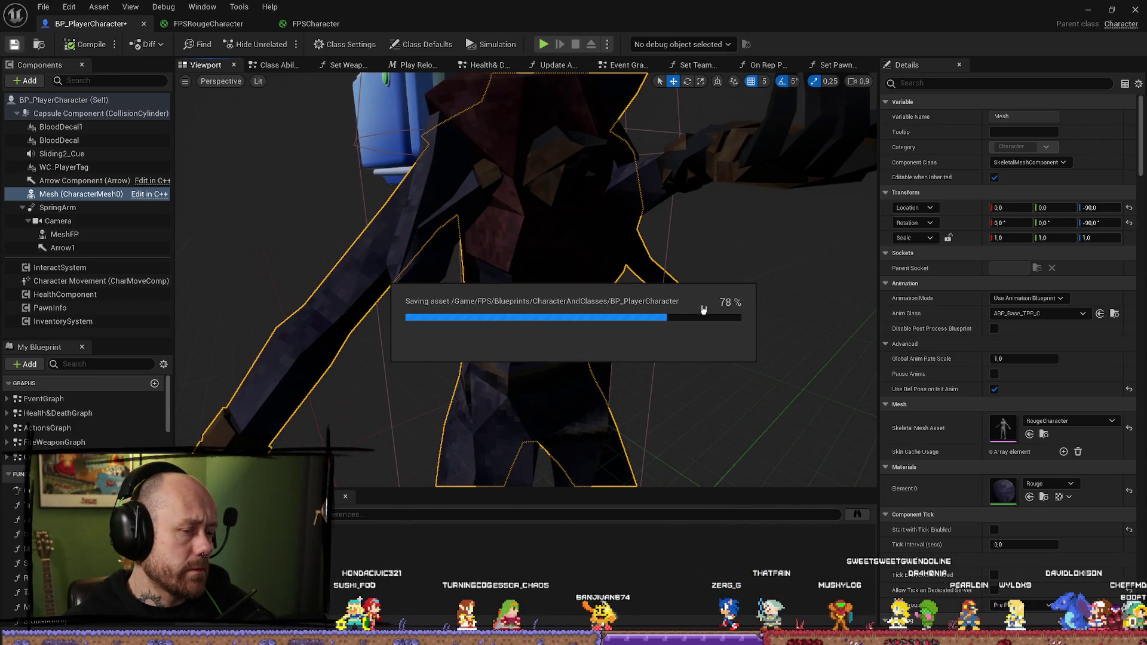
scroll(686, 295, down, 8)
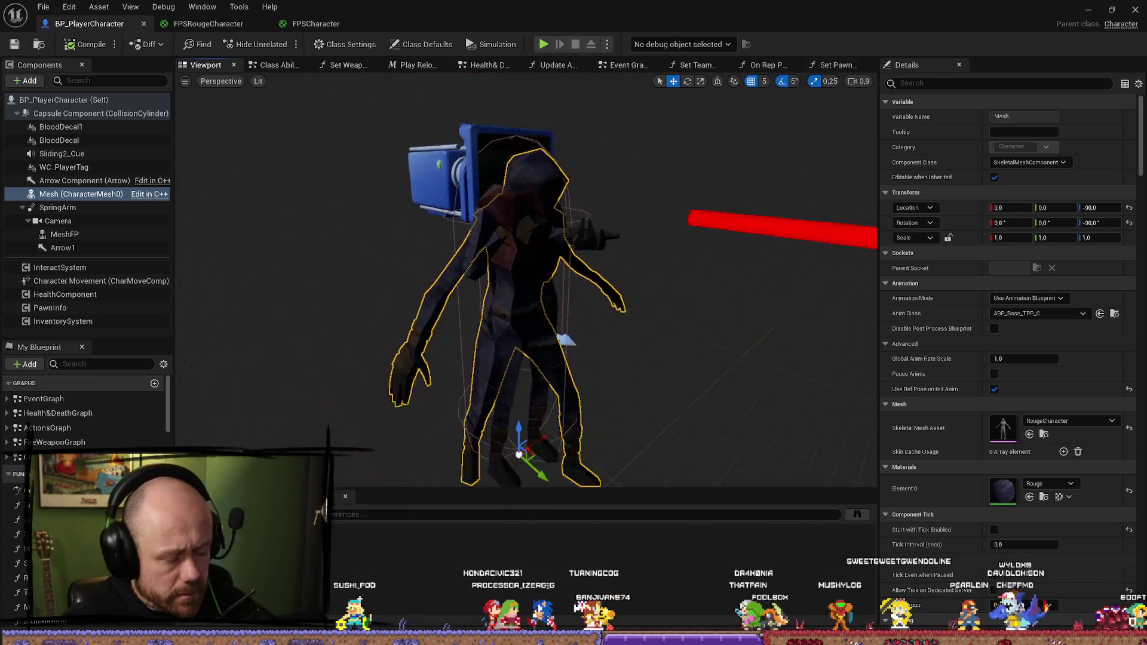
key(alt+shift+r)
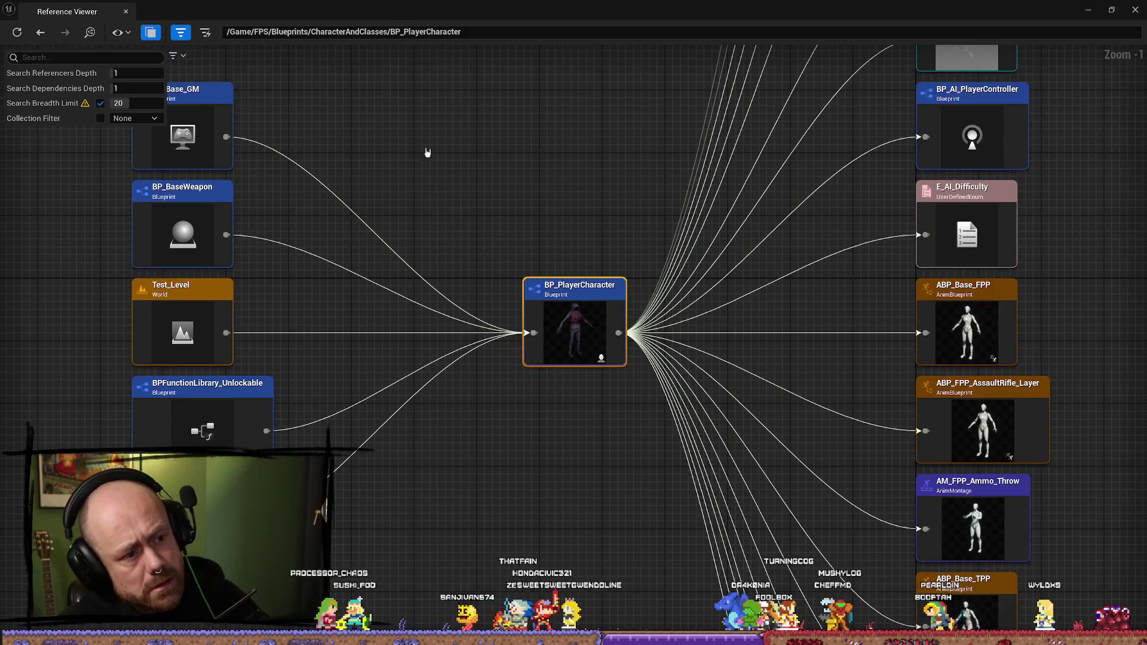
click(1136, 11)
key(ctrl+space)
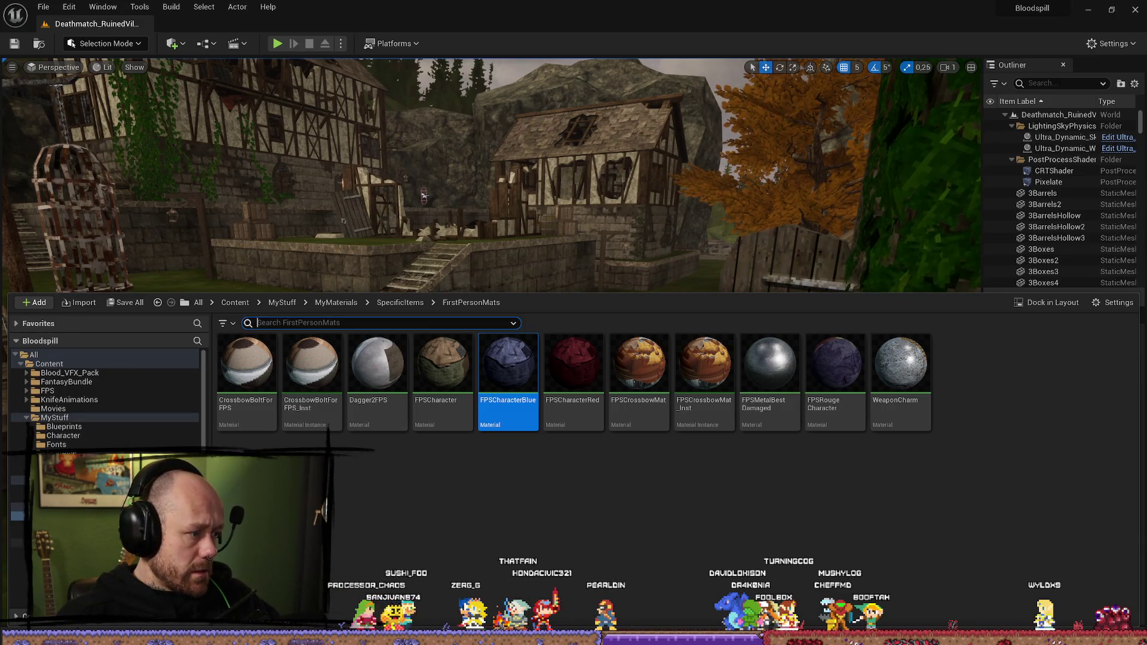
Step: Force-delete RougeCharacter_PhysicsAsset from the MyStuff/Character folder
click(74, 440)
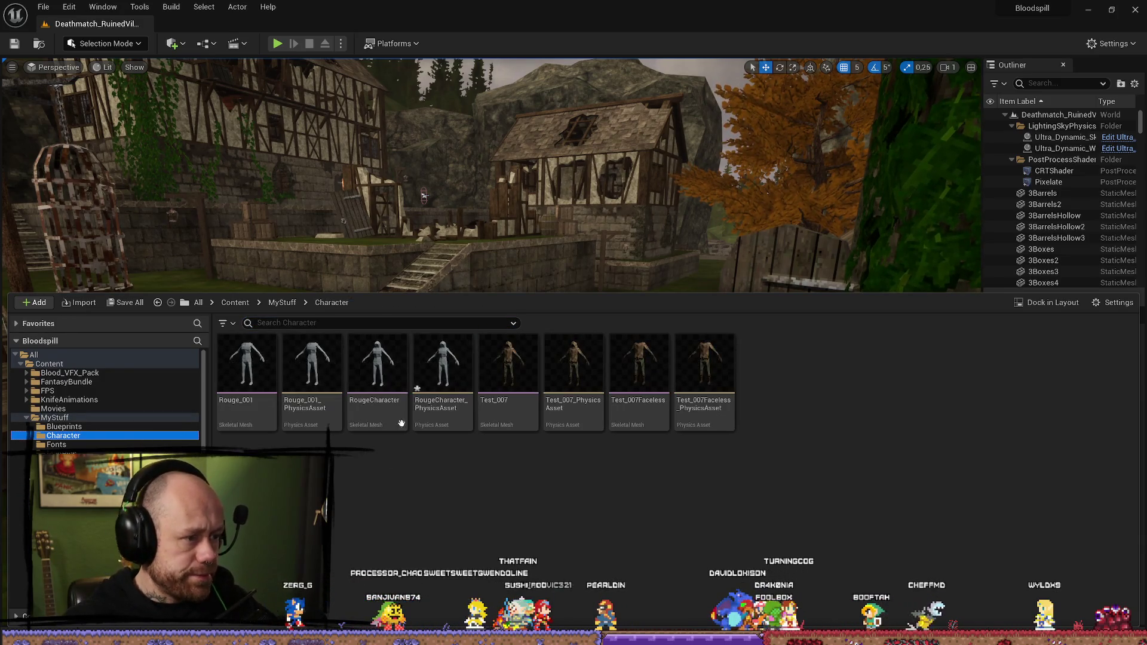
click(454, 406)
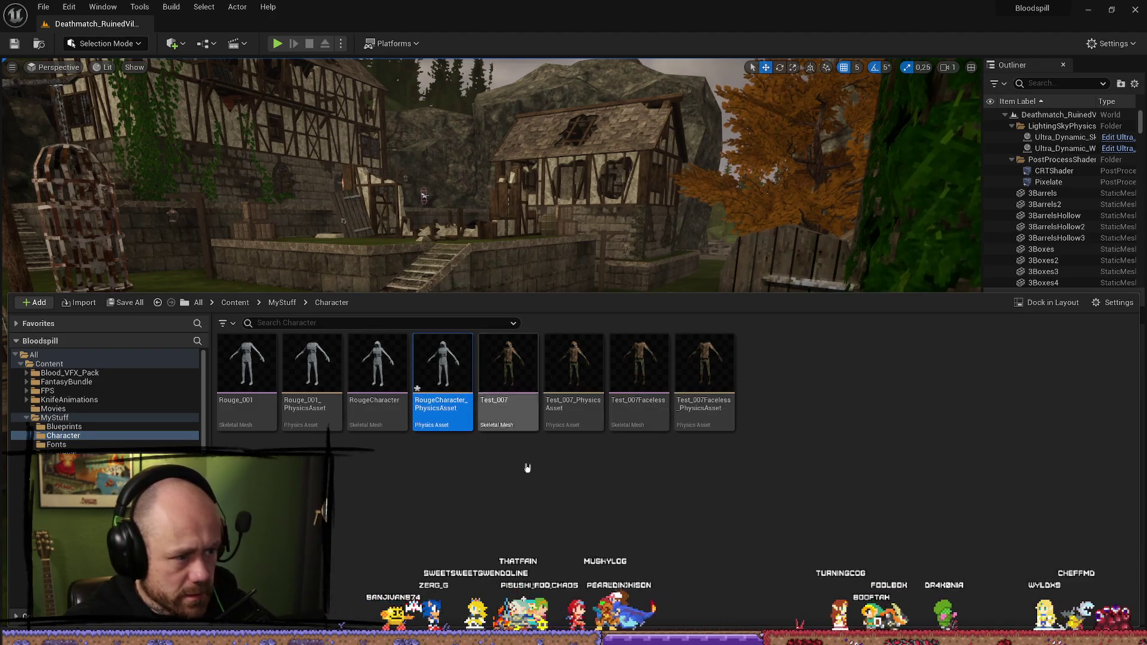
key(Delete)
click(573, 509)
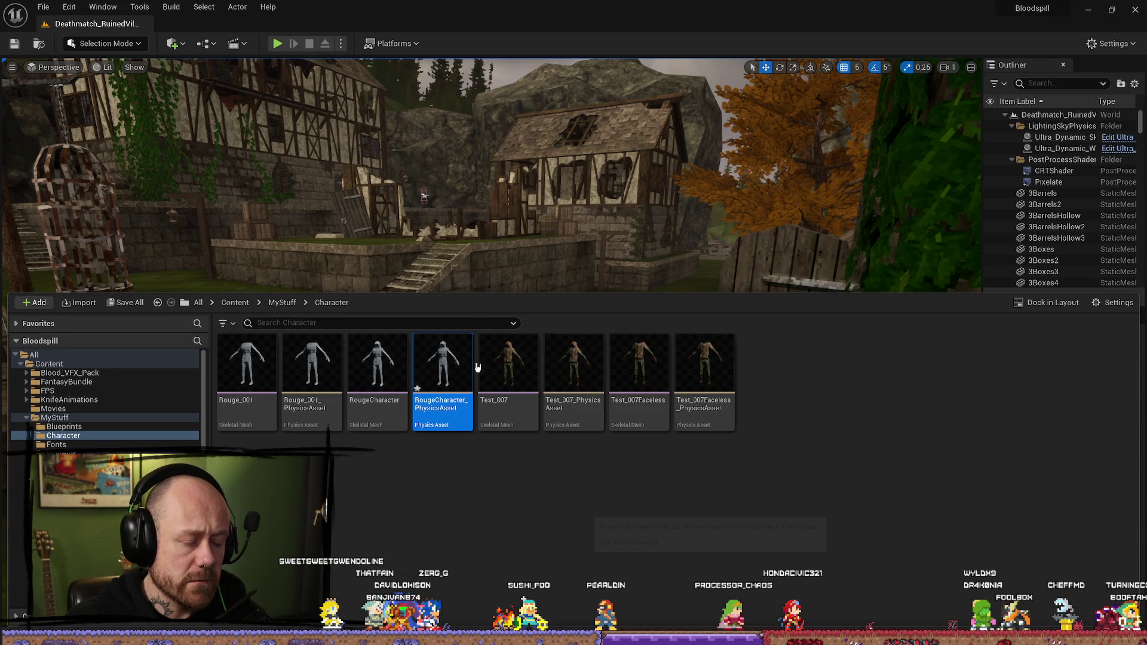
Step: Force-delete Rouge_001_PhysicsAsset as well
key(ctrl+space)
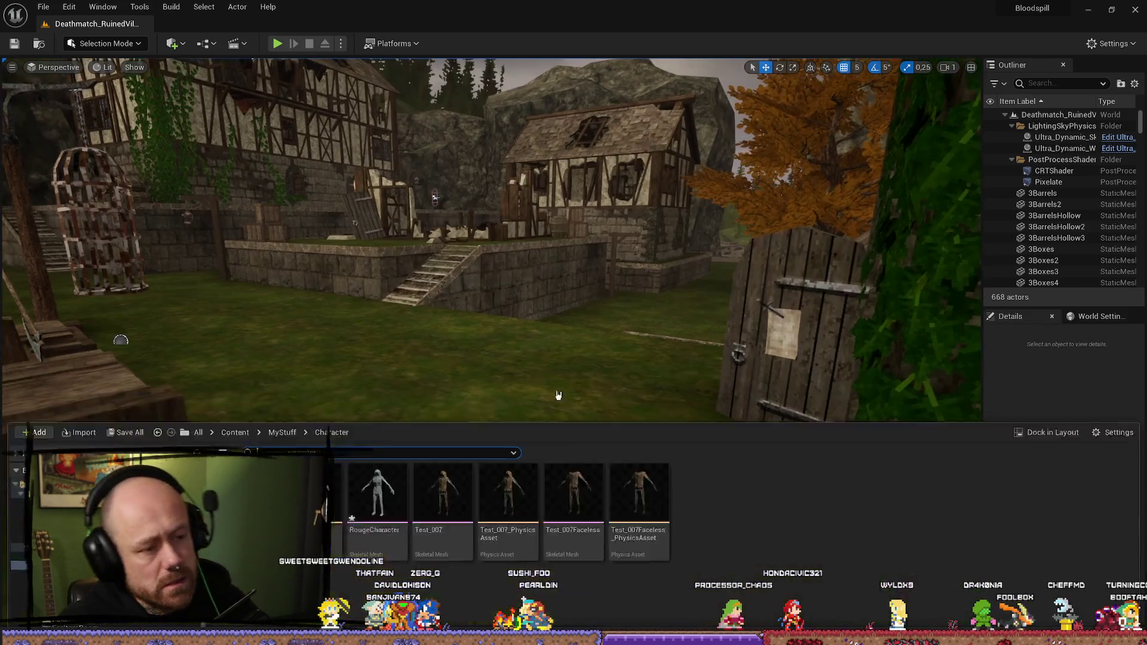
key(ctrl+space)
click(314, 383)
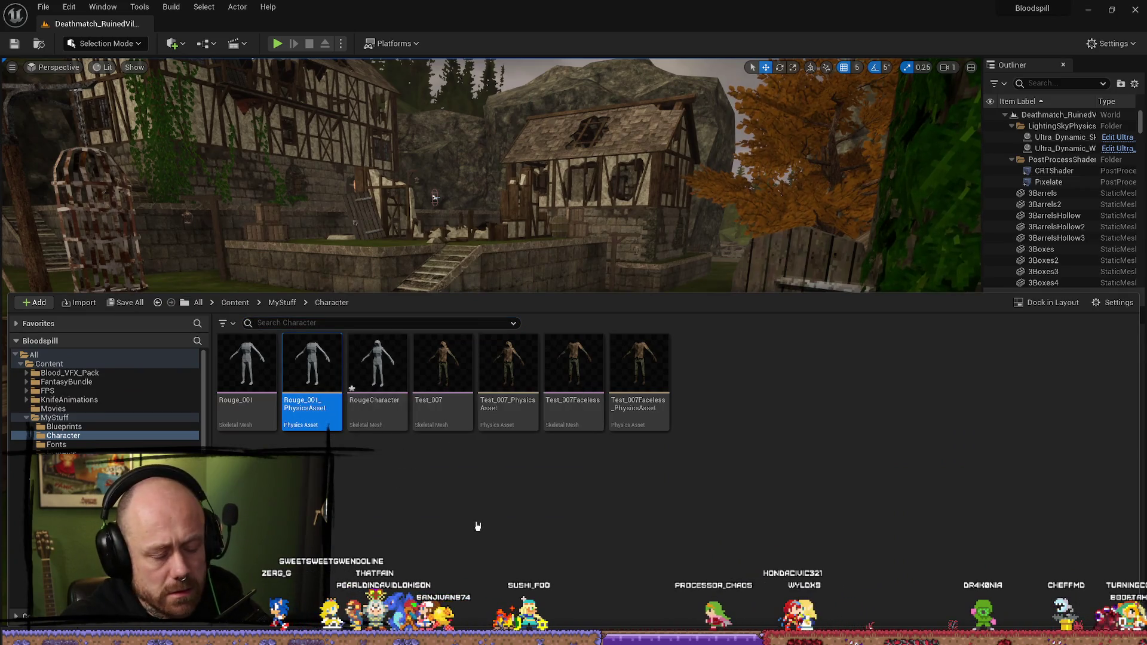
key(Delete)
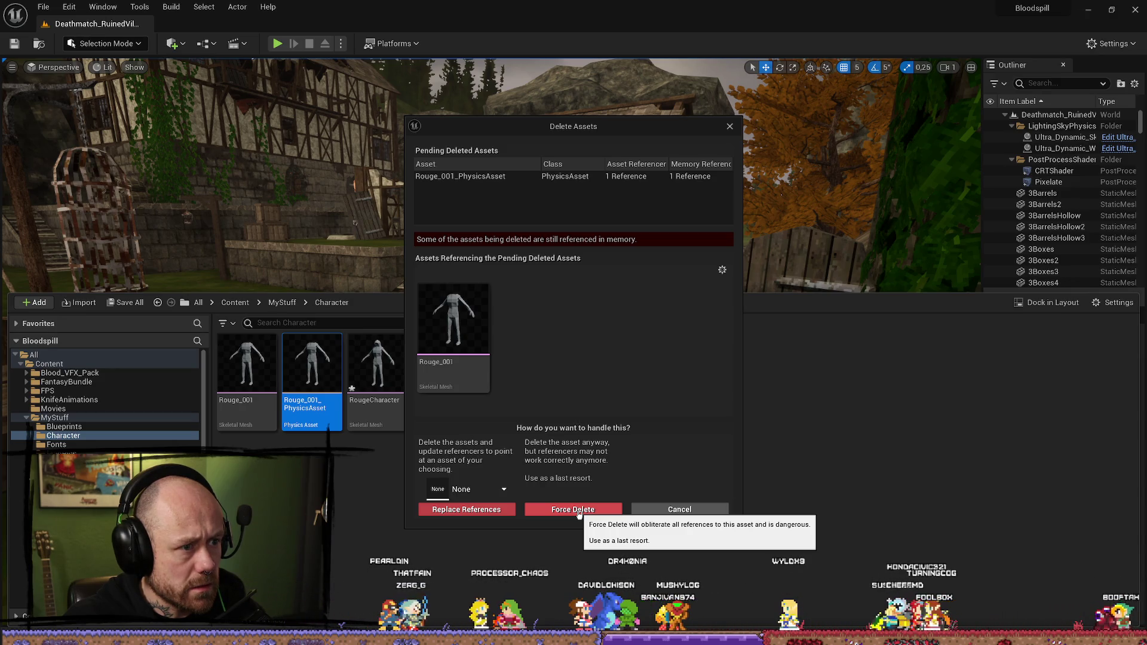
click(579, 511)
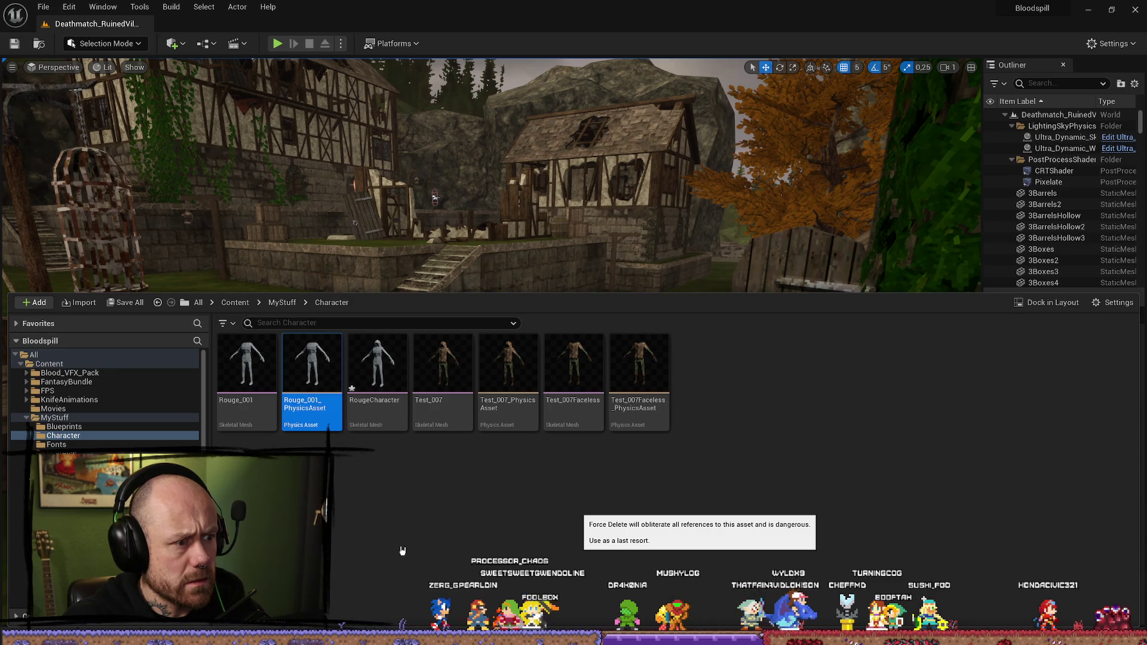
Step: Set Rouge_001's Physics Asset to Test_007Faceless_PhysicsAsset
double_click(245, 368)
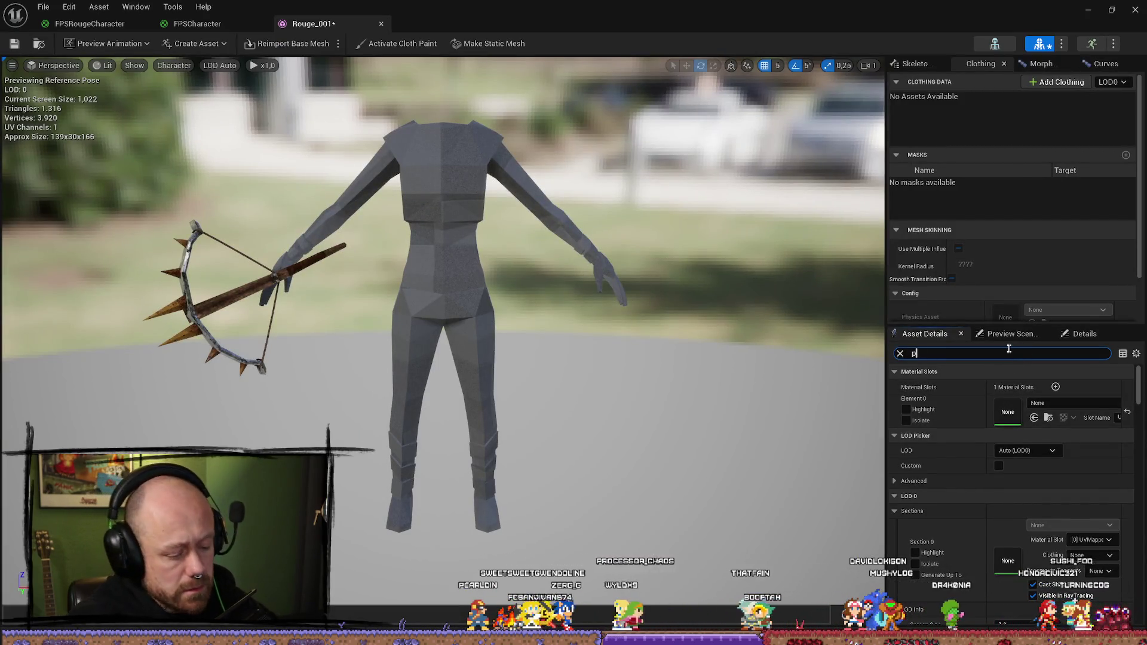
text(physic)
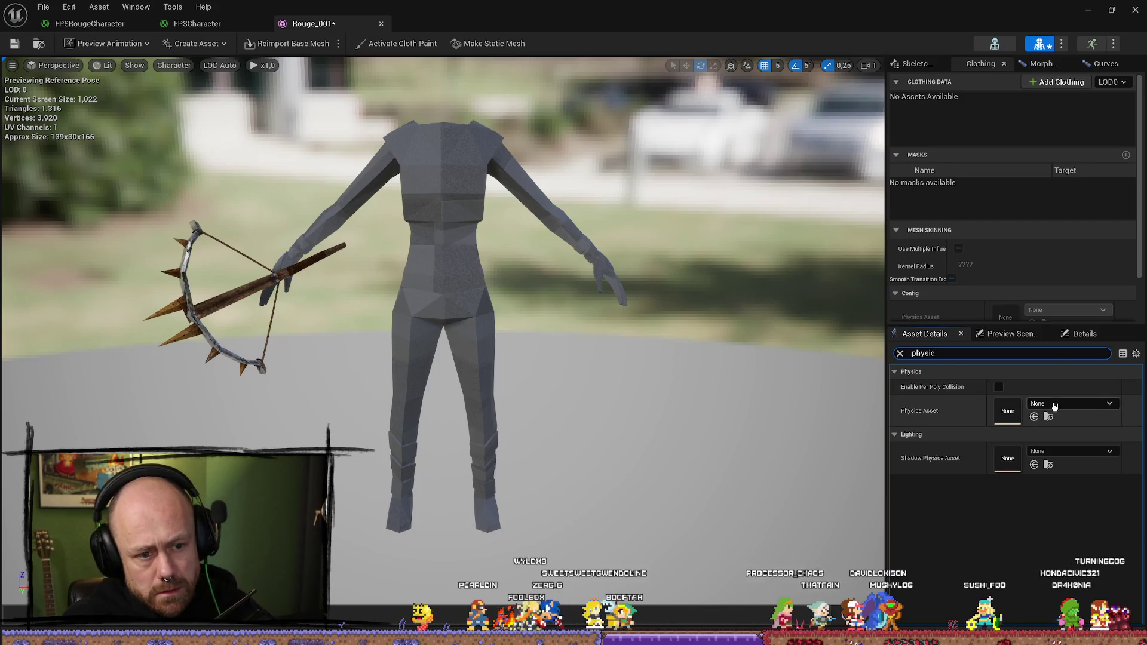
click(1055, 404)
text(test)
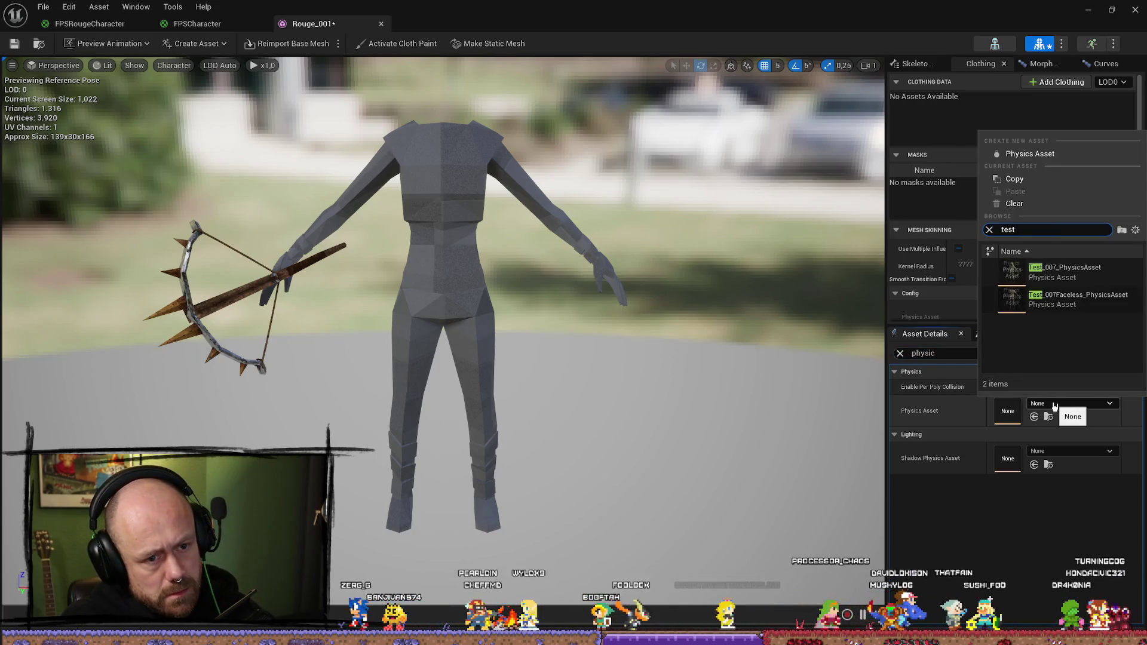
click(1101, 308)
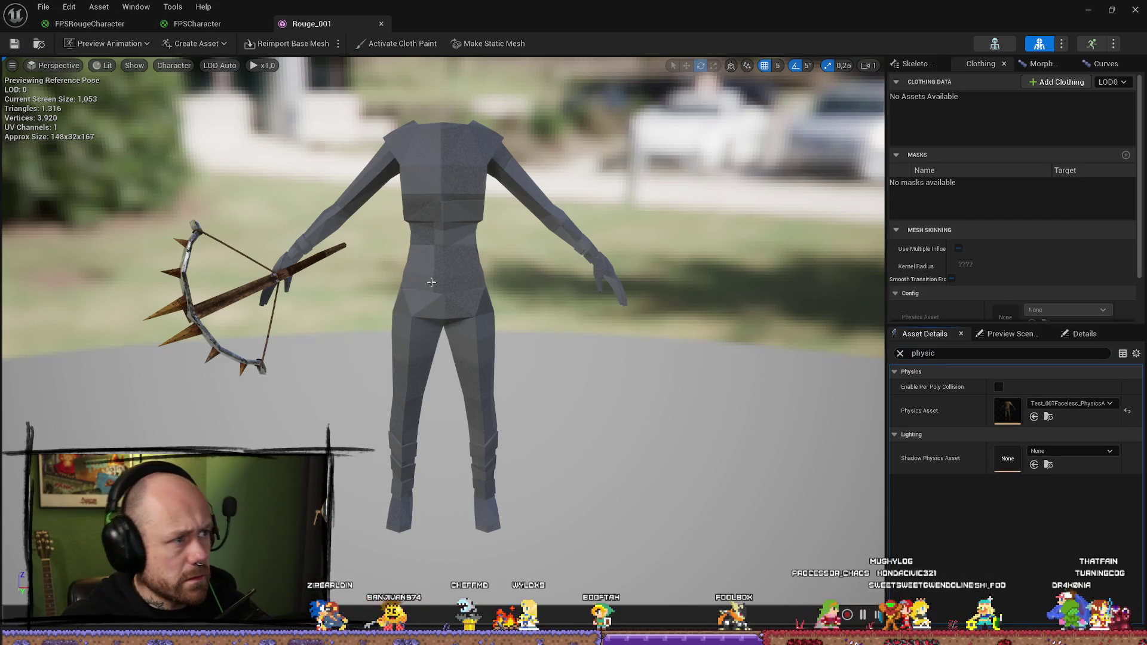
Step: Set RougeCharacter's Physics Asset to Test_007_PhysicsAsset
key(ctrl+space)
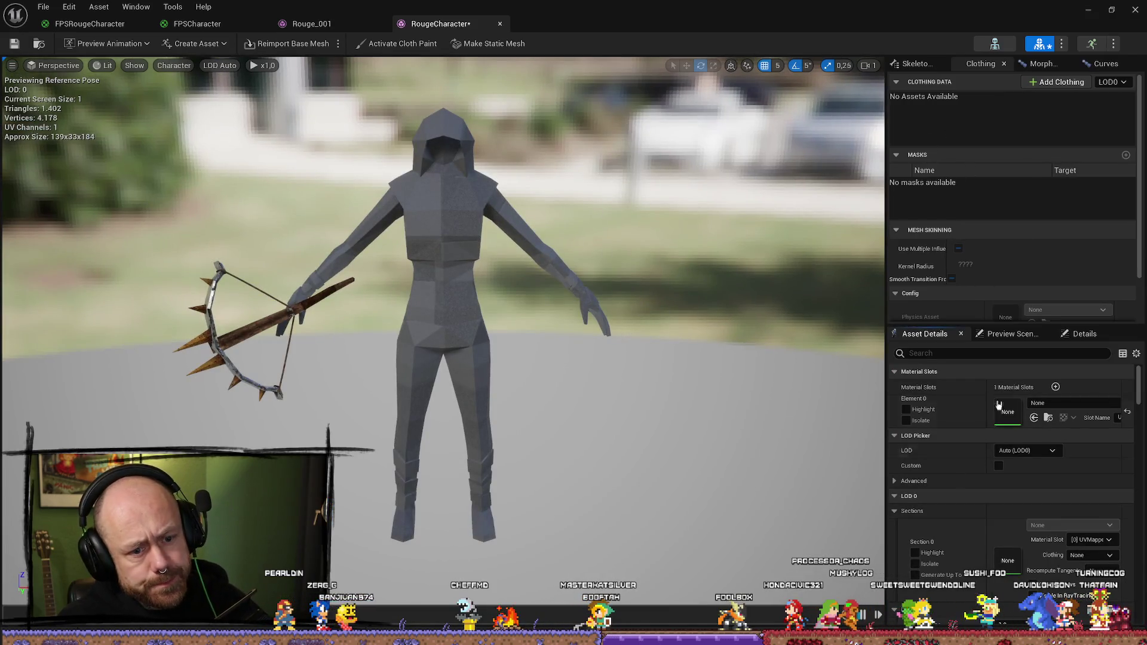
text(py)
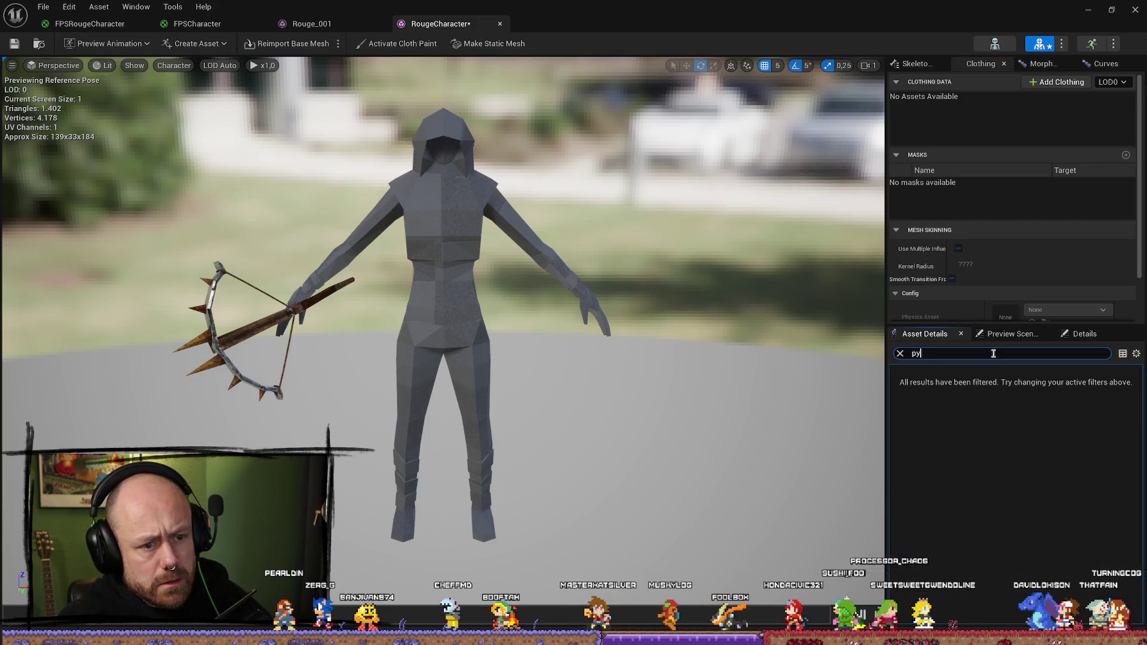
key(BackSpace)
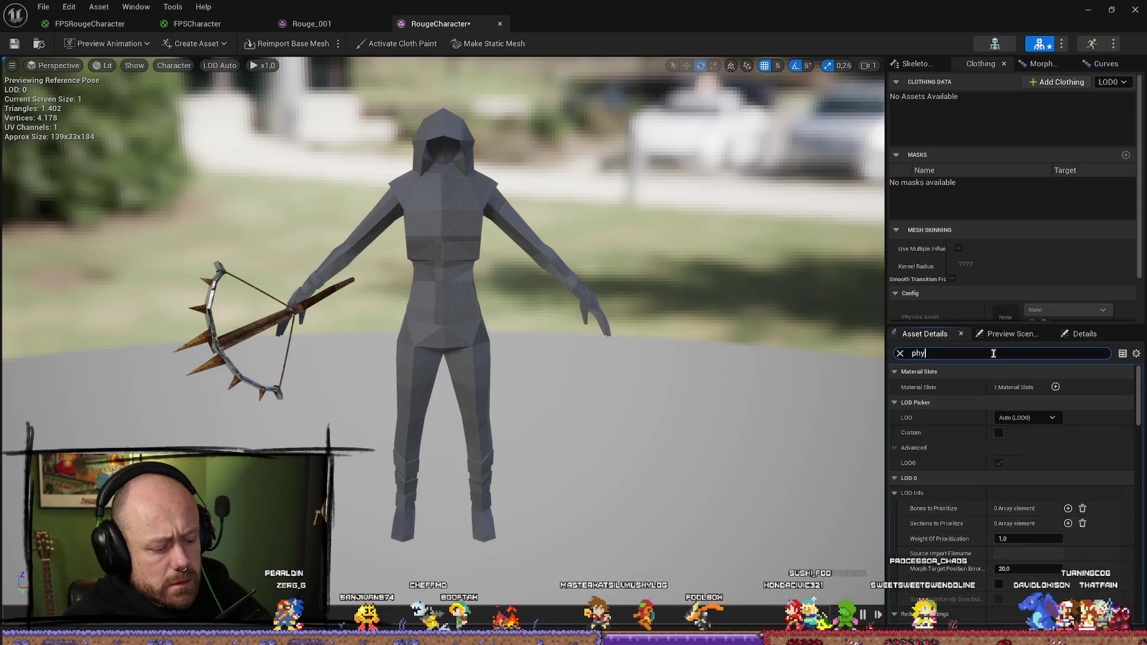
text(hys)
click(1047, 406)
text(test)
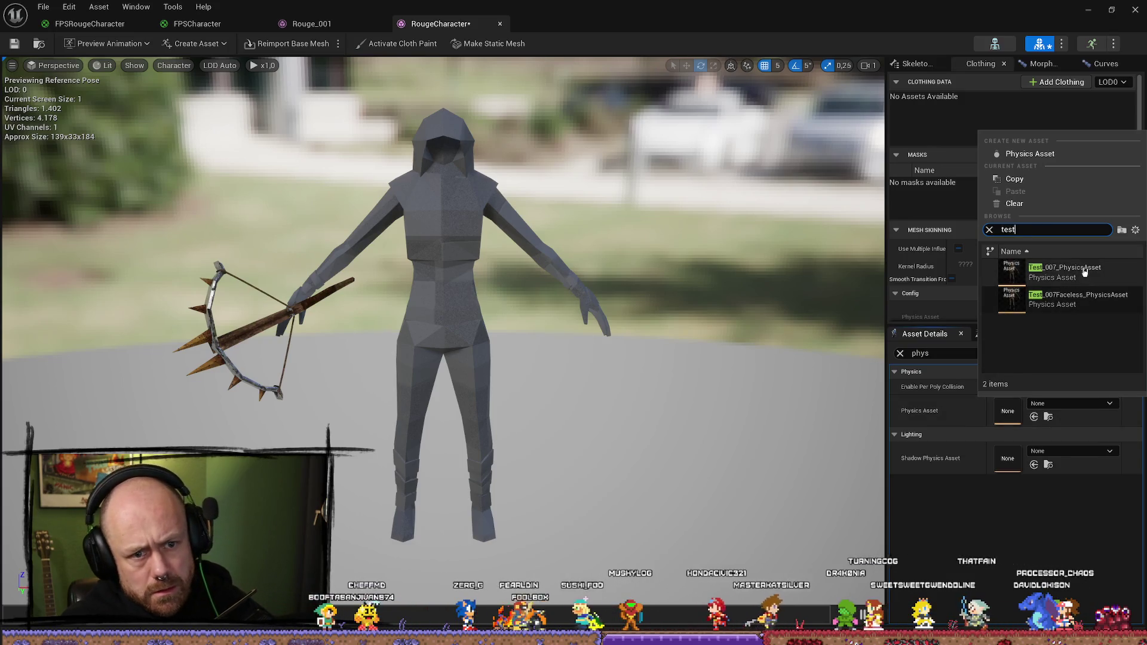
click(1084, 272)
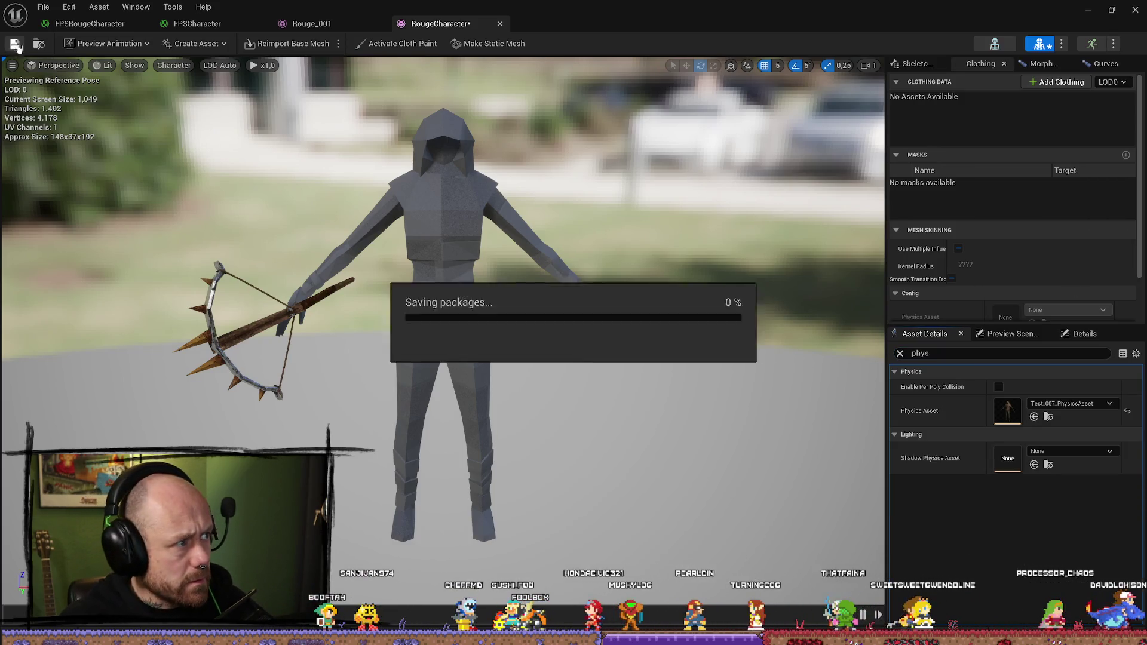
Step: Save all modified assets and close the mesh editor
click(38, 6)
click(118, 75)
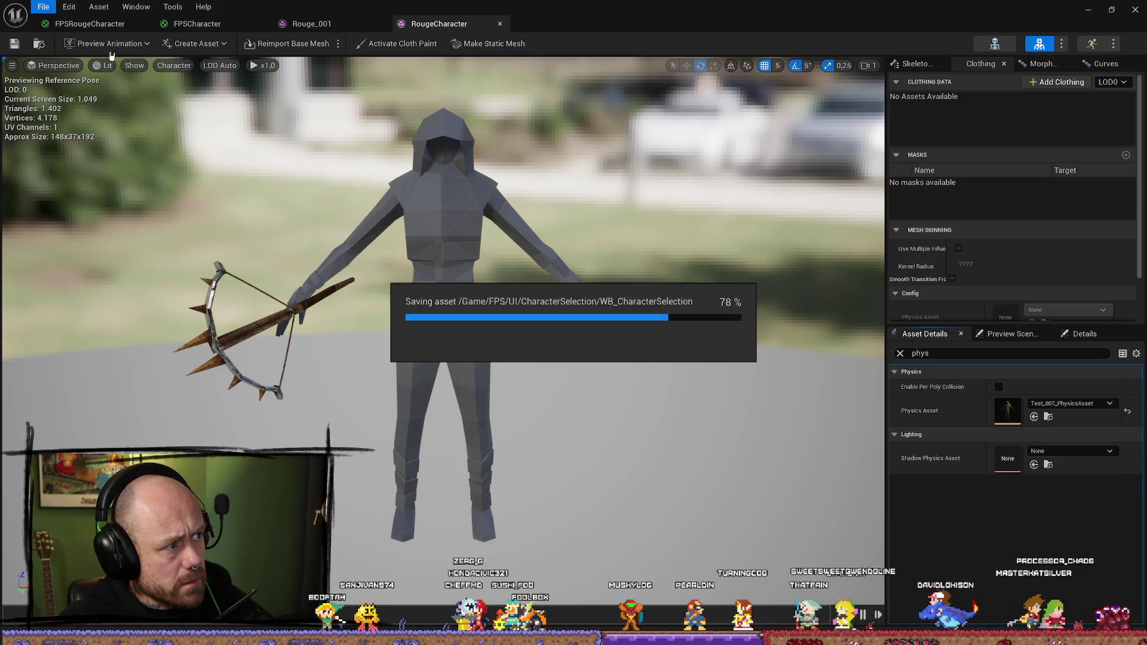
click(90, 24)
click(1108, 6)
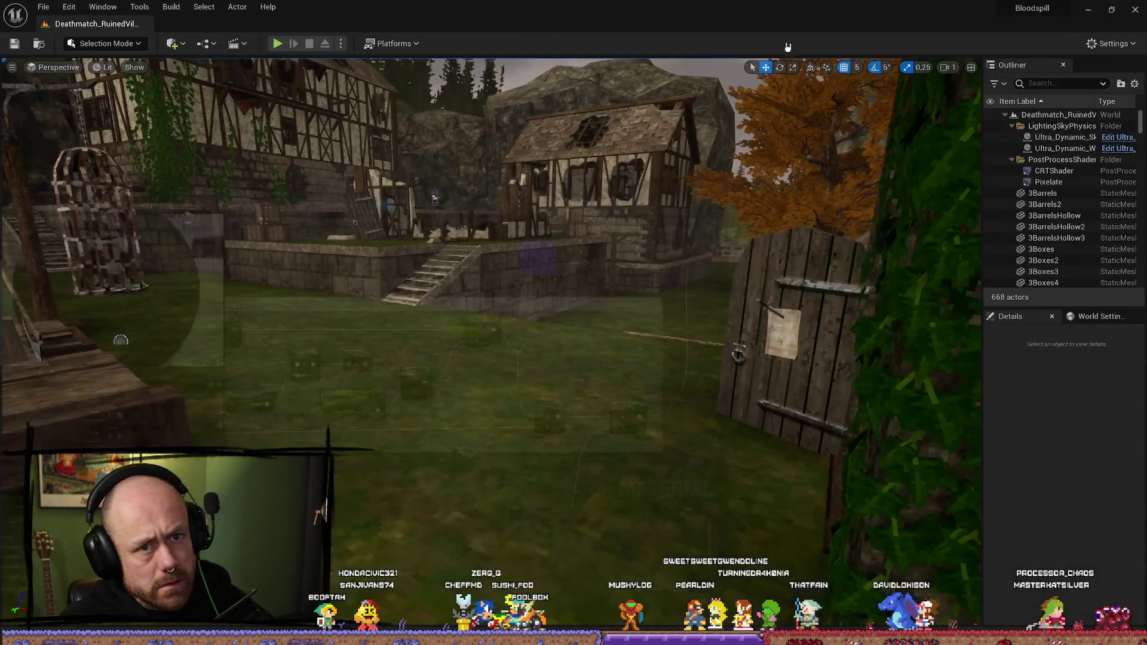
Step: Play the level fullscreen with the new character, resuming and respawning after death
key(alt+p)
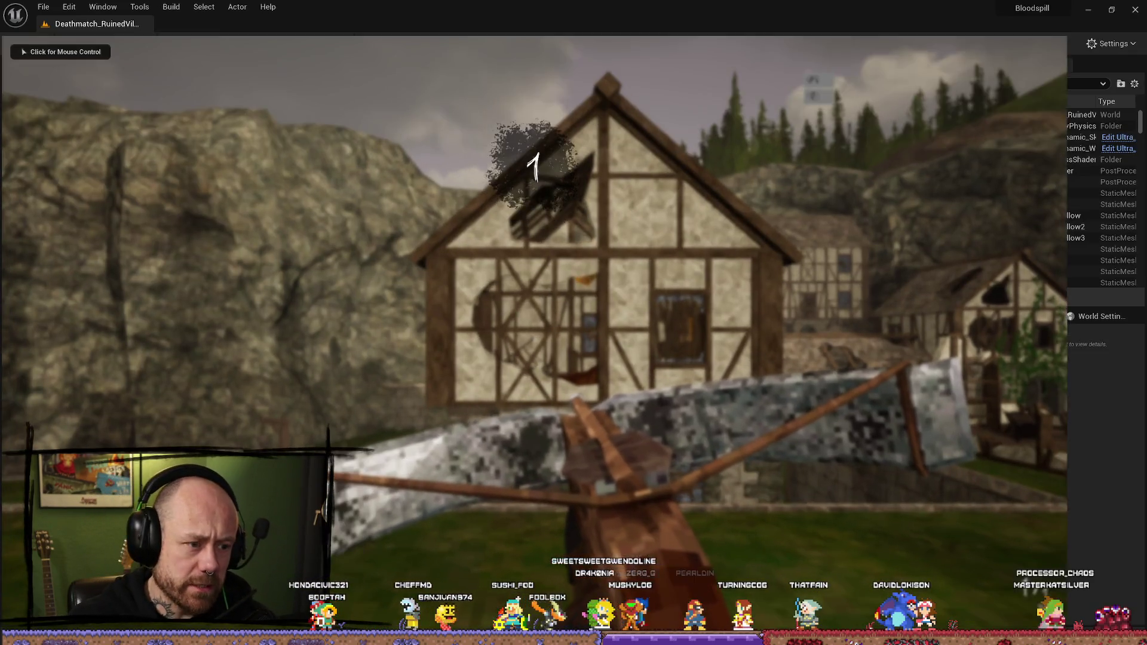
key(F11)
key(Escape)
click(262, 173)
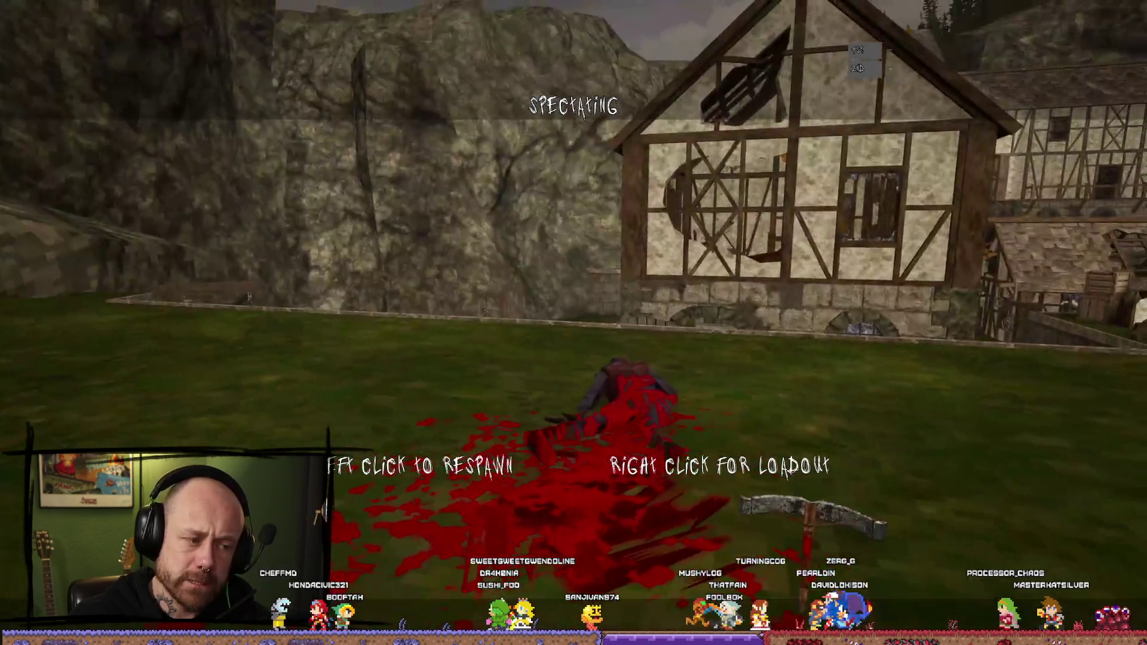
click(525, 441)
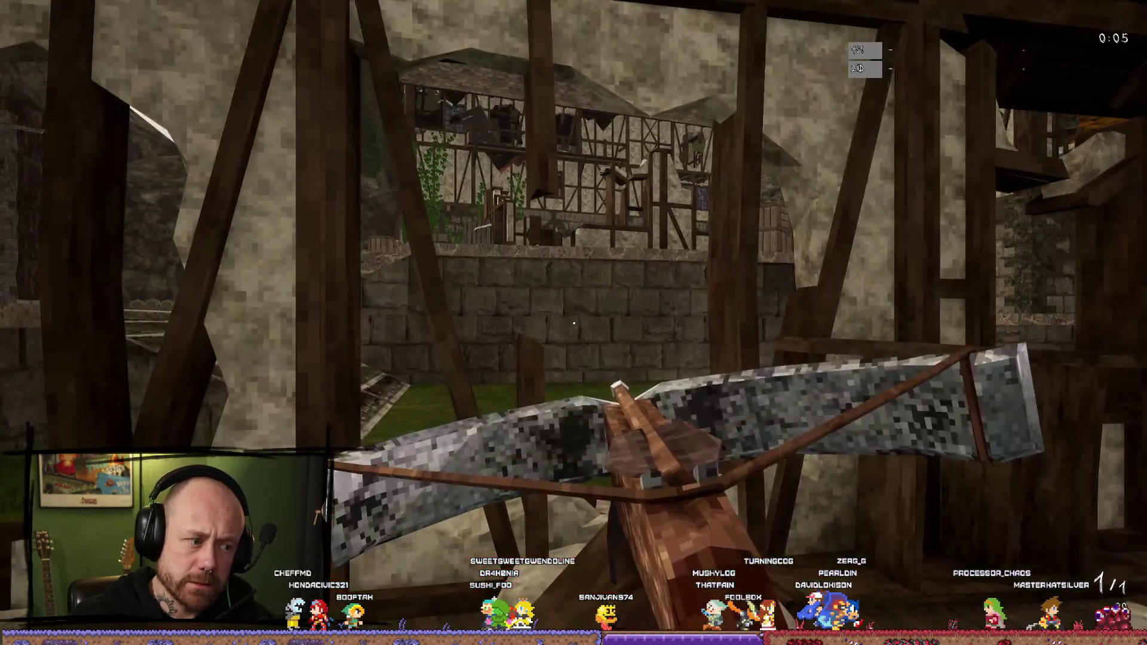
Step: Quit the match from the pause menu and confirm leaving
key(Escape)
click(234, 303)
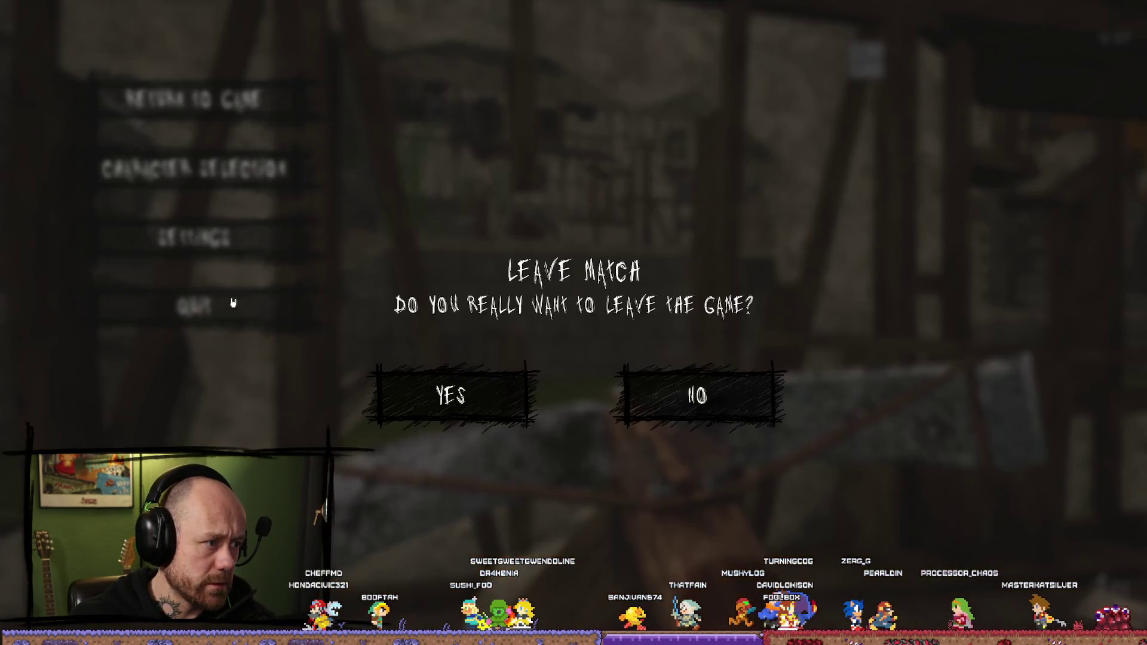
click(481, 351)
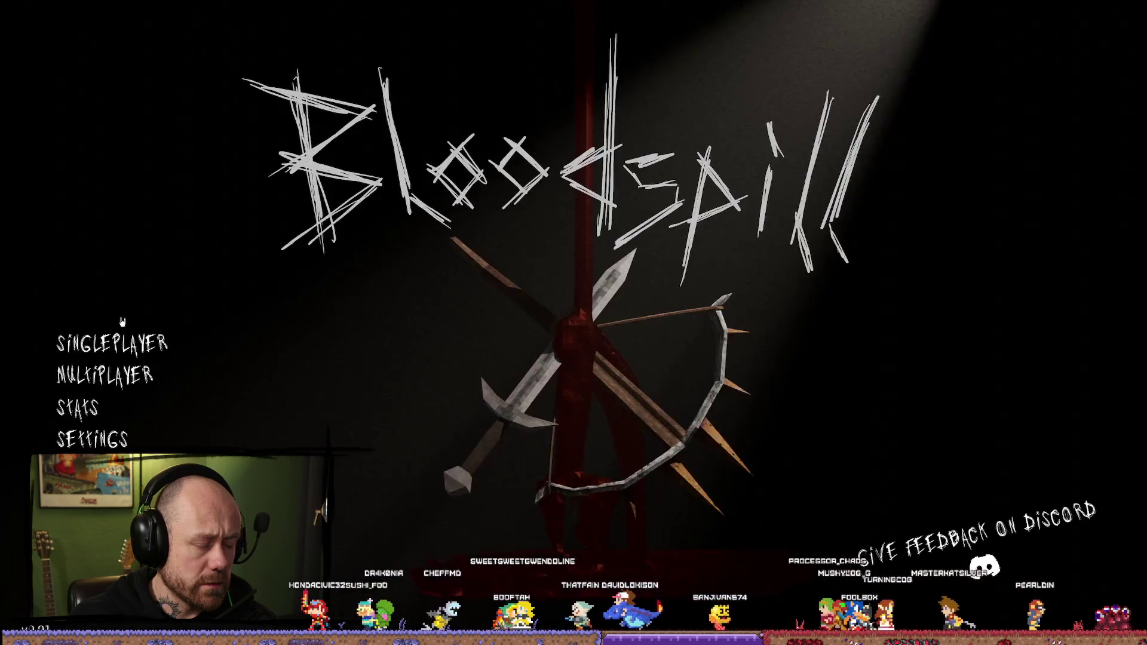
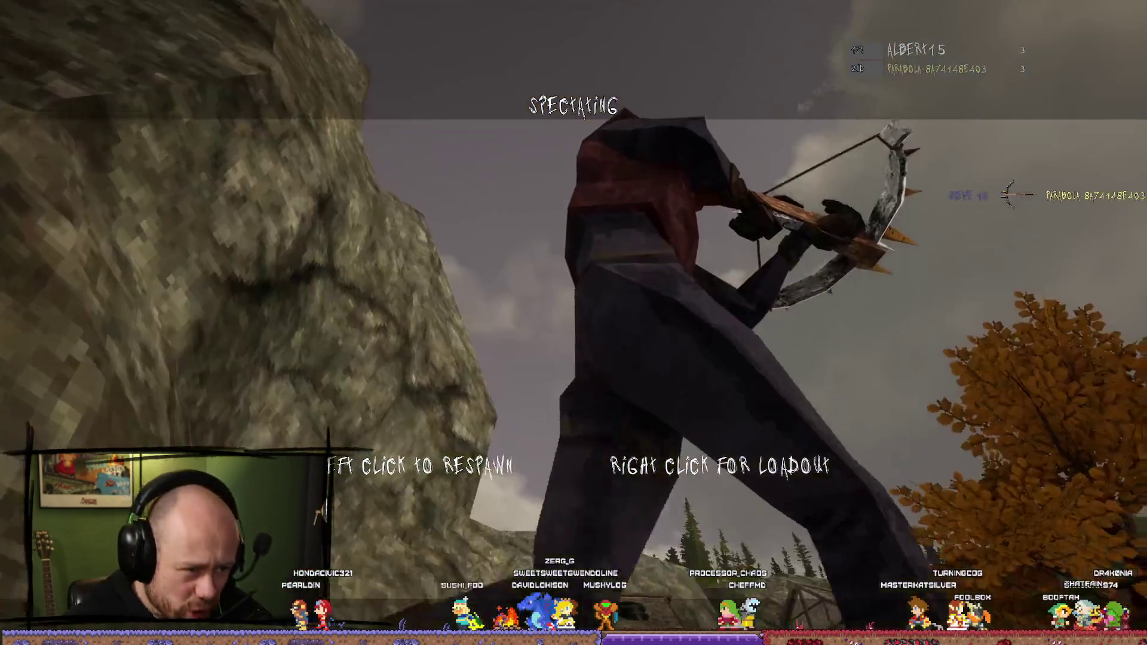
Step: Respawn in first person with the crossbow and cross the courtyard toward the stairs
click(573, 323)
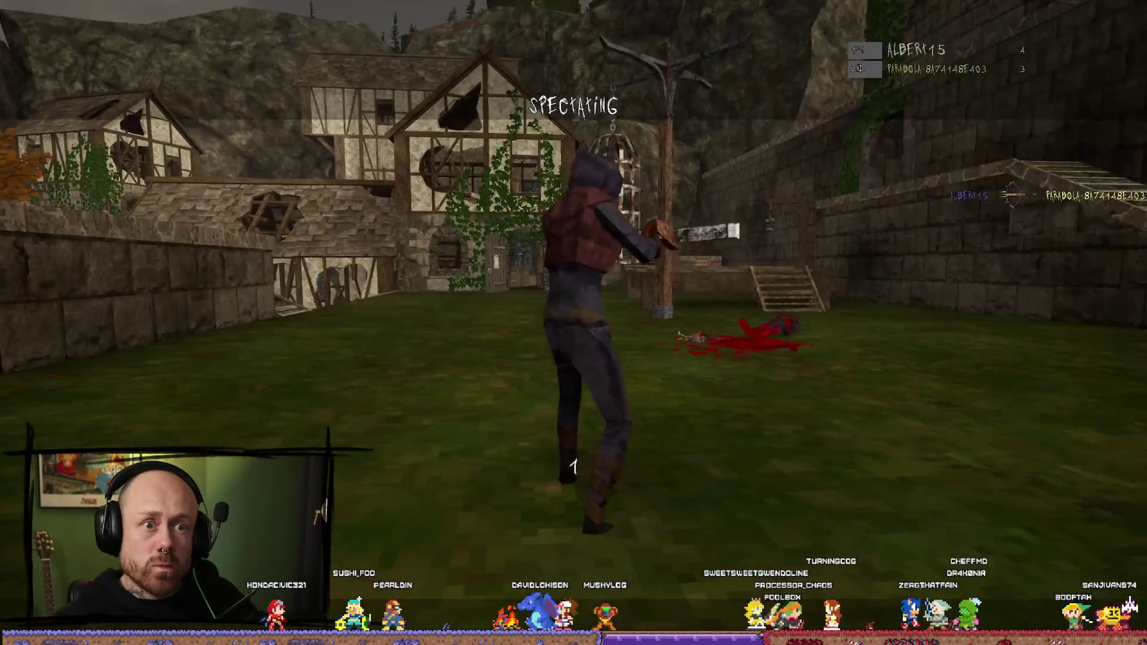
click(574, 323)
key(w)
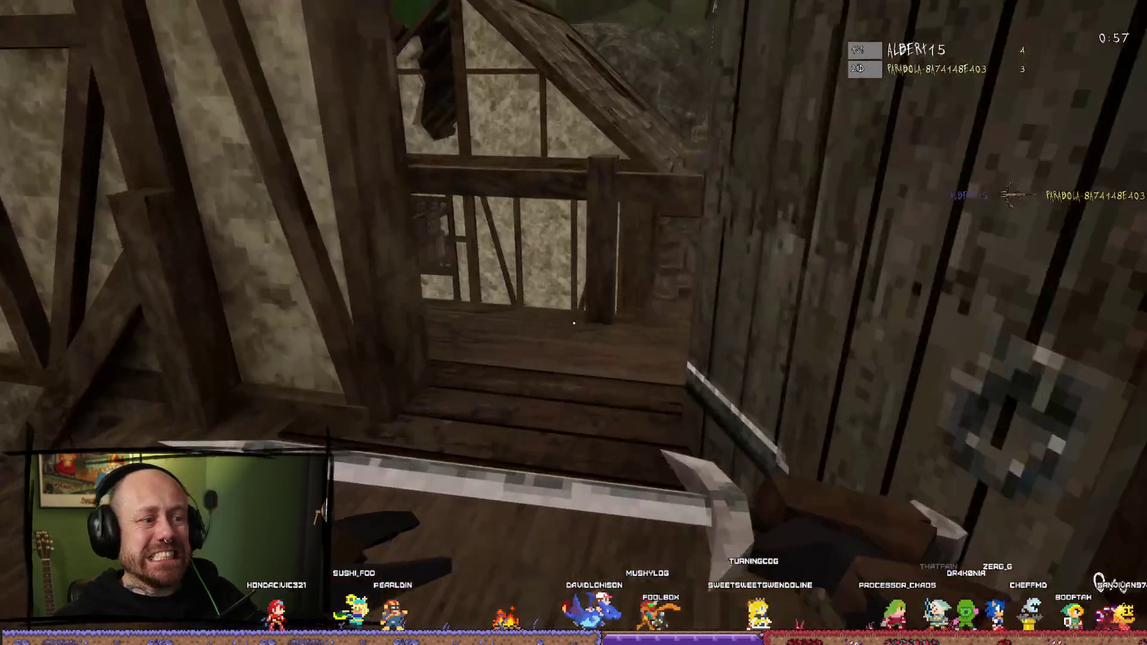
key(w)
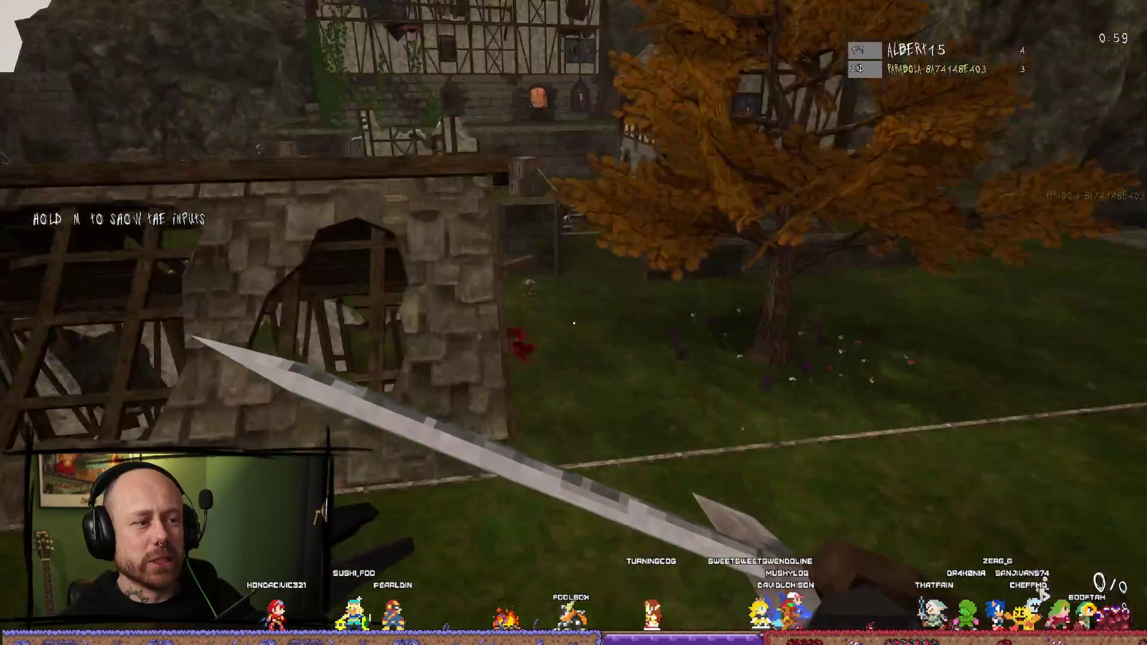
key(w)
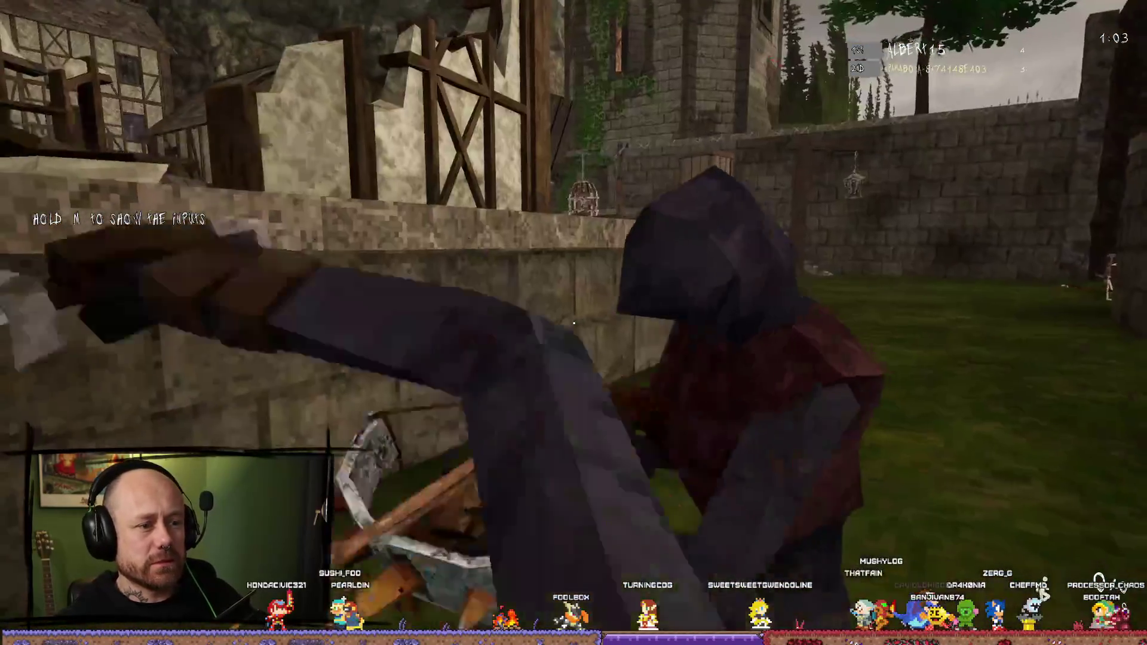
Step: Kill the enemy crossbowman with the sword, then keep striking the corpse
click(573, 323)
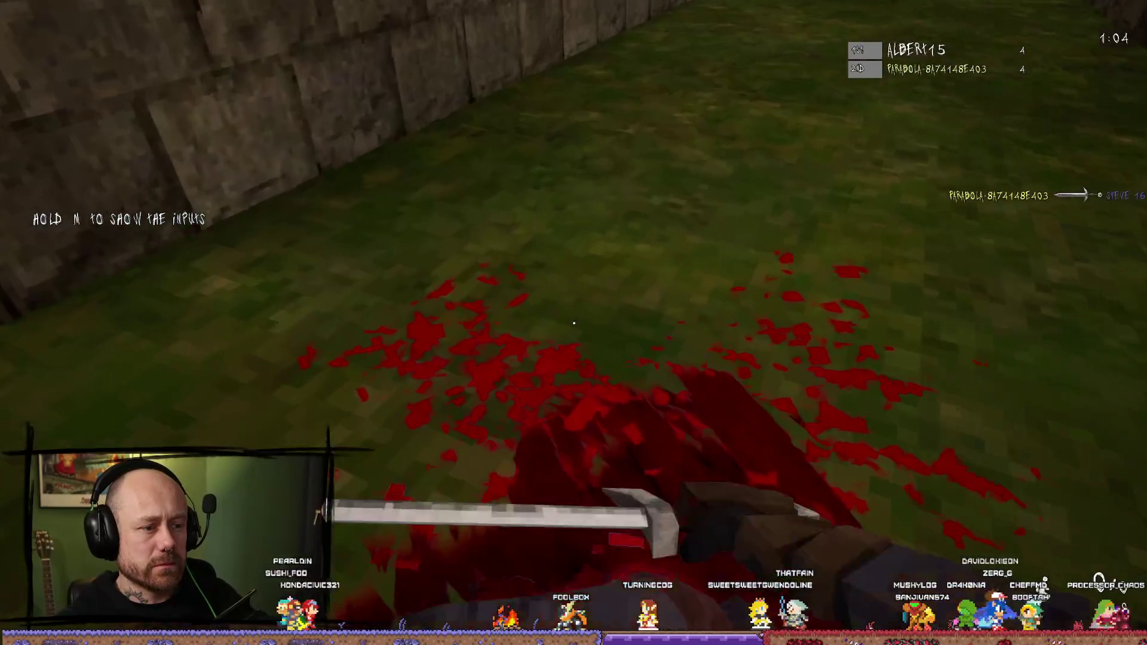
click(573, 322)
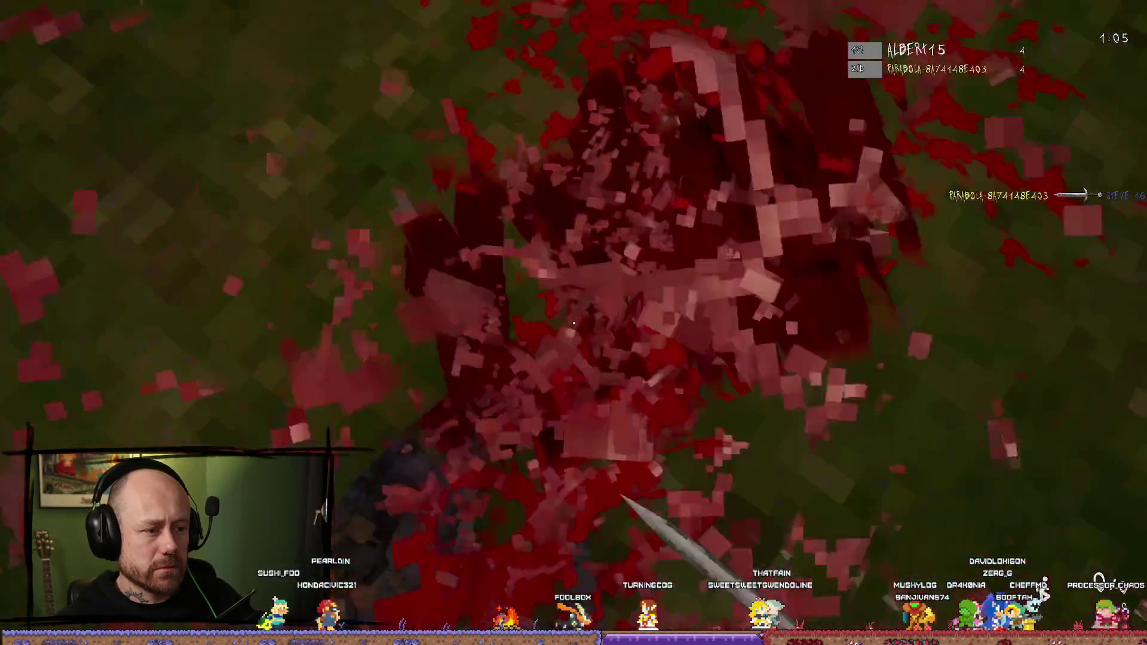
click(574, 323)
click(574, 323)
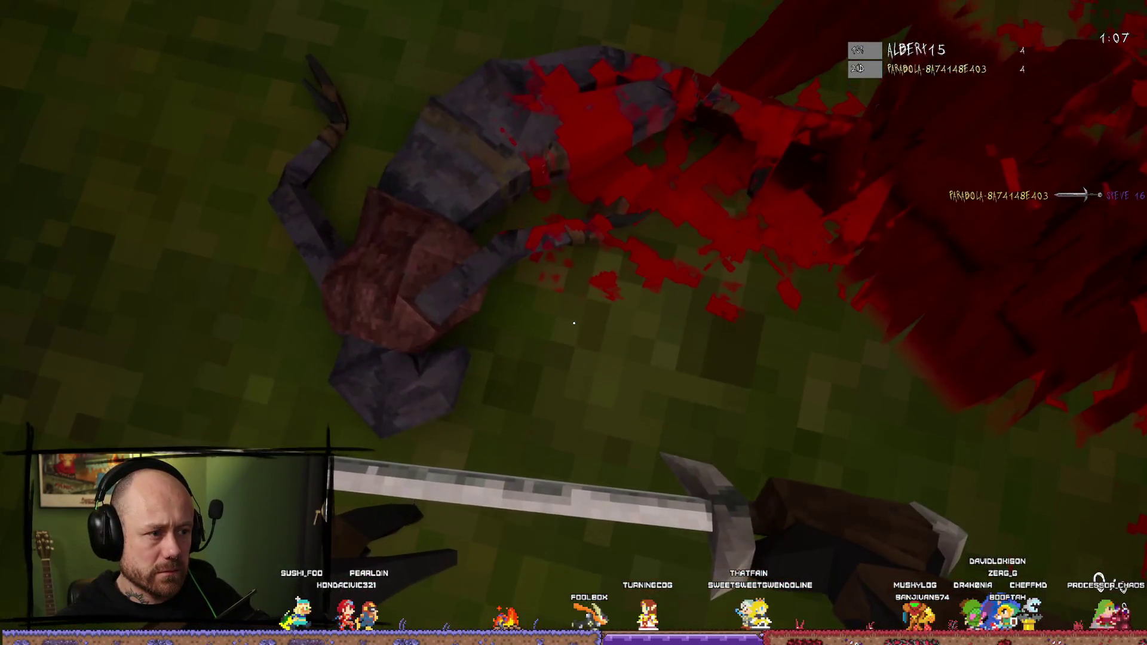
click(574, 322)
Step: Switch back to the crossbow, shoot another enemy, and stop the playtest
key(2)
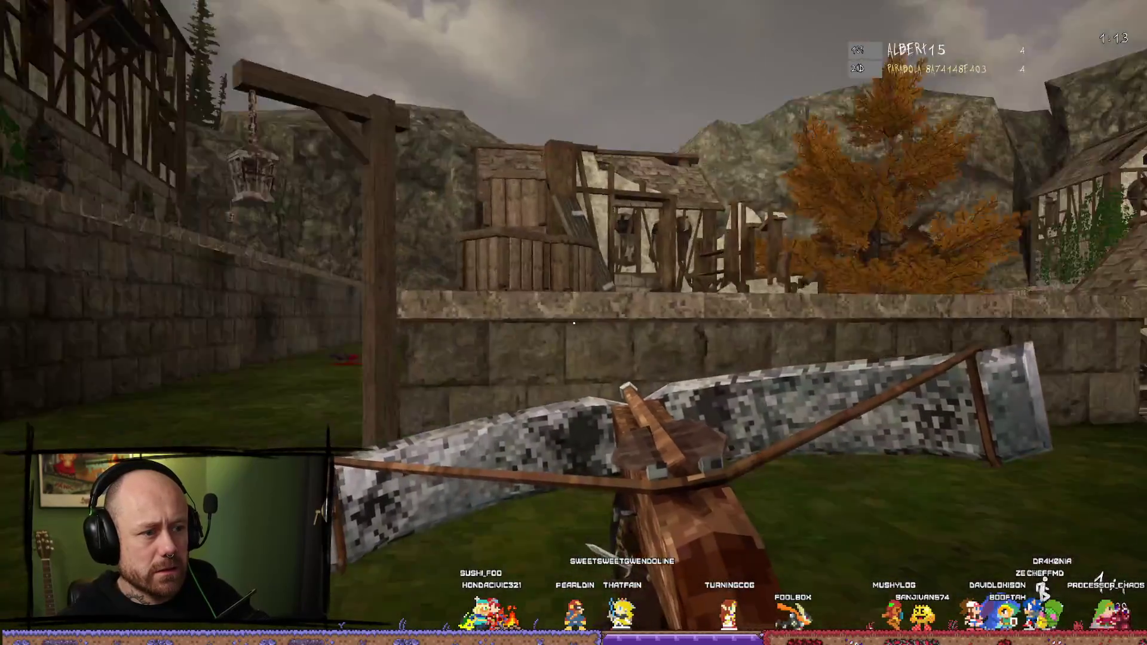
click(574, 323)
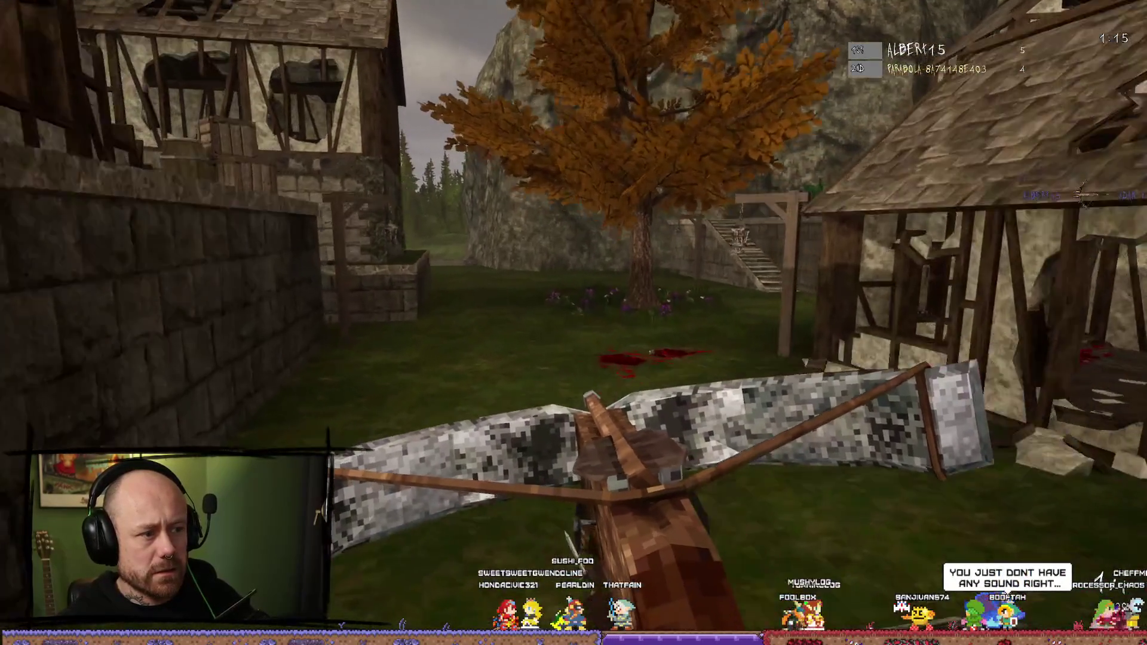
key(Escape)
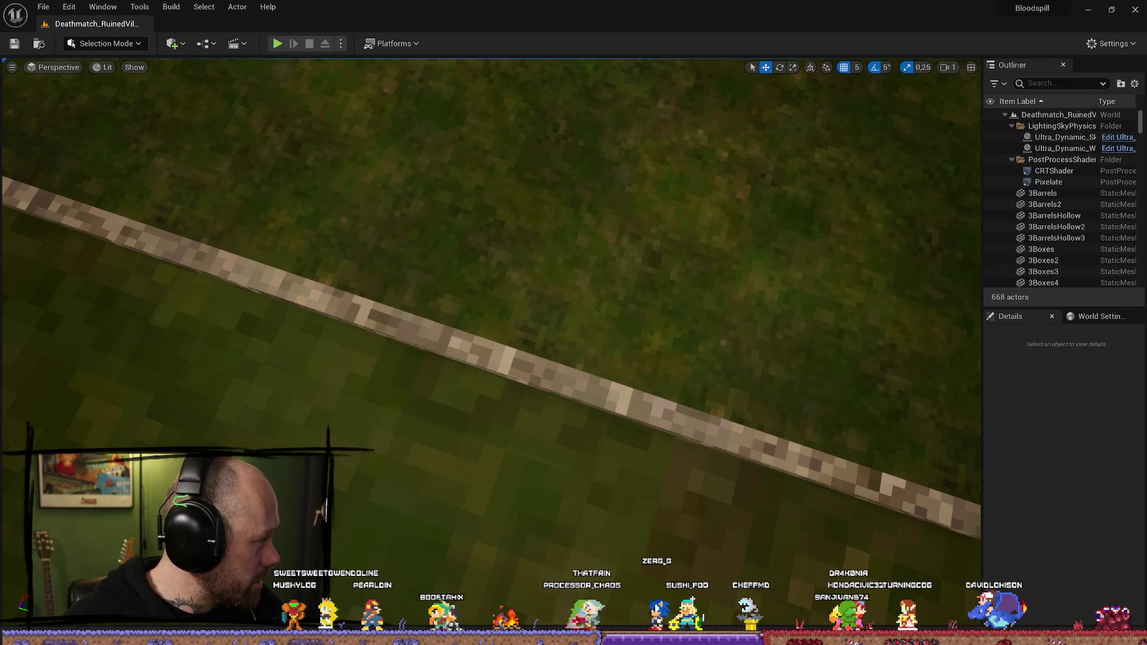
Step: Run a playtest with Alt+P, fire two crossbow bolts, then end the session
mouse_move(541, 114)
mouse_down()
mouse_move(526, 114)
mouse_move(541, 114)
mouse_up()
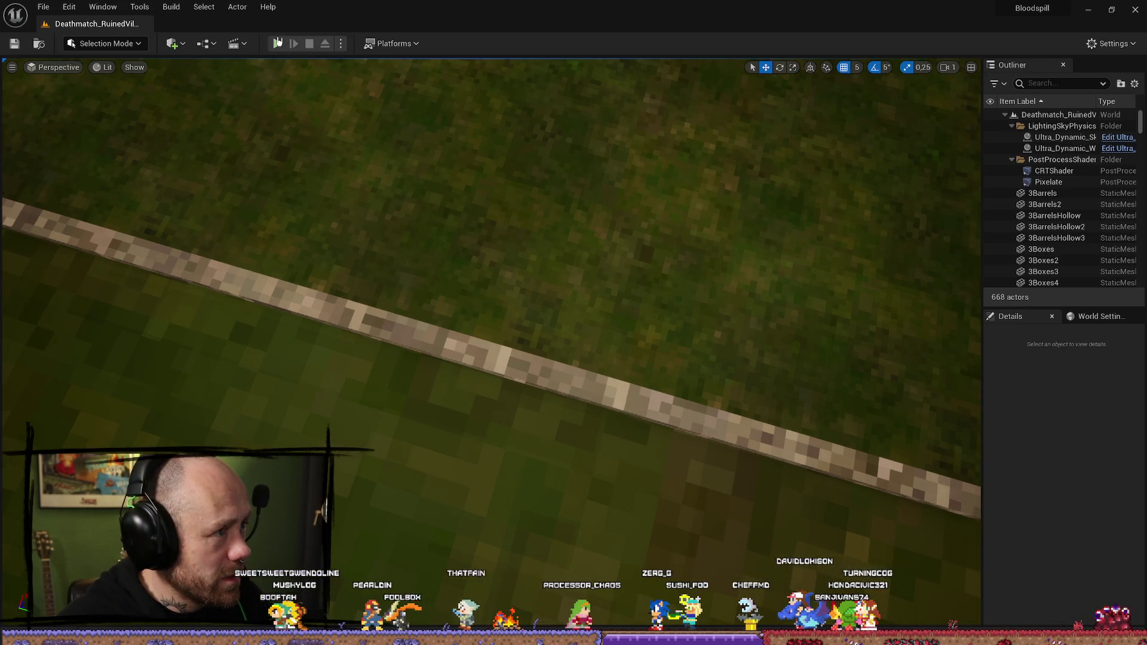
key(alt+p)
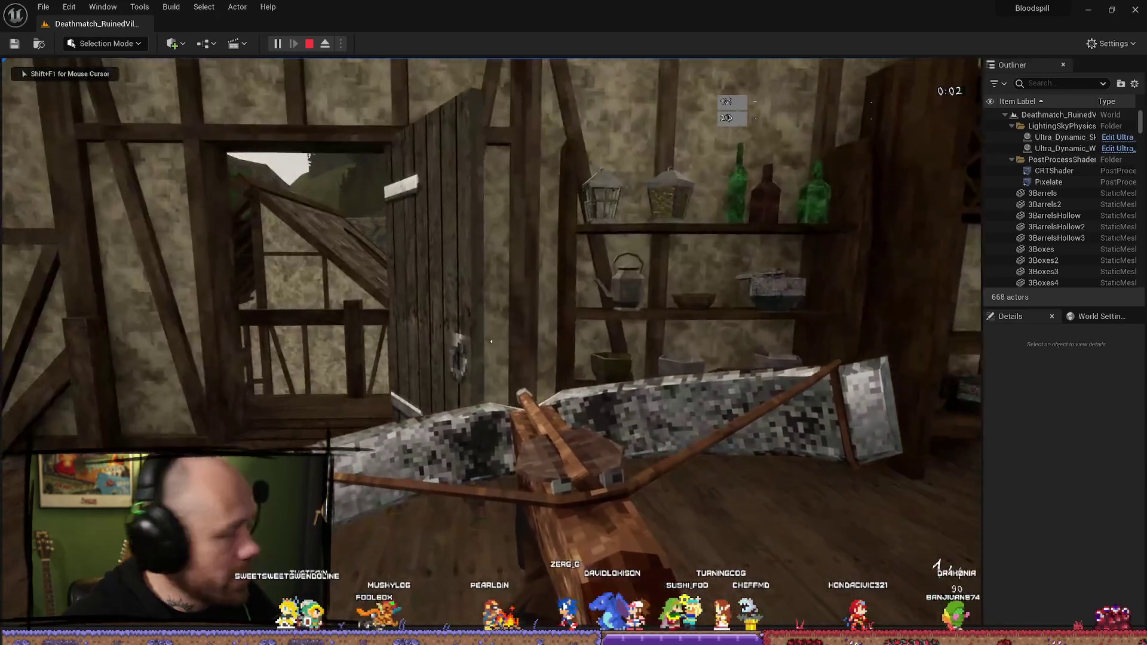
click(491, 341)
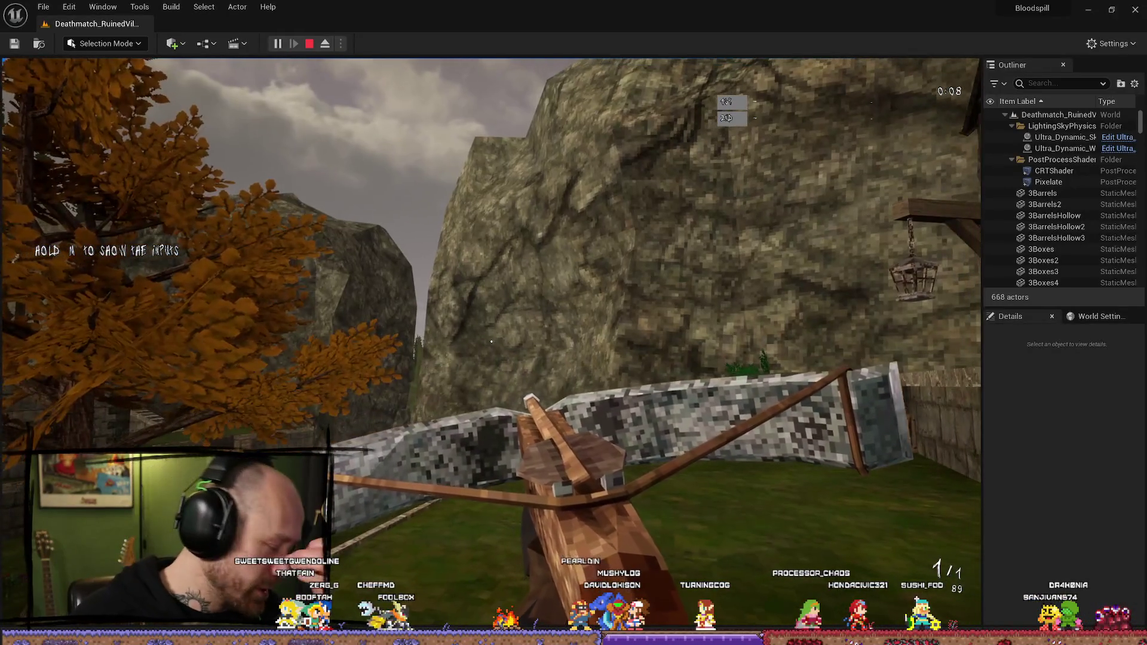
click(492, 342)
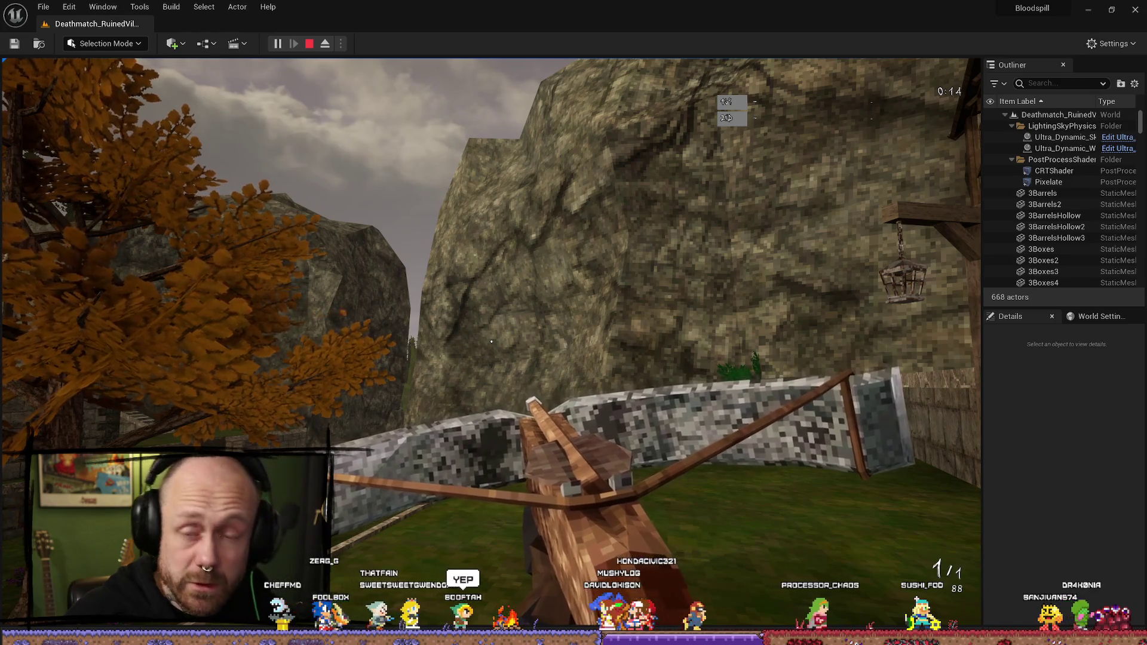
key(Escape)
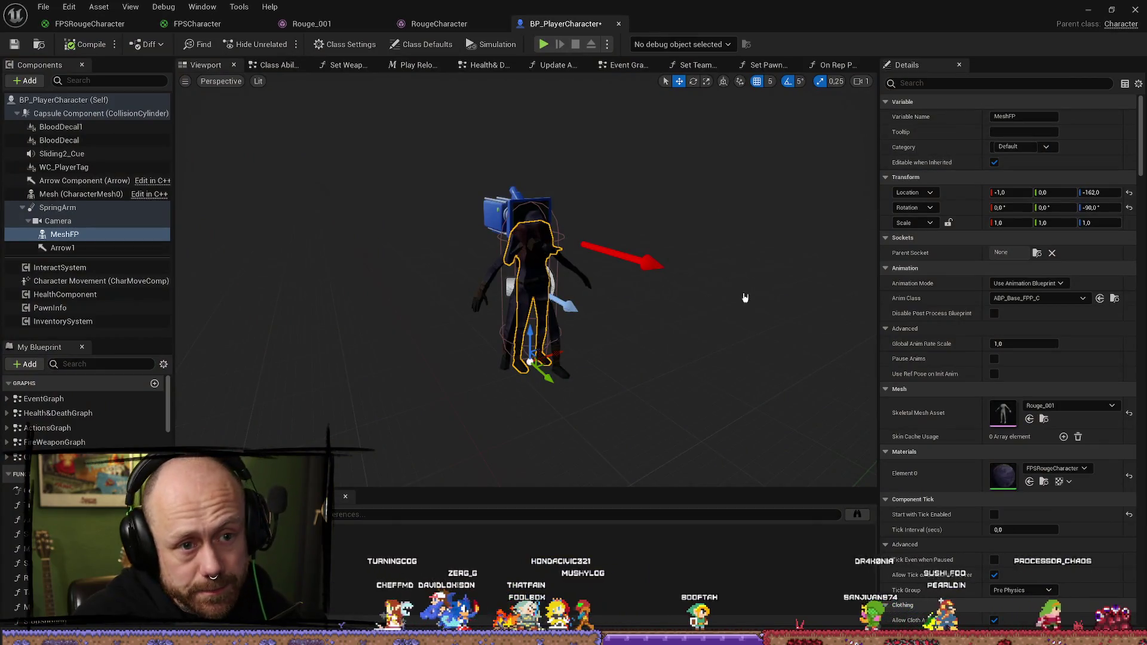
Step: Set the MeshFP component's location X to 0.0 in BP_PlayerCharacter
click(104, 239)
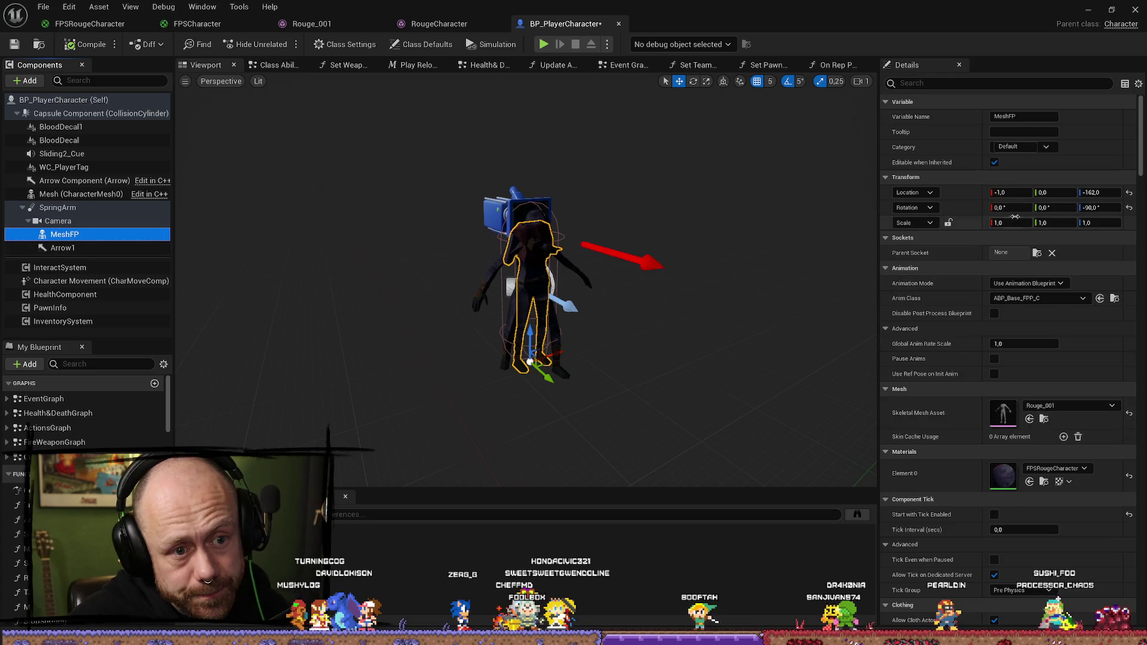
click(1025, 193)
text(0)
key(Return)
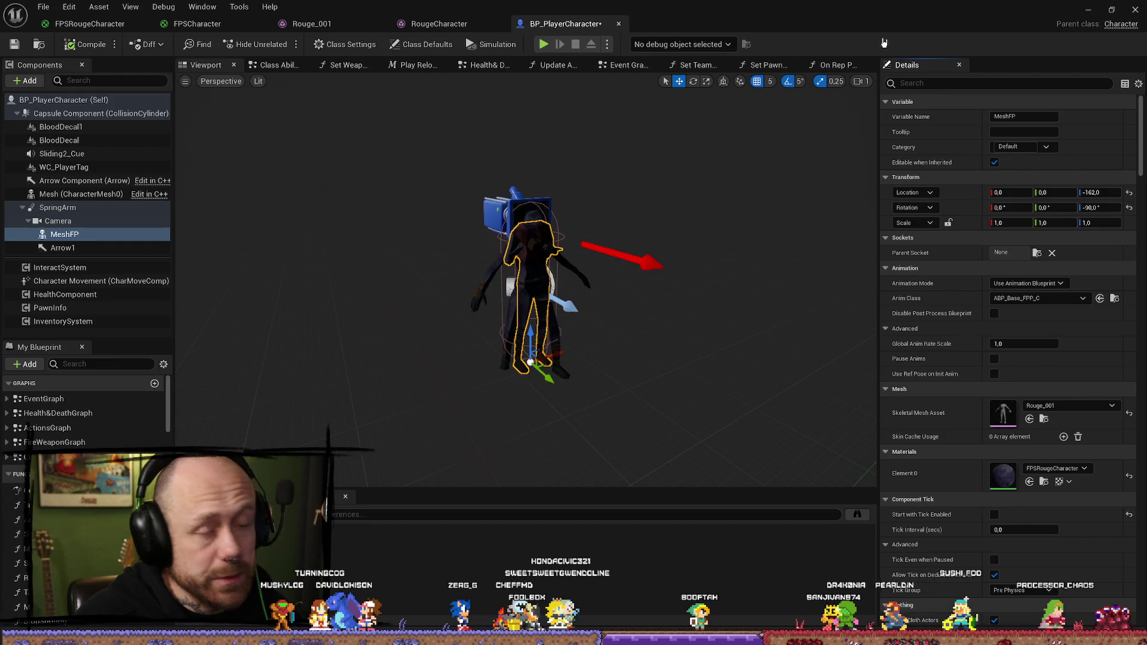
Step: Save BP_PlayerCharacter and start a new playtest from the level editor
click(14, 43)
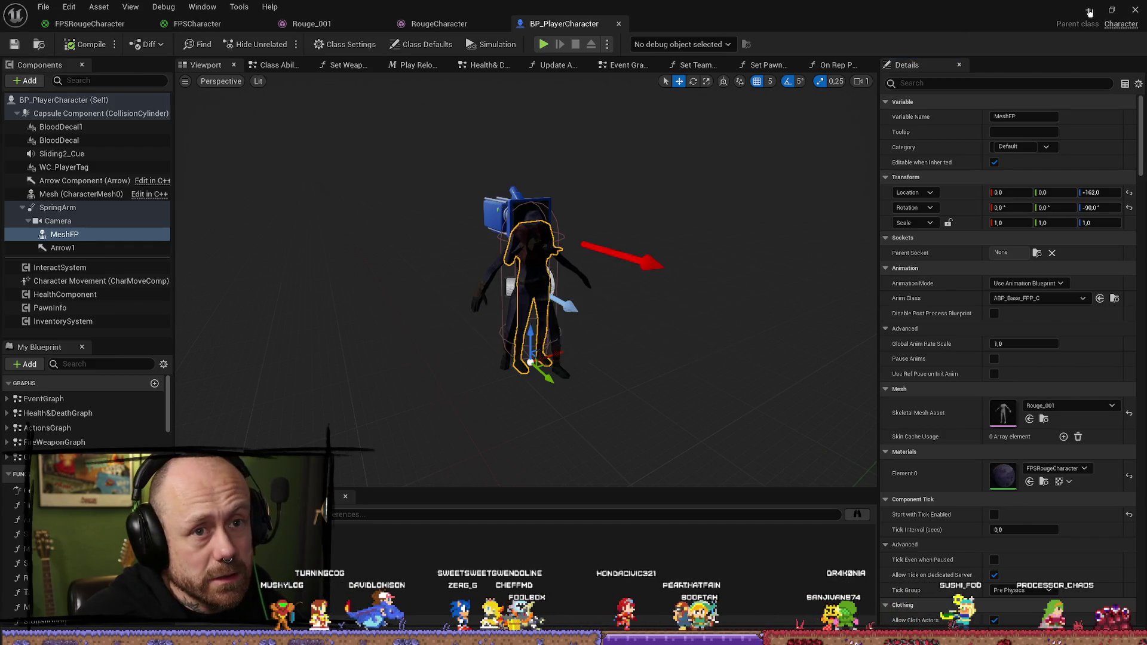
key(alt+Tab)
key(alt+p)
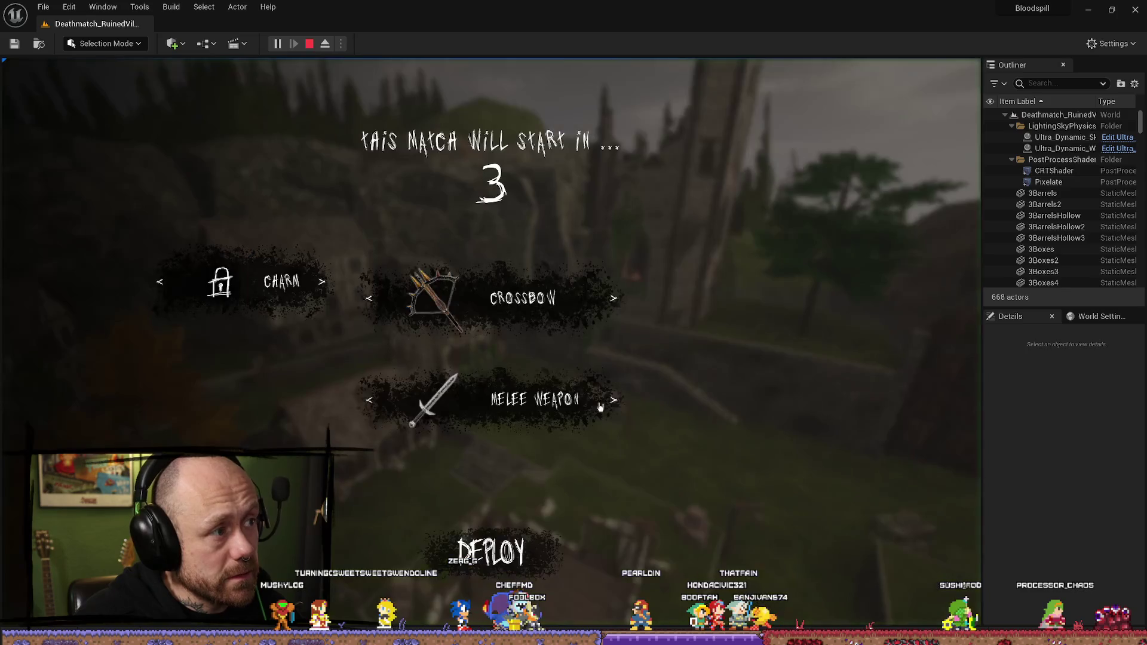
Step: Deploy with the crossbow loadout, reload it twice, then stop the playtest
click(490, 556)
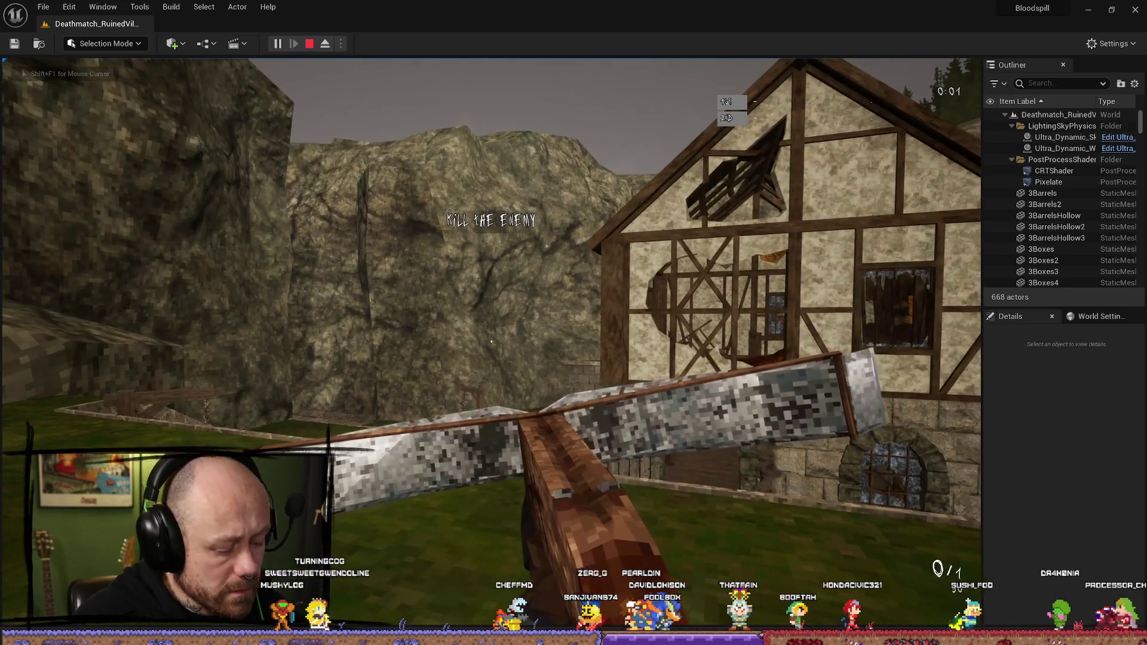
key(r)
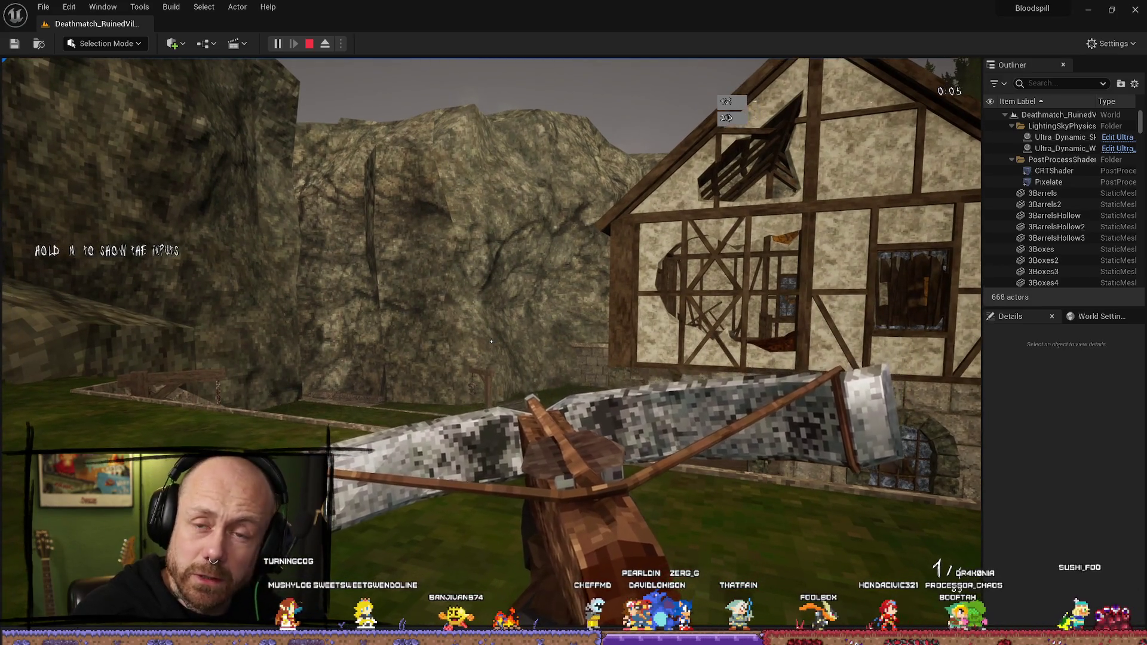
key(r)
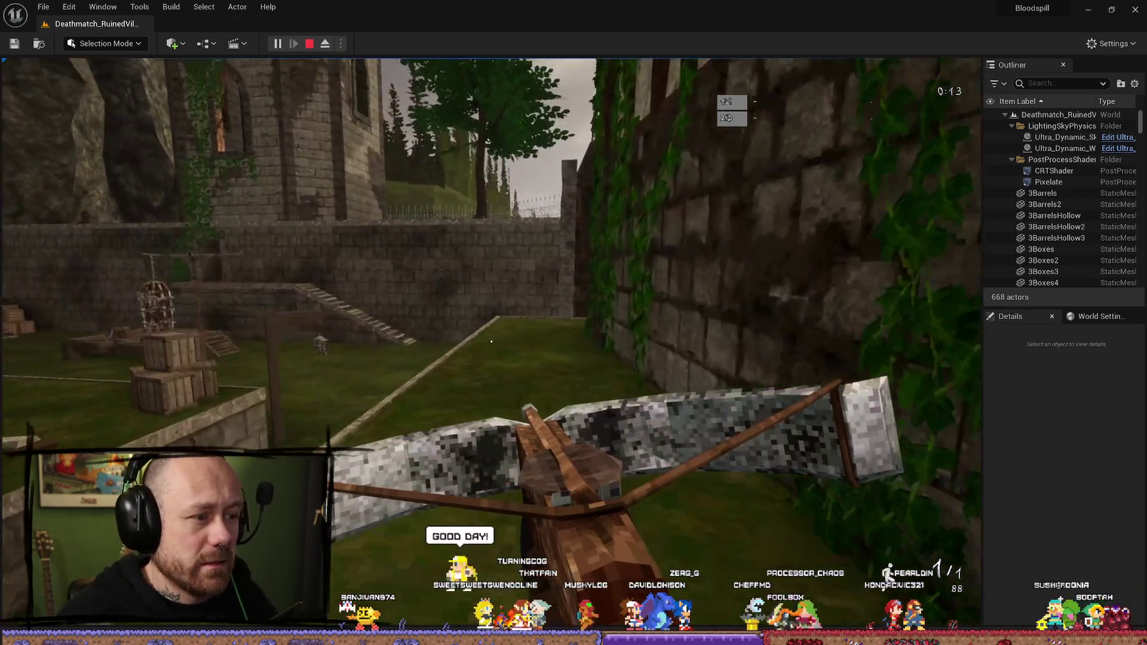
key(Escape)
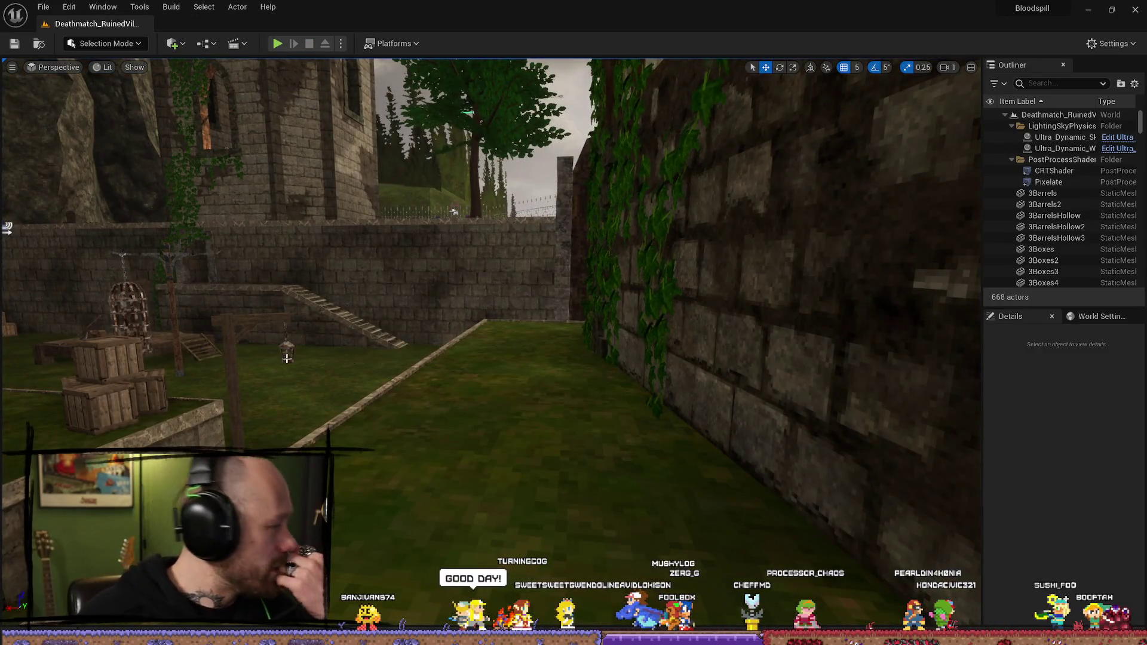
Step: Set the MeshFP location X back to -1.0 in BP_PlayerCharacter
key(alt+Tab)
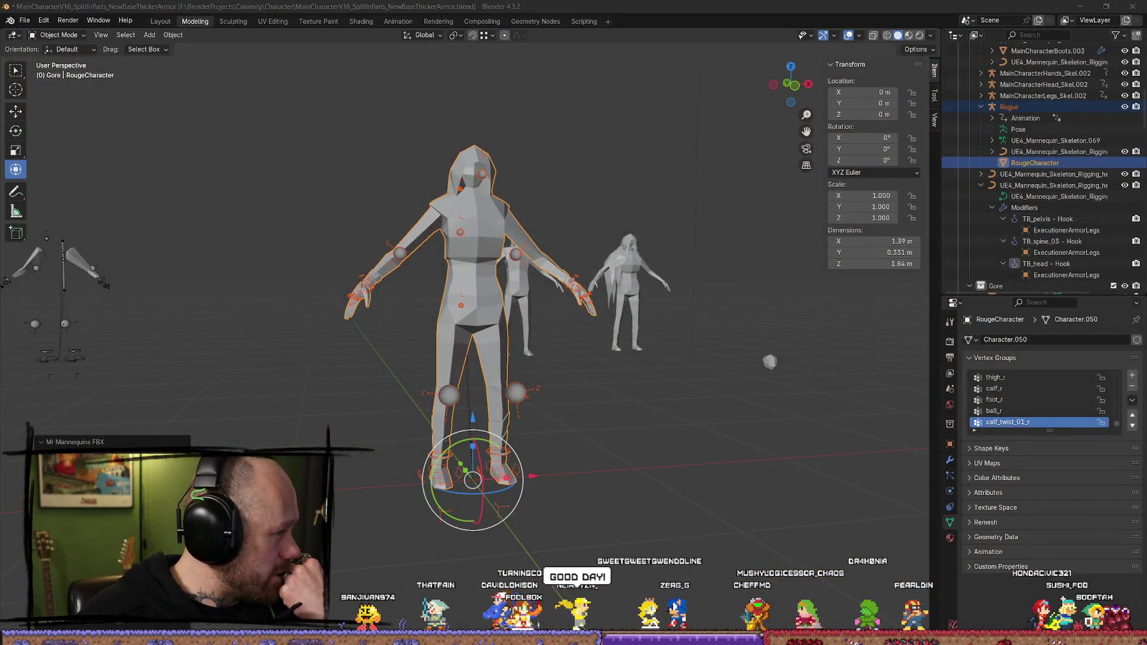
key(alt+Tab)
key(alt+Tab)
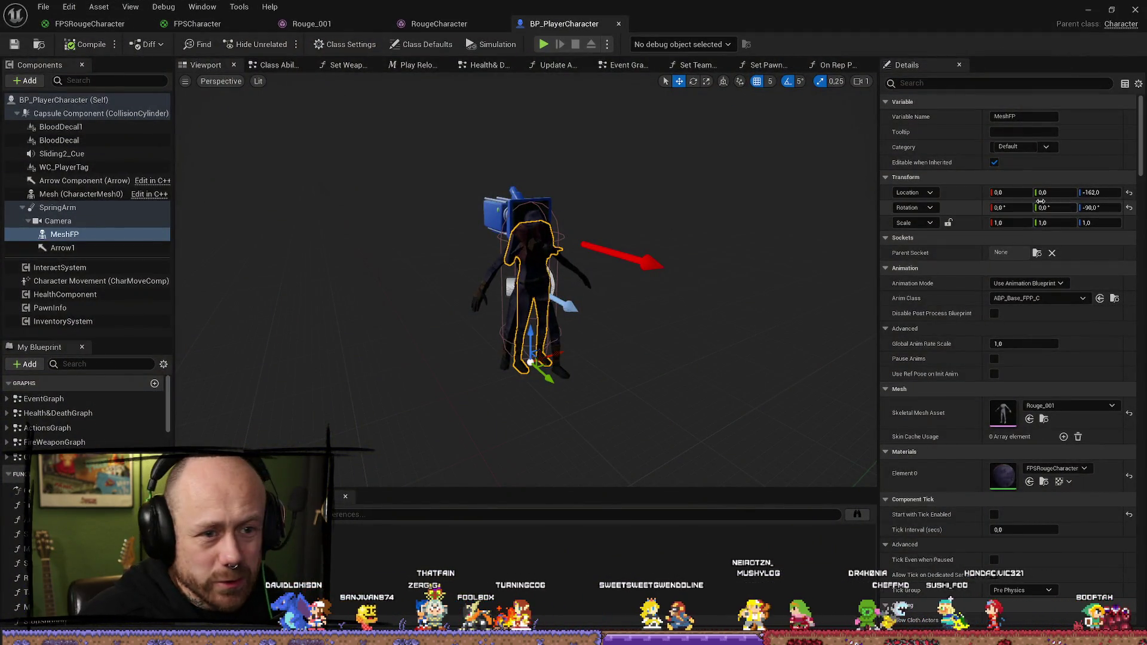
click(1017, 192)
text(-1)
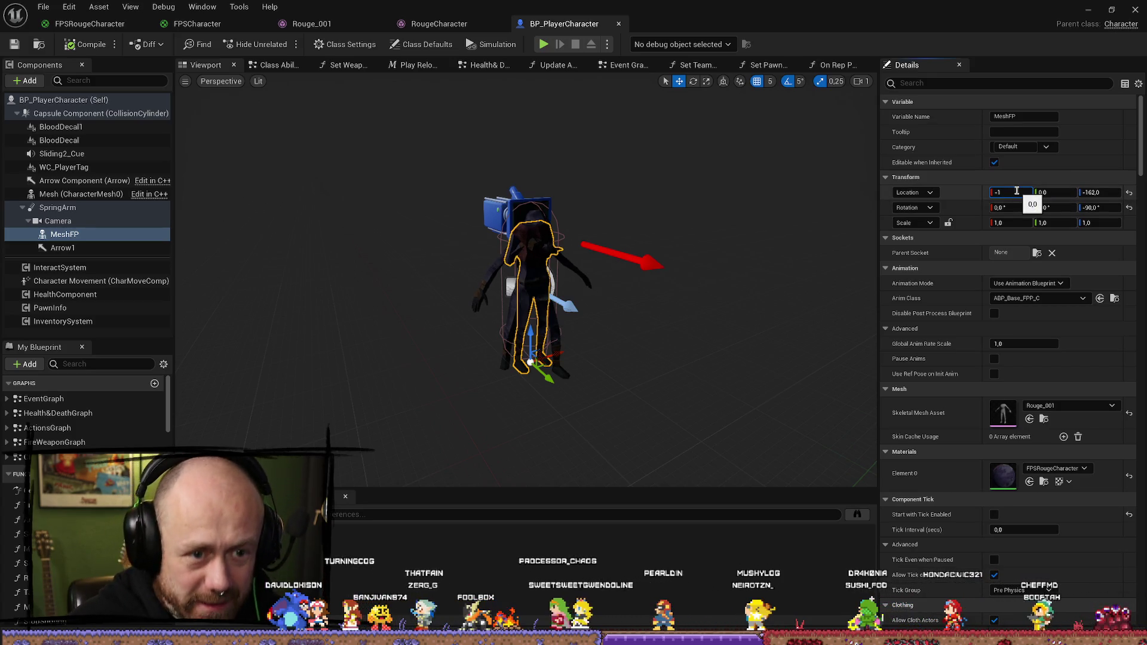
key(Return)
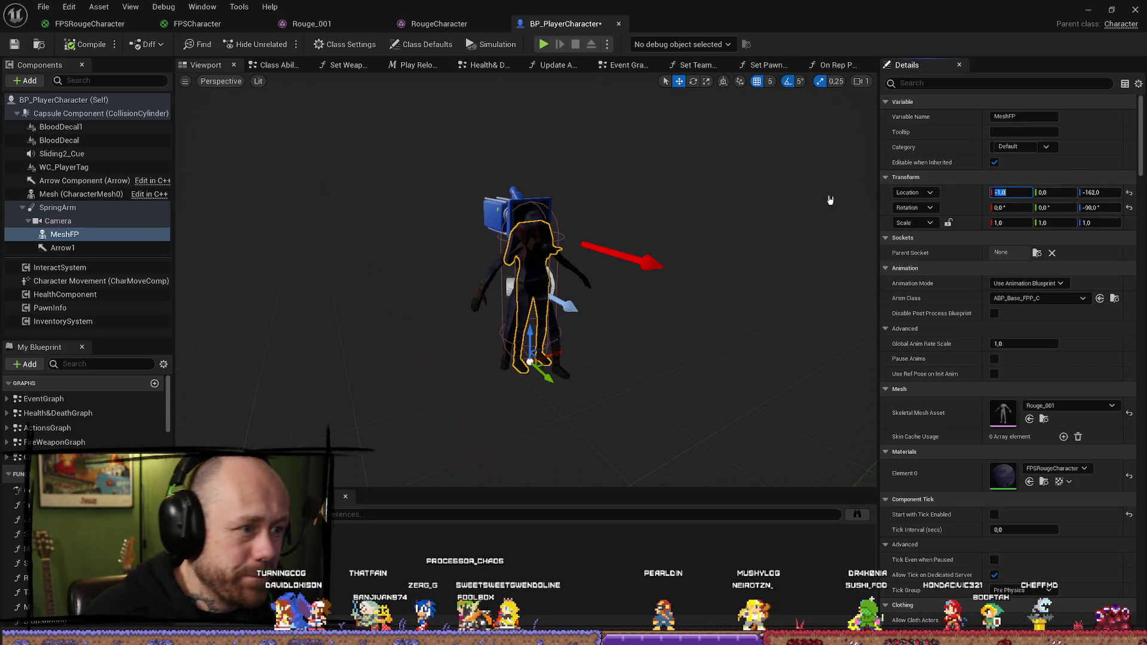
mouse_move(458, 297)
mouse_down()
mouse_move(478, 239)
mouse_move(464, 196)
mouse_up()
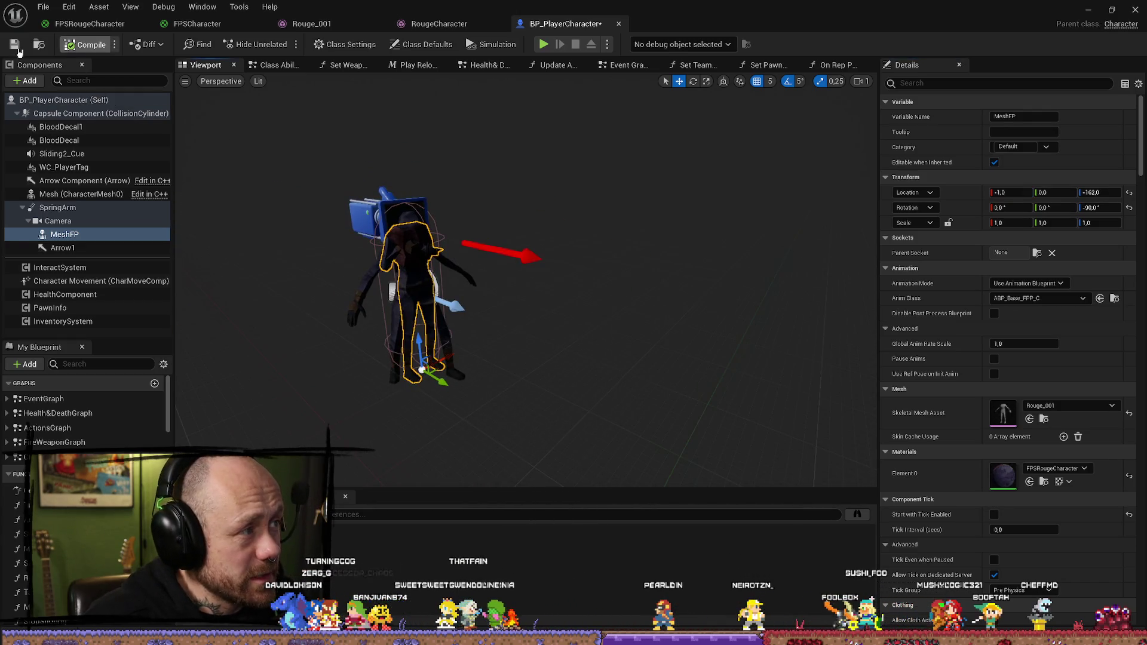
Step: Save all modified assets with File > Save All
click(43, 7)
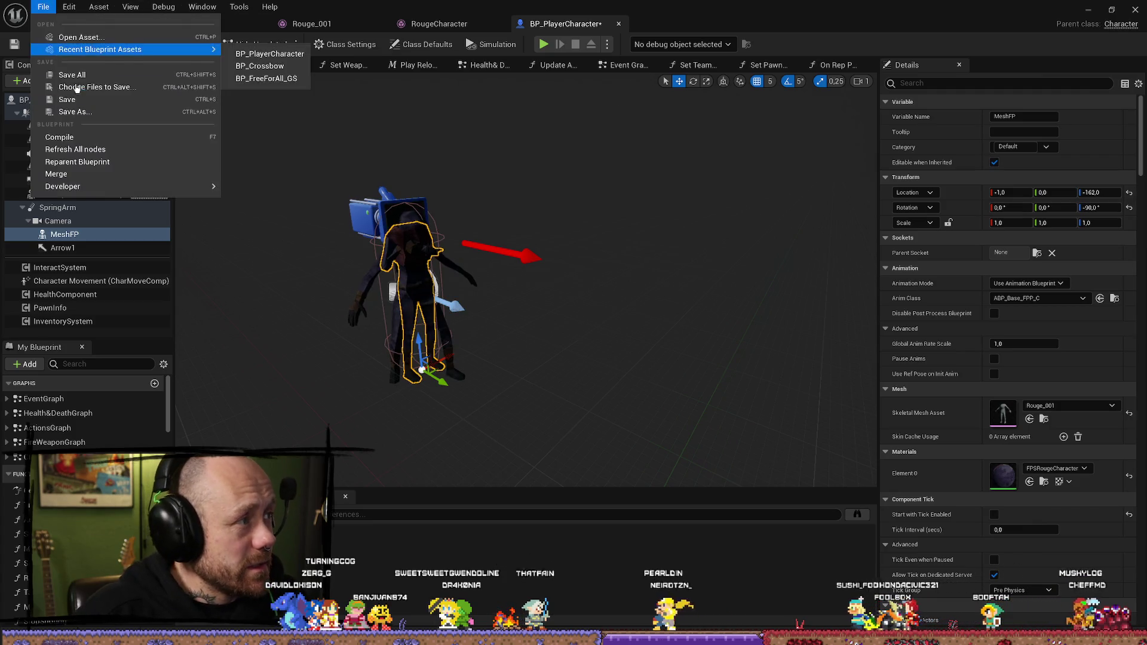
click(89, 87)
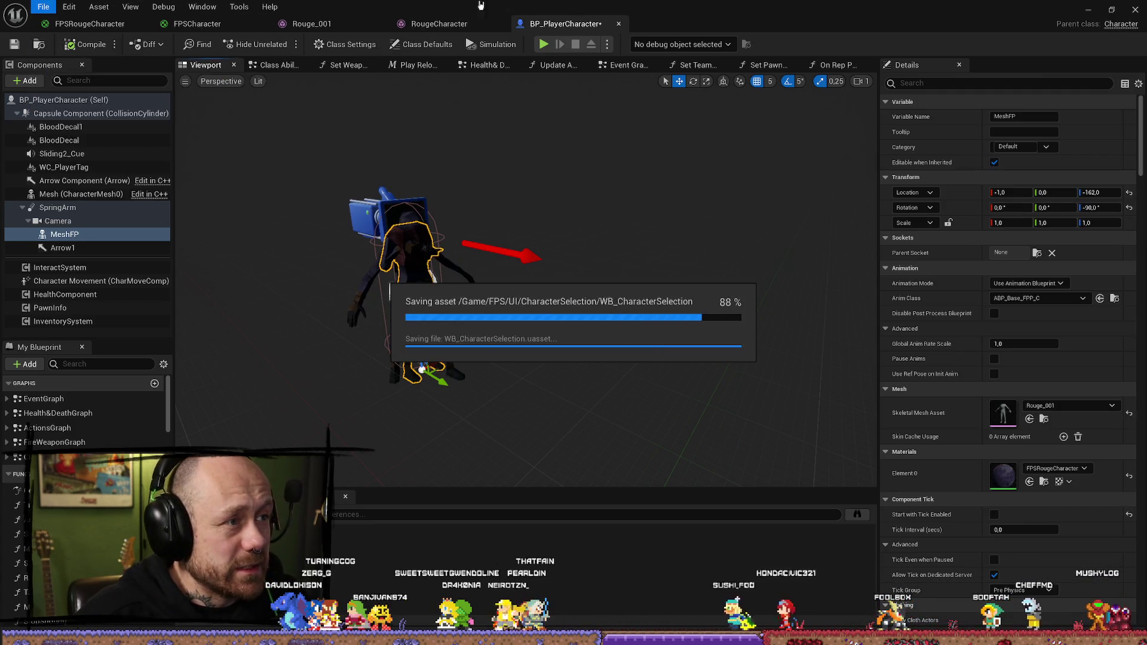
click(456, 21)
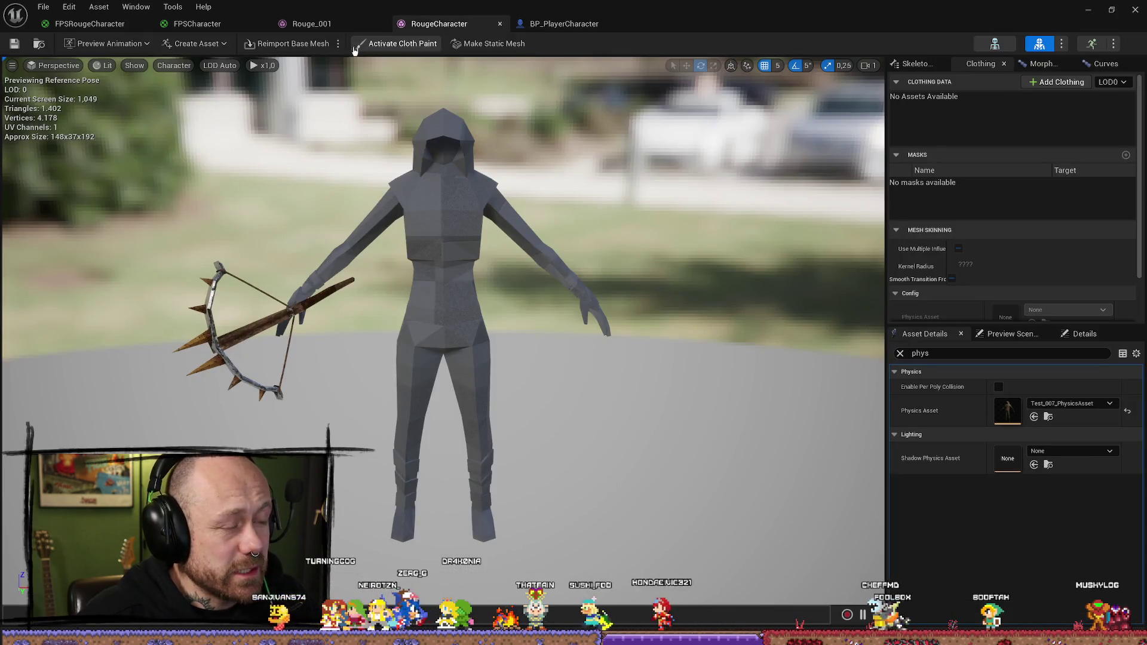
Step: Check the Rouge_001, FPSCharacter, RougeCharacter and BP_PlayerCharacter tabs, then minimize the Blueprint editor
click(307, 23)
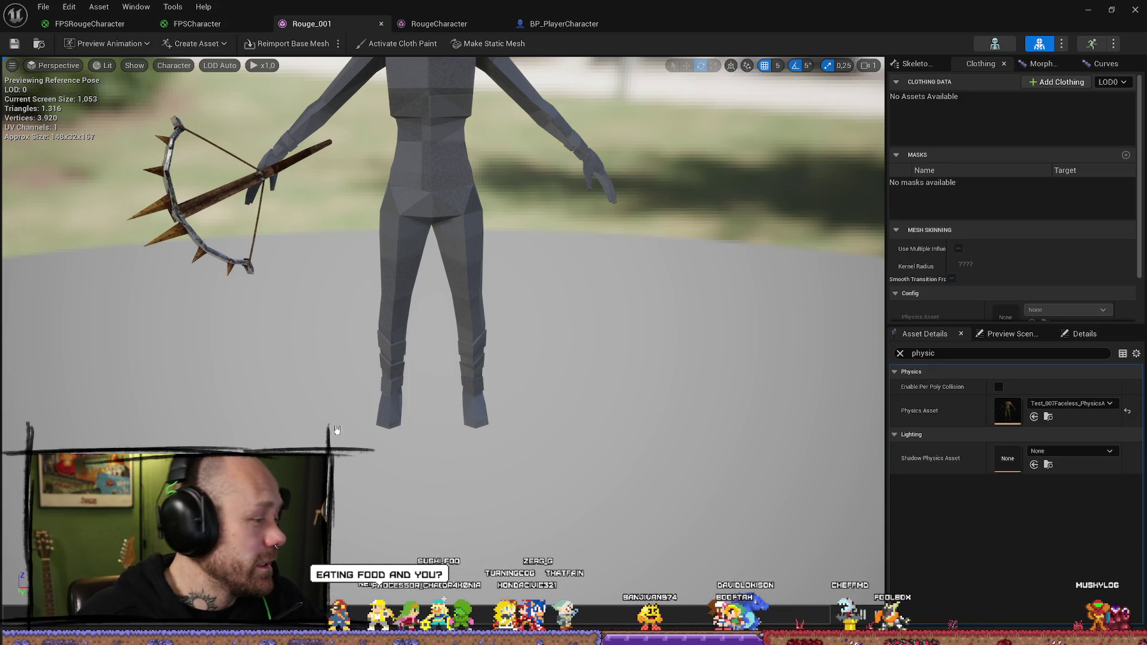
click(901, 354)
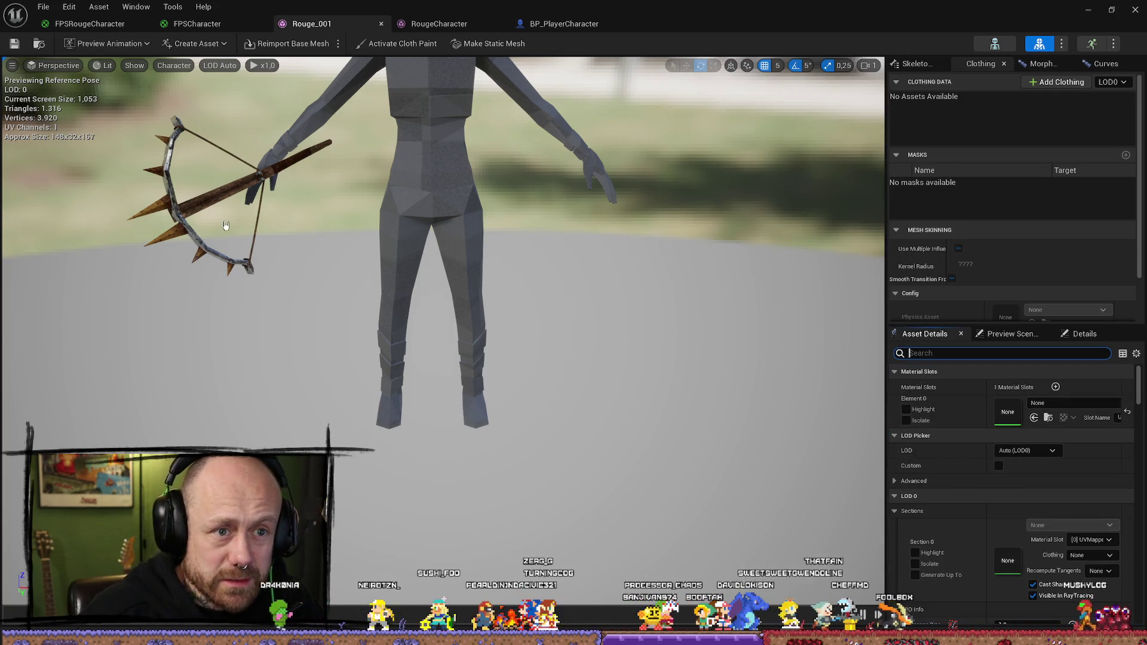
click(194, 24)
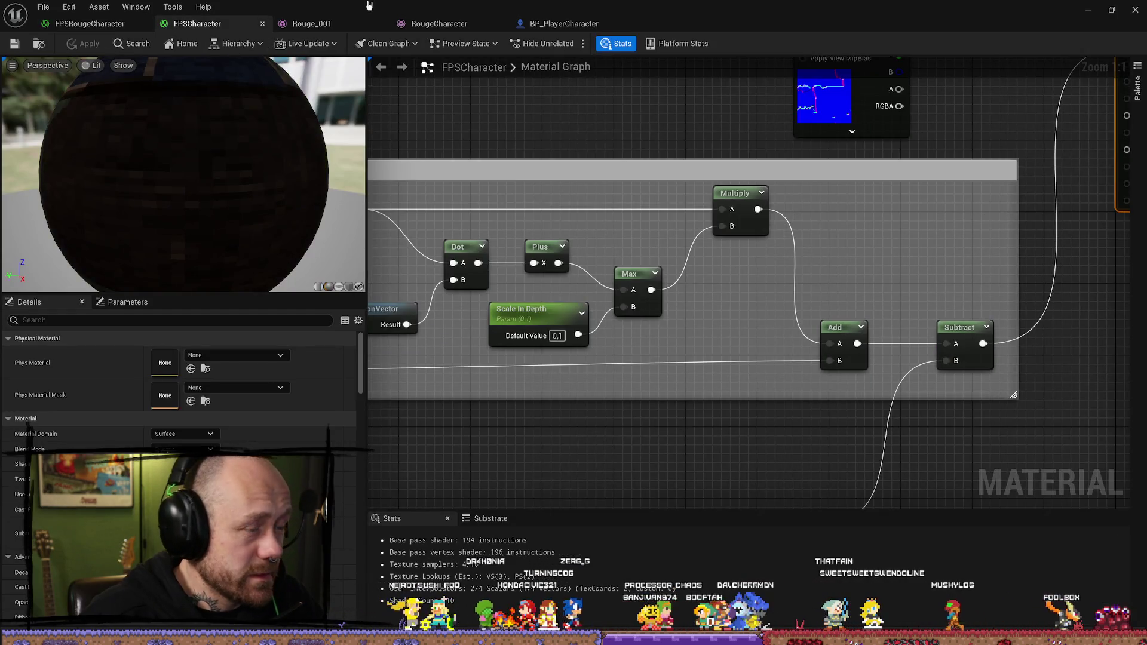
click(440, 23)
click(564, 24)
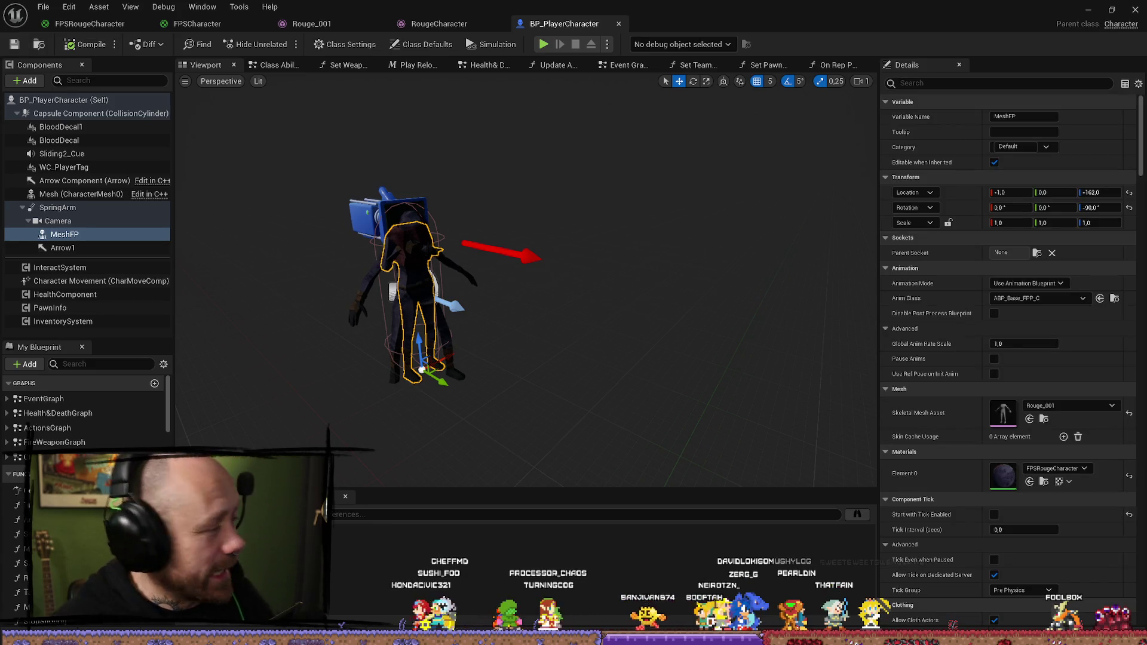
click(1095, 8)
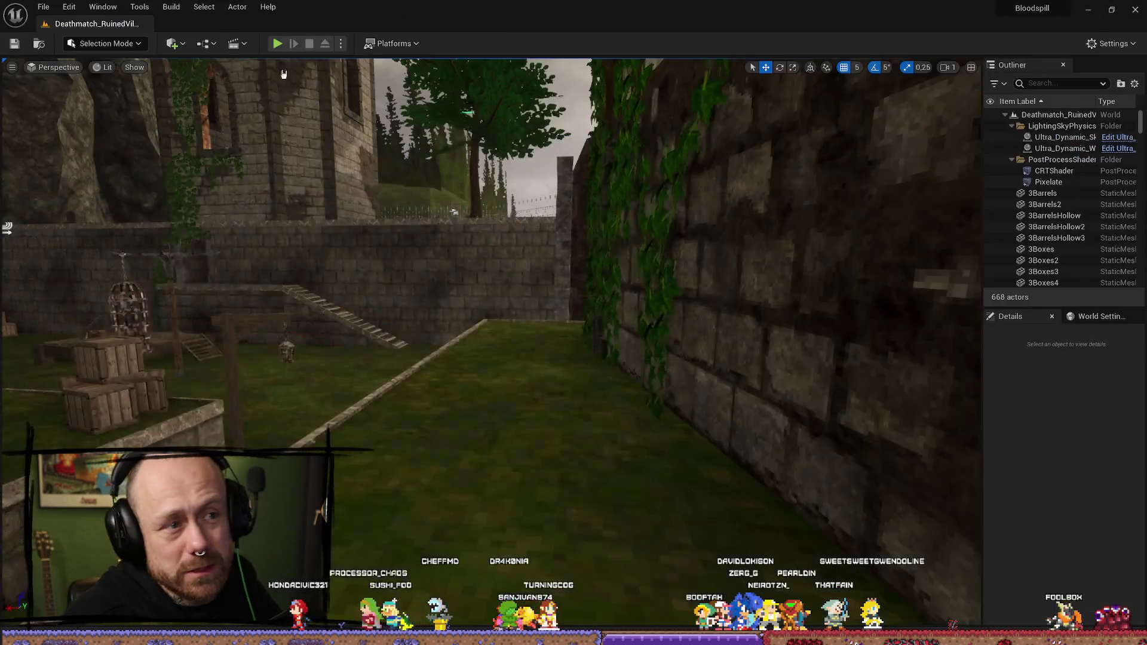
Step: Start a playtest with Alt+P, pick a charm in the loadout, and pause after spawning
key(alt+p)
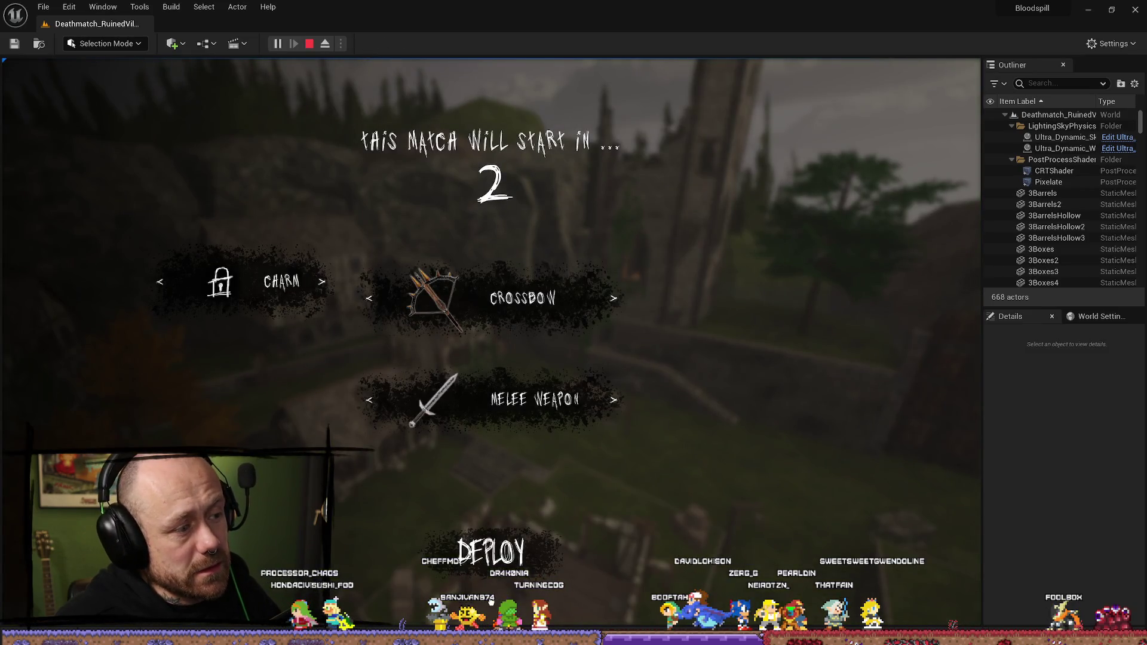
click(157, 286)
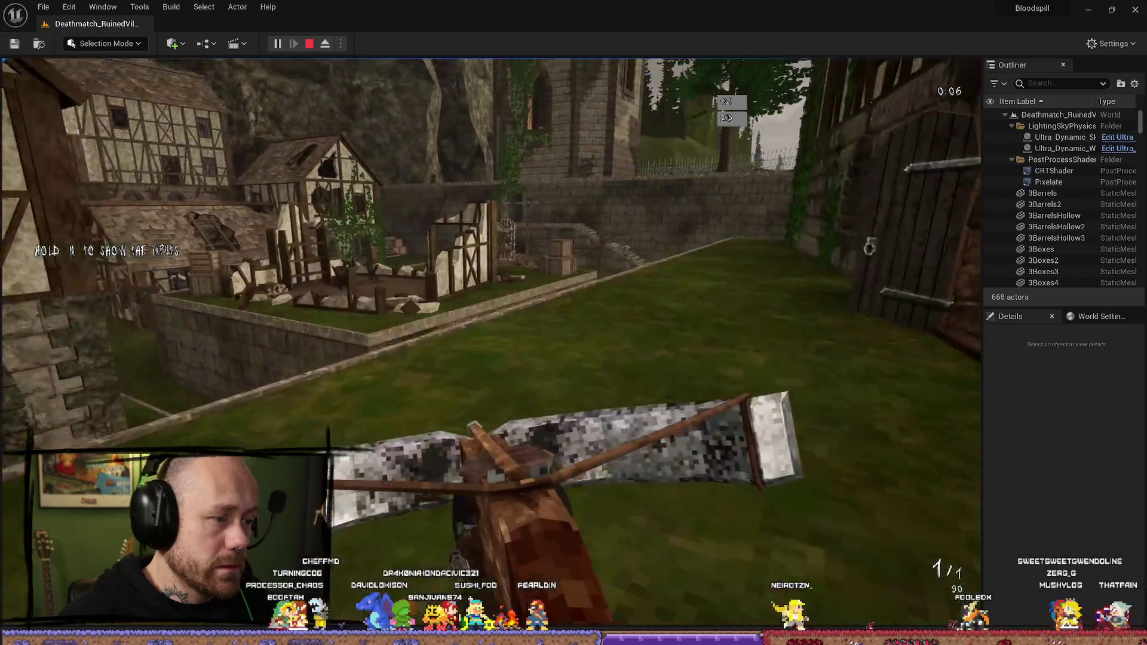
key(Escape)
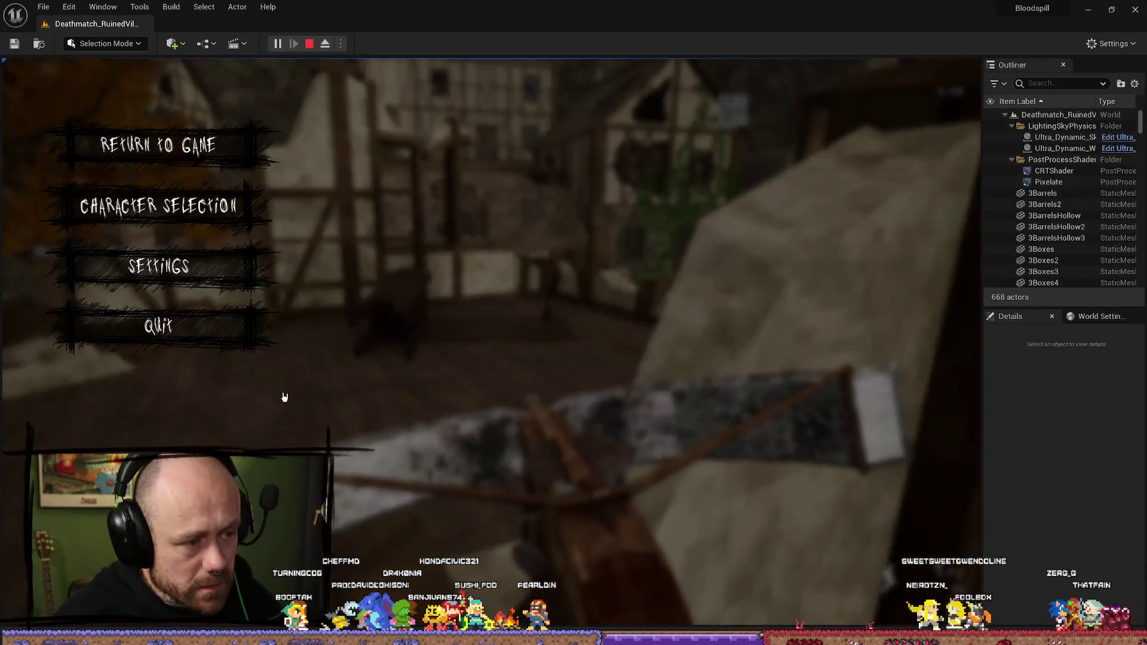
Step: Quit the running match from the pause menu and confirm leaving
click(183, 190)
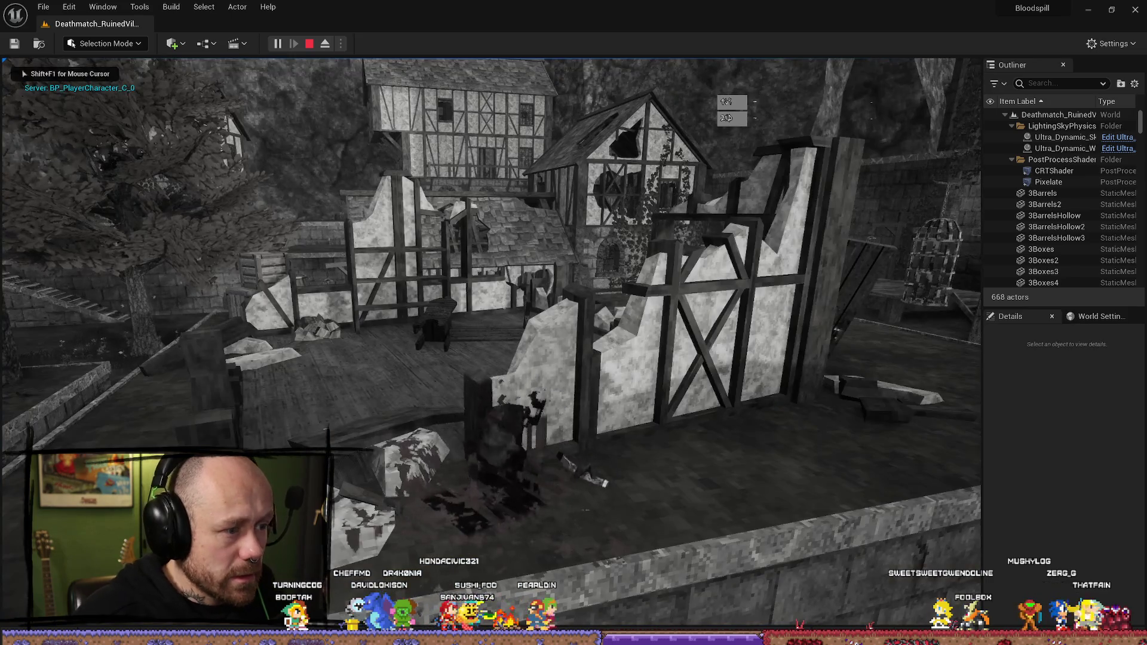
key(Escape)
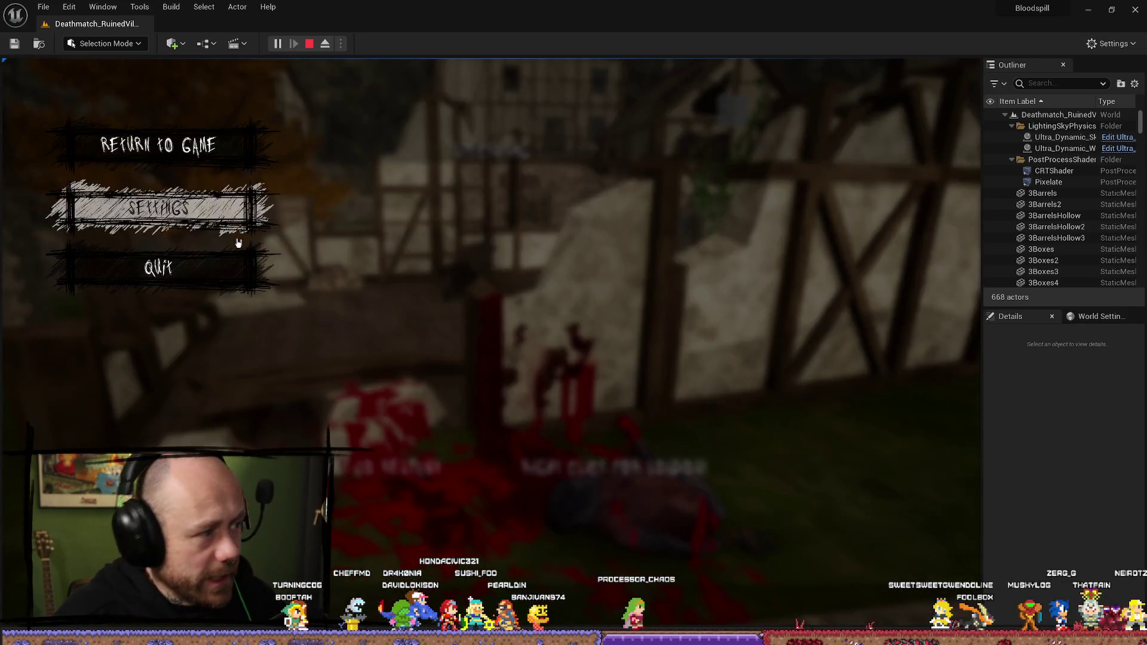
click(231, 275)
click(357, 405)
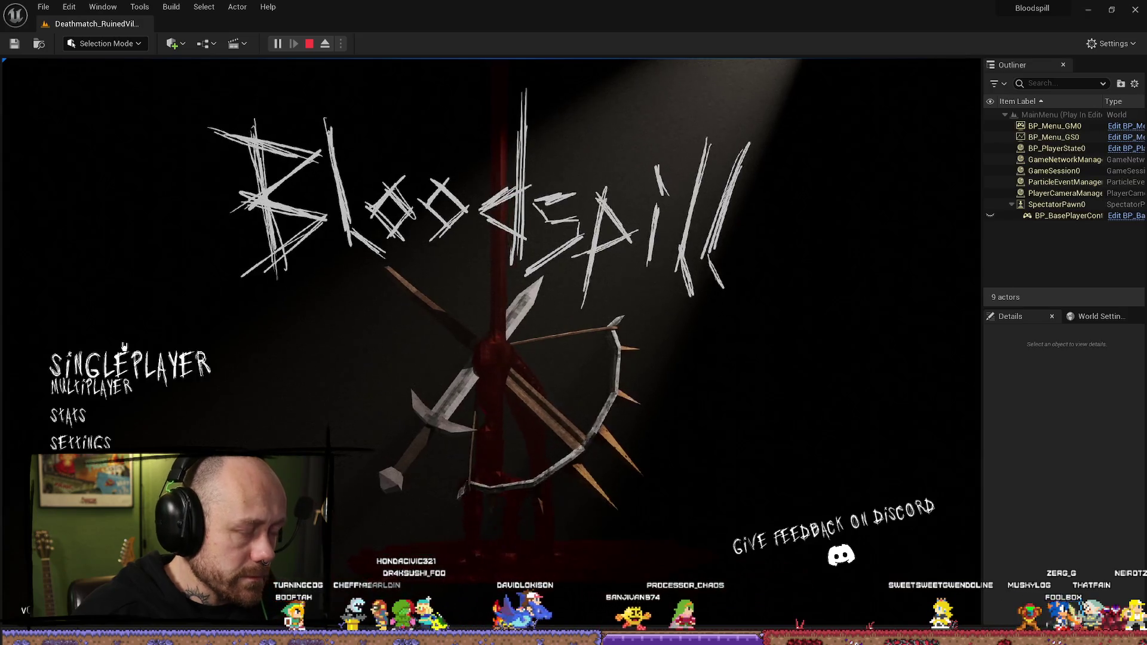
Step: Start a singleplayer Deathmatch on Ruined Village with 3 Recruit bots and deploy
click(128, 361)
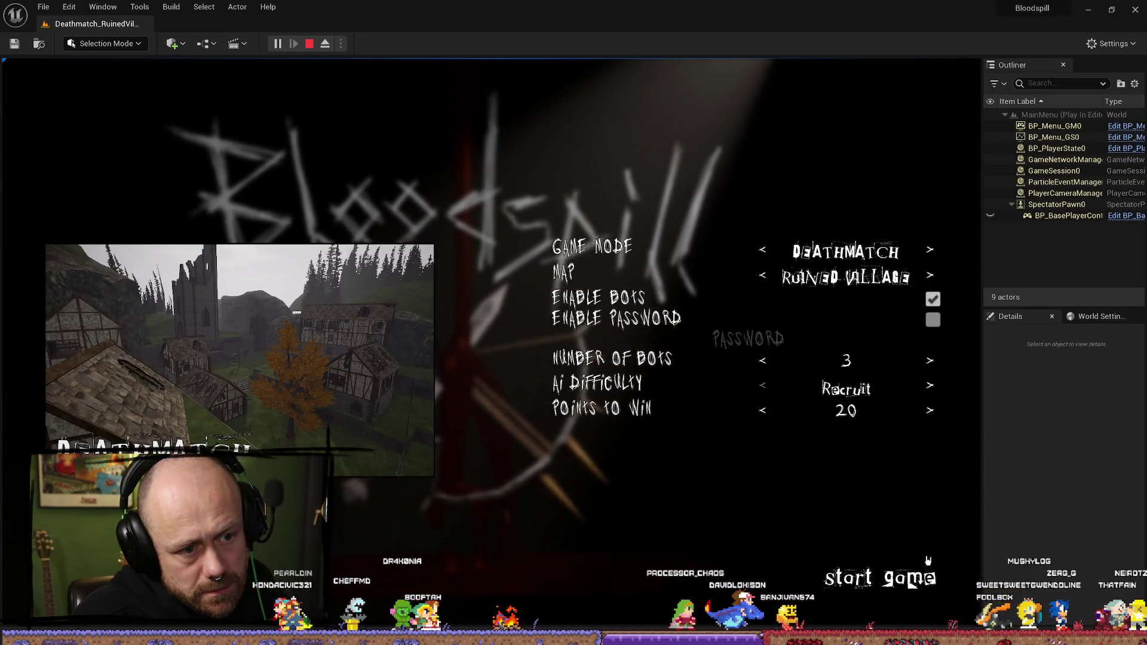
click(920, 569)
click(490, 556)
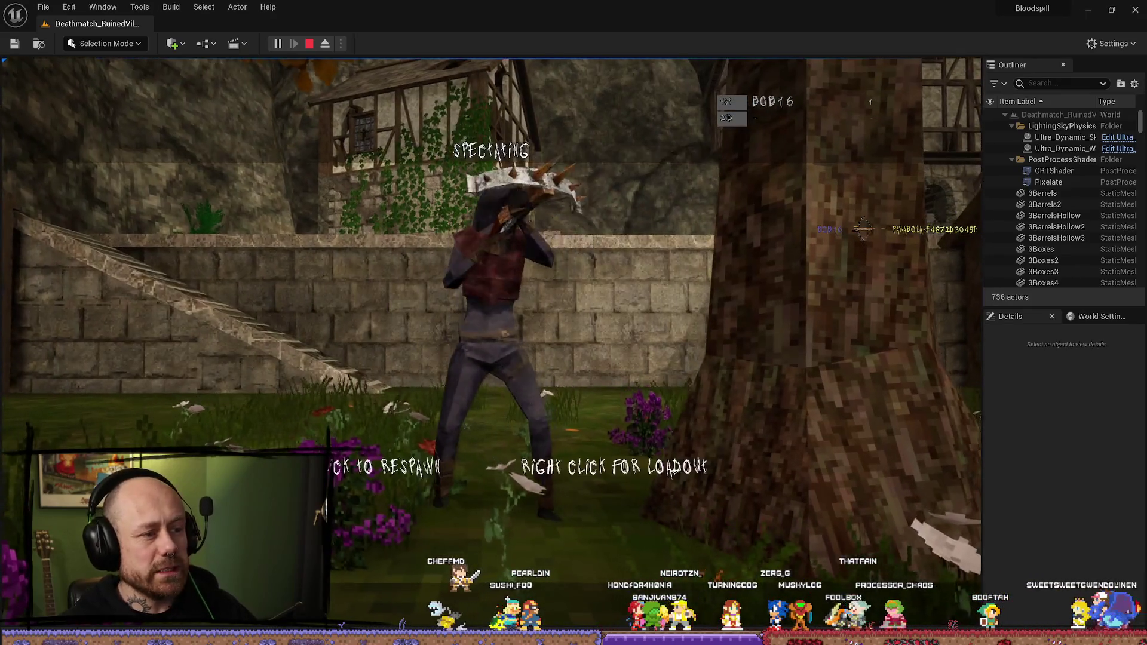
Step: Advance through the village, hitting an enemy with the sword and shooting another with the crossbow
key(w)
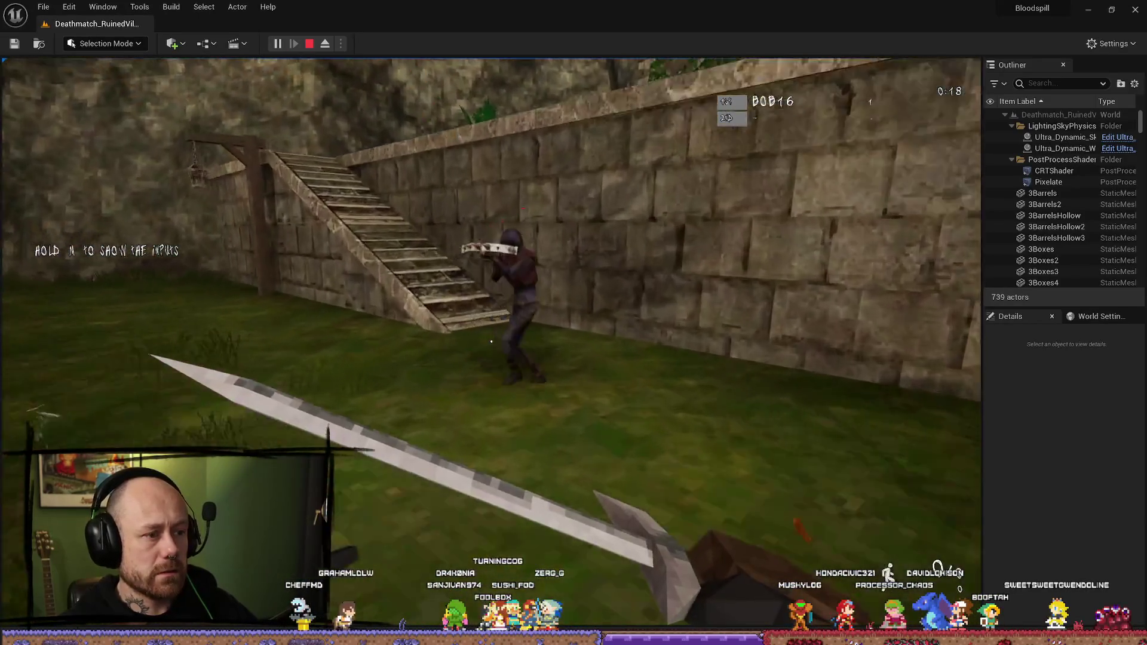
click(491, 342)
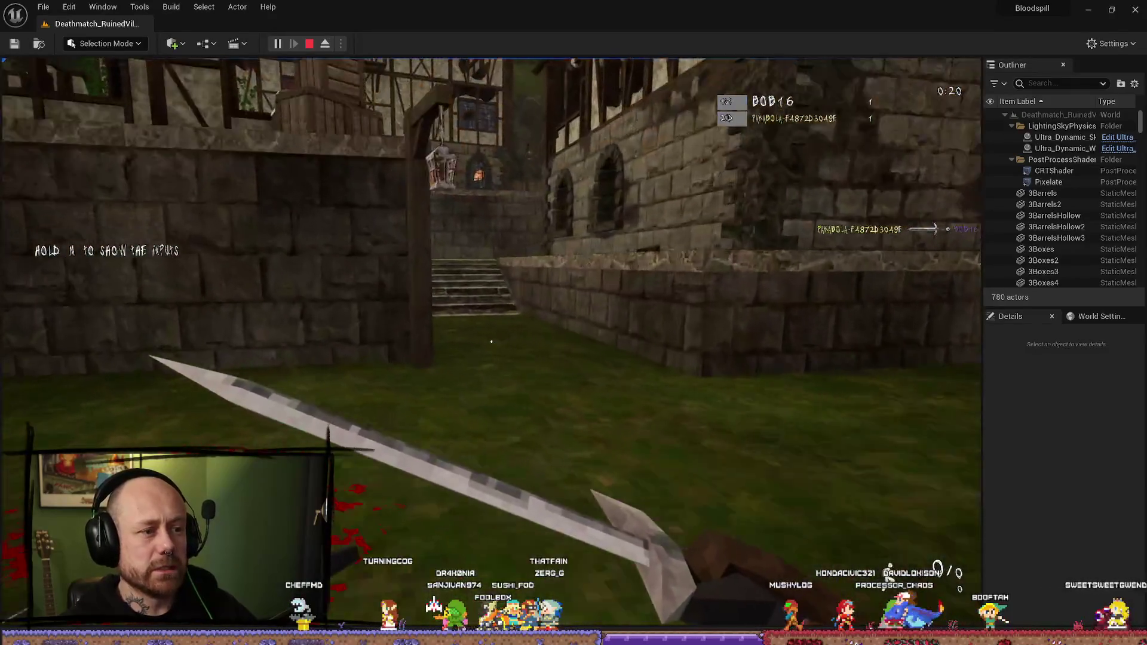
key(w)
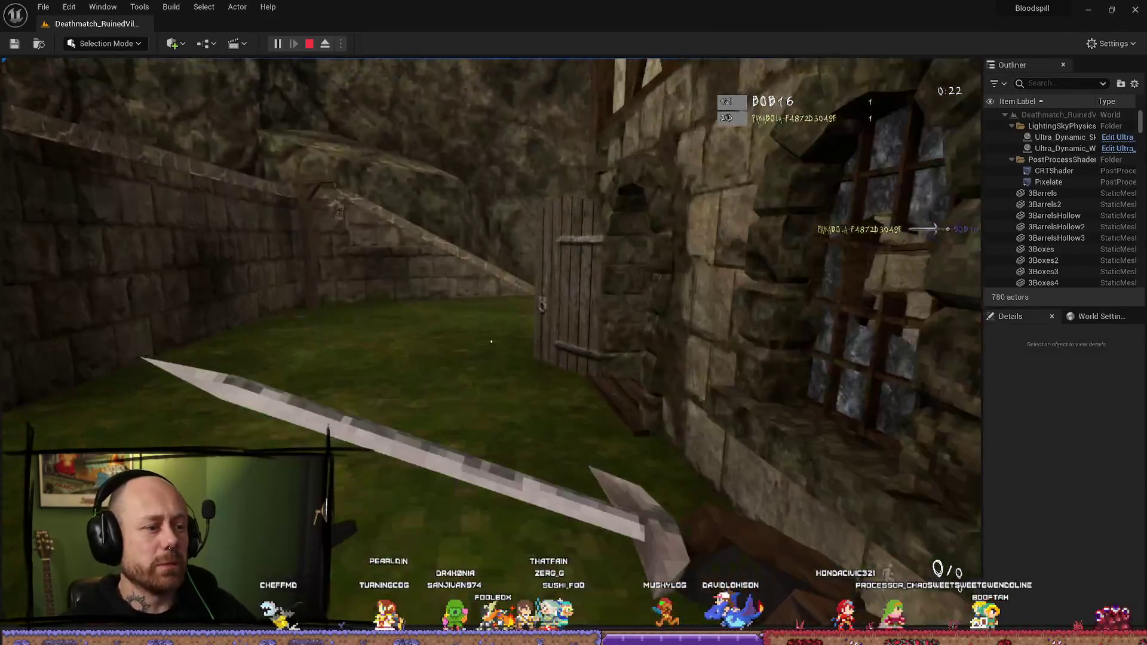
key(w)
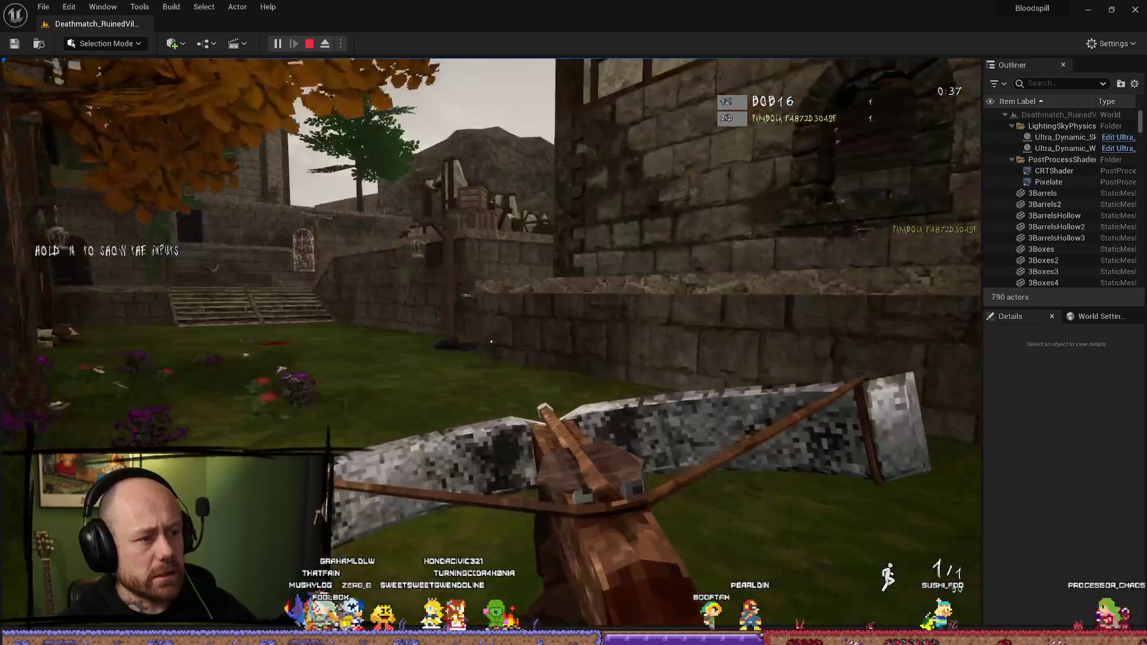
click(491, 342)
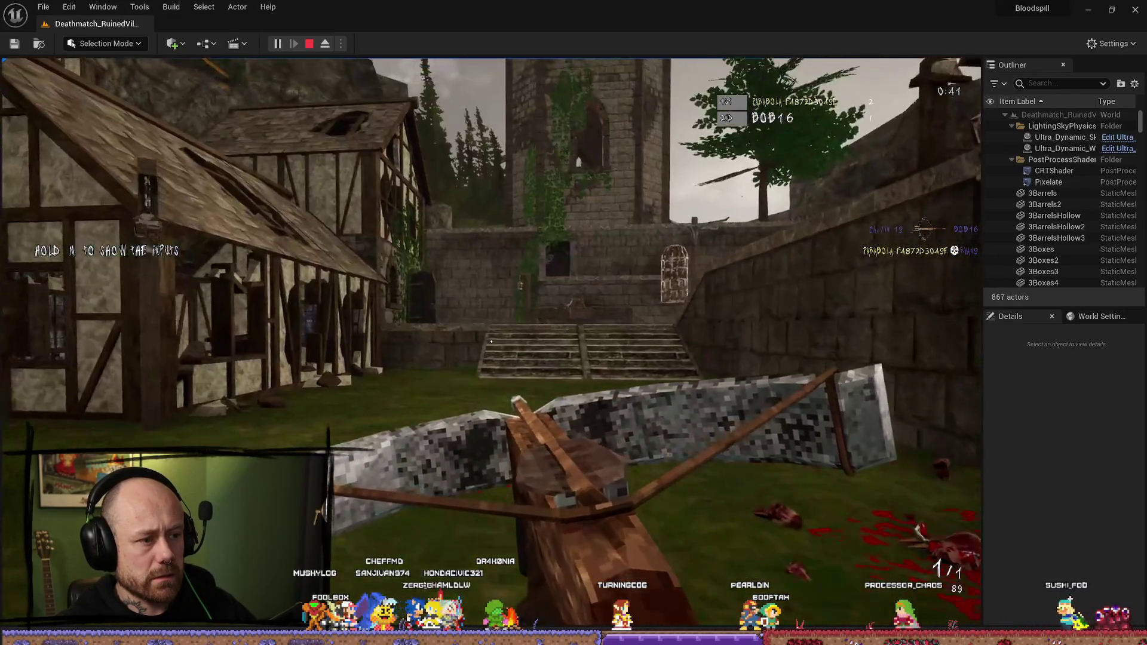
key(w)
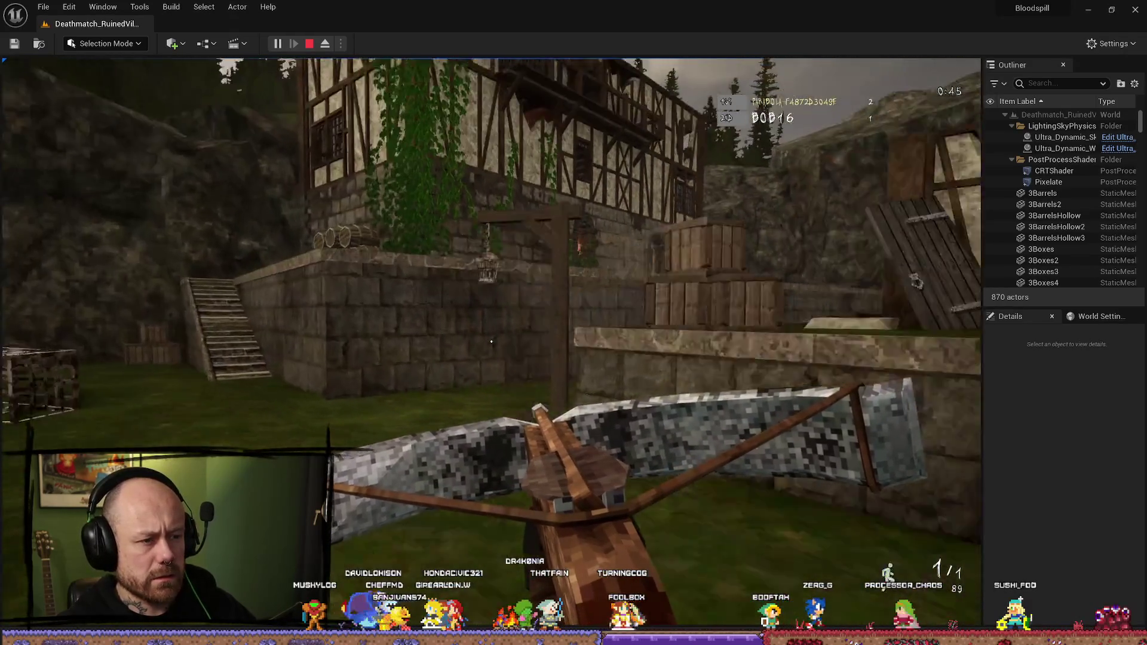
key(w)
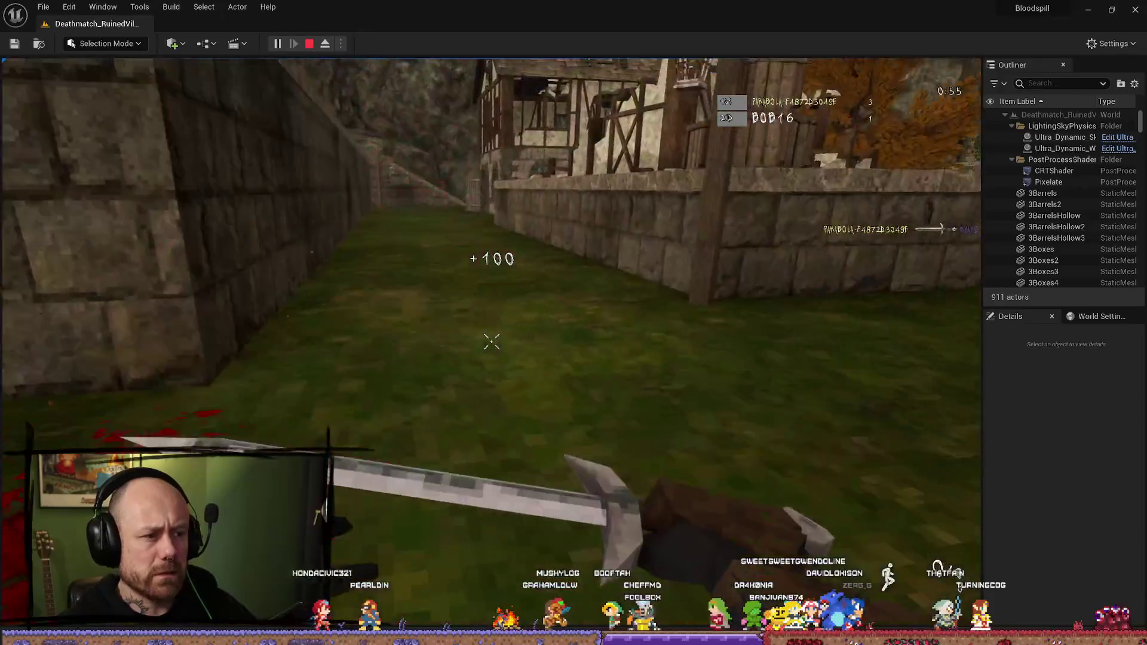
key(w)
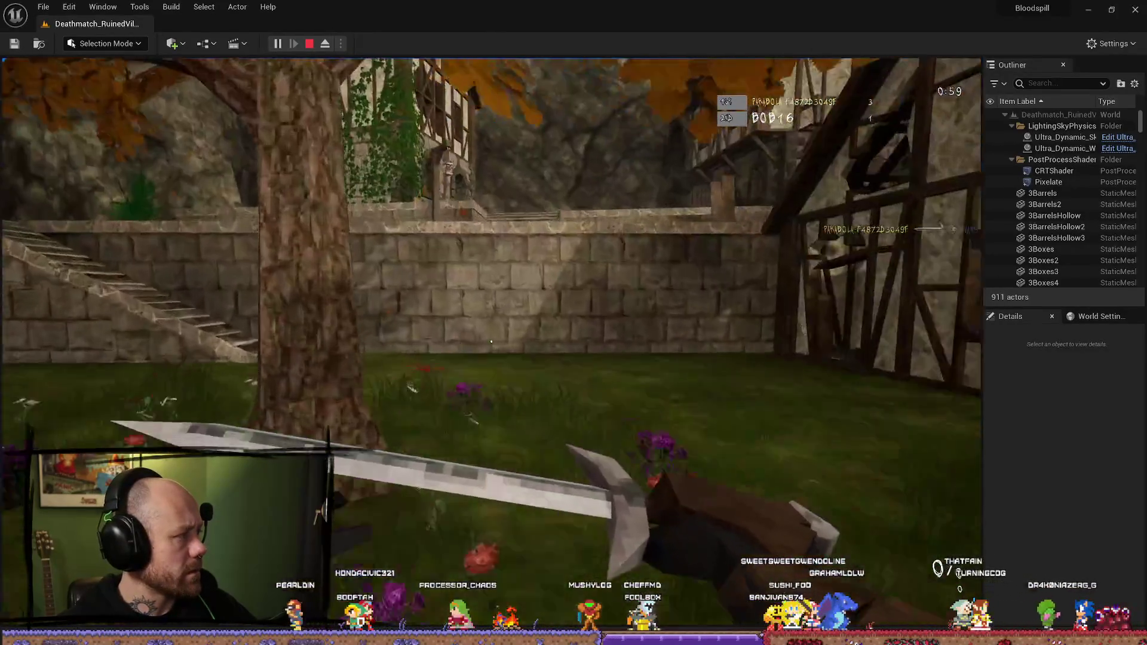
Step: Push through the building, fire the crossbow at an enemy, and roam toward the castle stairs
key(w)
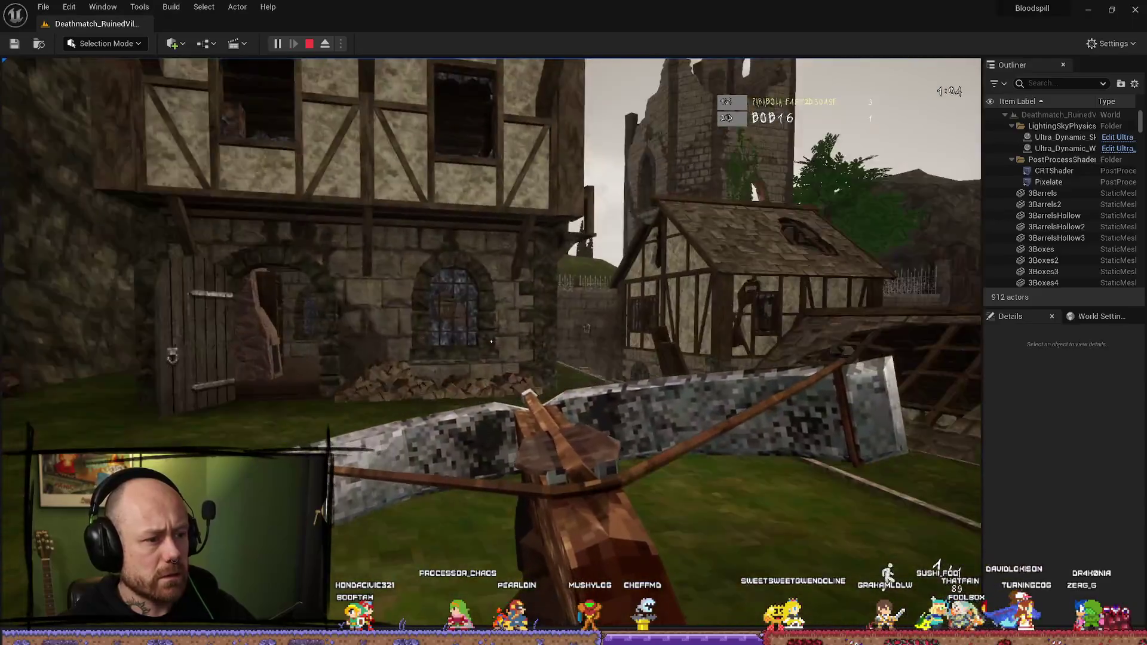
key(w)
click(491, 341)
key(w)
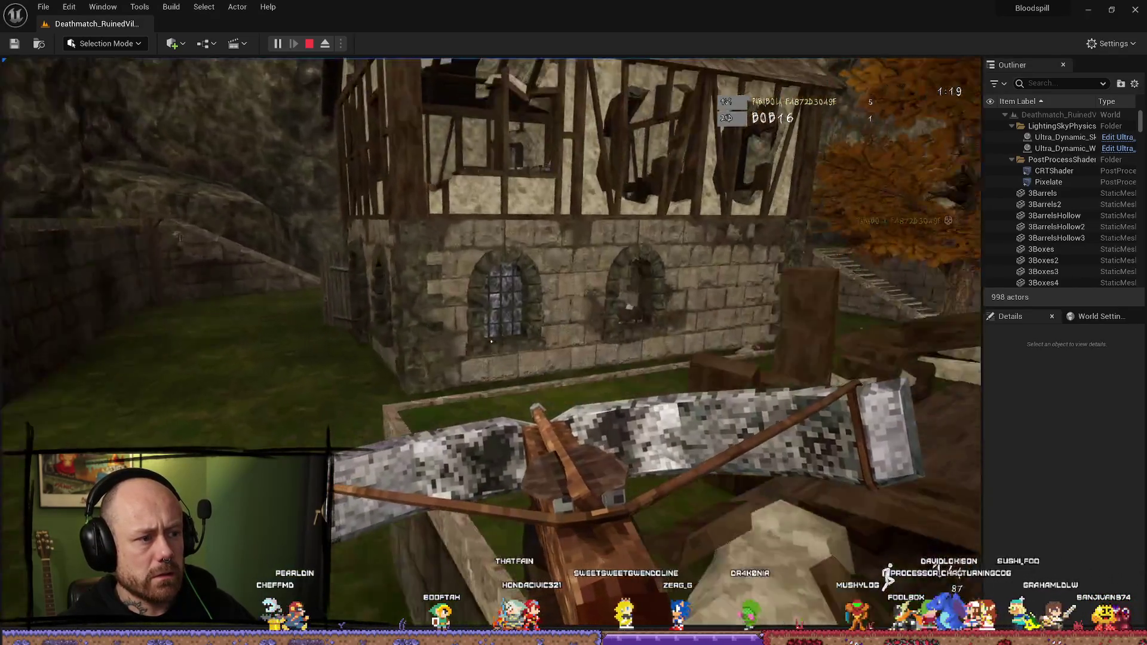
key(w)
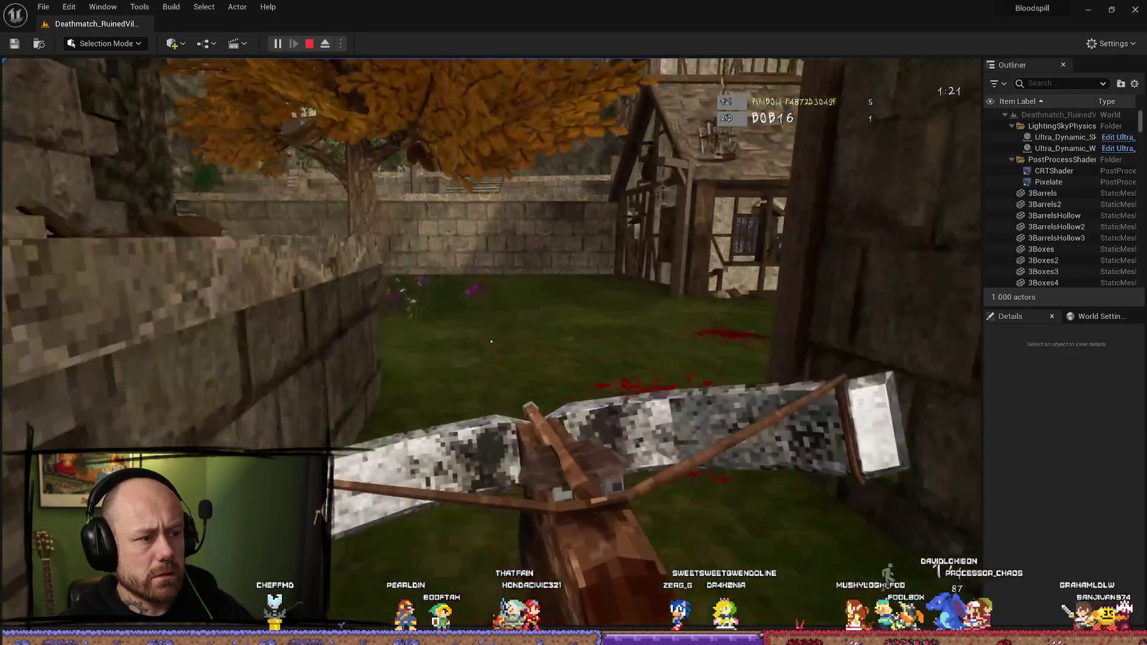
key(w)
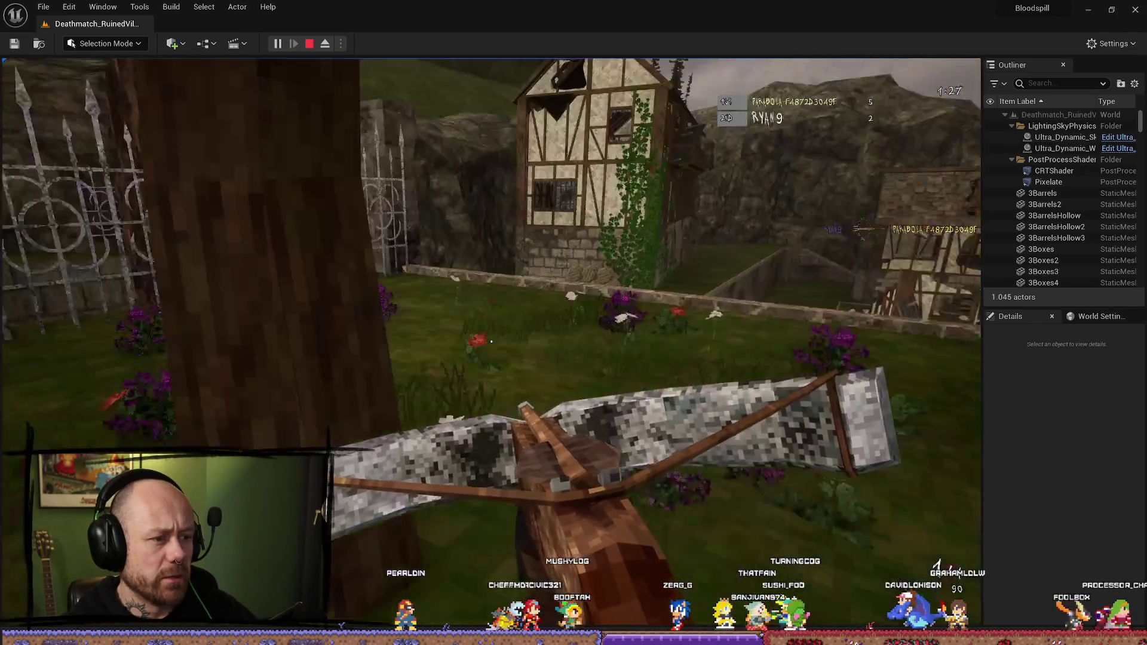
key(w)
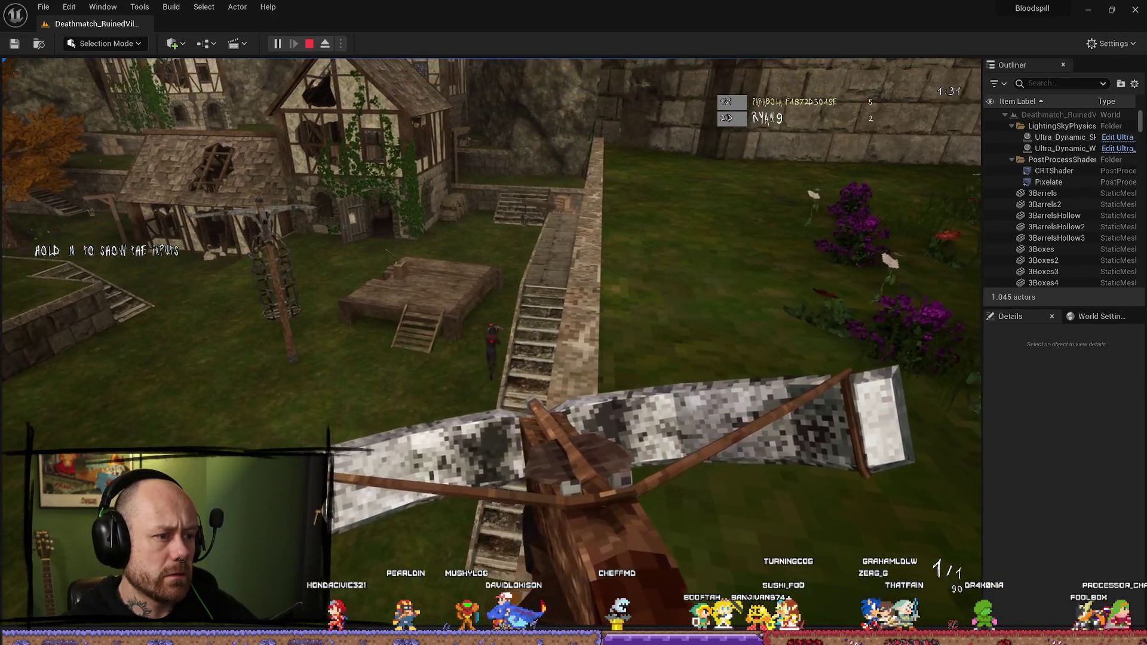
Step: Reload the crossbow and head to the half-timbered house until killed and spectating
key(r)
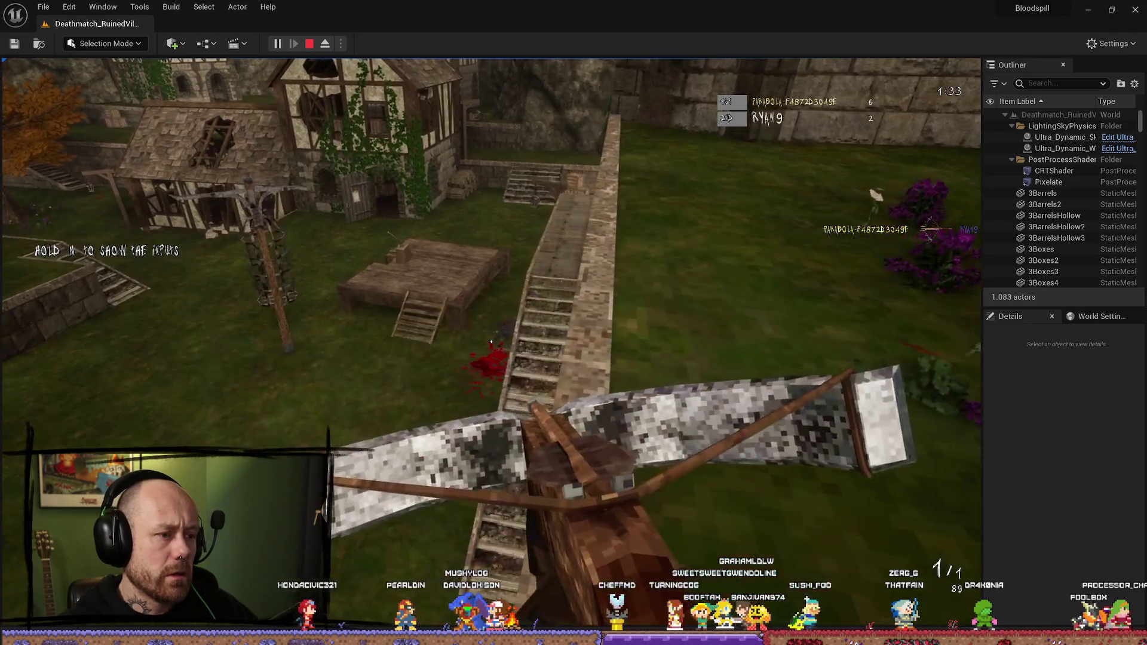
key(w)
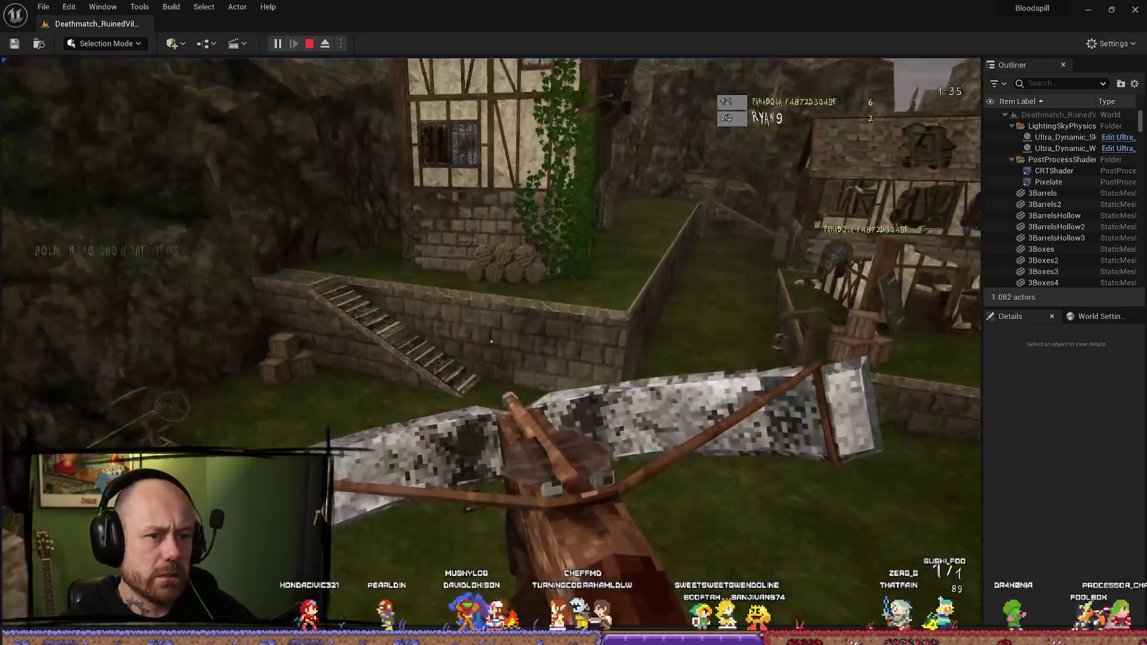
key(w)
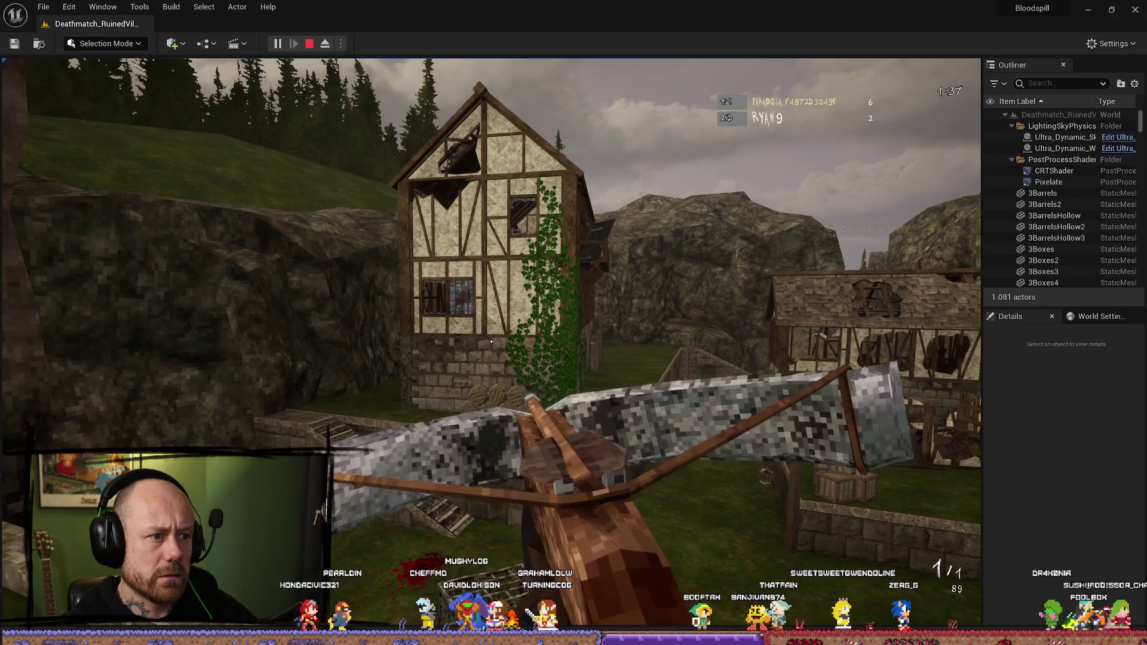
key(w)
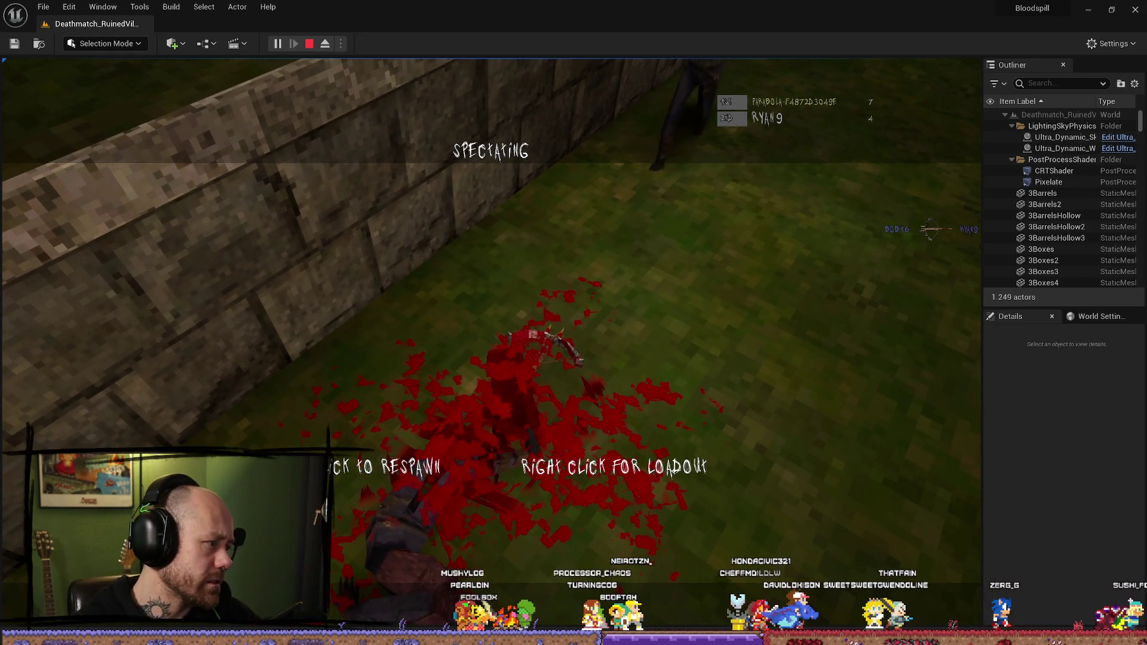
Step: Stop the playtest, close the Message Log, and restart Blender from Steam with the main character file
key(Escape)
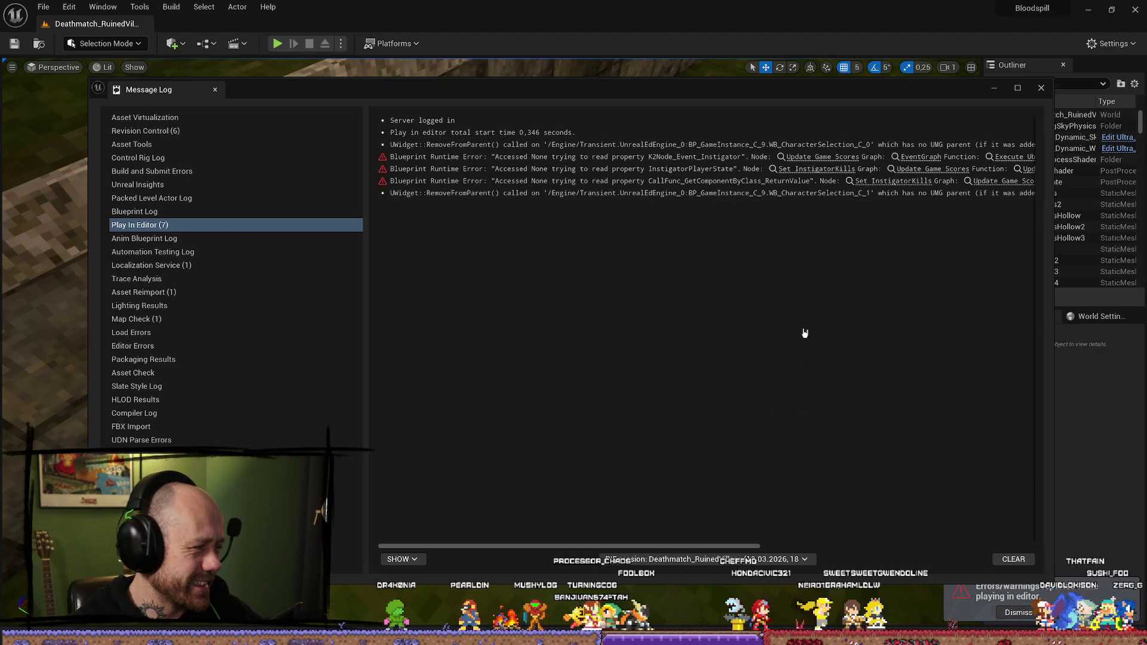
click(1042, 88)
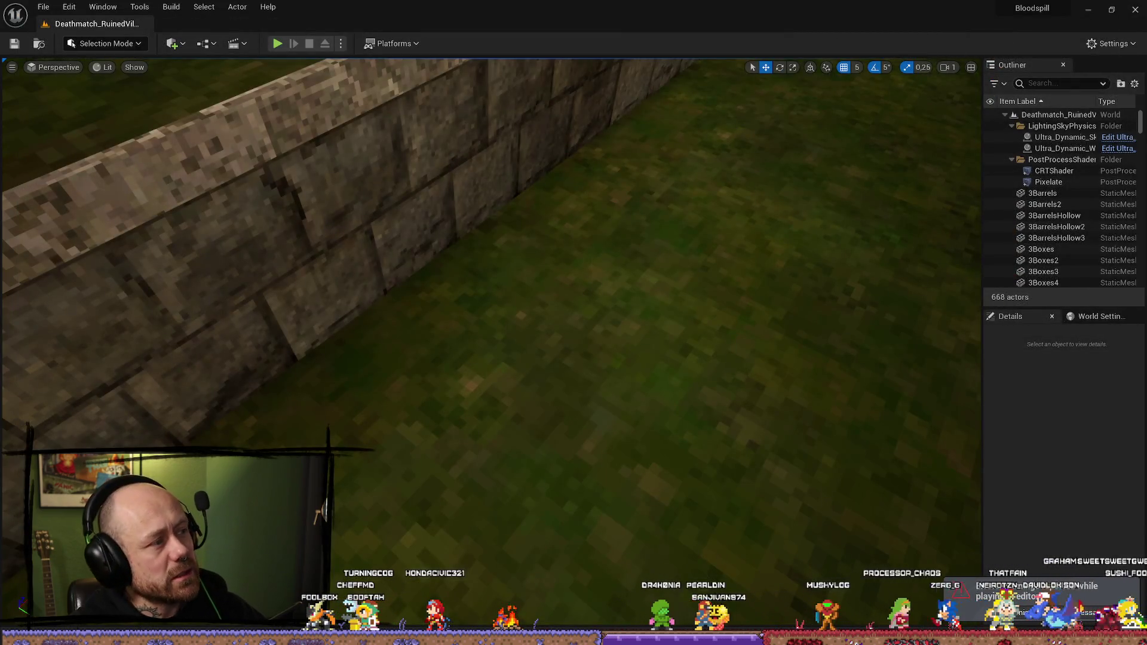
click(233, 248)
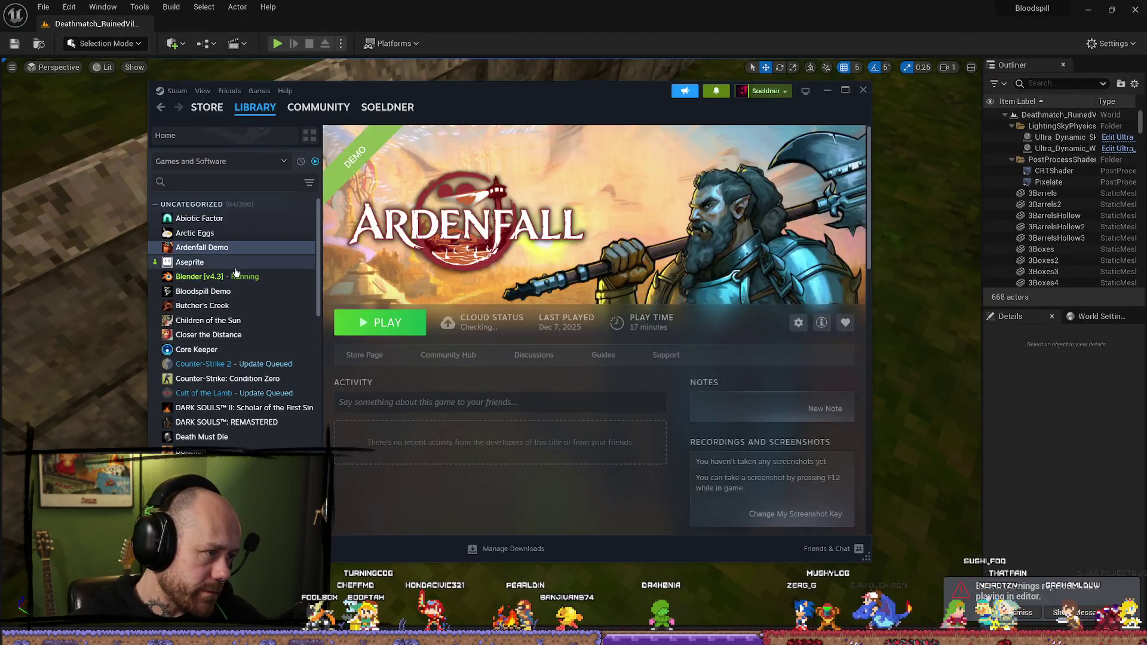
click(239, 277)
click(367, 325)
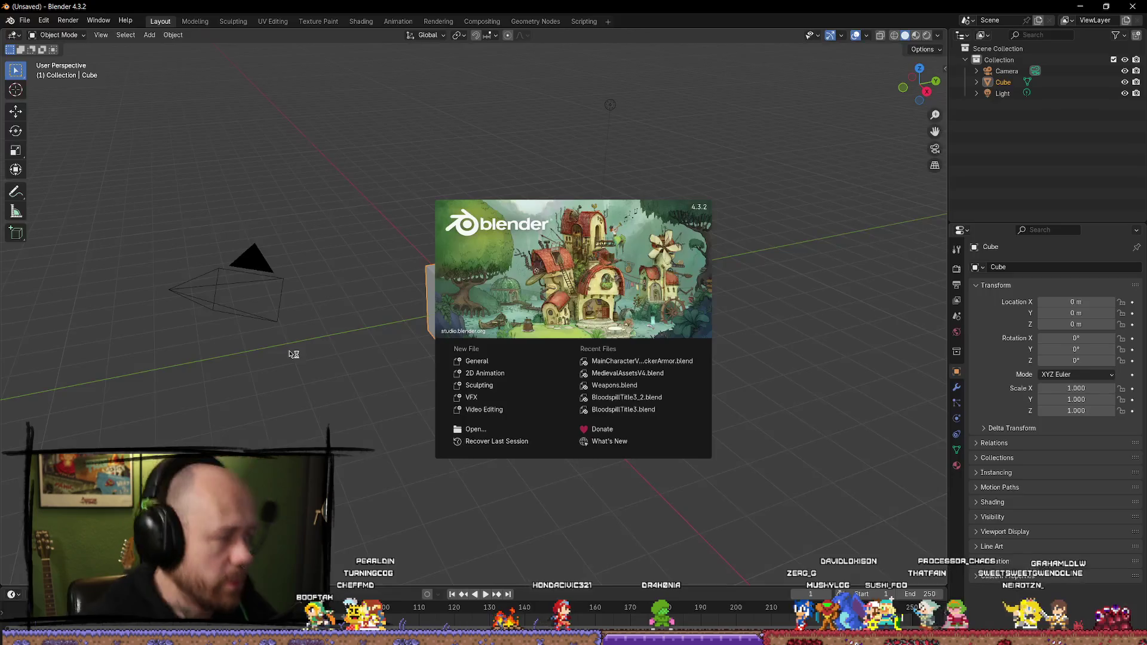
click(598, 361)
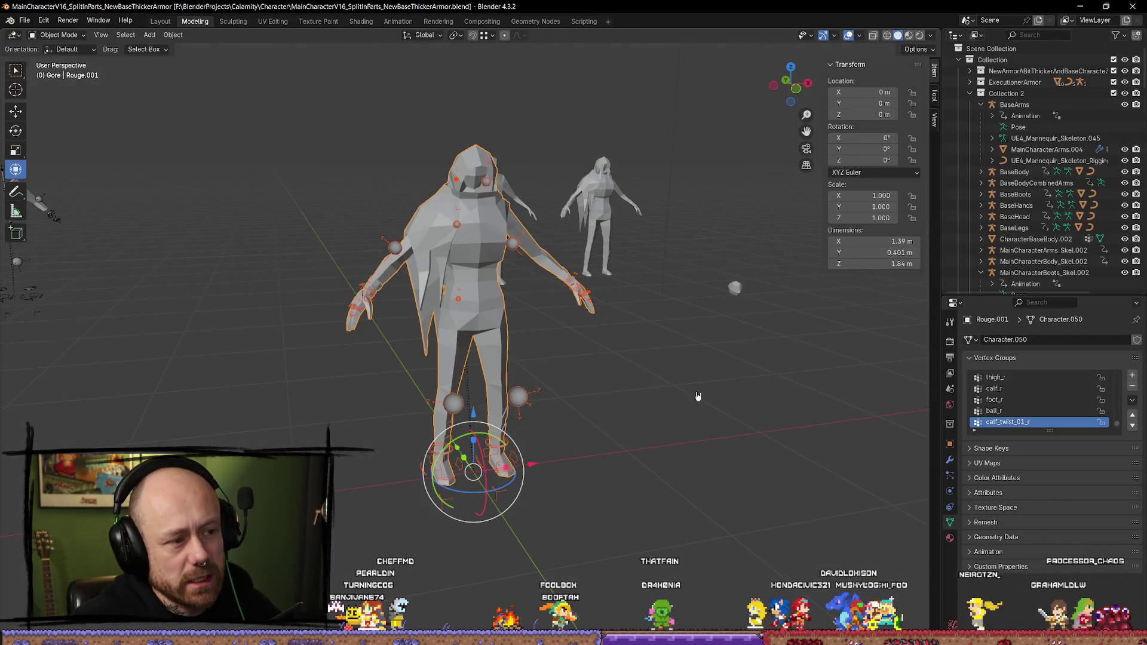
Step: Reselect the character objects and make the Rouge.001 mesh the active object
click(697, 379)
key(ctrl+z)
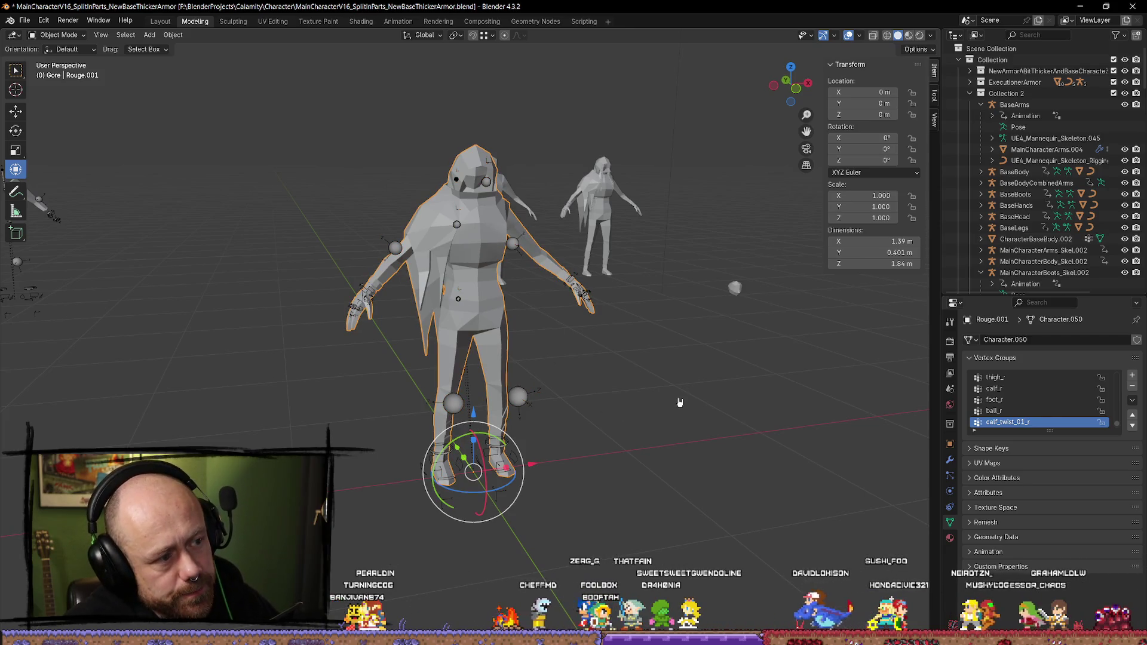
click(489, 306)
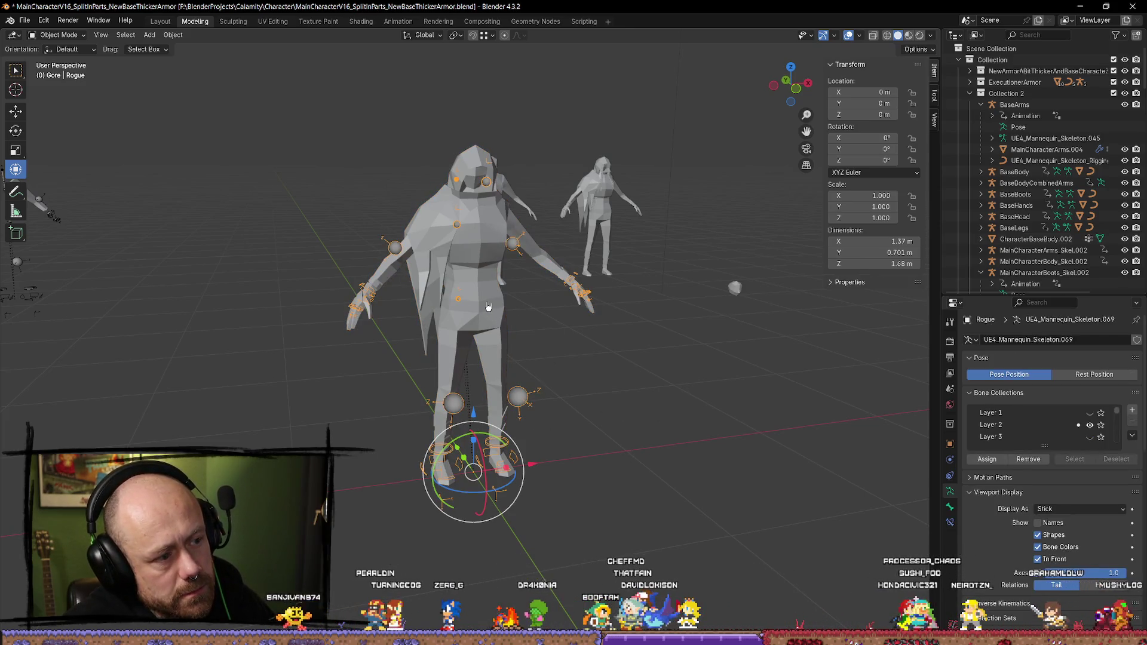
click(488, 306)
scroll(1057, 235, down, 3)
scroll(1057, 234, down, 10)
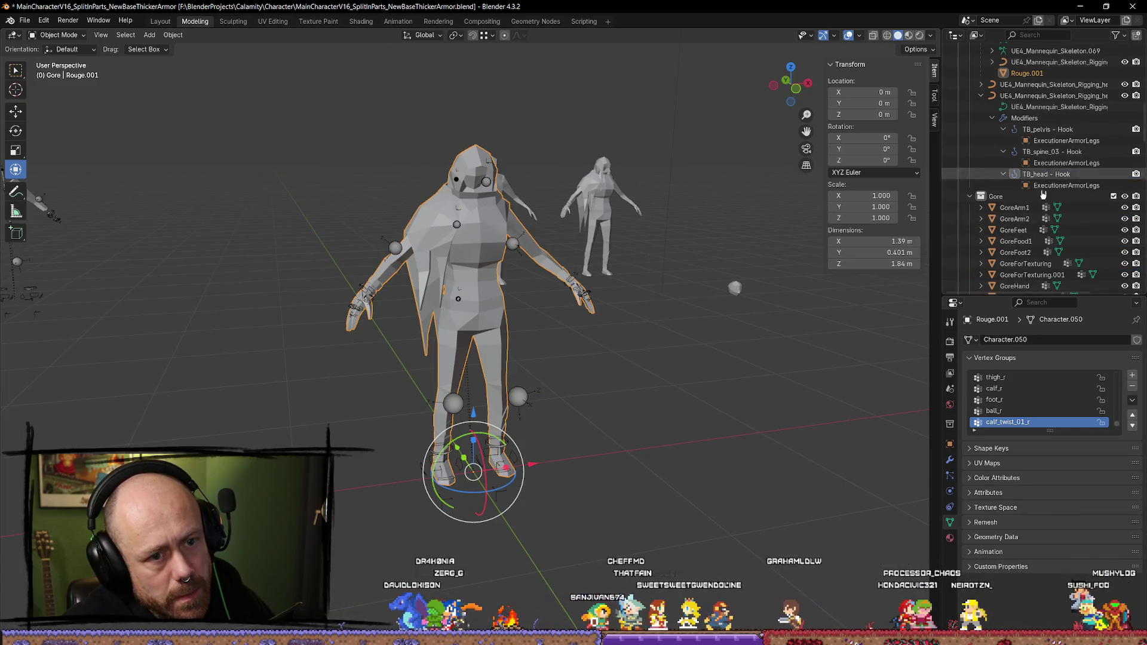
scroll(1045, 175, up, 4)
Step: Rename Rouge.001 to RougeCharacterWithCape
key(F2)
key(BackSpace)
key(BackSpace)
key(BackSpace)
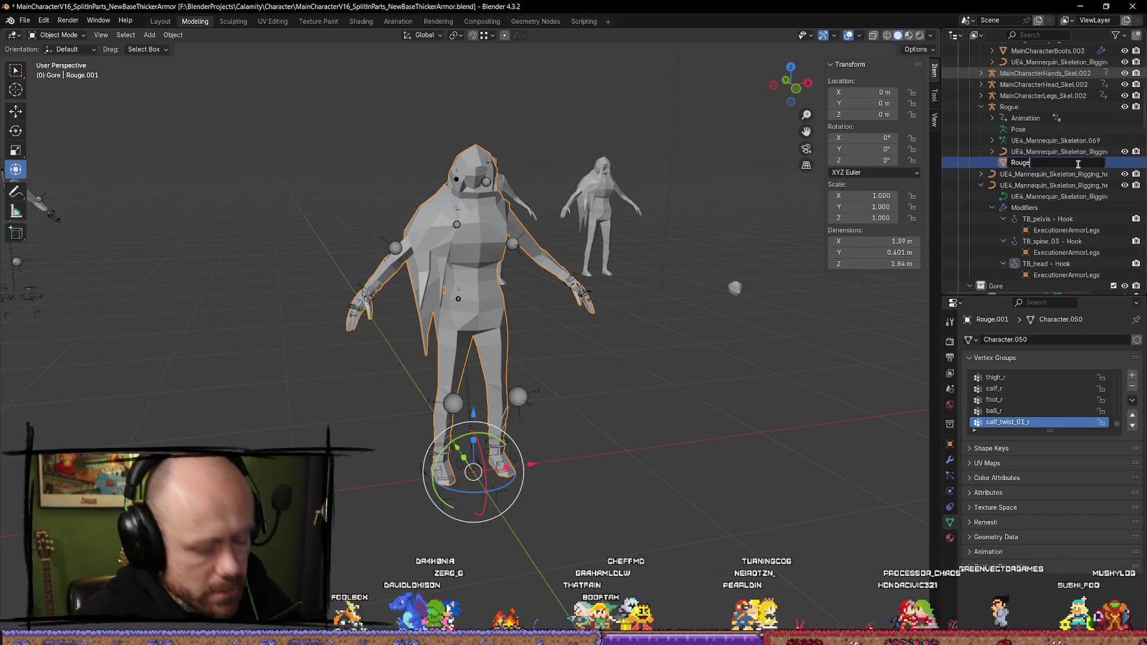
text(CharacterWithCape)
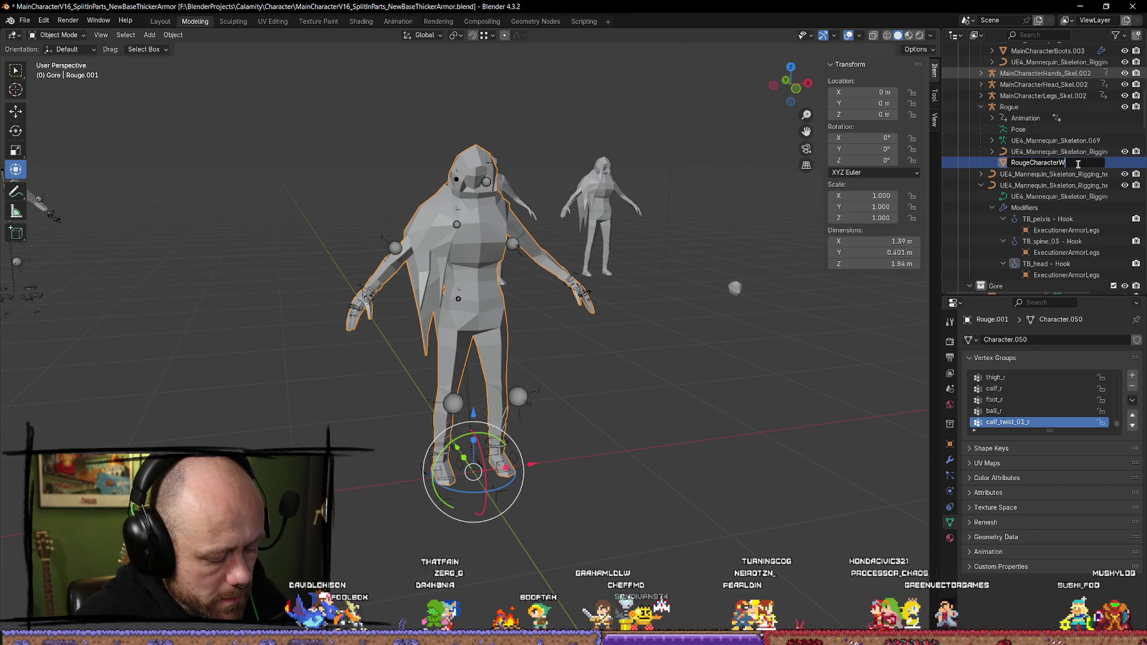
key(Return)
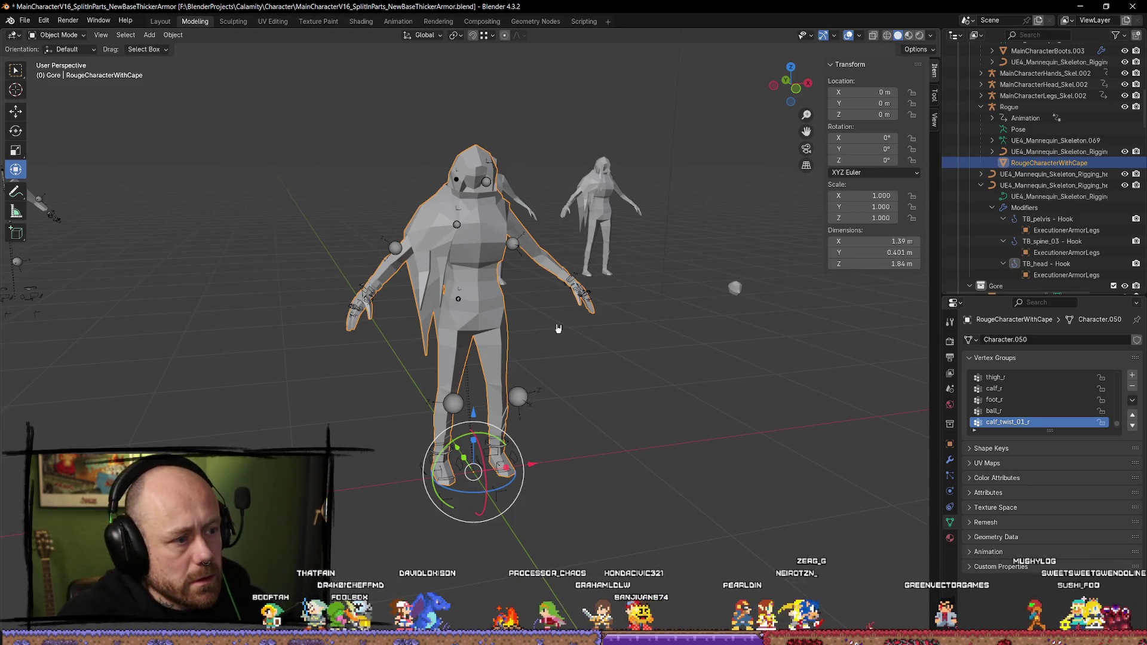
Step: Export the rogue with the Mr Mannequins FBX quick favourite and accept Unreal's reimport prompt
key(q)
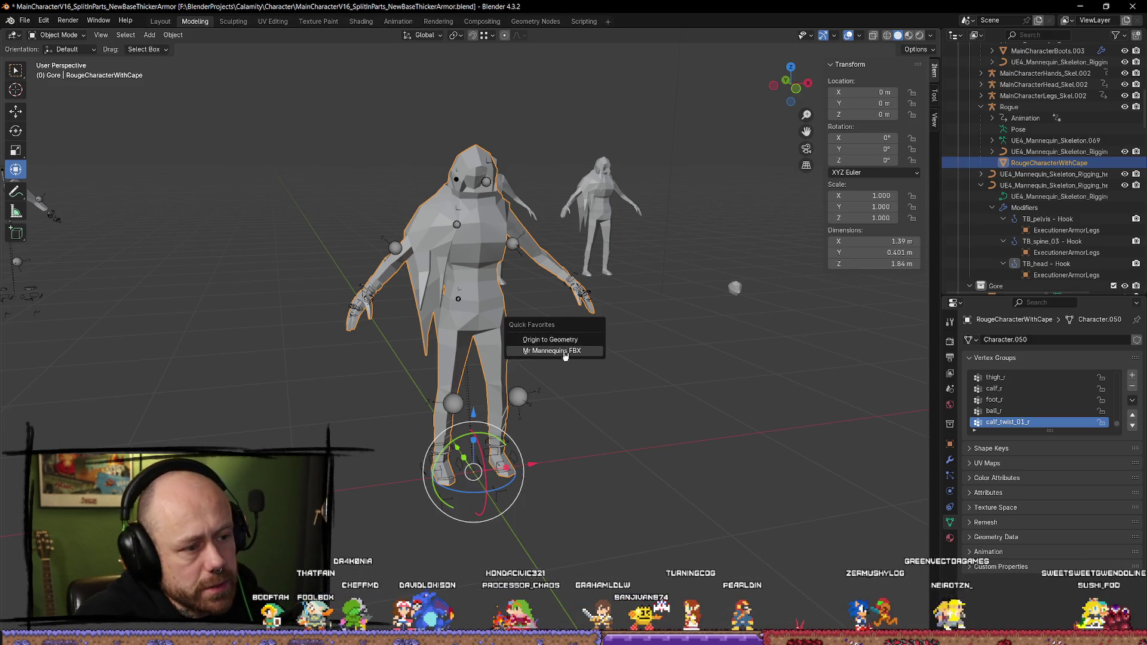
click(560, 357)
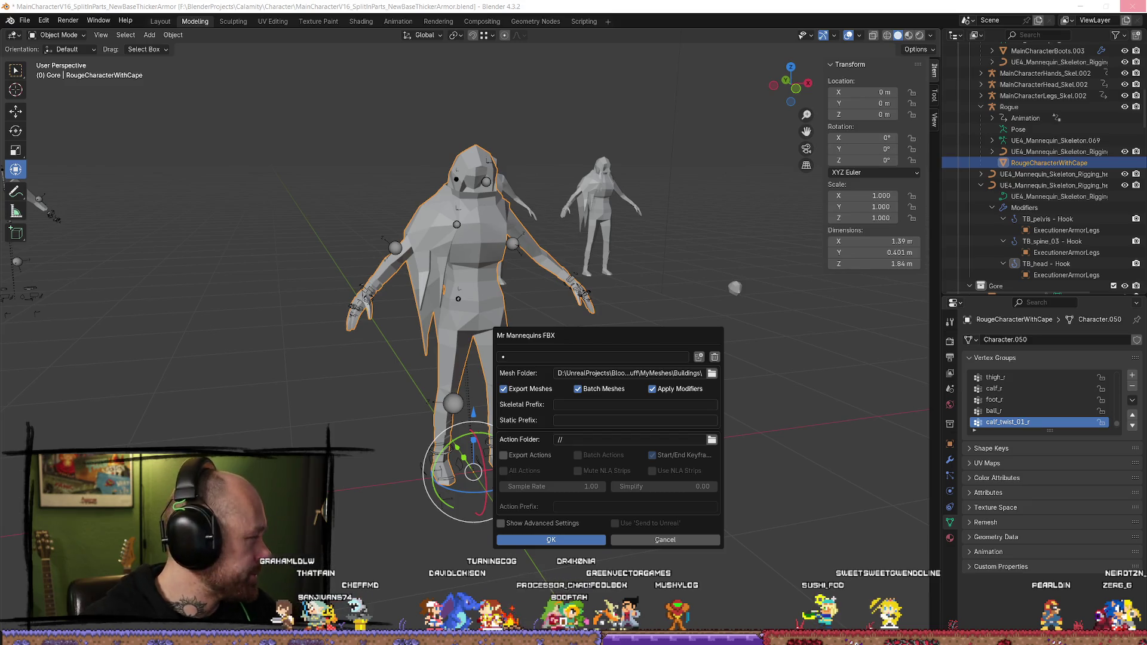
key(Return)
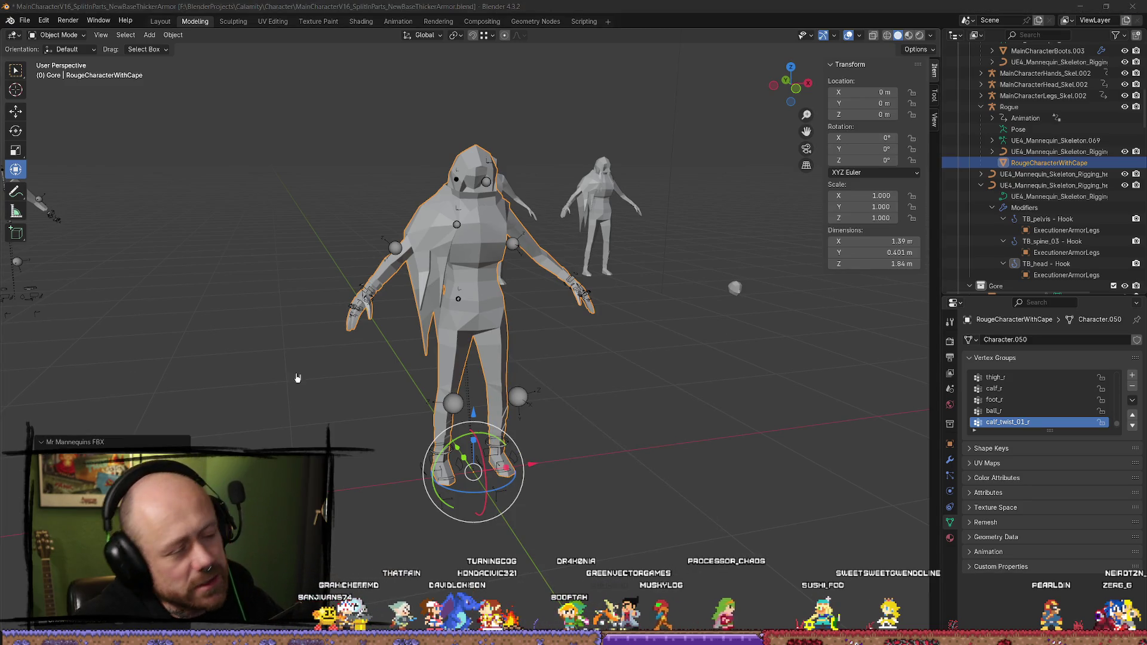
click(1081, 5)
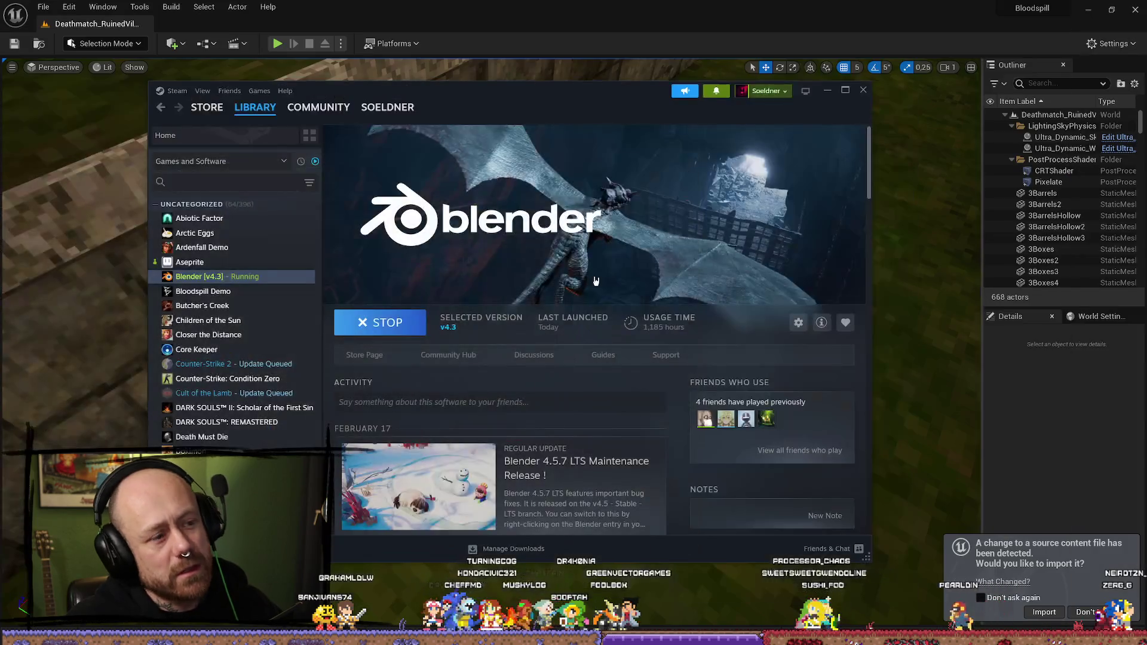
click(1062, 613)
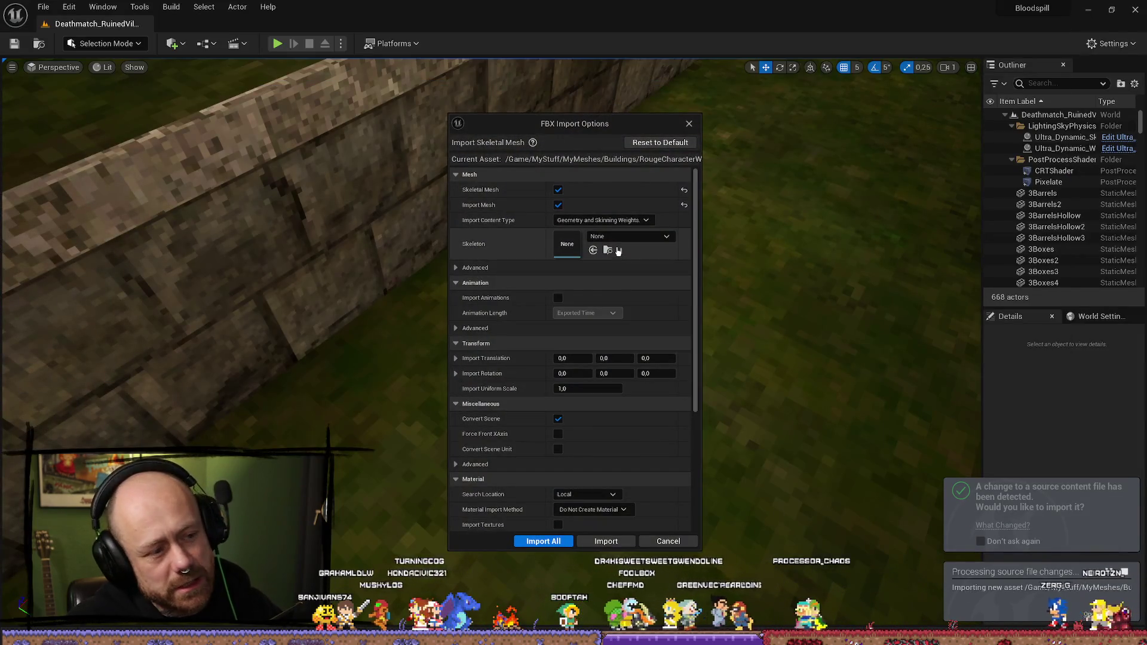
Step: Import the caped mesh using SK_Mannequin_Skeleton as its skeleton
click(631, 239)
text(mann)
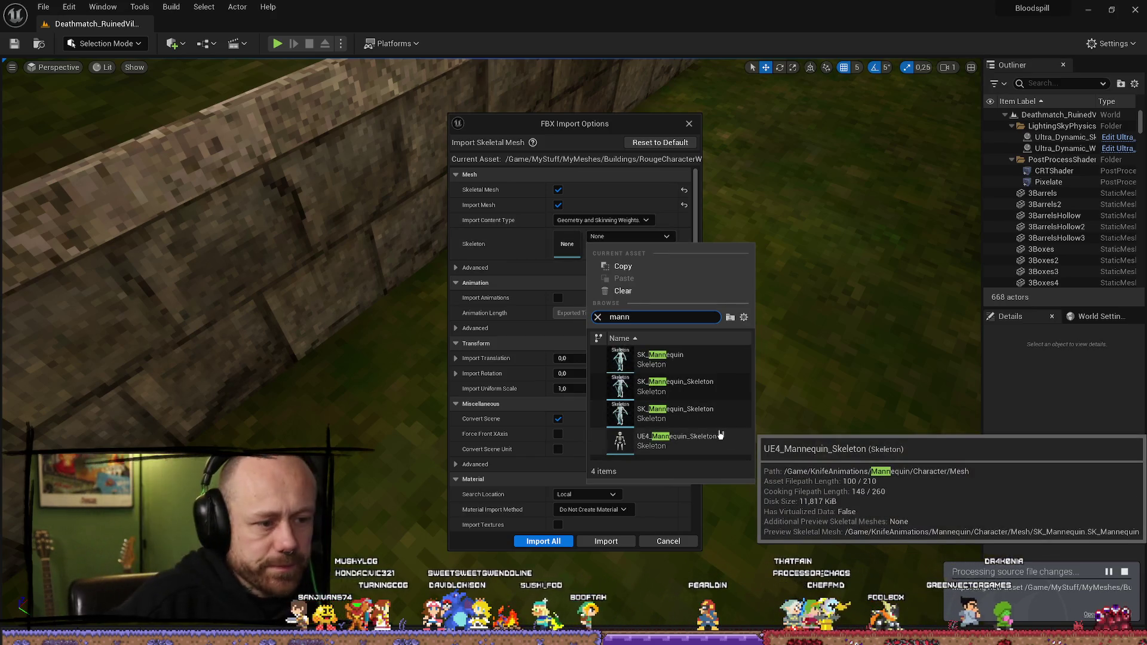
click(693, 413)
click(601, 541)
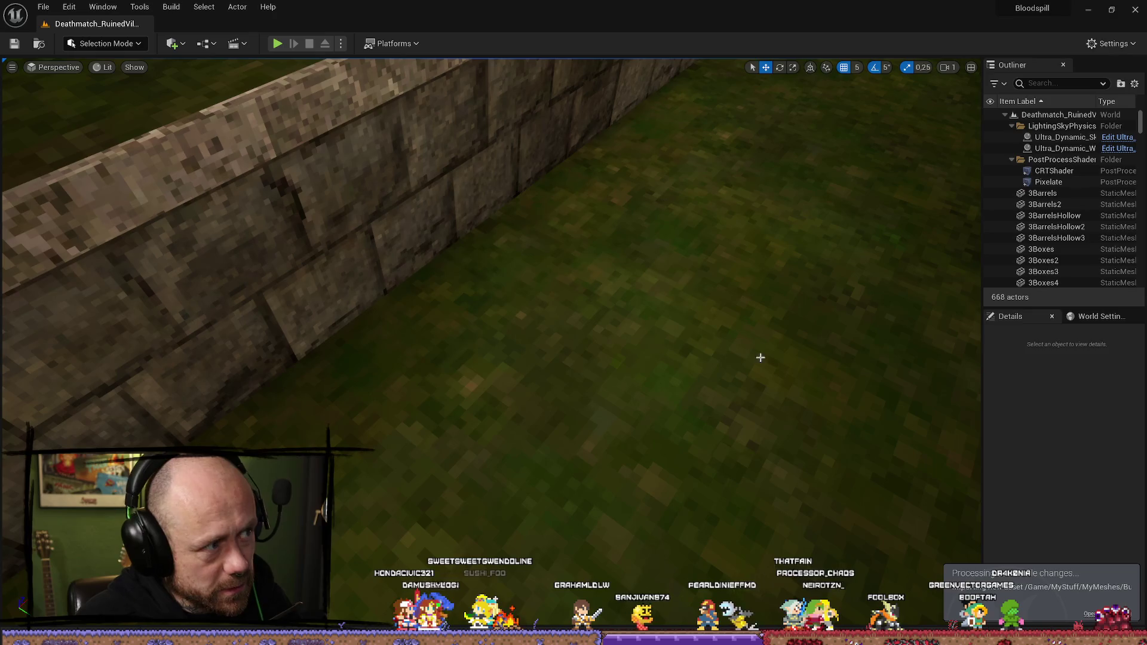
Step: Search the Content Drawer for 'charac' and bring up BP_PlayerCharacter's actions
drag(751, 313, 622, 545)
key(ctrl+space)
text(charac)
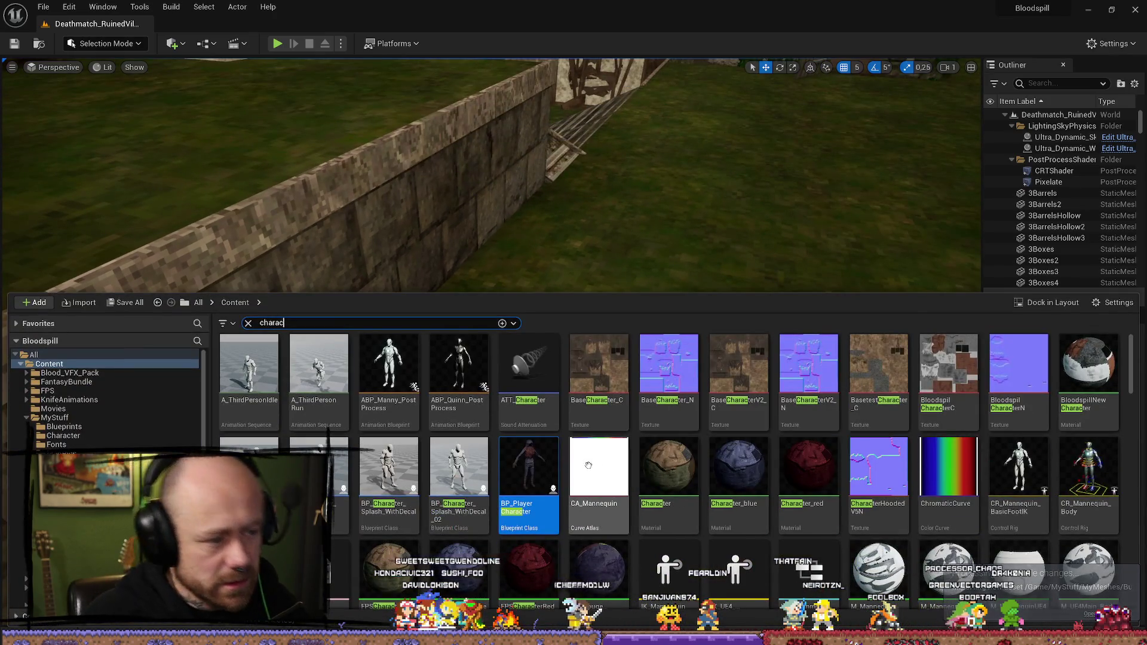
right_click(529, 481)
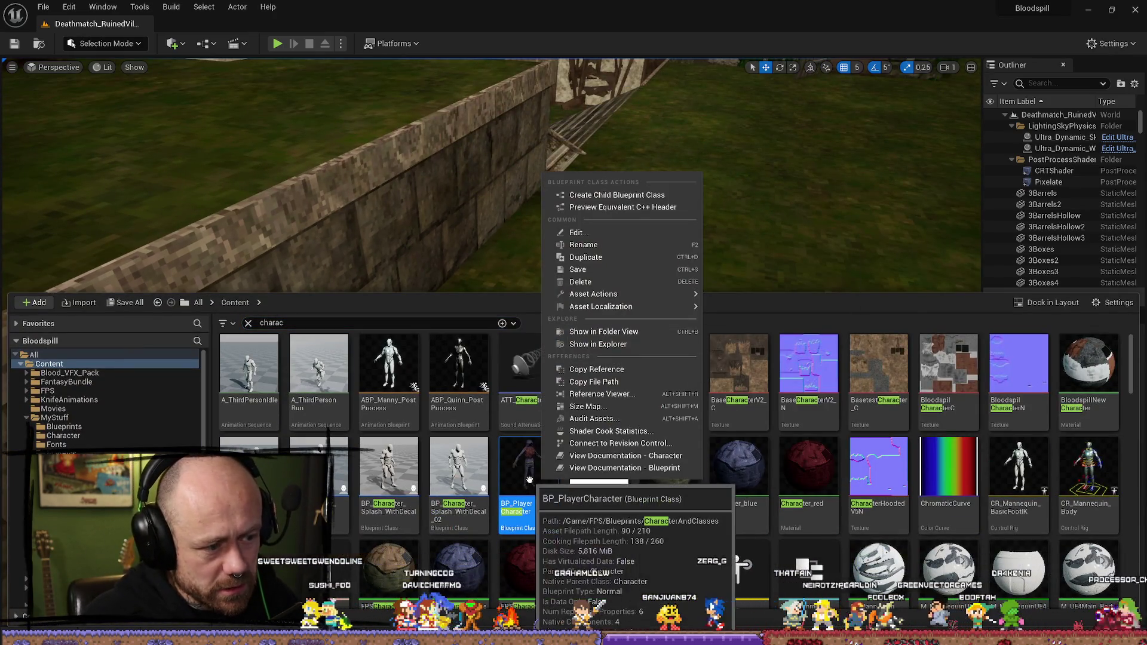
Step: Open BP_PlayerCharacter and set its Mesh component to RougeCharacterWithCape
click(579, 232)
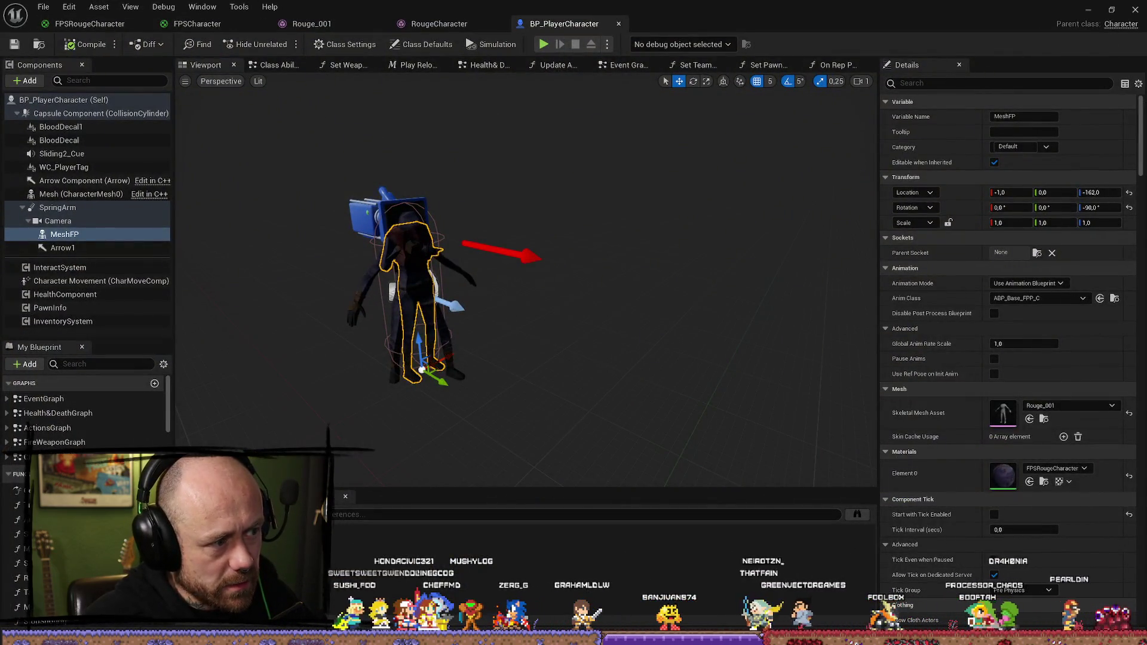
click(363, 289)
click(1070, 421)
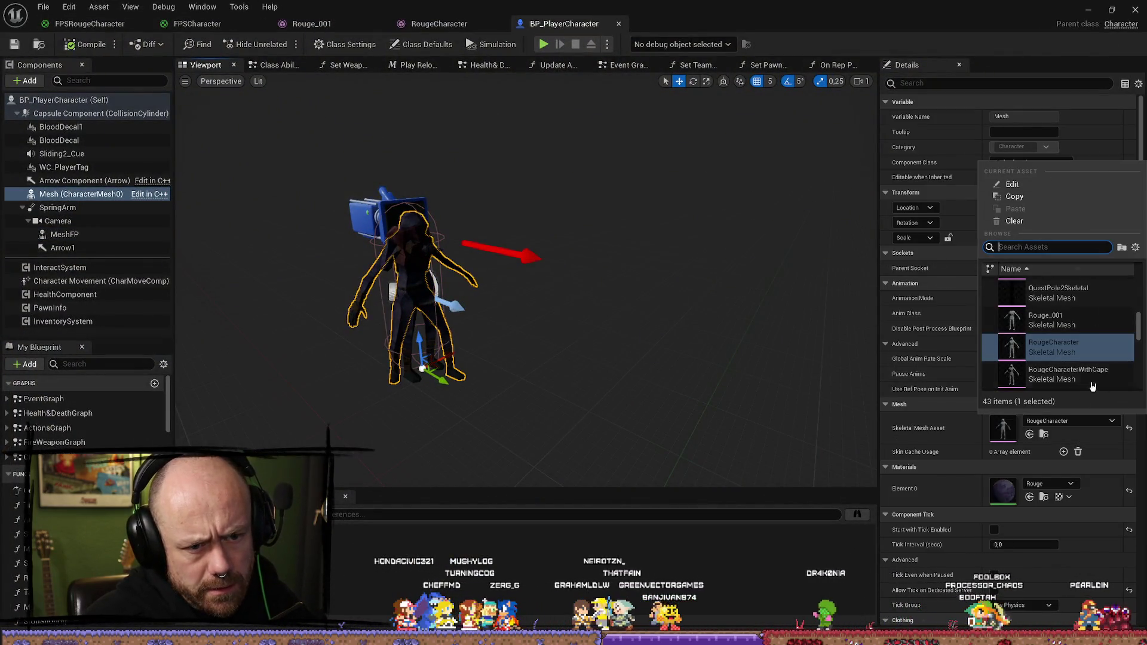
click(1076, 375)
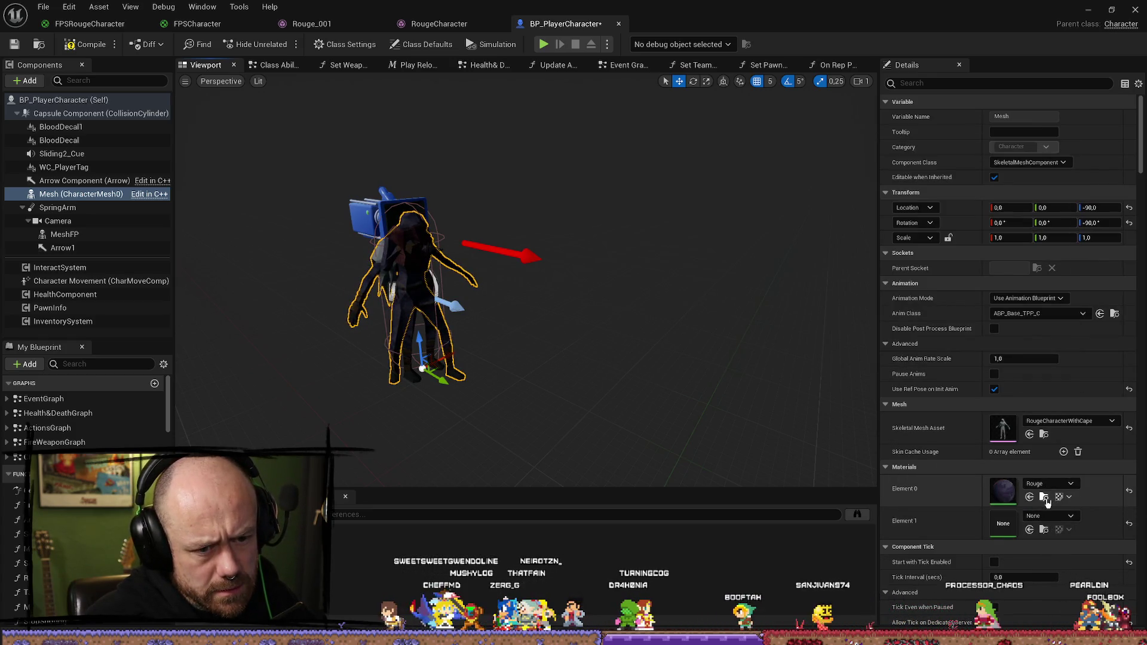
Step: Set material Element 1 to Rouge, compile, and check the caped character in the preview
click(1048, 504)
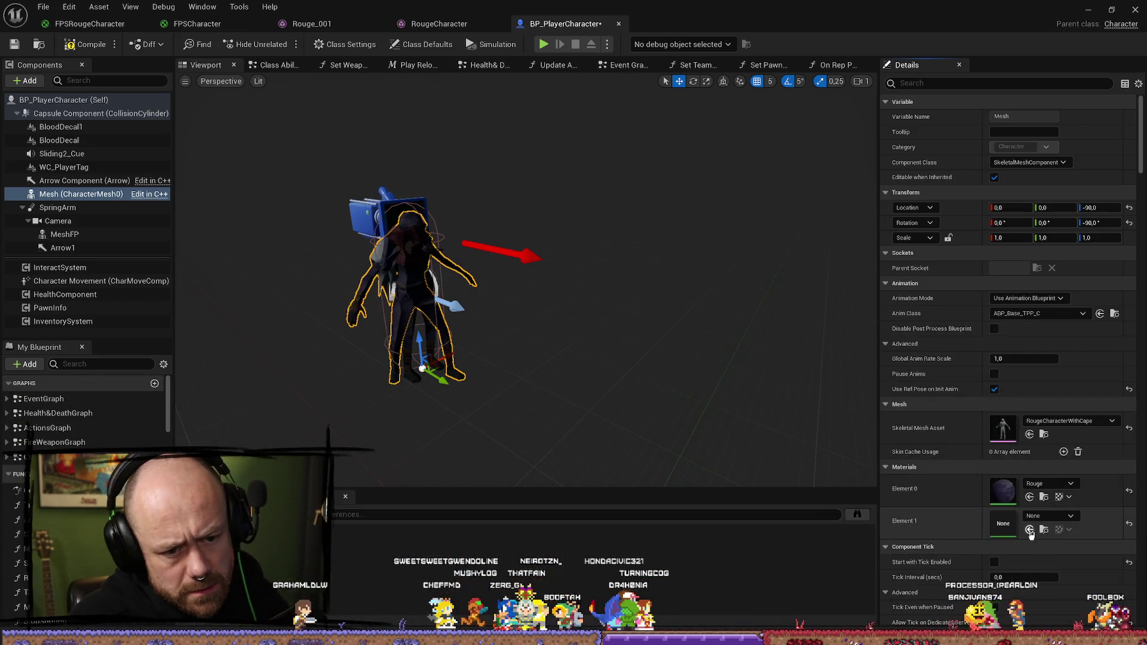
click(1030, 530)
click(81, 48)
drag(546, 230, 526, 230)
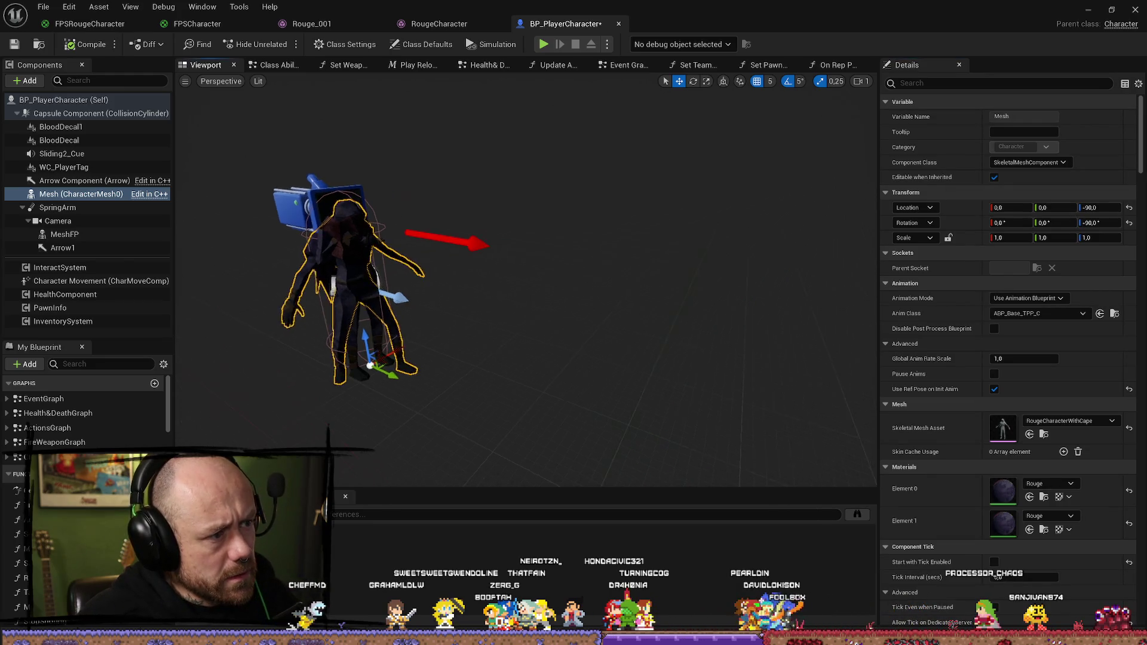
scroll(526, 281, up, 5)
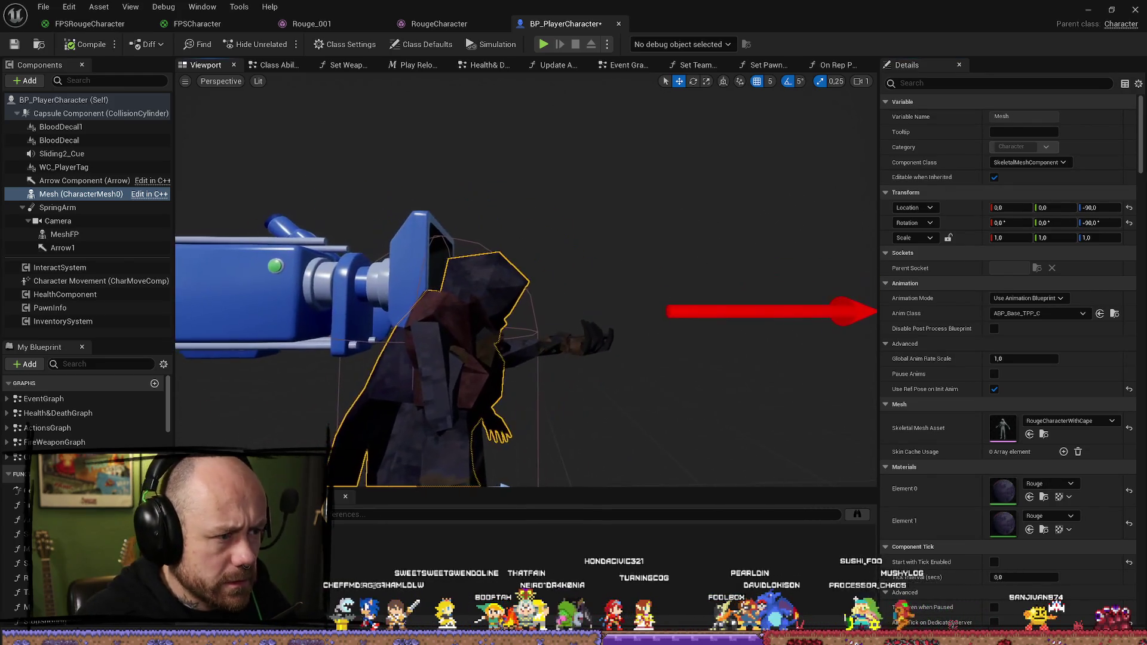
click(1092, 10)
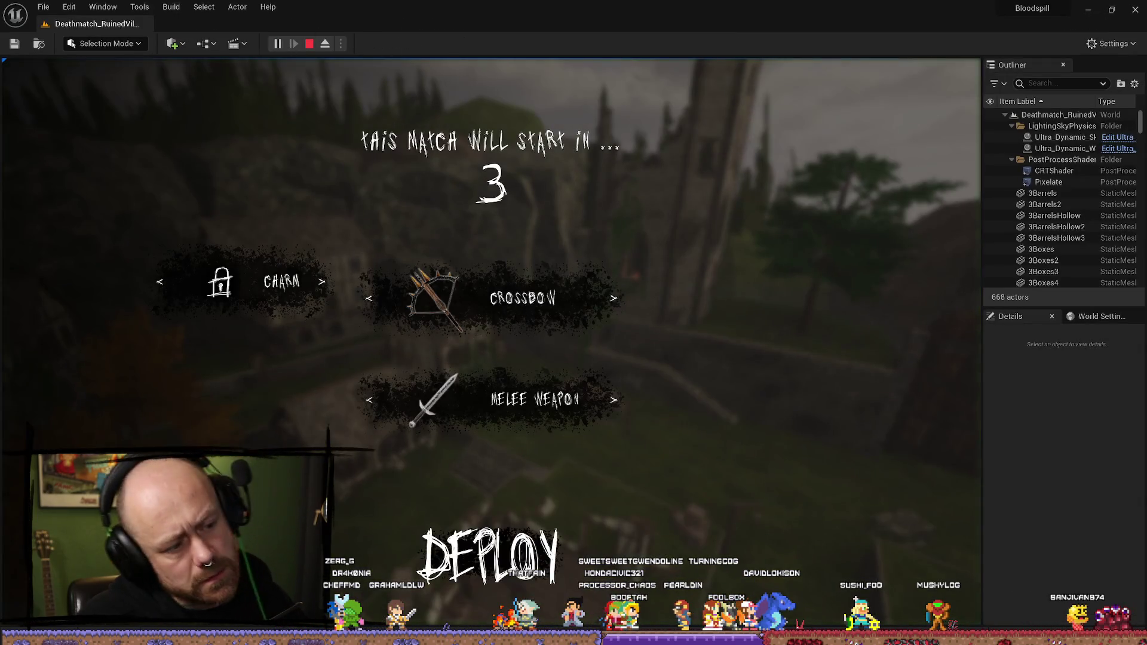
Step: Open the in-game settings from the pause menu, then resume playing
key(Escape)
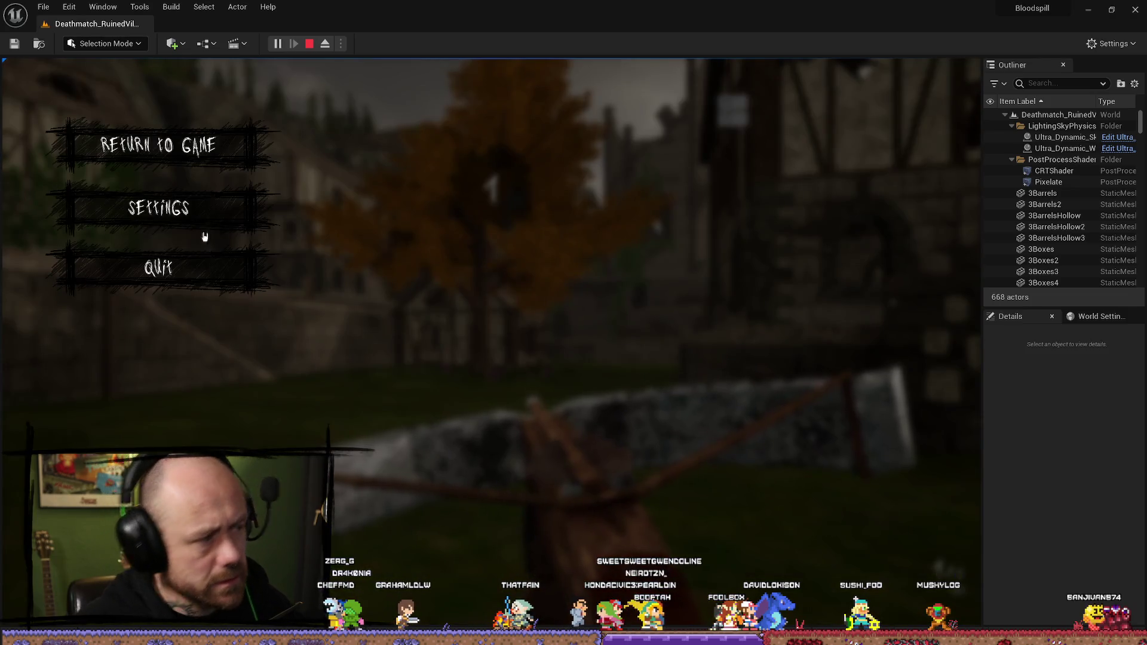
click(181, 213)
key(Escape)
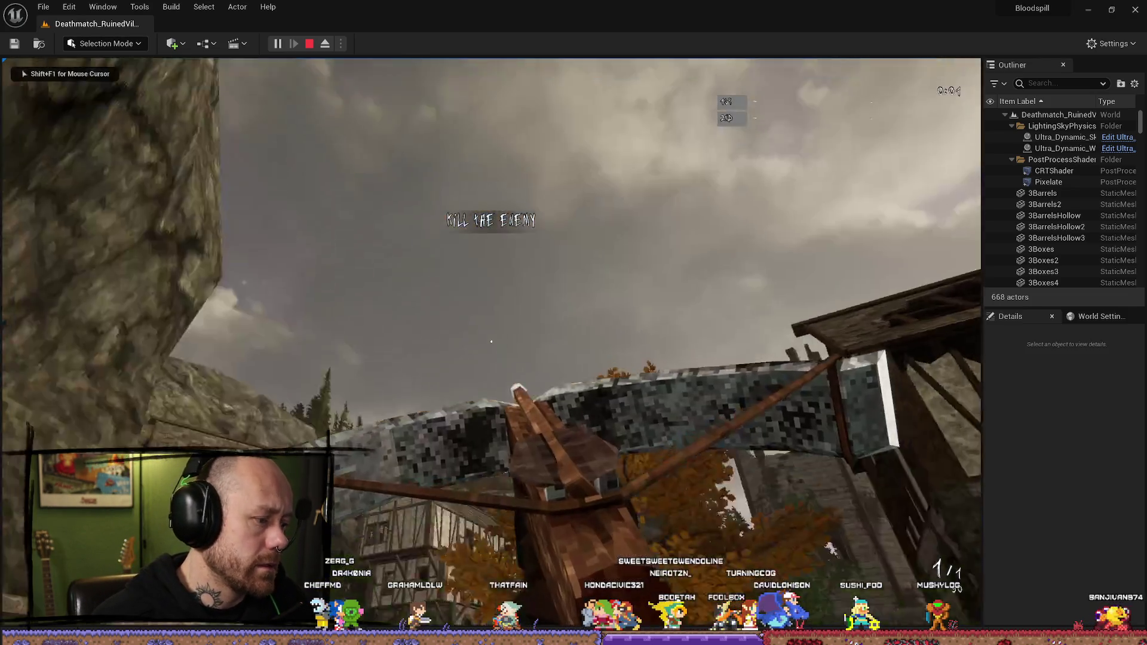
mouse_move(491, 341)
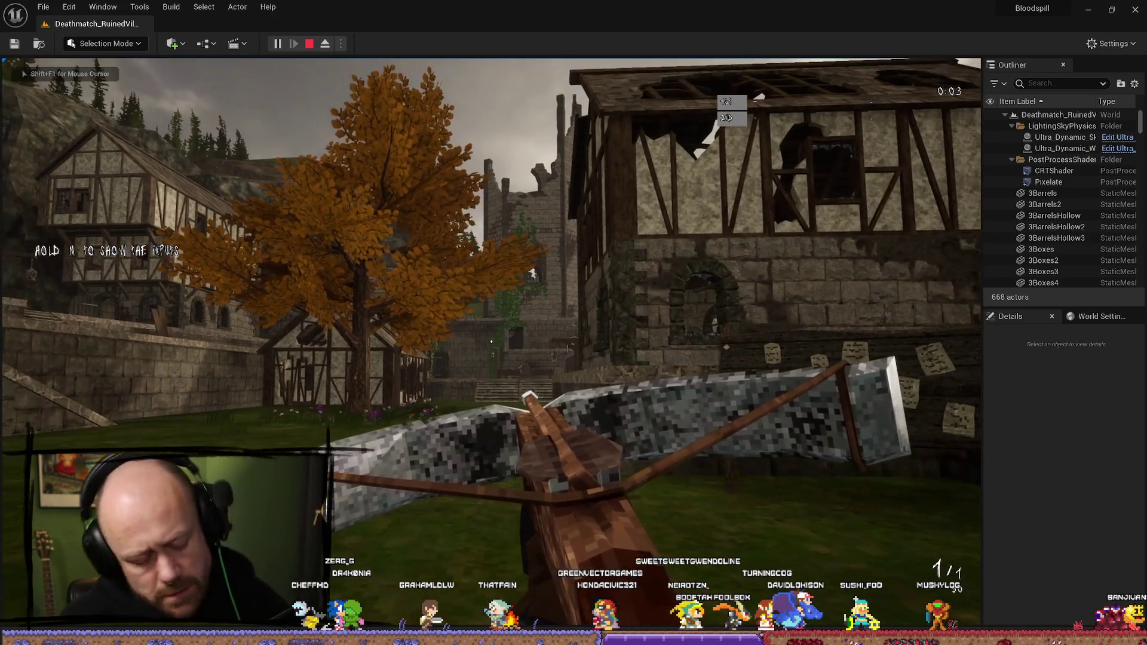
Step: Quit the match, respawn, then stop the play session and open the Content Drawer
key(Escape)
click(178, 341)
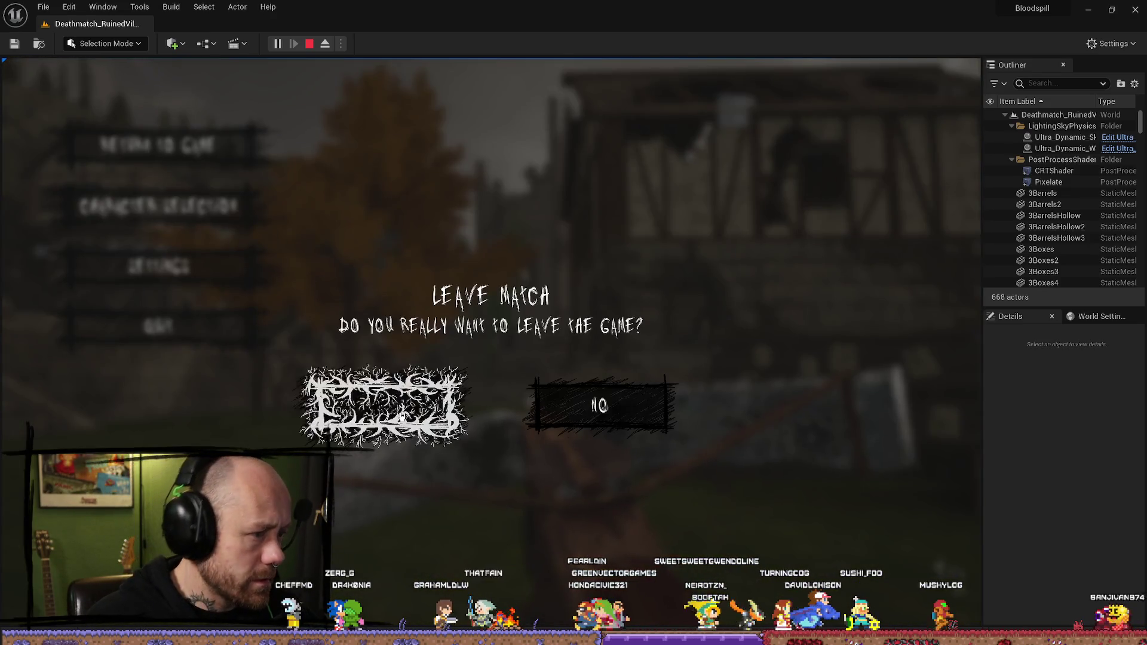
click(400, 418)
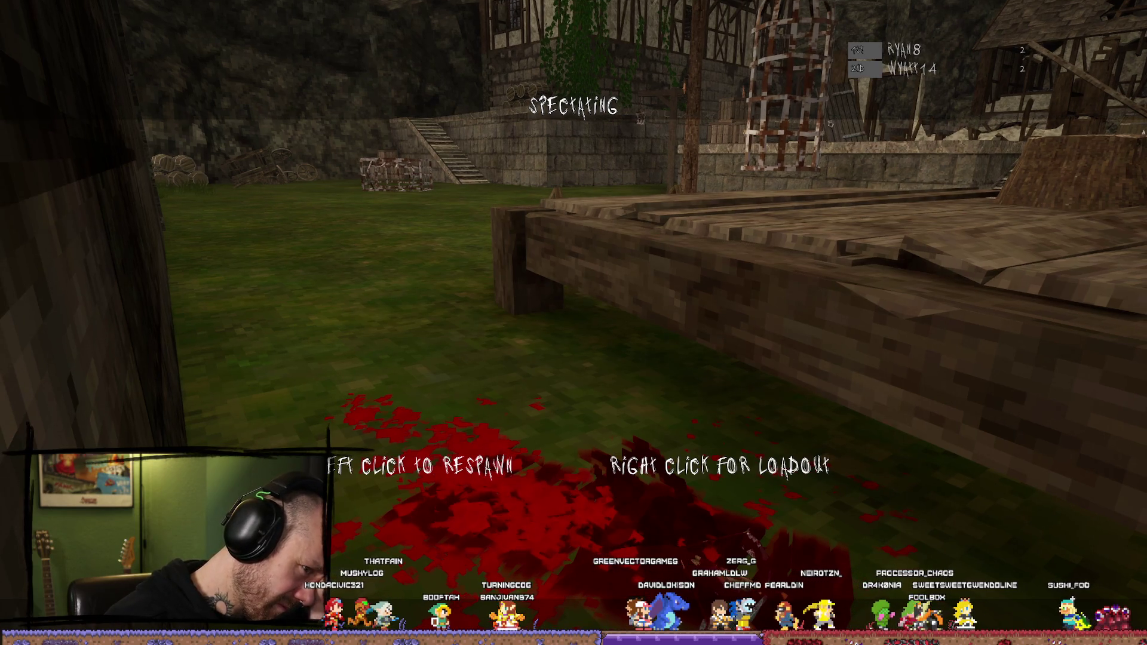
click(574, 323)
key(Escape)
key(ctrl+space)
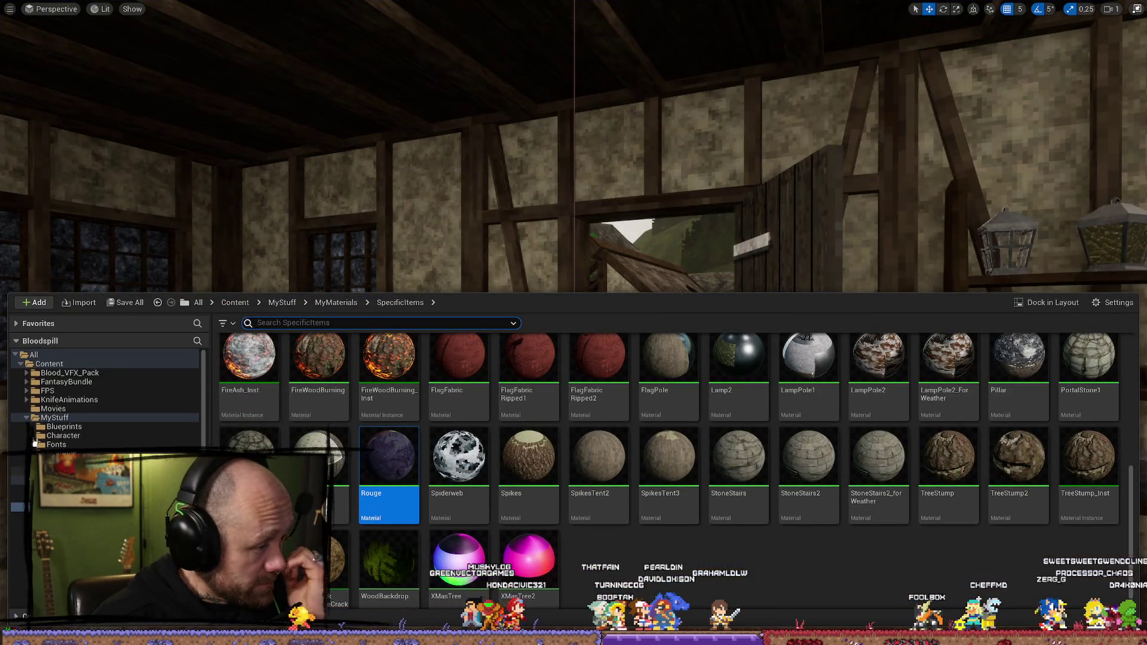
Step: Browse to Content/MyStuff/Character and look over the RougeCharacter mesh and related assets
click(69, 418)
double_click(312, 364)
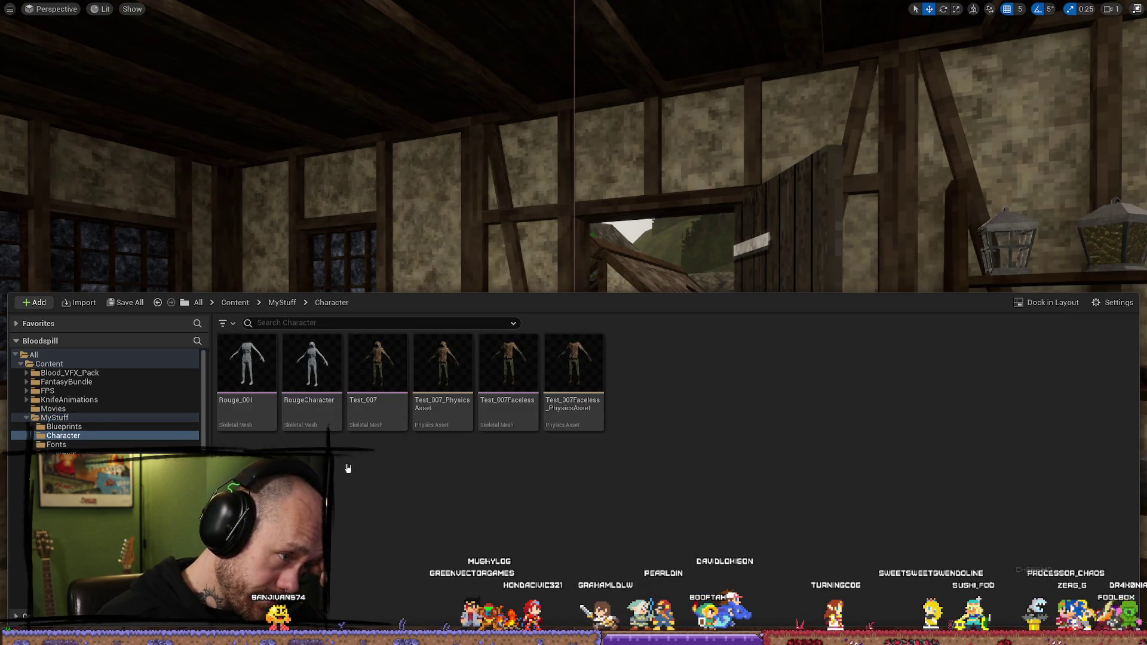
click(312, 371)
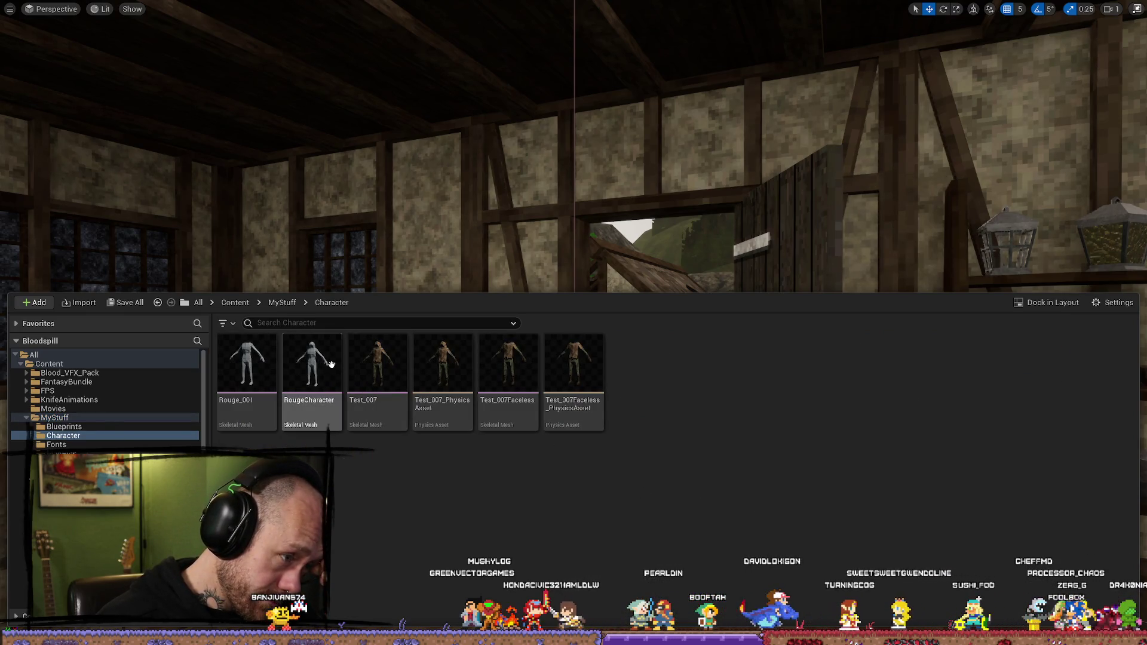
click(436, 523)
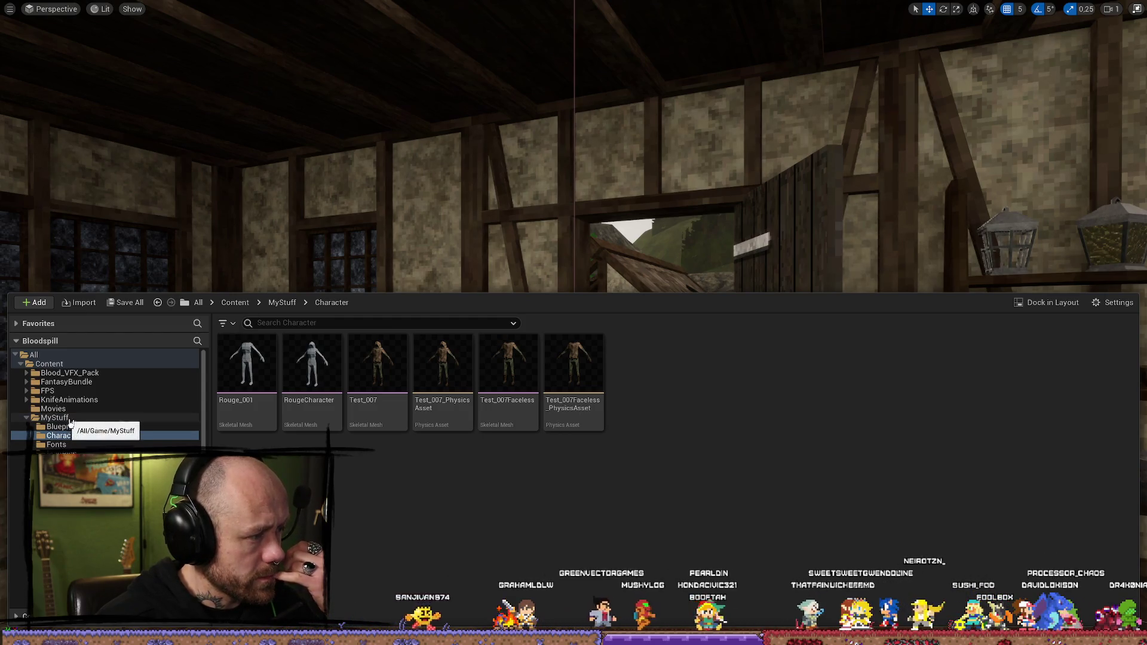
scroll(105, 401, down, 1)
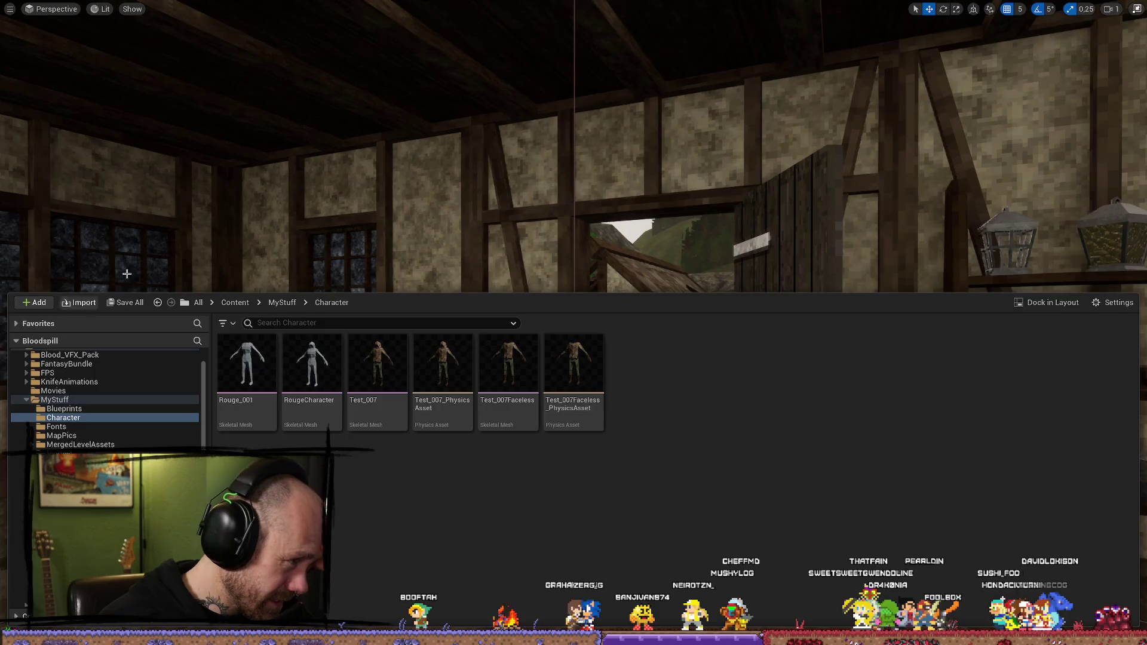
key(ctrl+space)
key(ctrl+space)
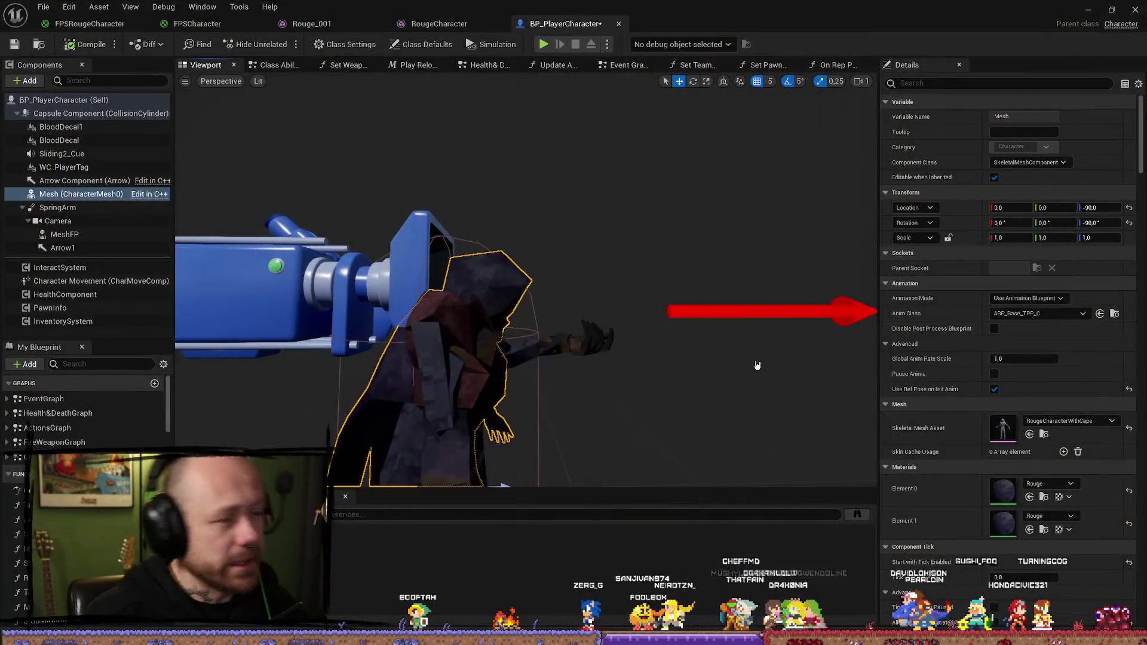
Step: Locate the RougeCharacterWithCape mesh and reveal its folder on disk
click(1044, 435)
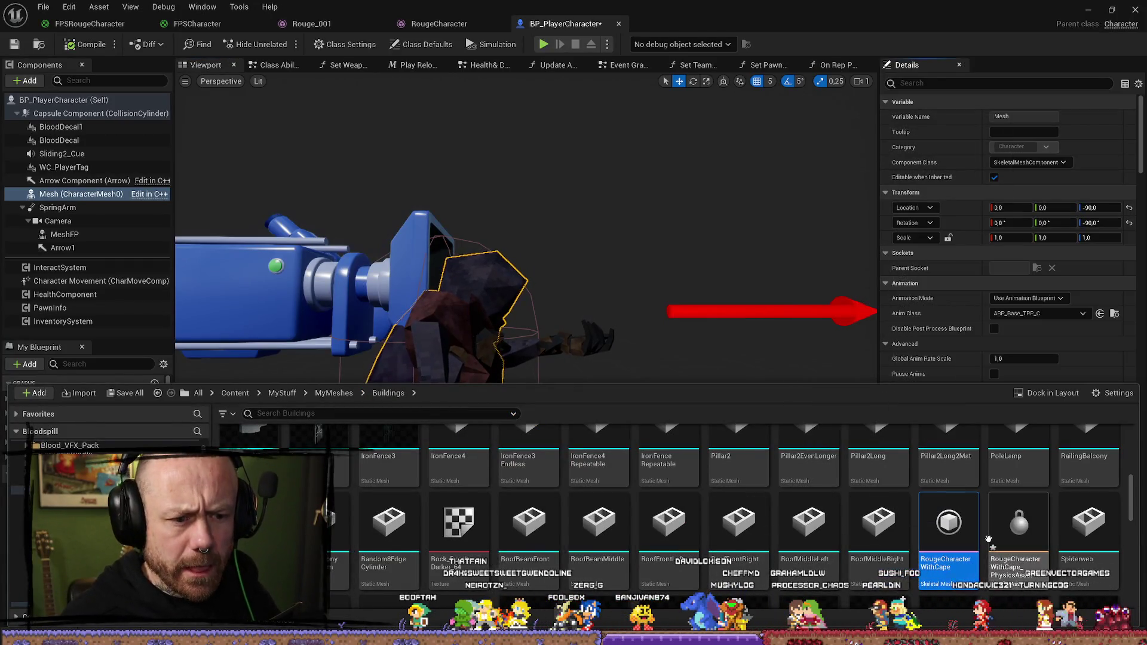
right_click(964, 540)
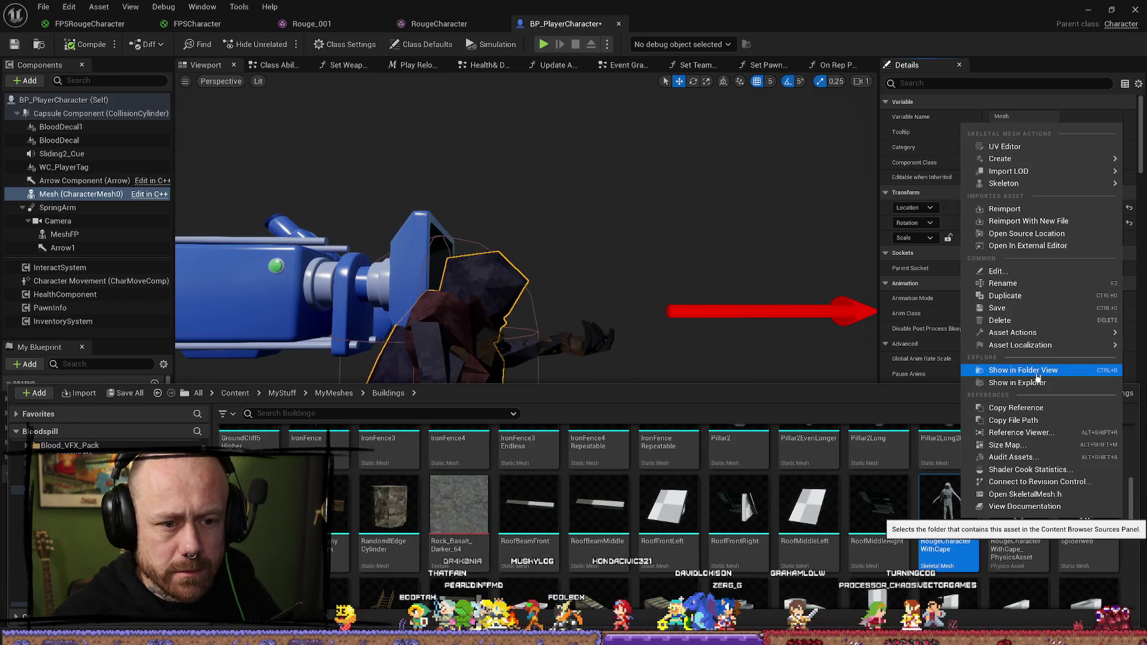
click(1030, 384)
scroll(1014, 342, down, 3)
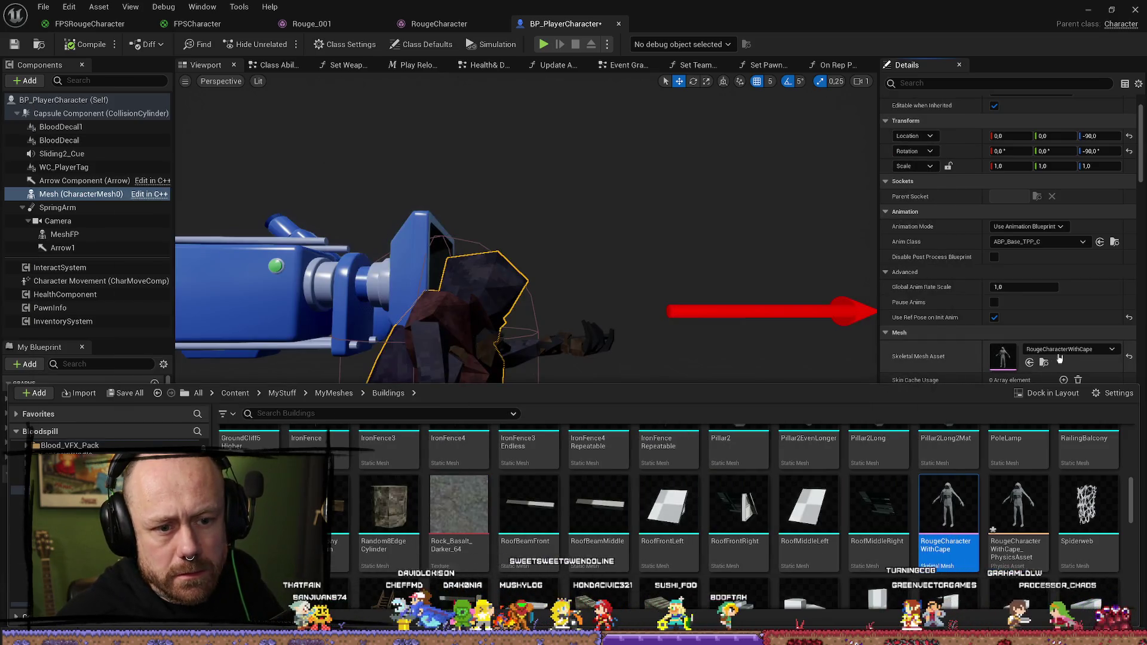
Step: Swap the character's skeletal mesh to RougeCharacter, then compile and save the blueprint
click(1070, 349)
click(1059, 519)
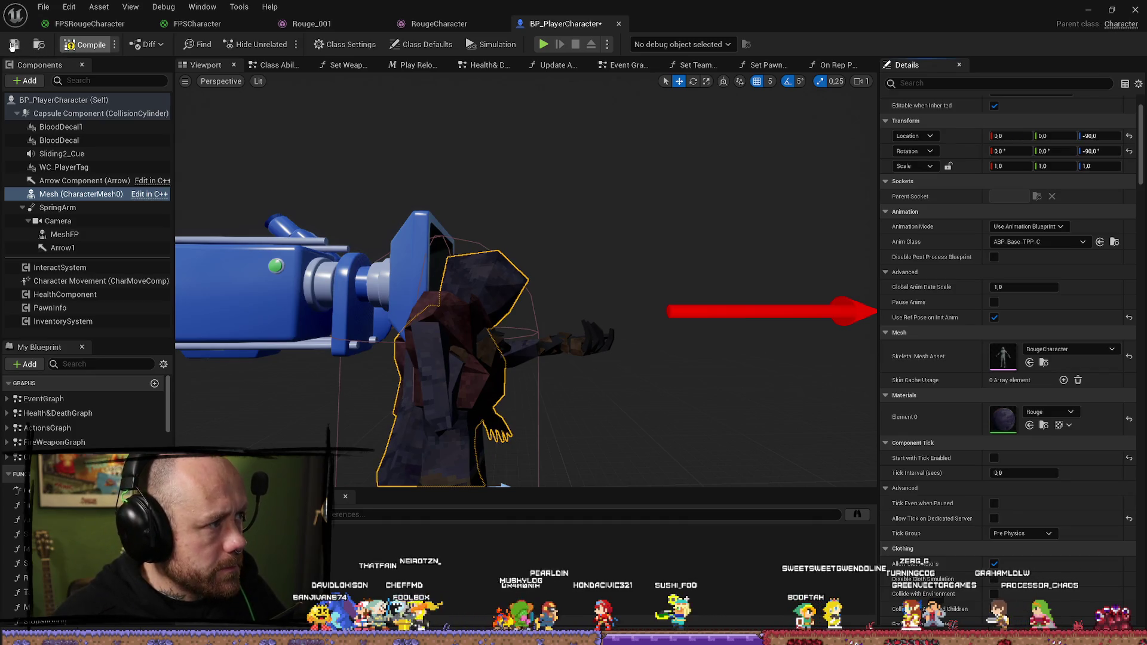
click(14, 44)
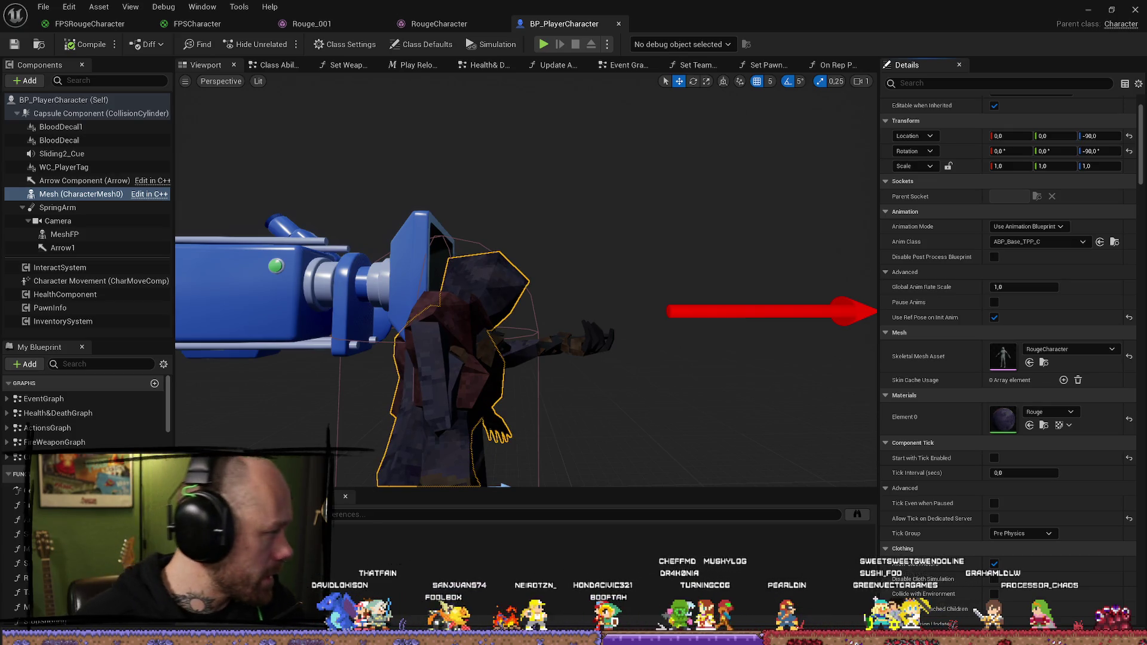
scroll(622, 327, up, 2)
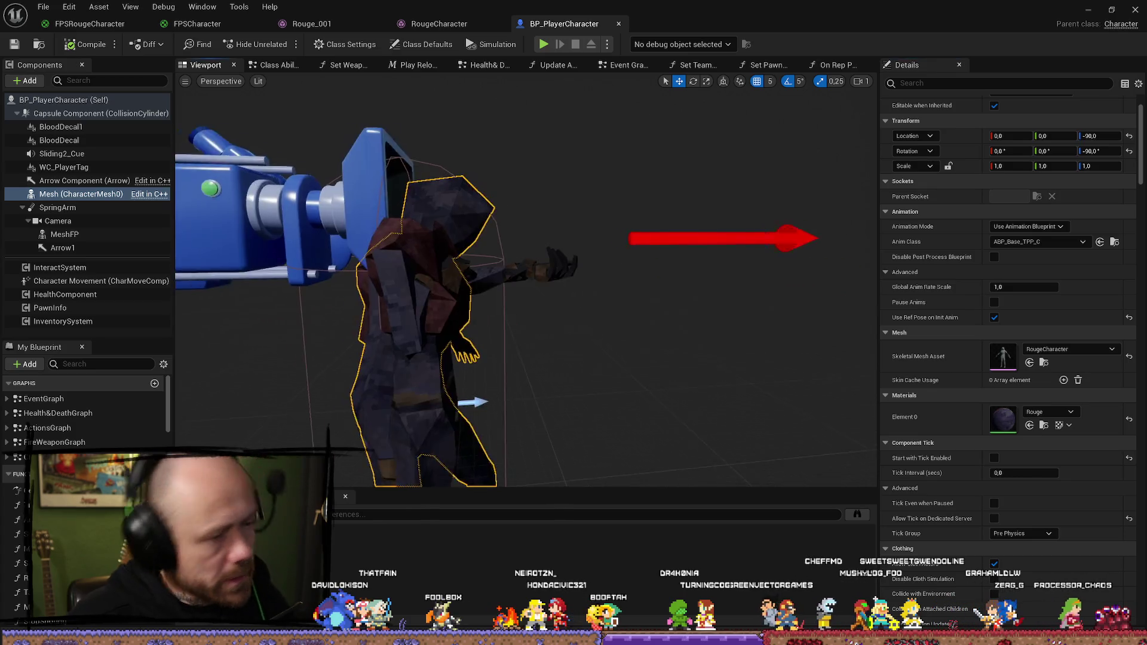
Step: Select RougeCharacterWithCape_PhysicsAsset in the Content Drawer and bring up its actions
key(ctrl+space)
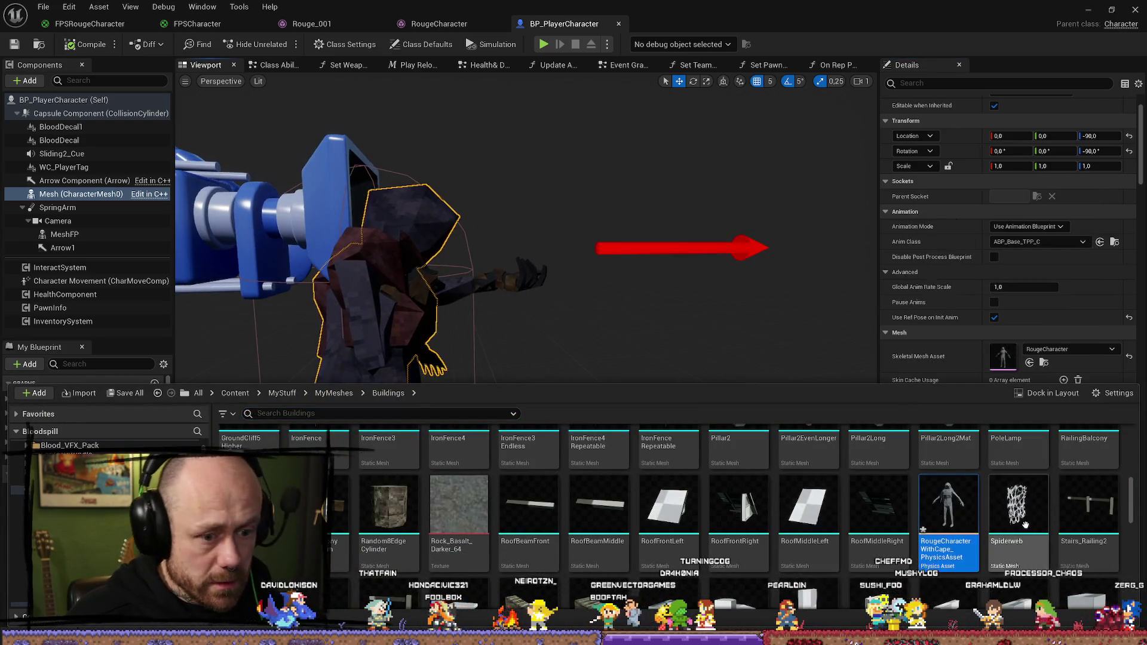
click(944, 511)
right_click(944, 511)
Step: Force-delete the cape physics asset, close the RougeCharacter tab, and Save All
click(1027, 522)
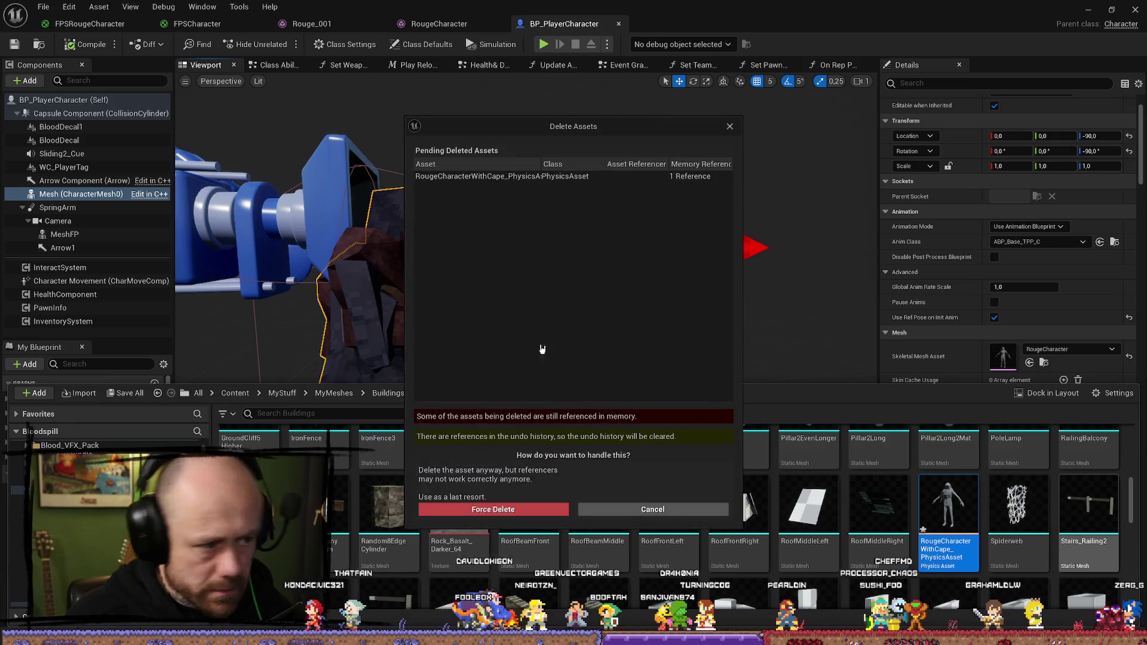
click(475, 507)
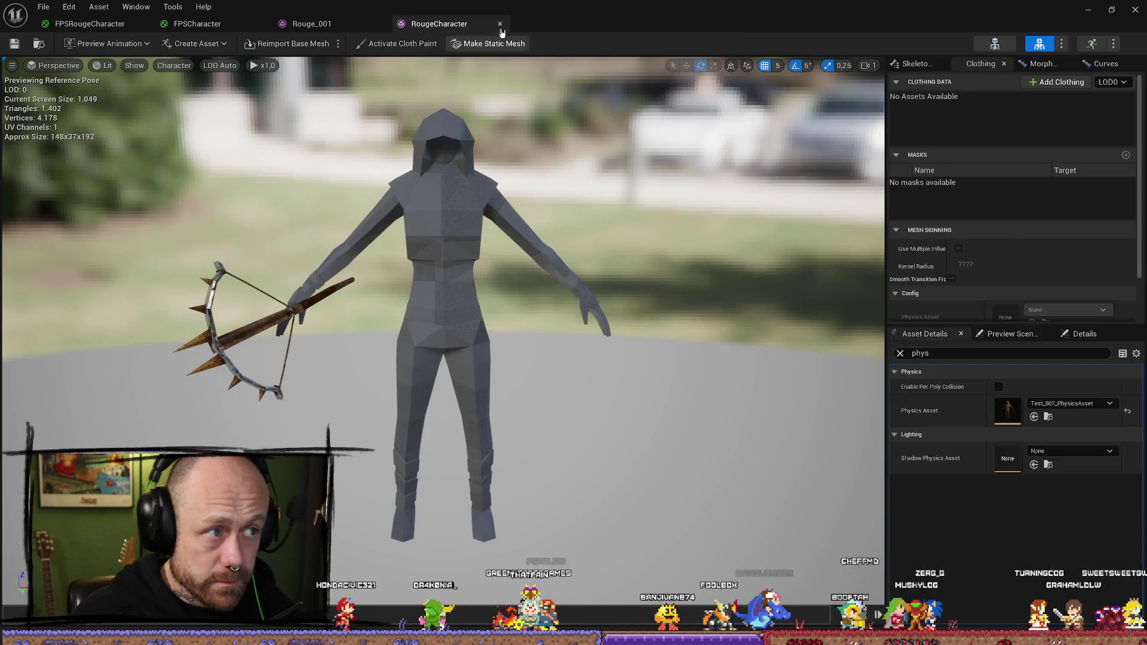
click(500, 23)
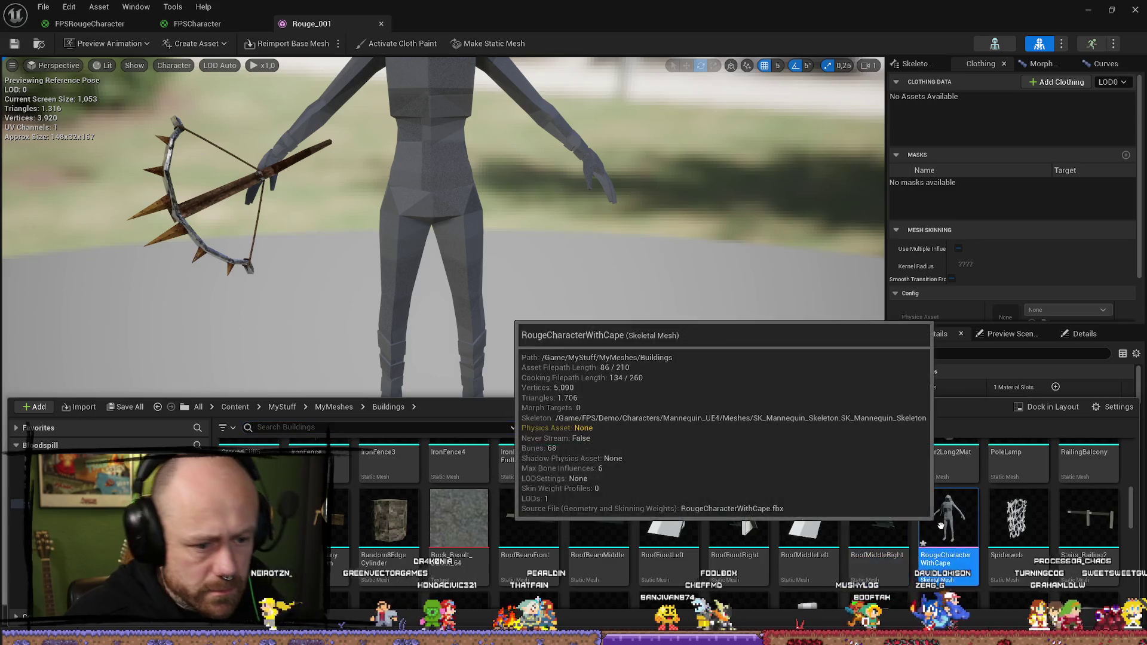
click(45, 9)
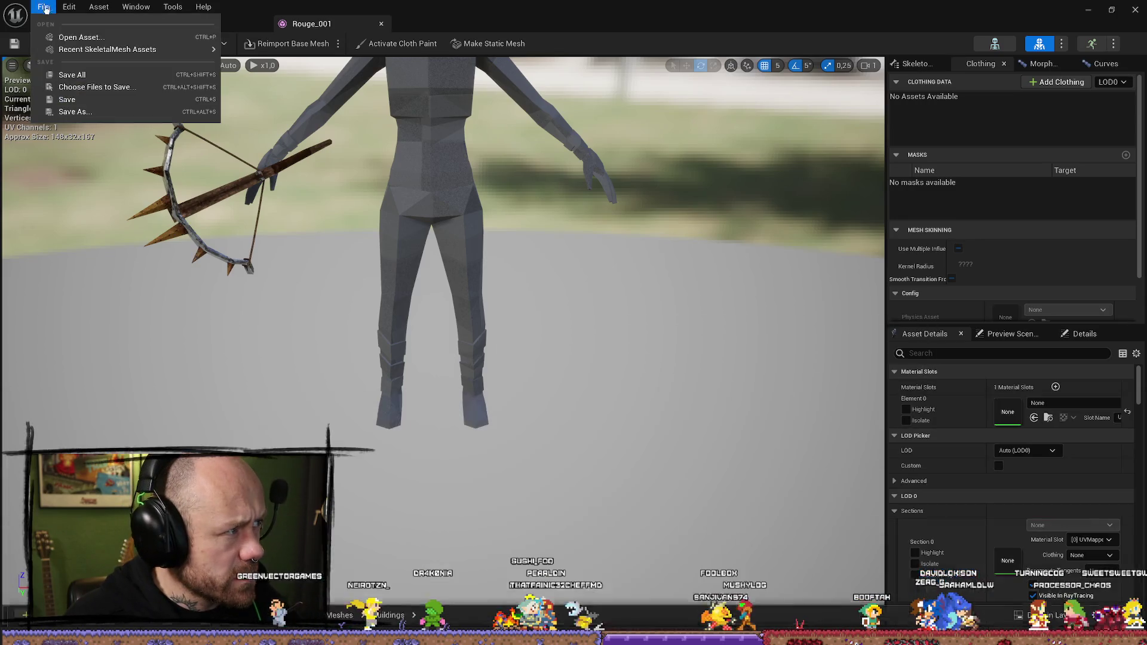
click(71, 74)
Step: Delete the RougeCharacterWithCape skeletal mesh from the Content Drawer
key(ctrl+space)
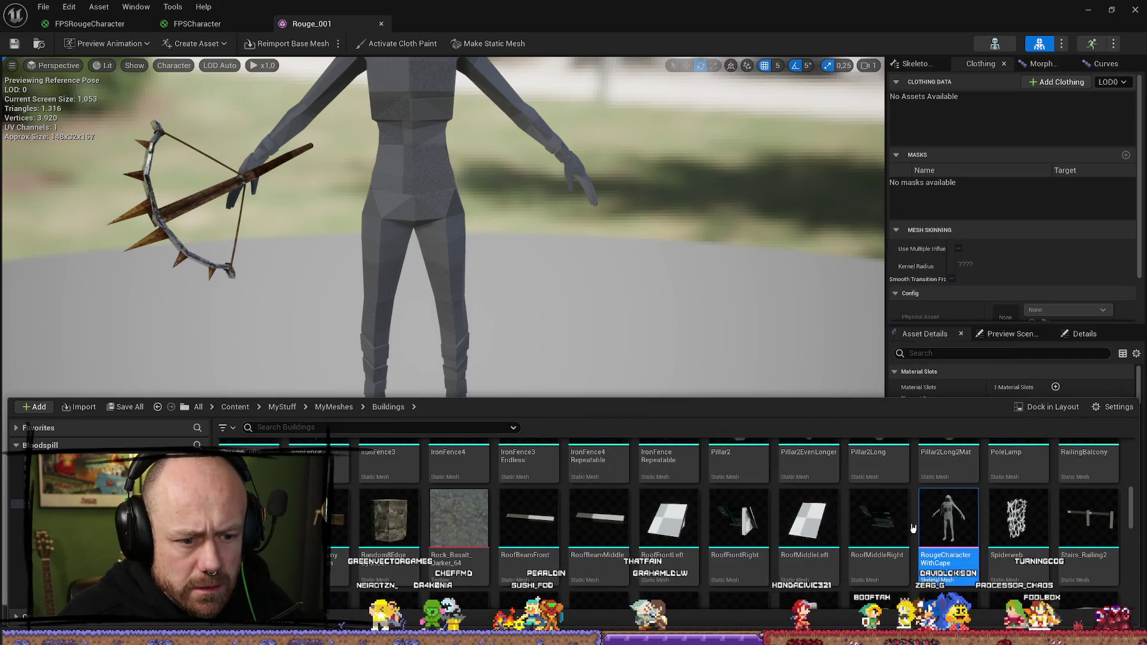
key(Delete)
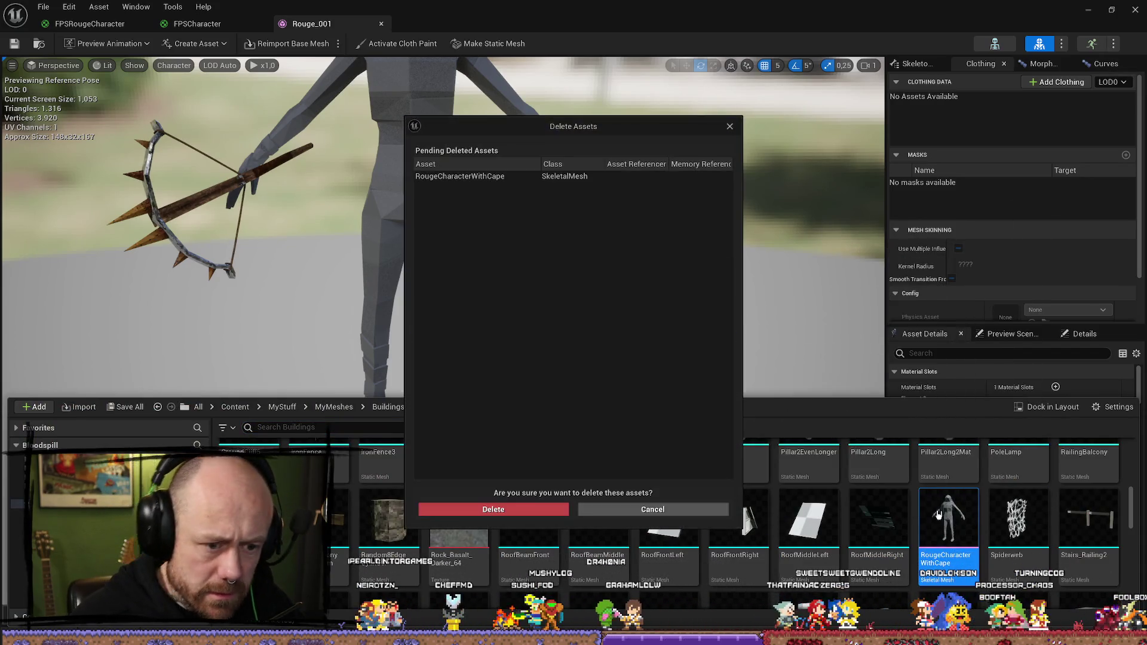
click(558, 510)
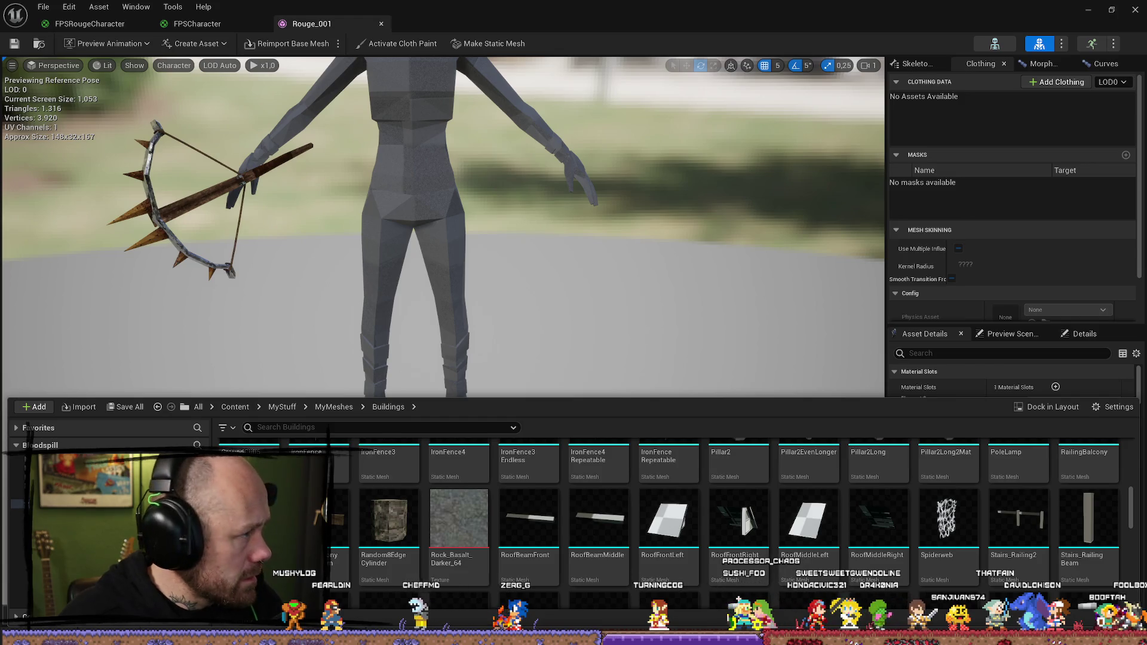
scroll(353, 480, up, 1)
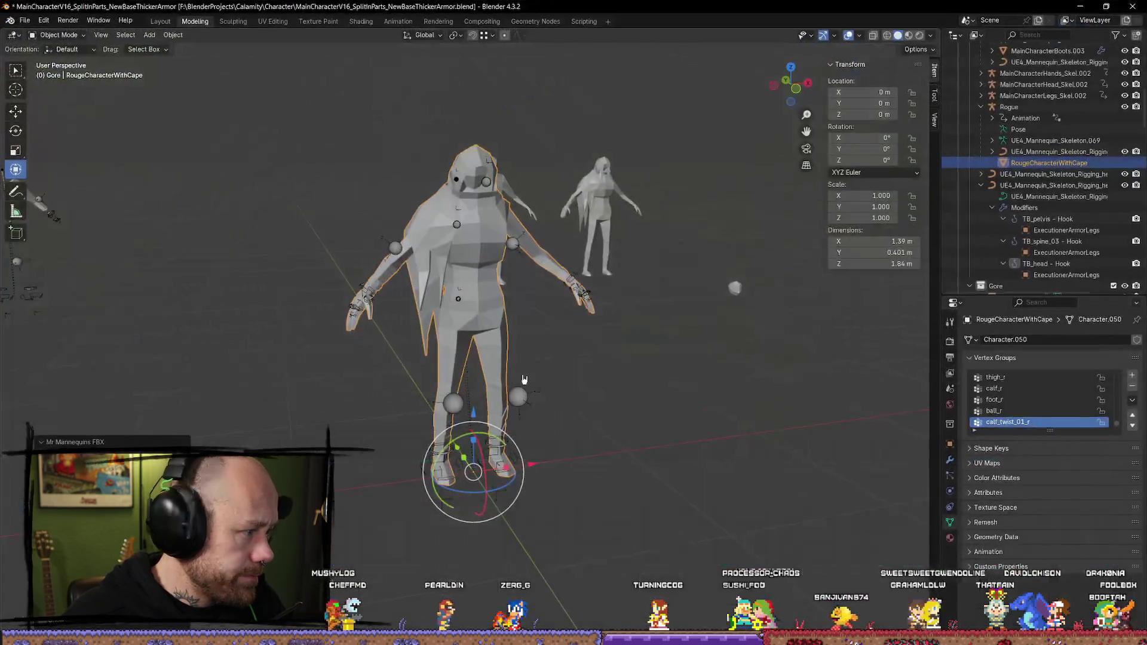
Step: Reselect RougeCharacterWithCape and export it via Mr Mannequins FBX into the MyStuff/Character folder
click(536, 423)
click(500, 398)
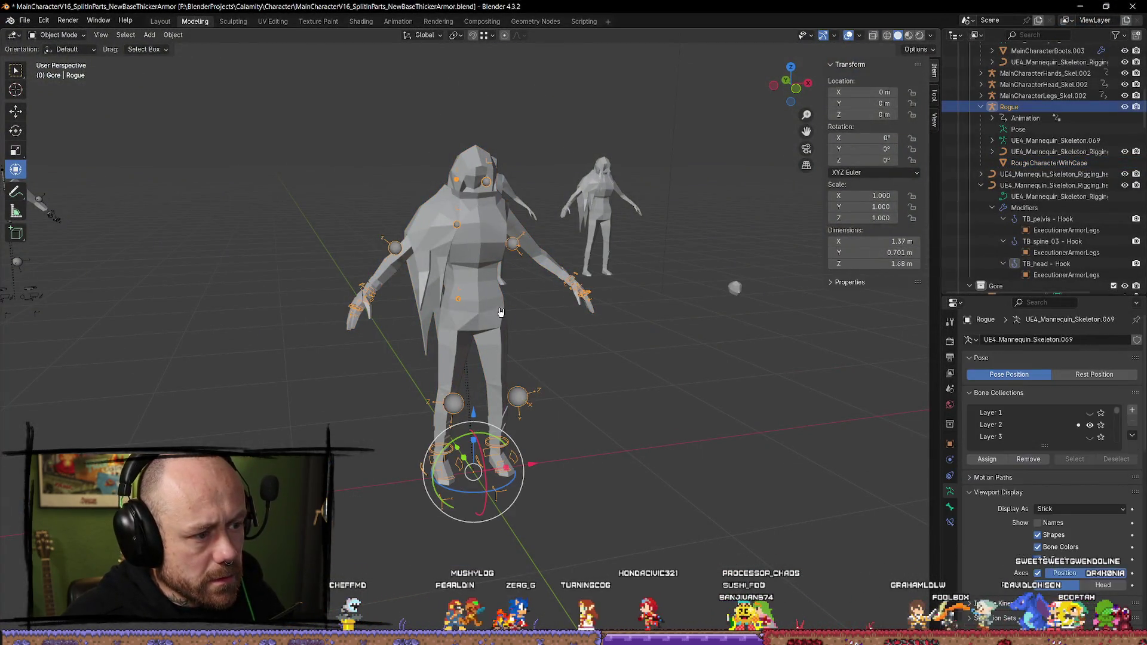
key(q)
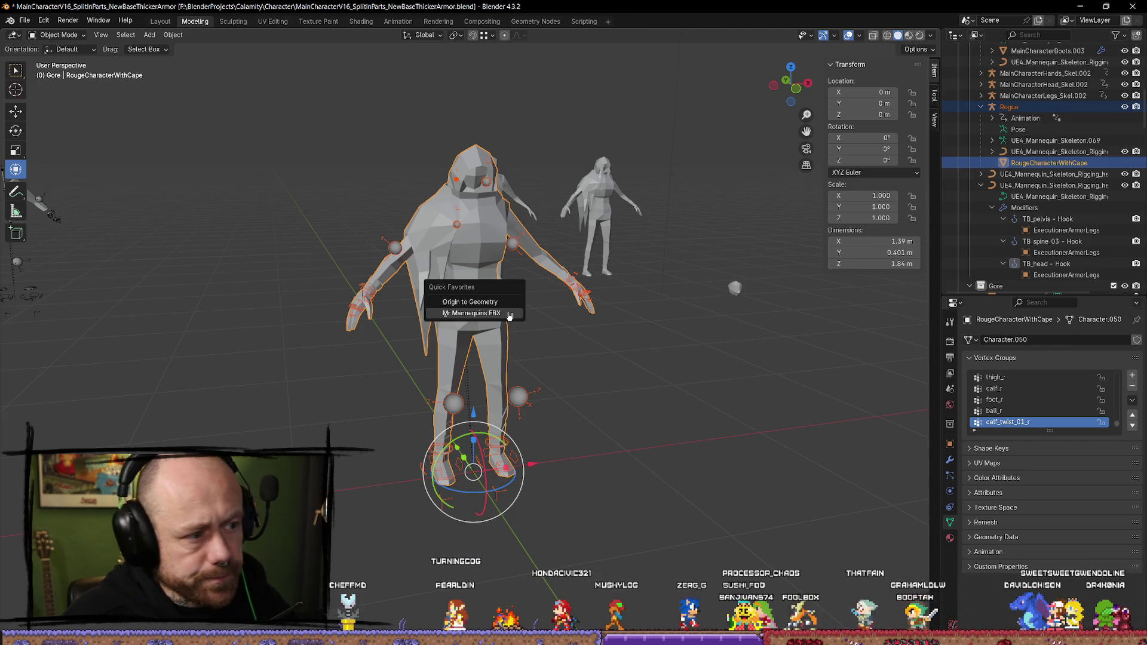
click(508, 316)
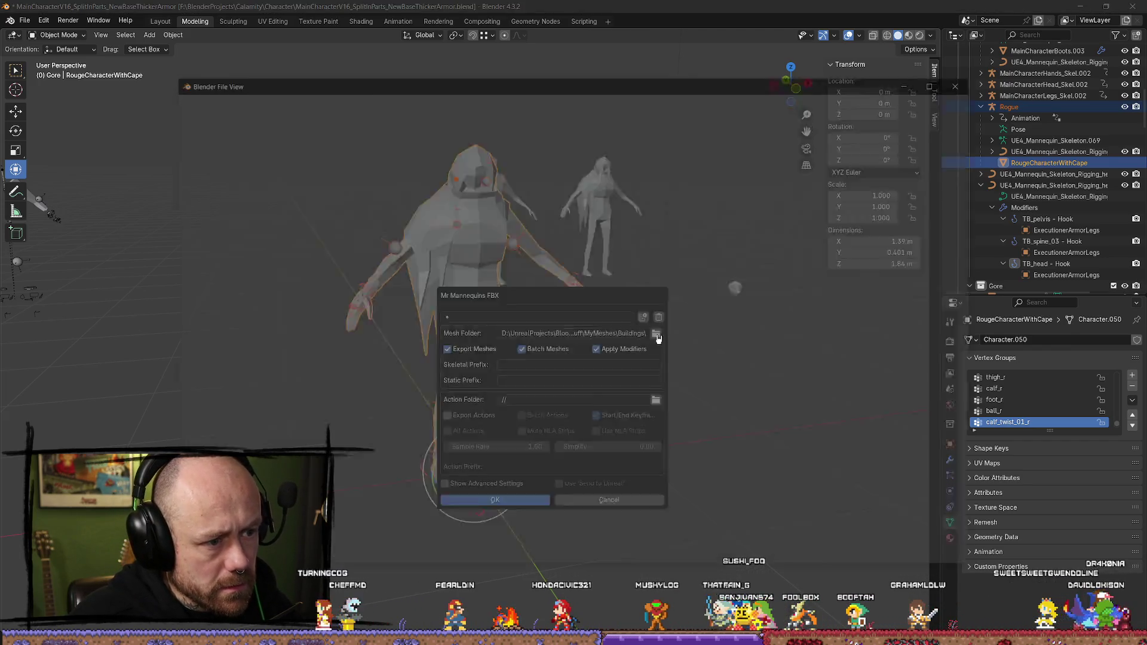
click(656, 334)
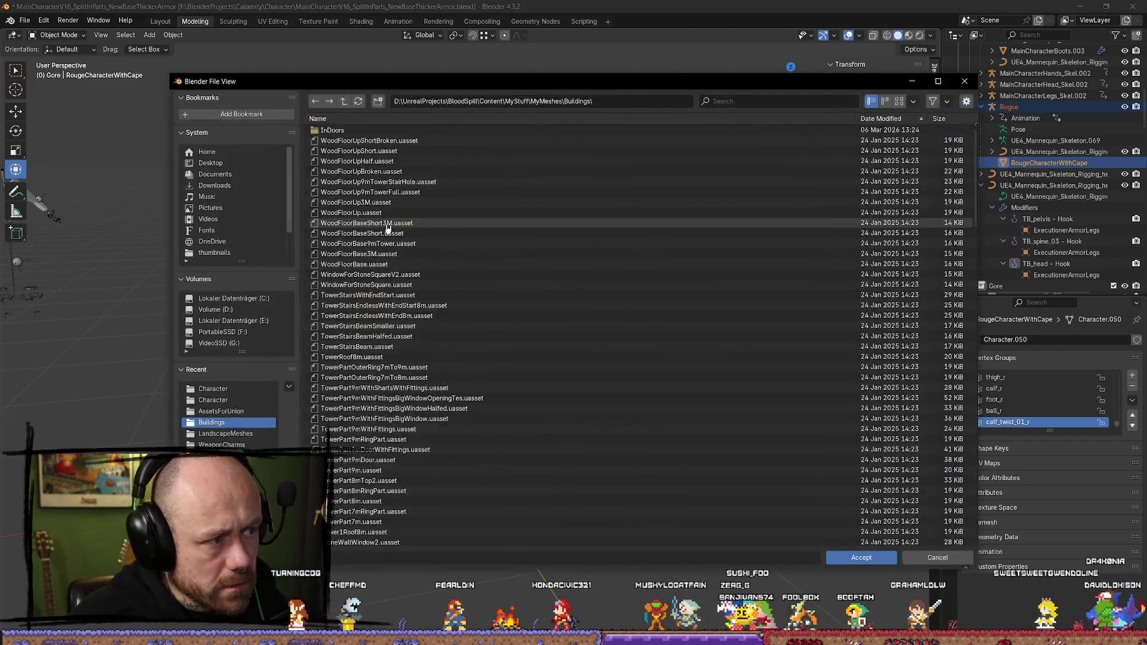
click(343, 106)
click(351, 302)
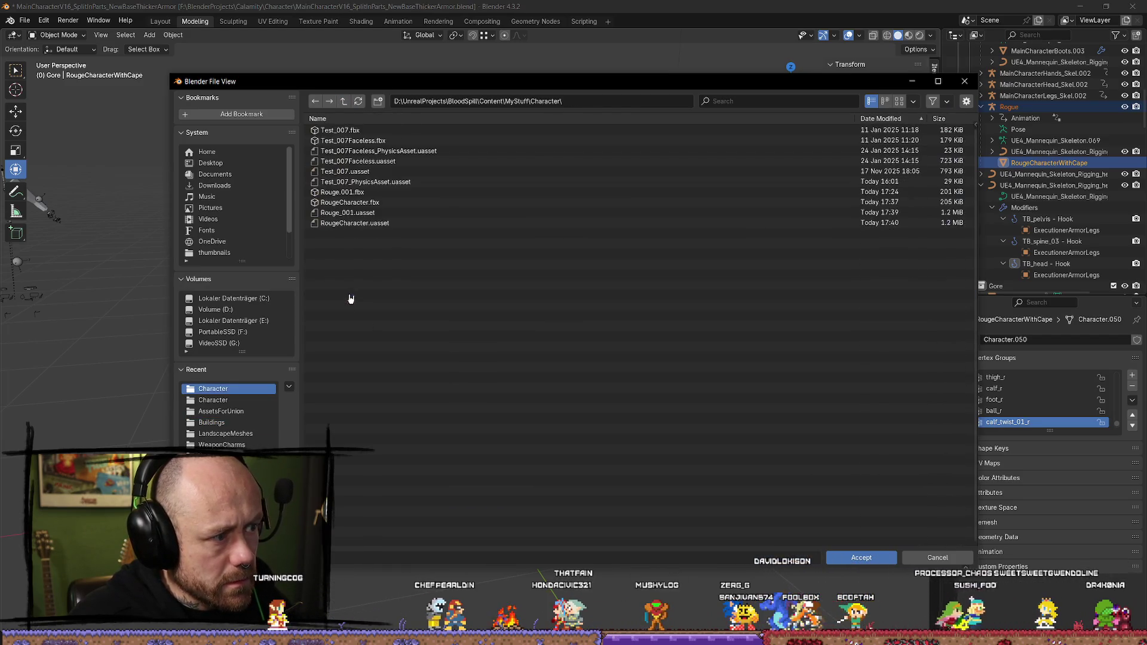
click(892, 558)
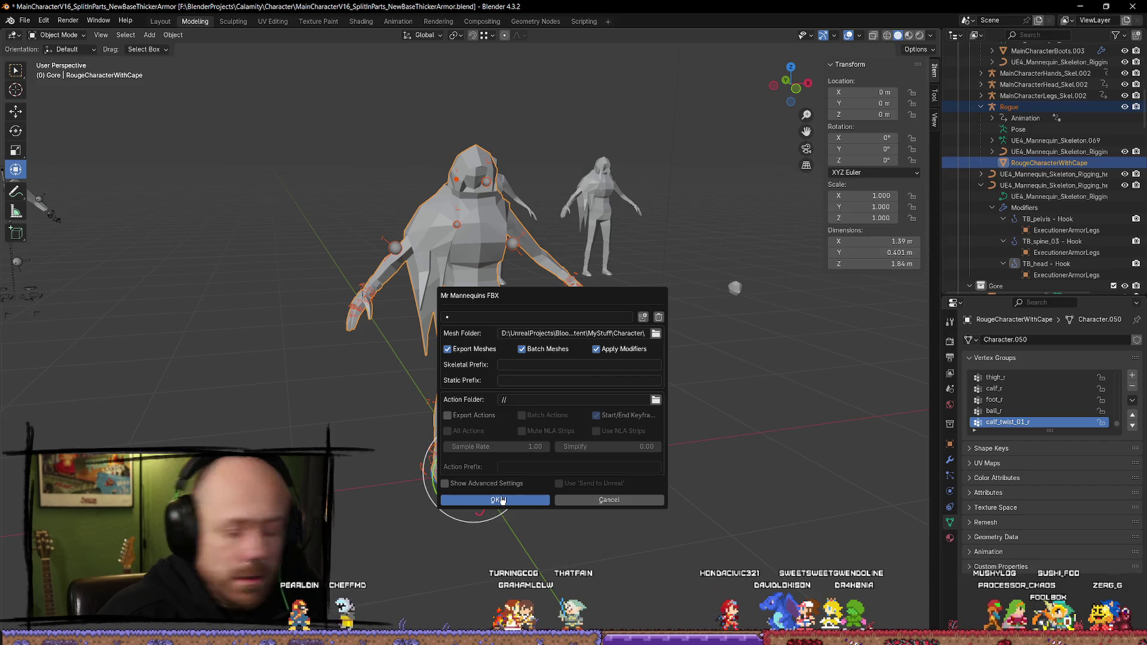
click(465, 499)
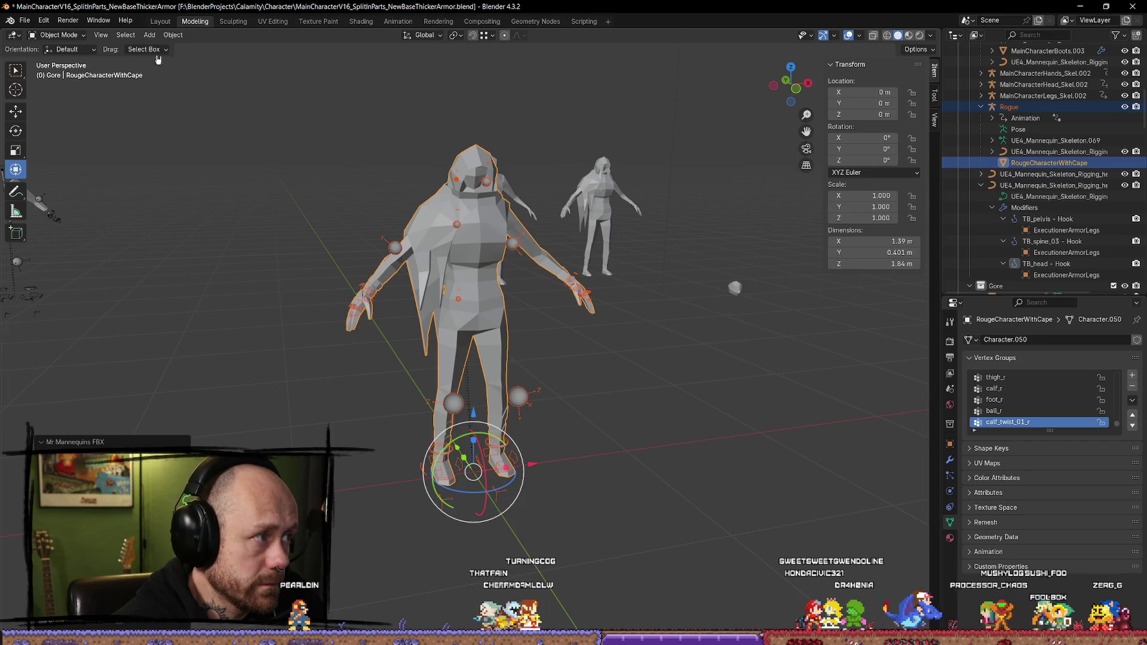
Step: Deselect everything and close Blender without saving
click(24, 22)
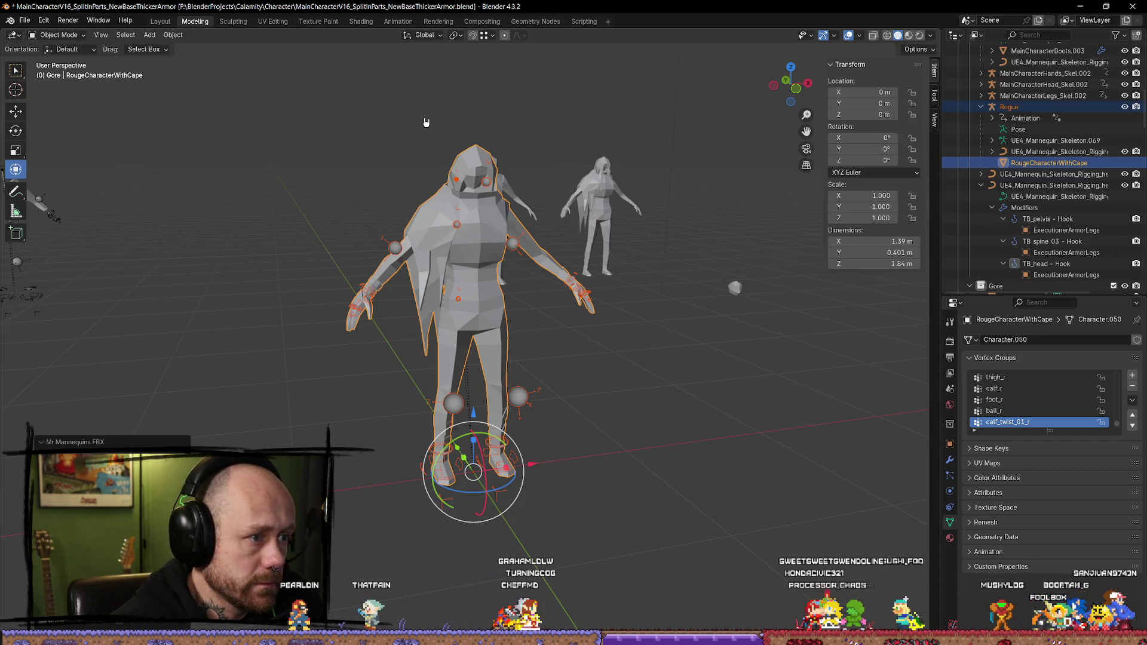
key(alt+a)
click(1133, 6)
click(595, 348)
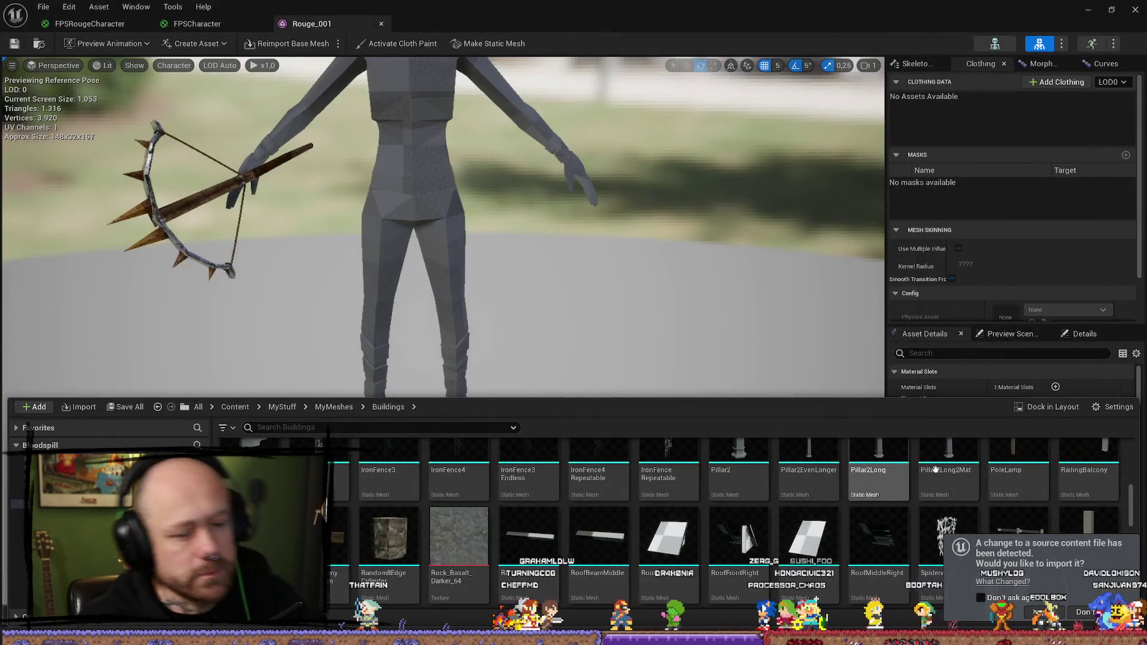
Step: Reimport the changed RougeCharacterWithCape source file using SK_Mannequin_Skeleton as its skeleton
click(1043, 612)
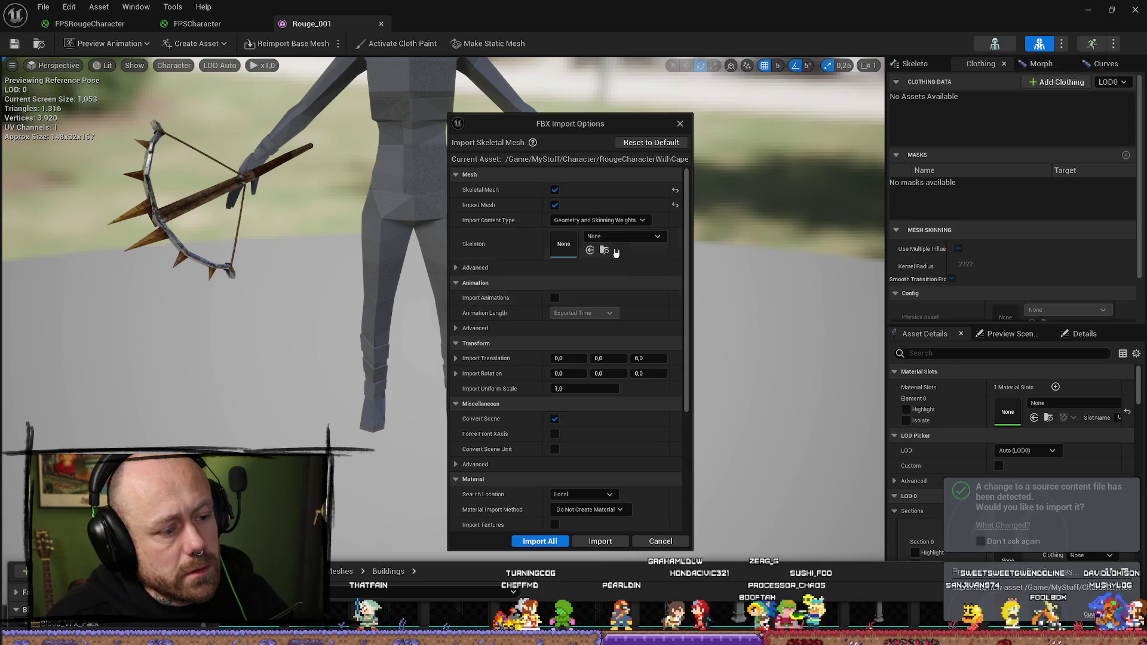
click(652, 237)
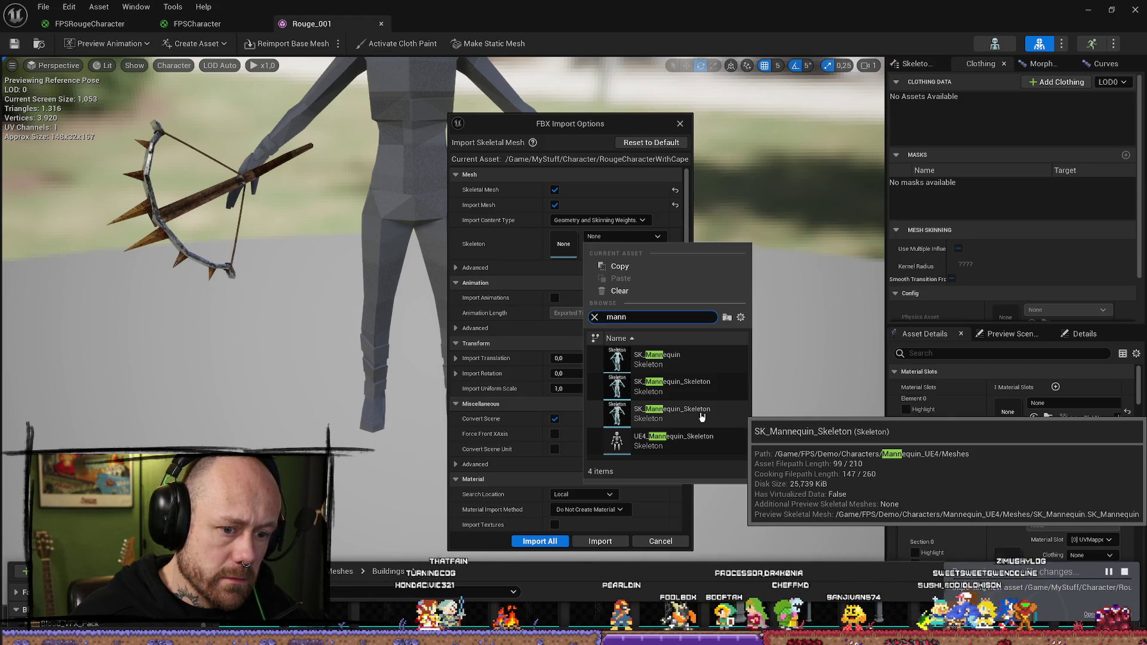
text(mann)
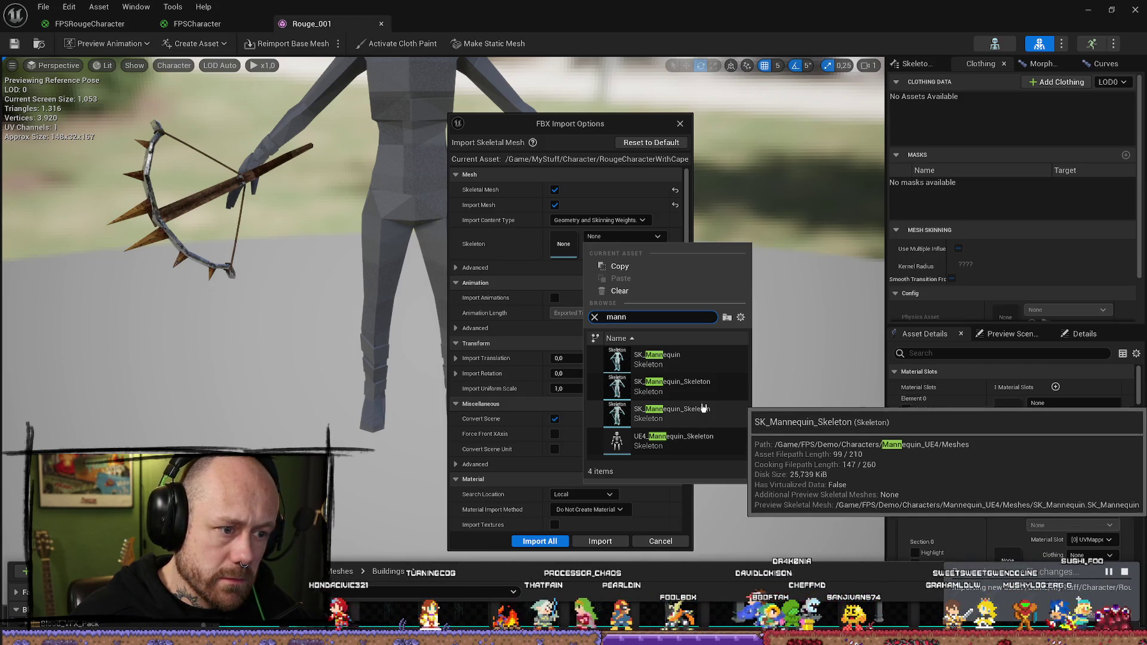
click(704, 412)
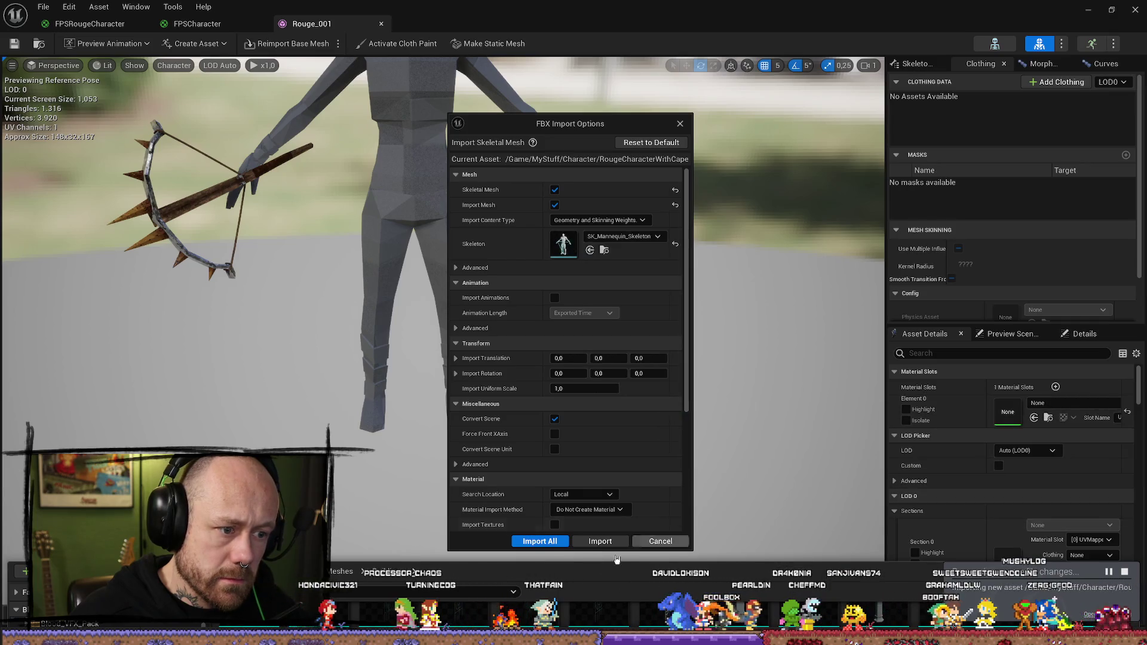
click(600, 541)
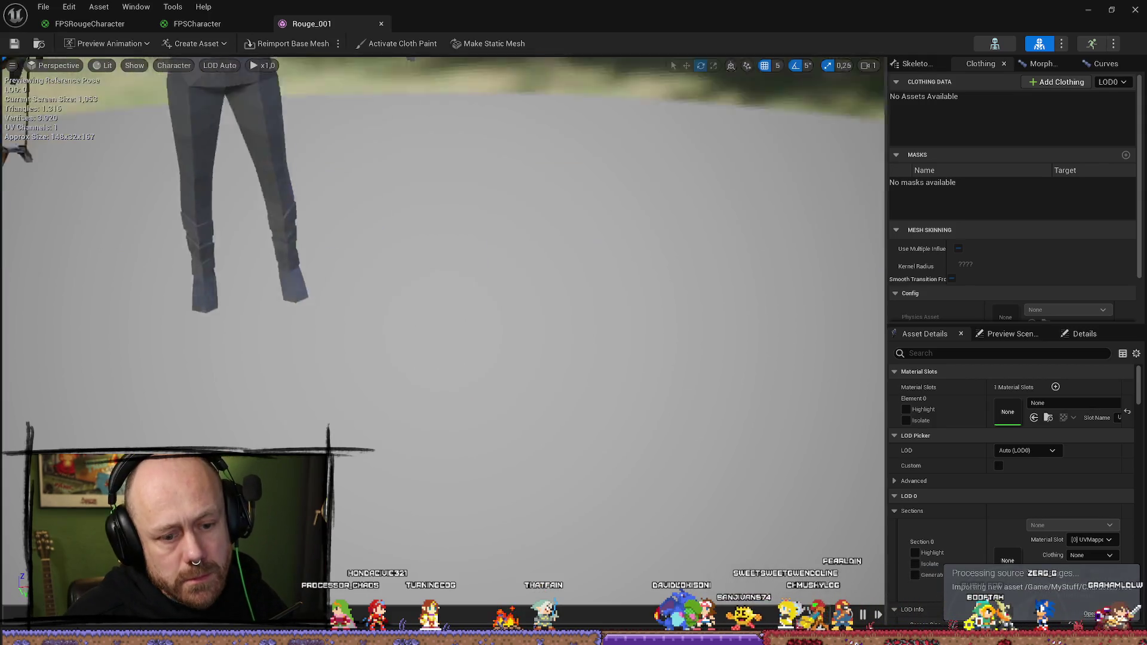
Step: Force delete RougeCharacterWithCape_PhysicsAsset from MyStuff/Character
key(ctrl+space)
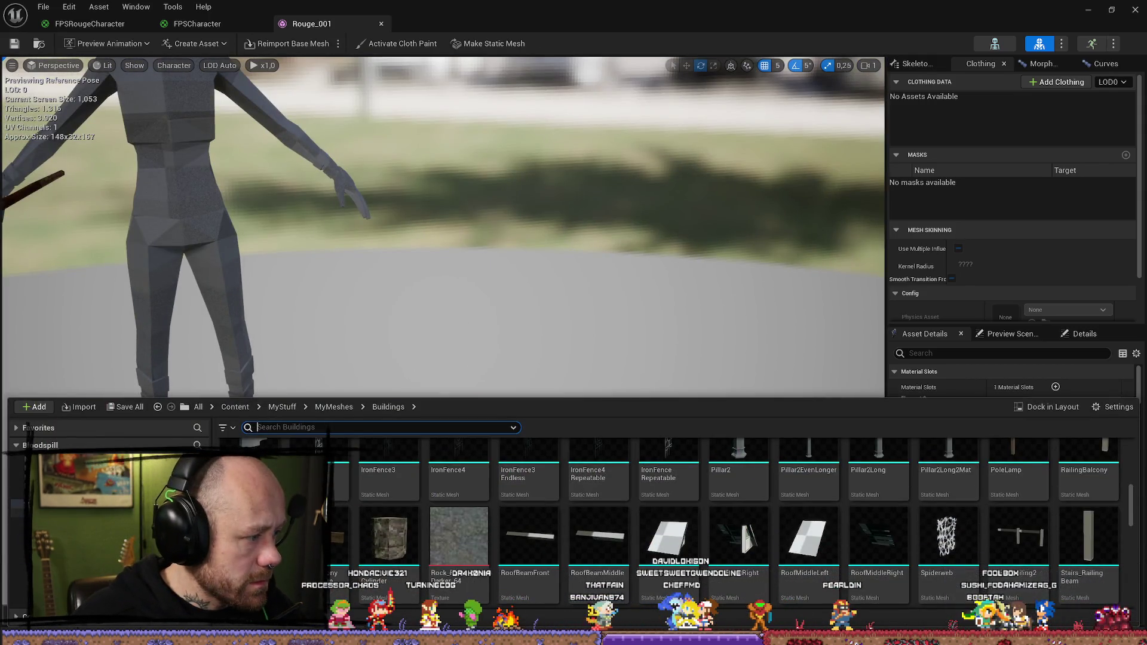
click(18, 504)
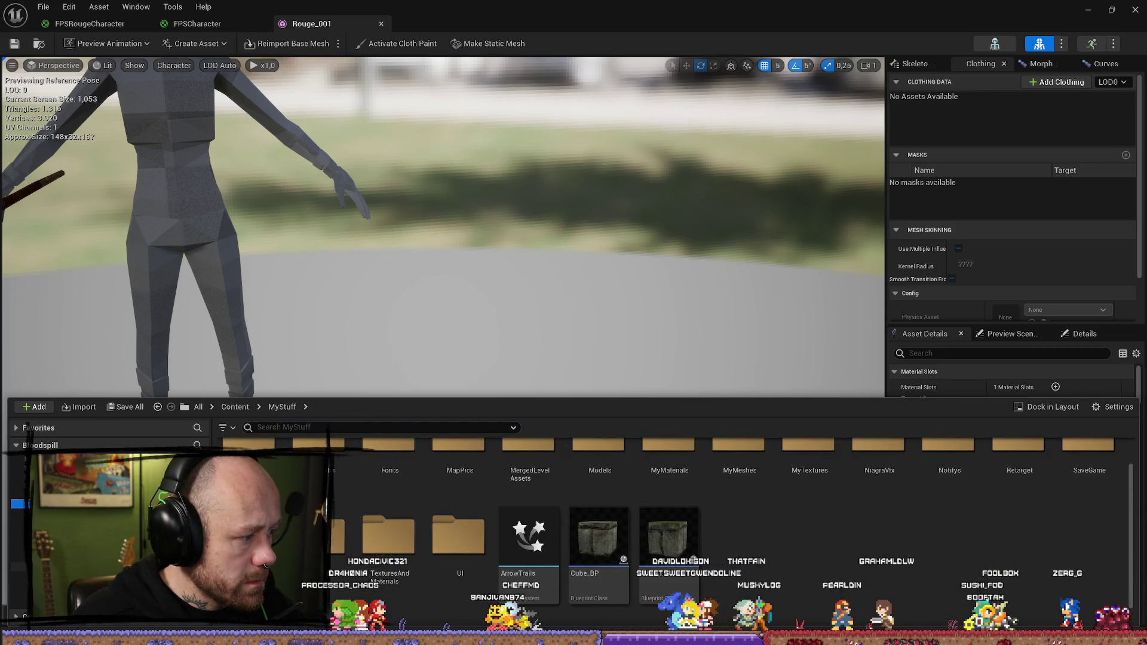
click(18, 522)
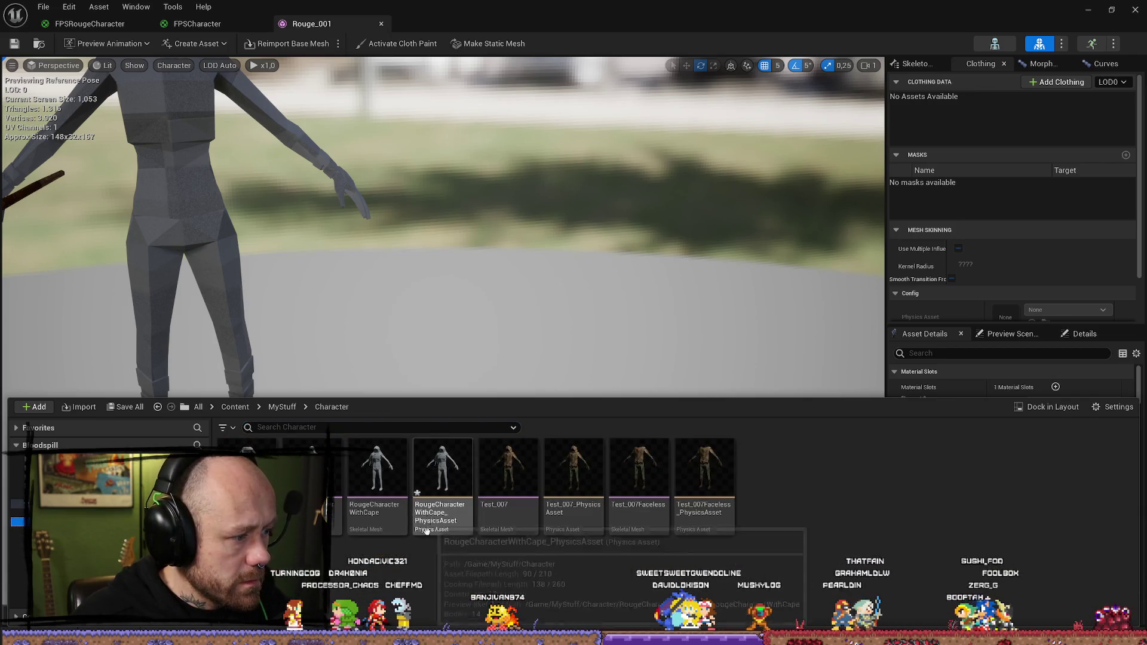
click(471, 521)
key(Delete)
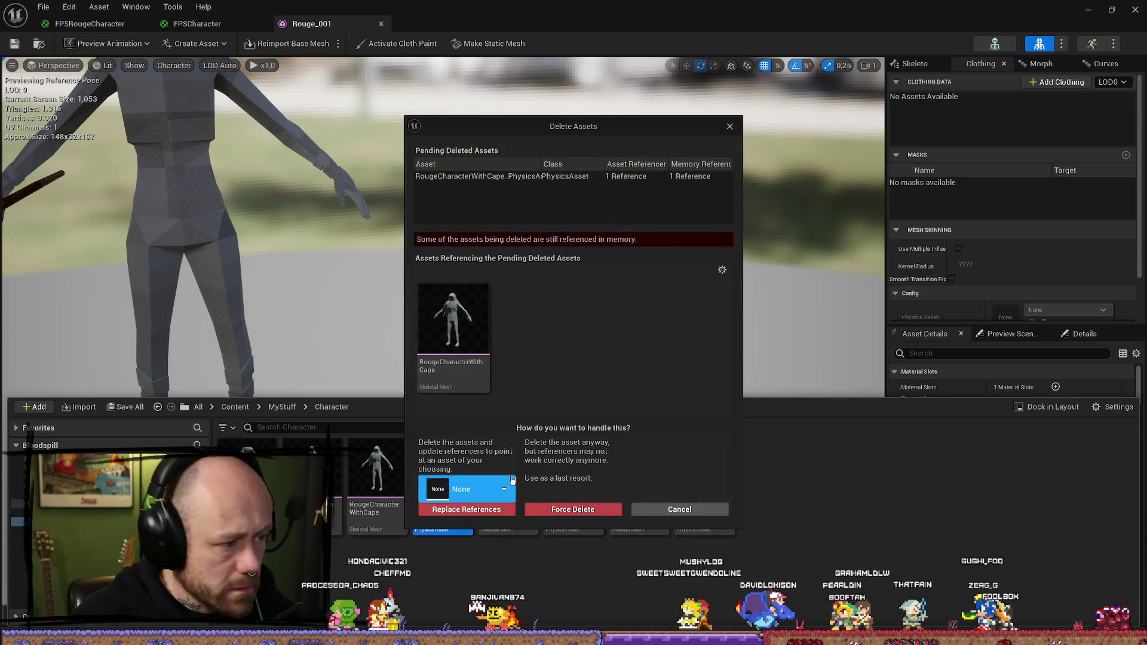
click(571, 512)
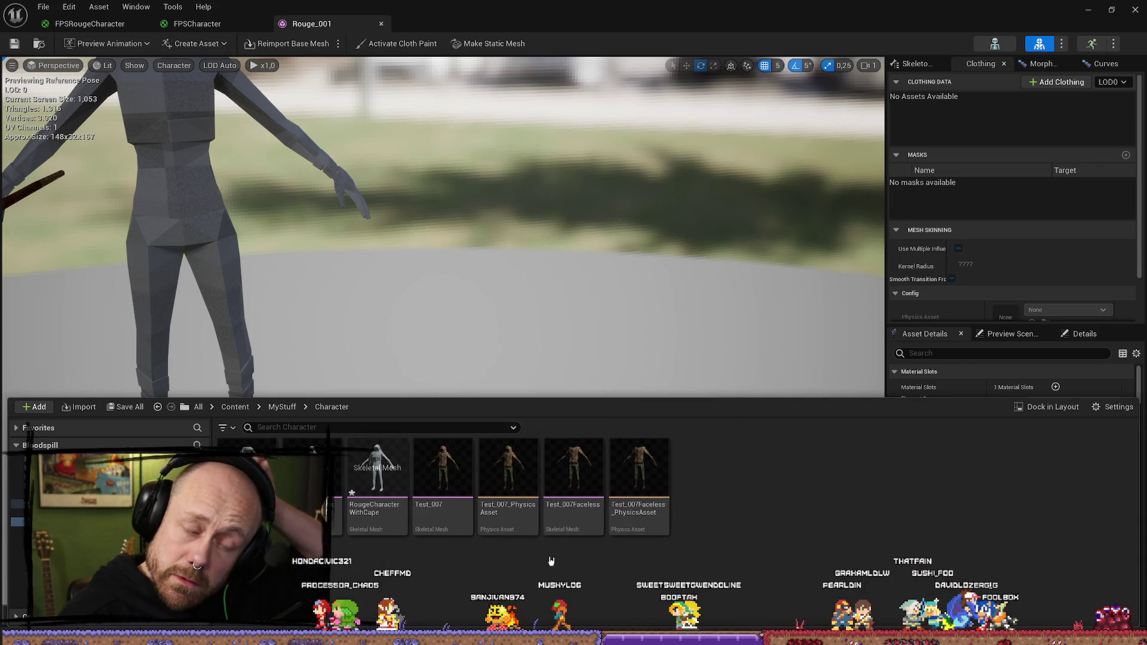
Step: Assign Test_007_PhysicsAsset as the RougeCharacterWithCape mesh's physics asset and save it
double_click(394, 468)
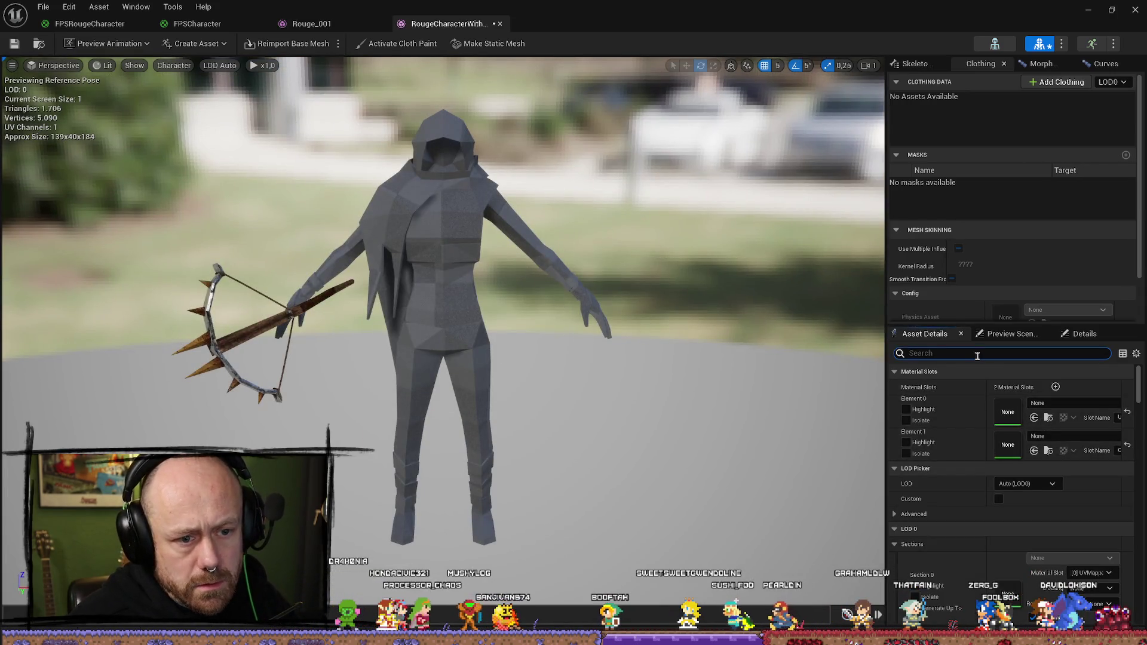
text(phys)
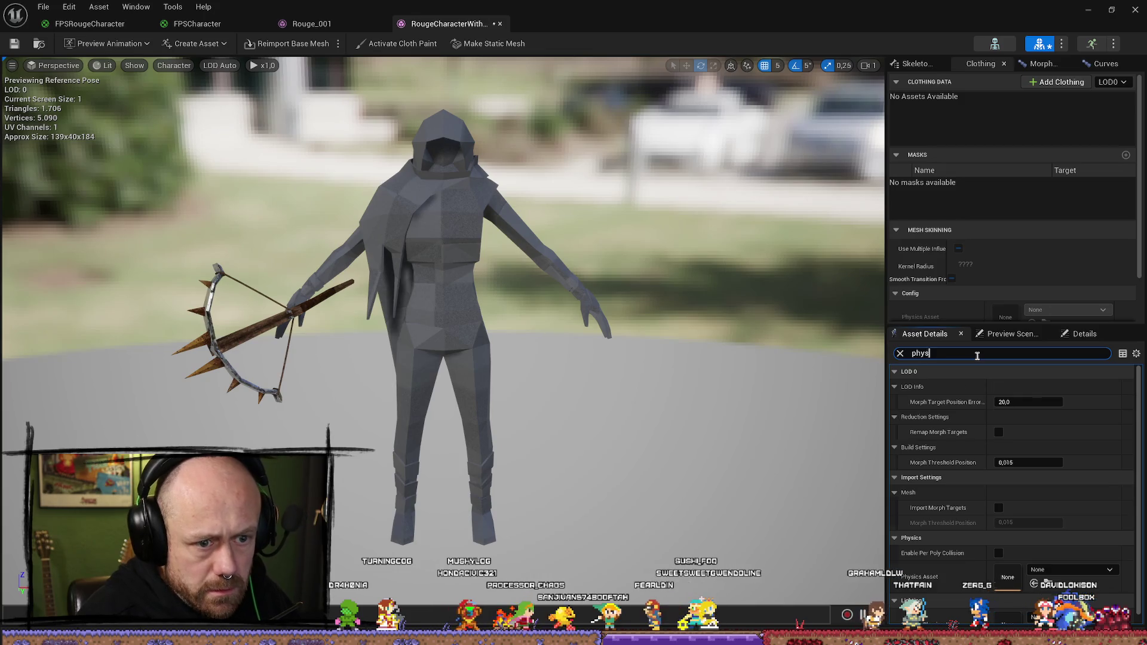
click(1062, 408)
text(test)
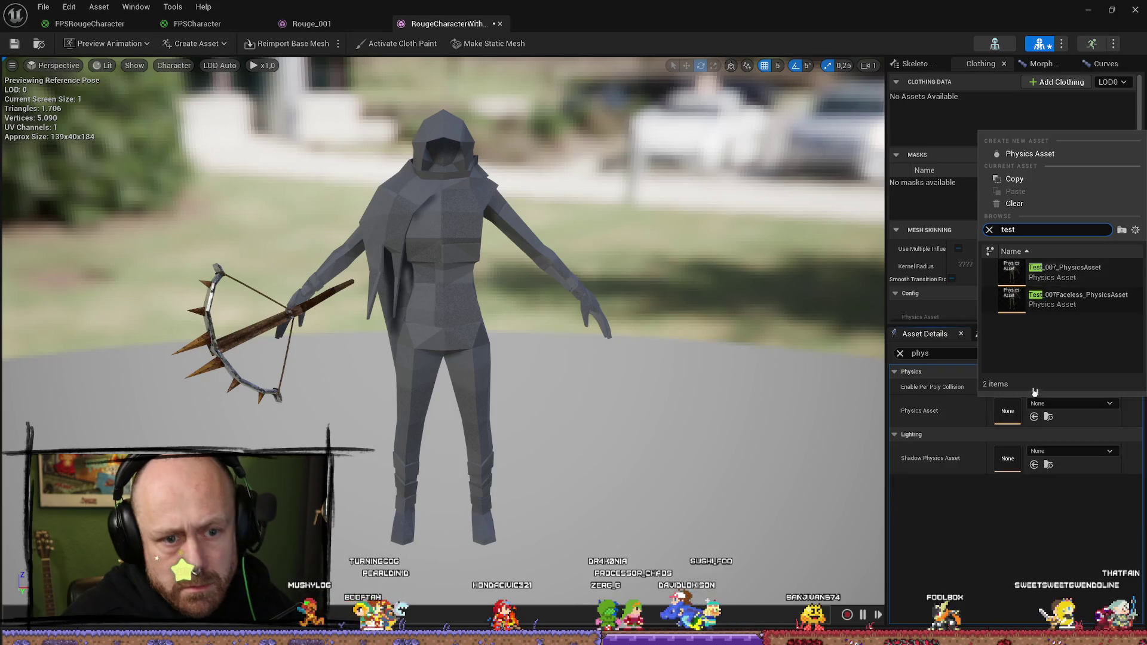
click(1087, 274)
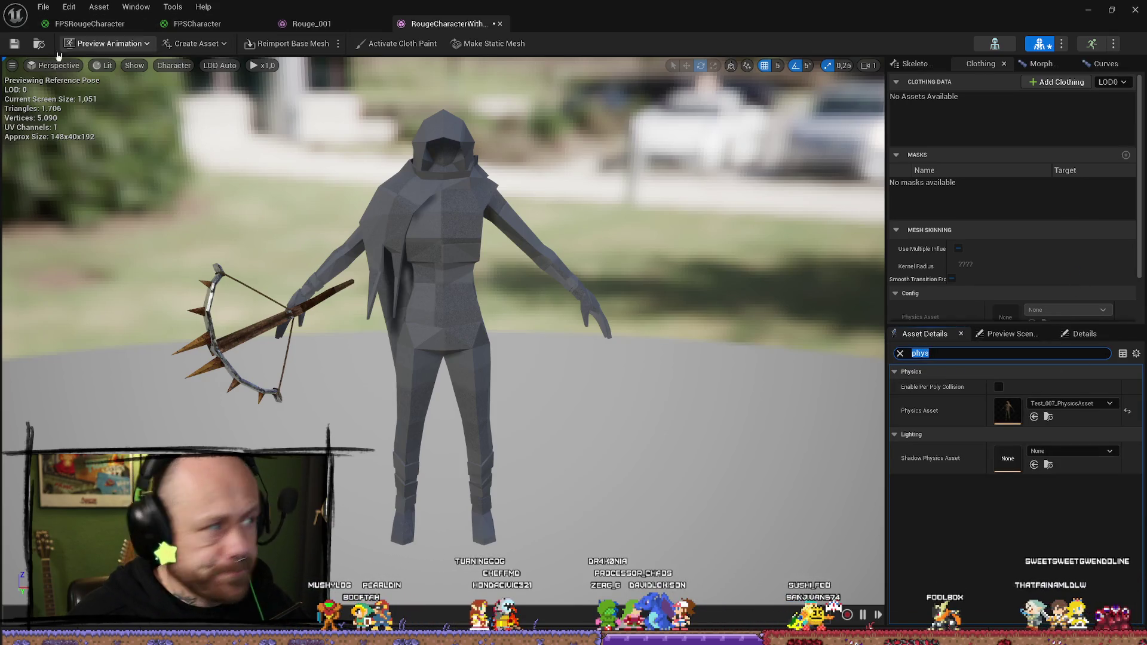
click(14, 43)
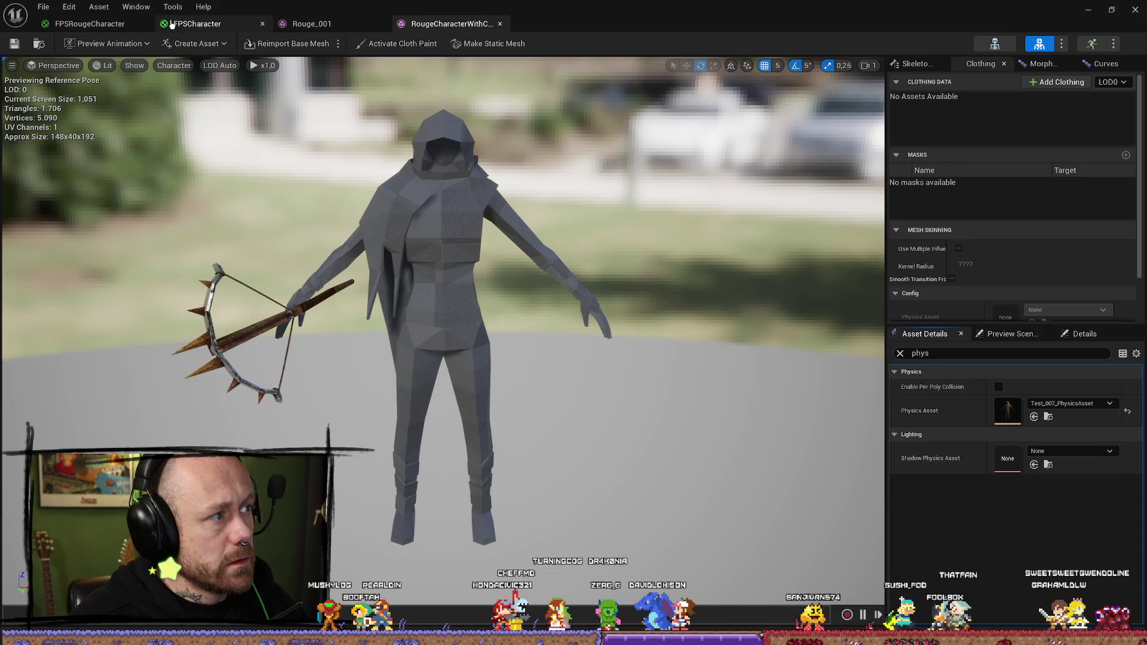
Step: Find BP_PlayerCharacter in the Content root and open the blueprint
click(89, 24)
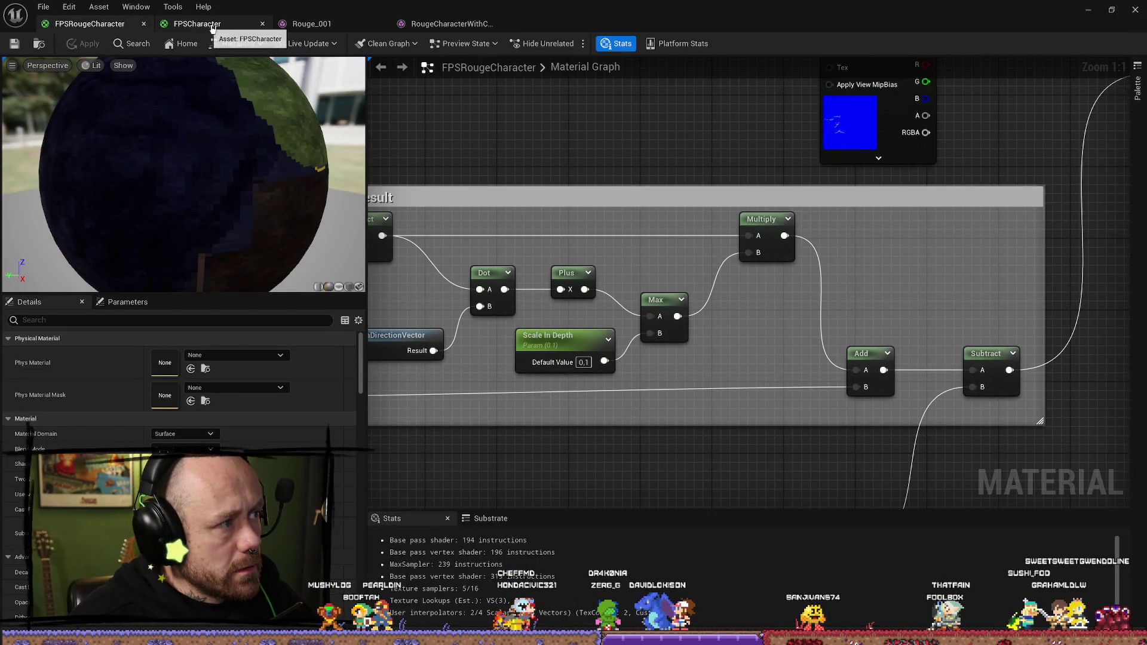
click(211, 24)
key(ctrl+space)
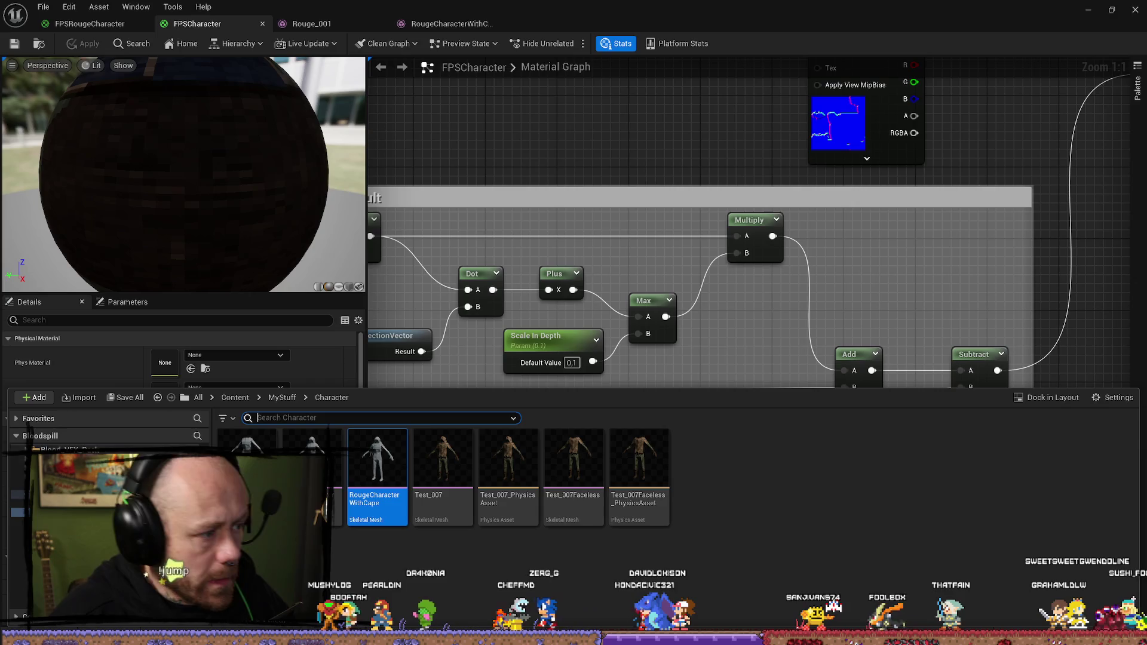
click(21, 458)
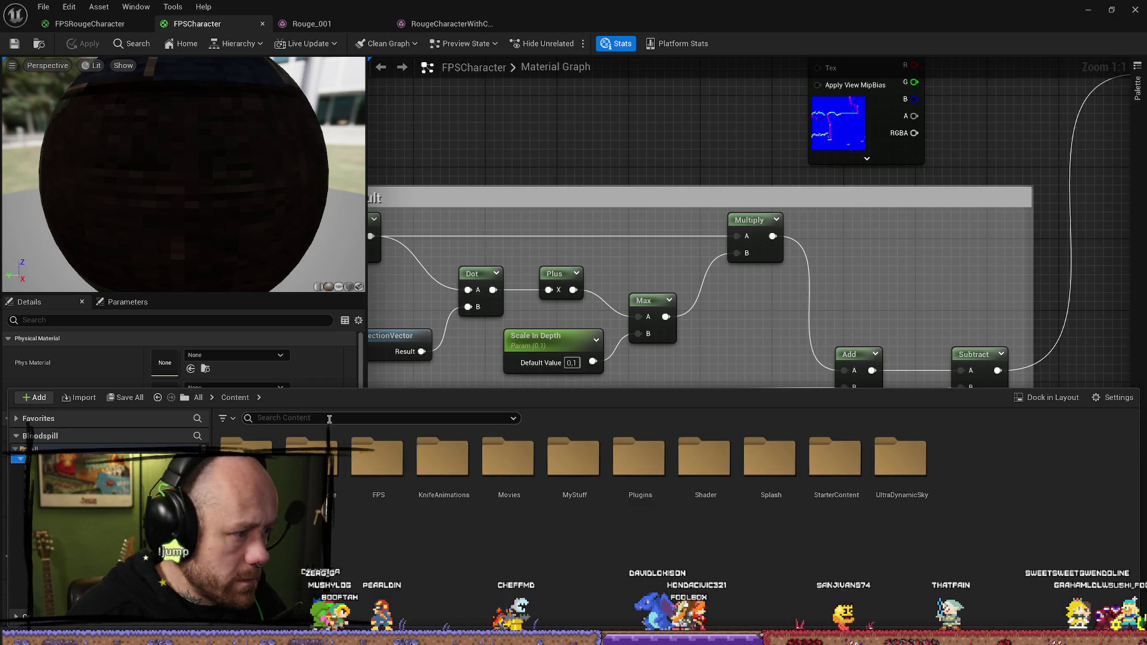
text(dharacter)
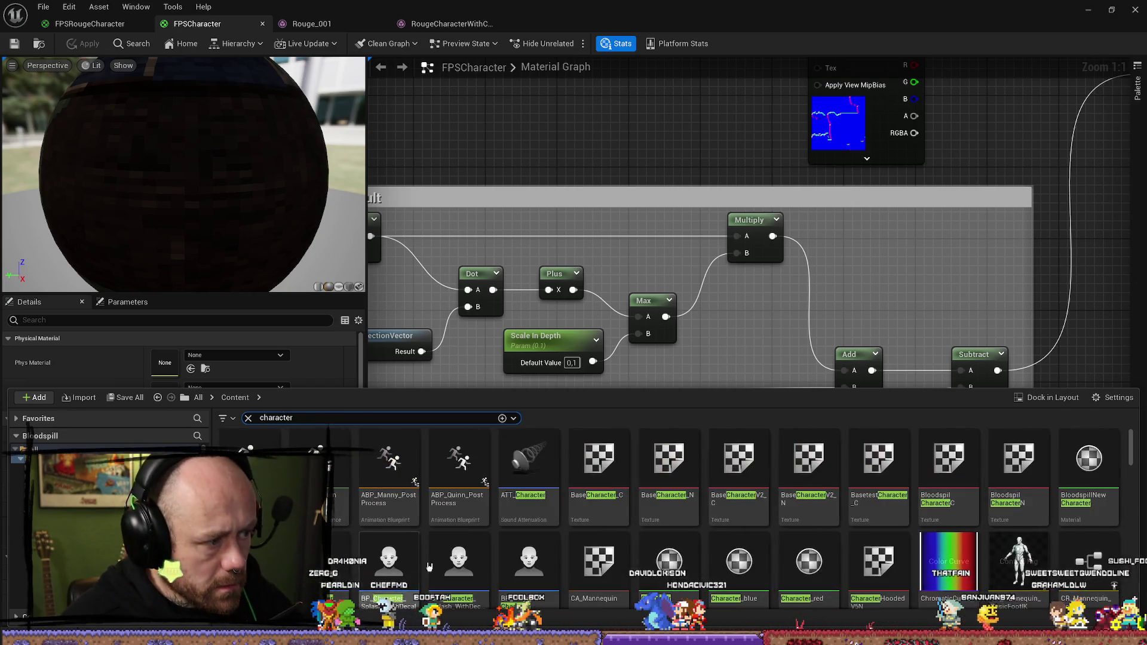
double_click(530, 555)
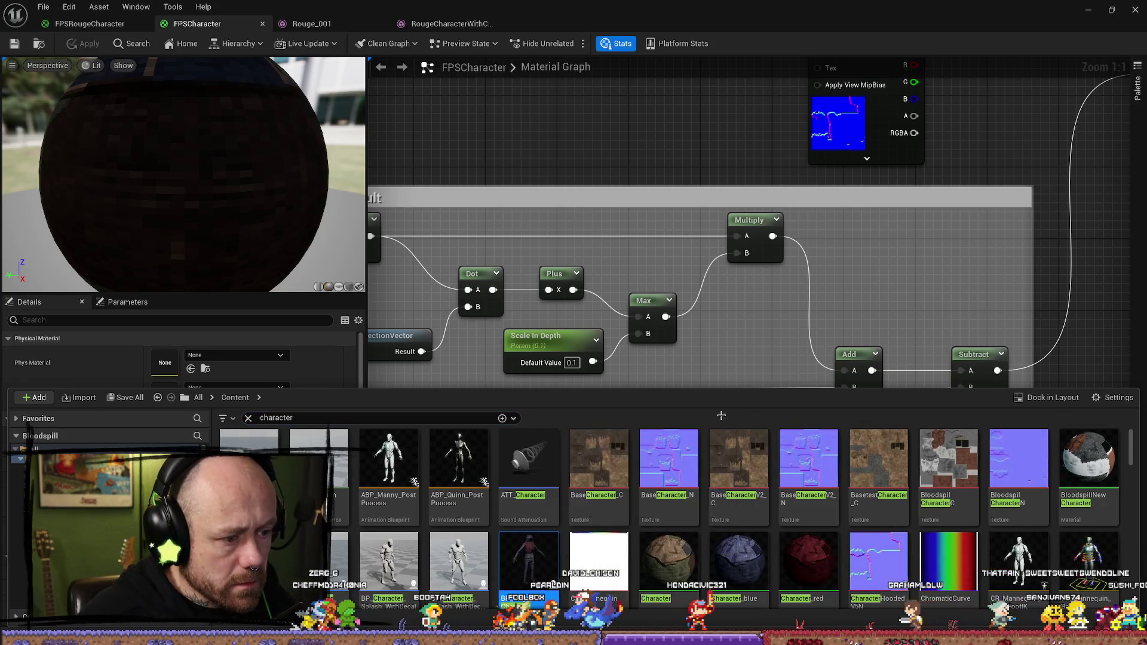
Step: Set the character Mesh's skeletal mesh asset to RougeCharacterWithCape in the Viewport view
click(215, 70)
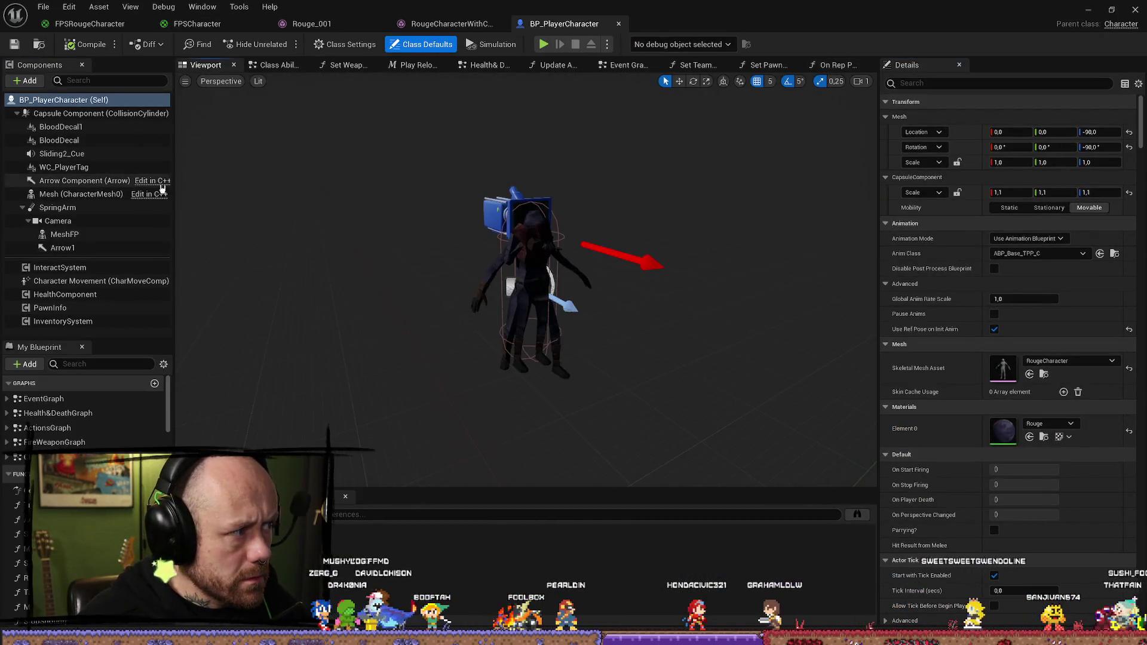
click(1070, 361)
click(1070, 575)
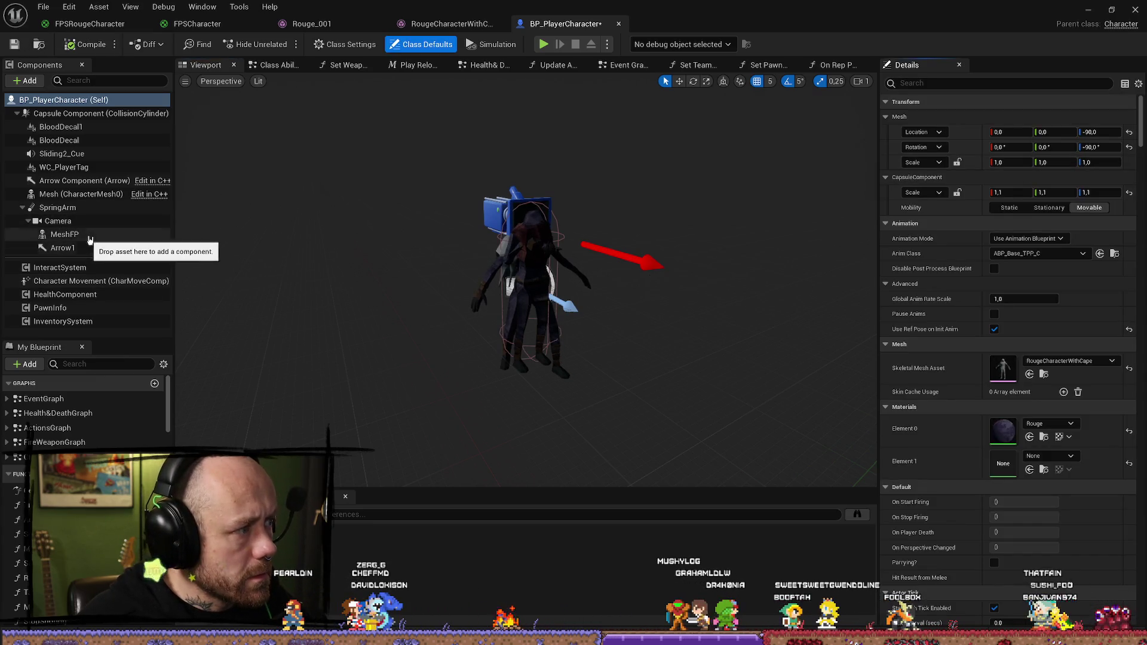
click(64, 234)
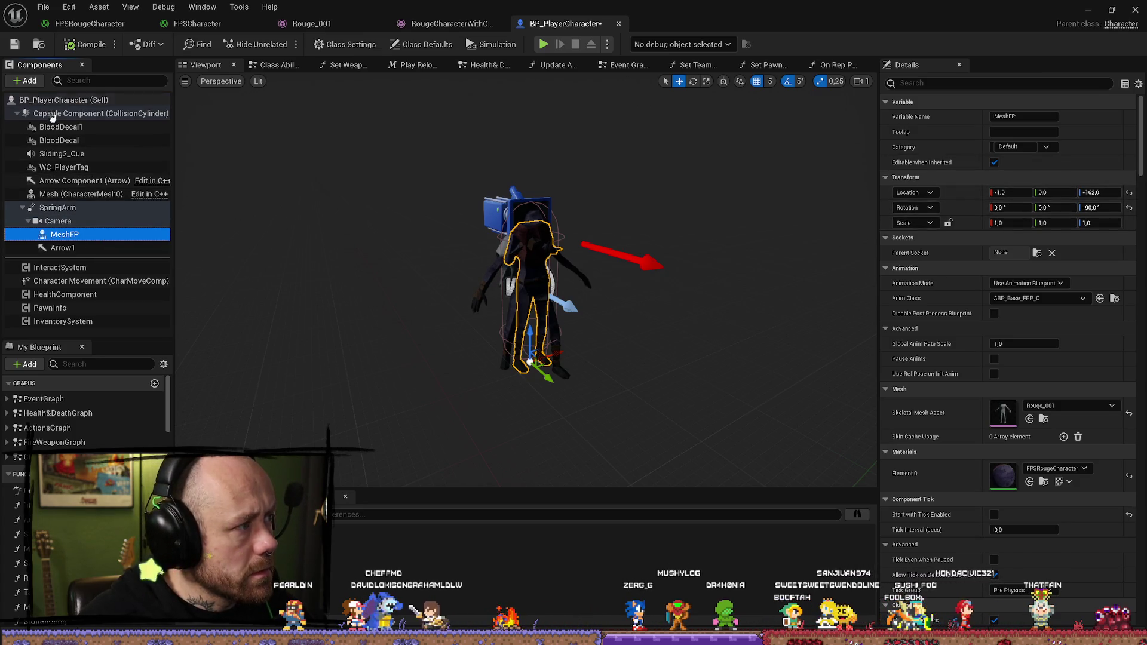
Step: Save and close BP_PlayerCharacter, then start a Play-in-Editor playtest
click(40, 8)
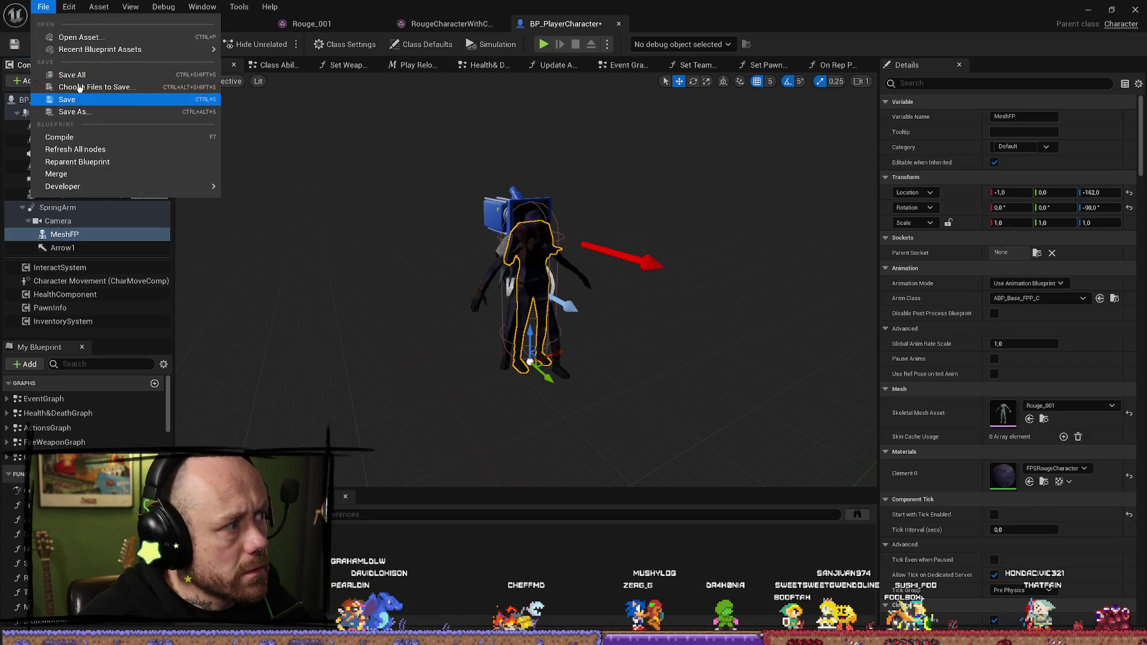
click(65, 75)
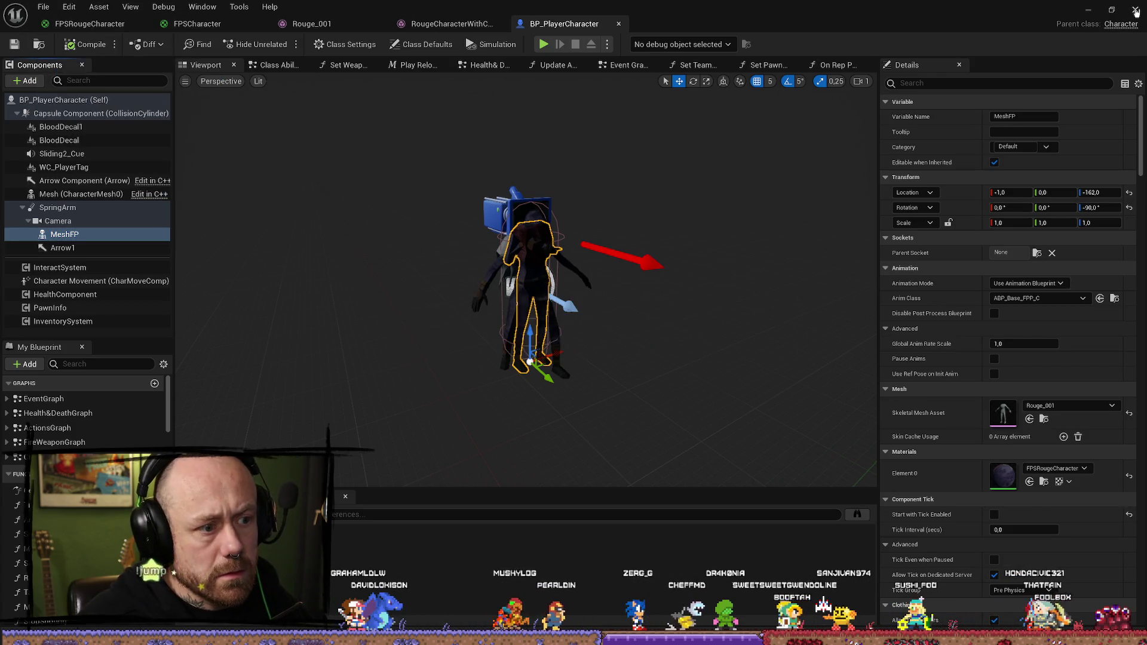
click(1135, 10)
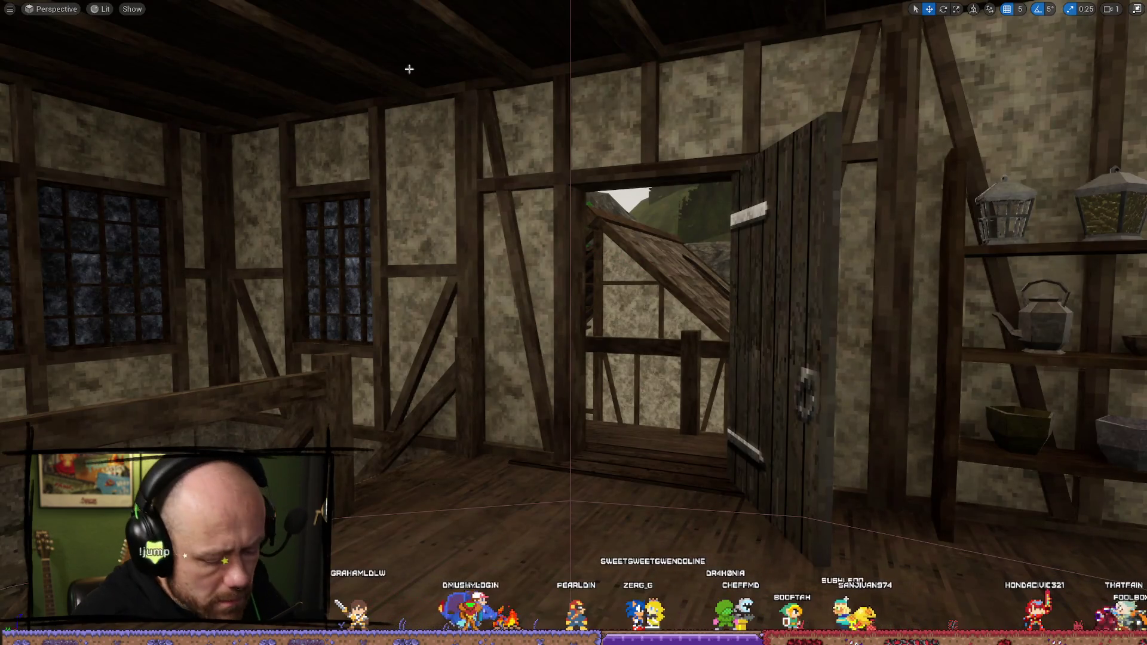
key(alt+p)
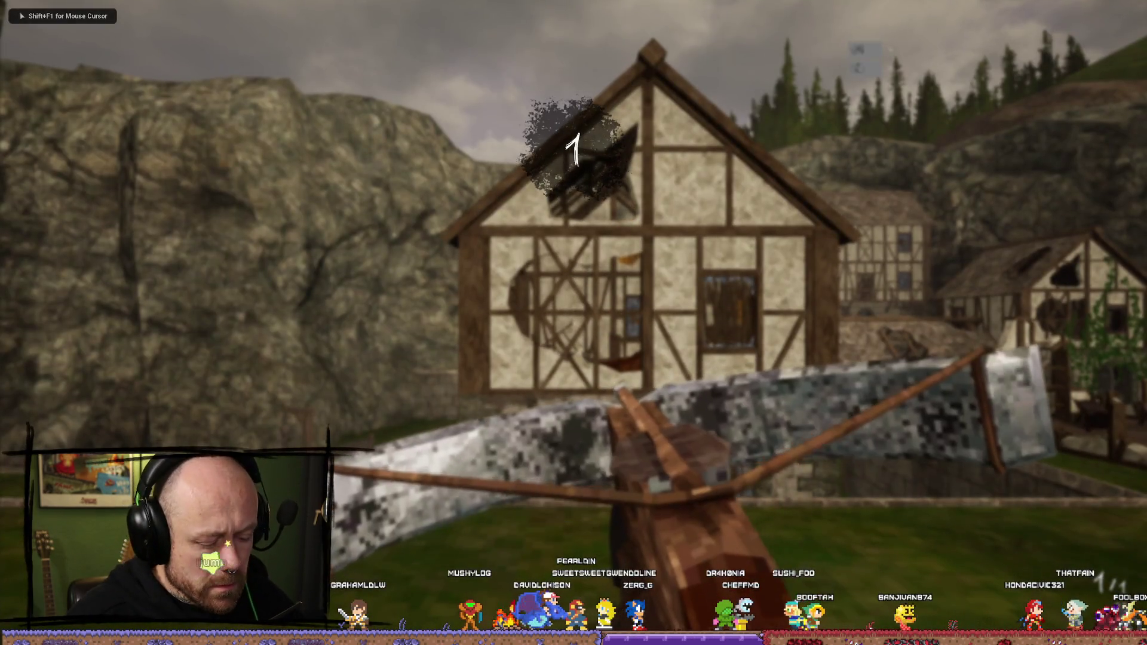